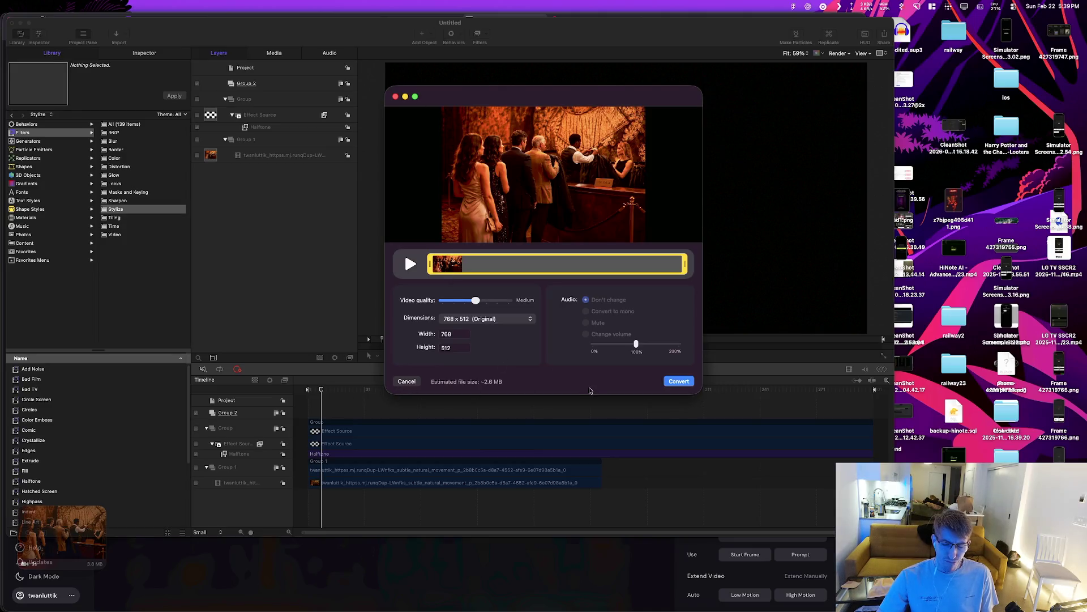
Step: Launch Permute and drop the coat-check MP4 from Finder's Downloads into it
key("super+space")
type("gm")
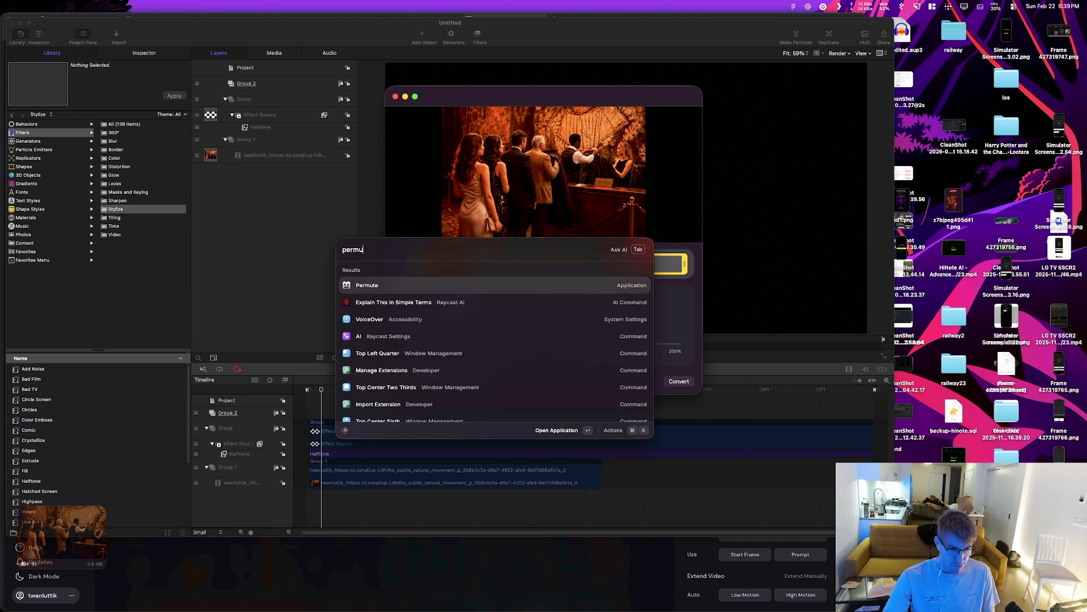
key("Escape")
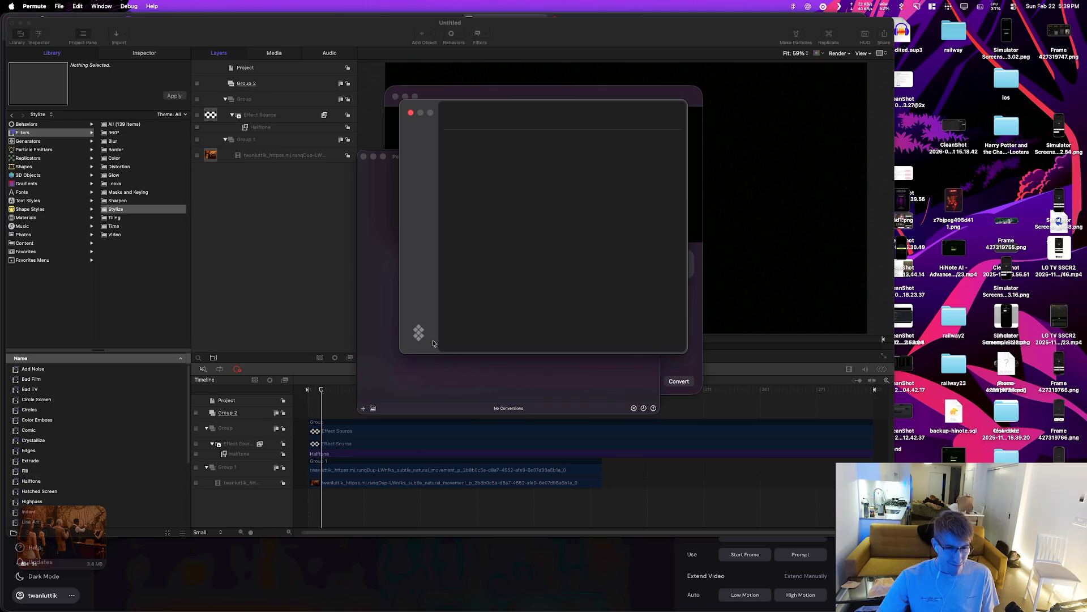
key("super+Tab")
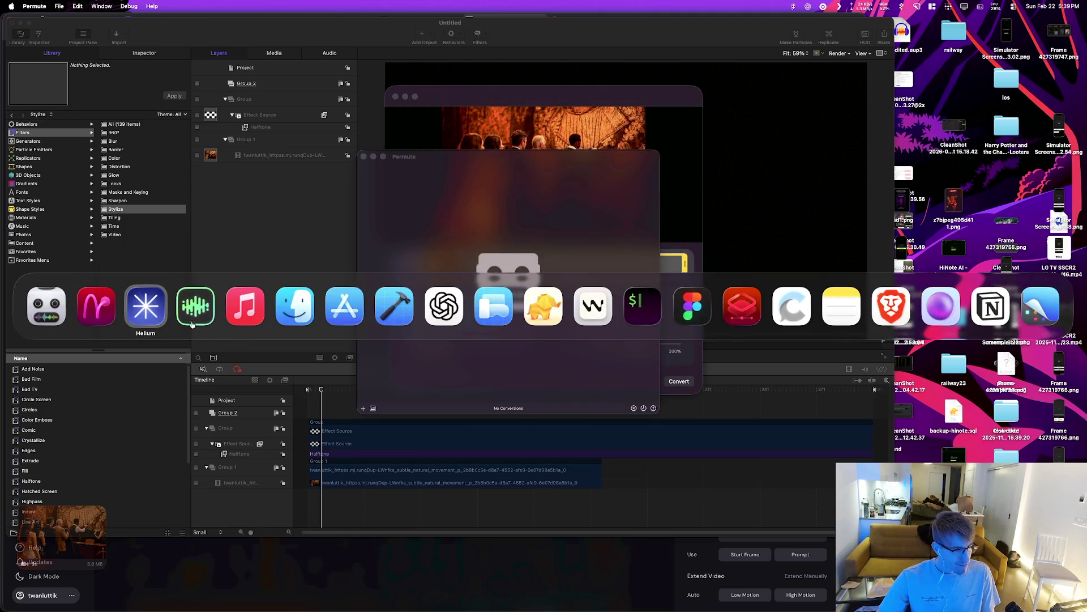
left_click(303, 304)
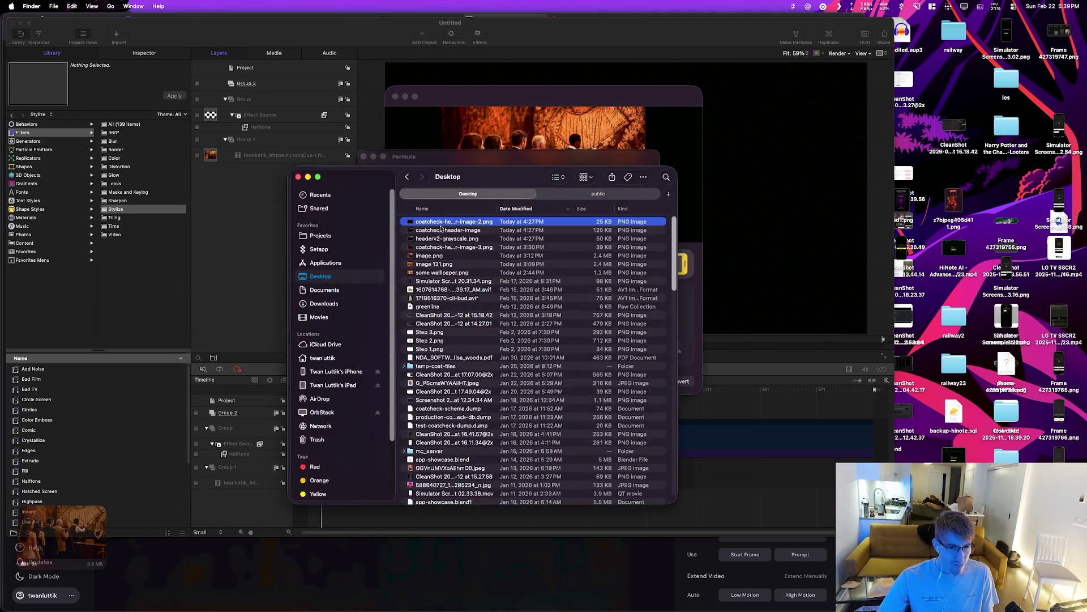
left_click(333, 303)
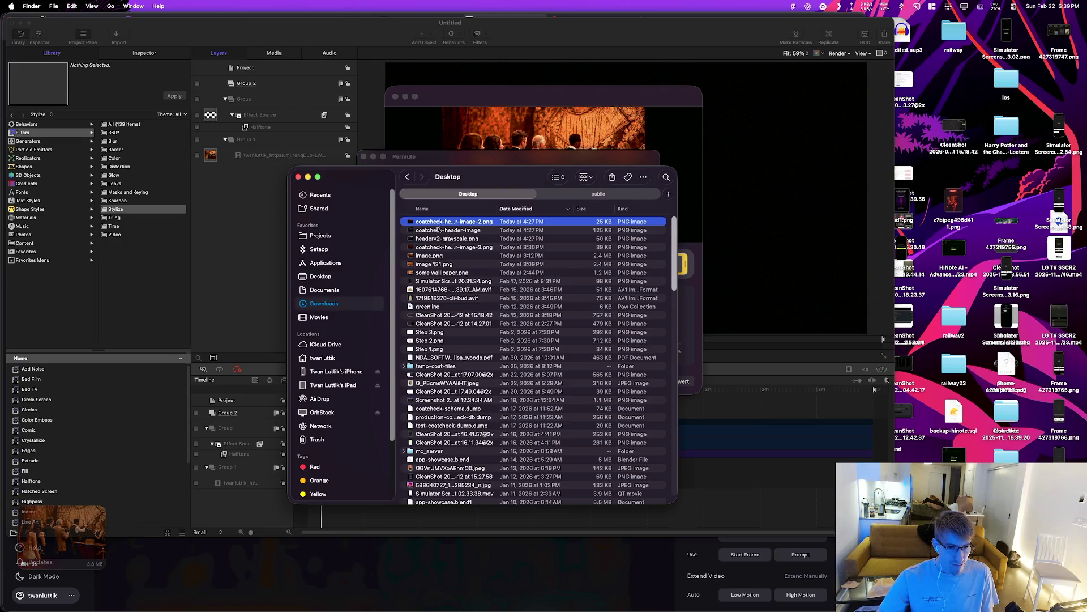
mouse_move(440, 230)
left_mouse_down()
mouse_move(471, 258)
mouse_move(429, 223)
mouse_move(479, 276)
mouse_move(476, 289)
left_mouse_up()
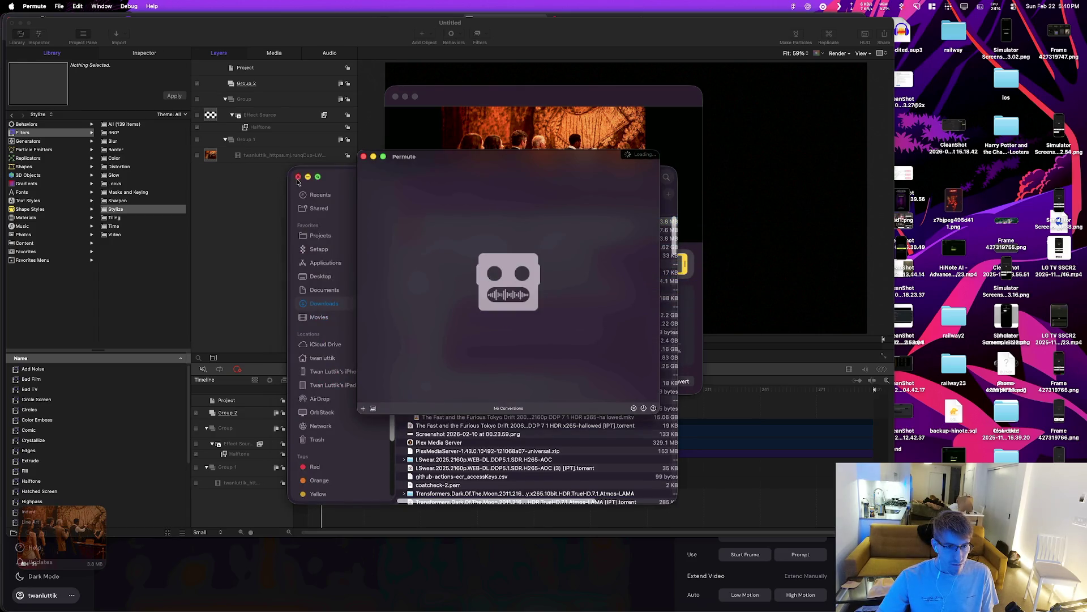
left_click(297, 178)
Step: Convert the clip to GIF Animation and reveal the resulting 25.9 MB GIF in Finder
left_click(430, 171)
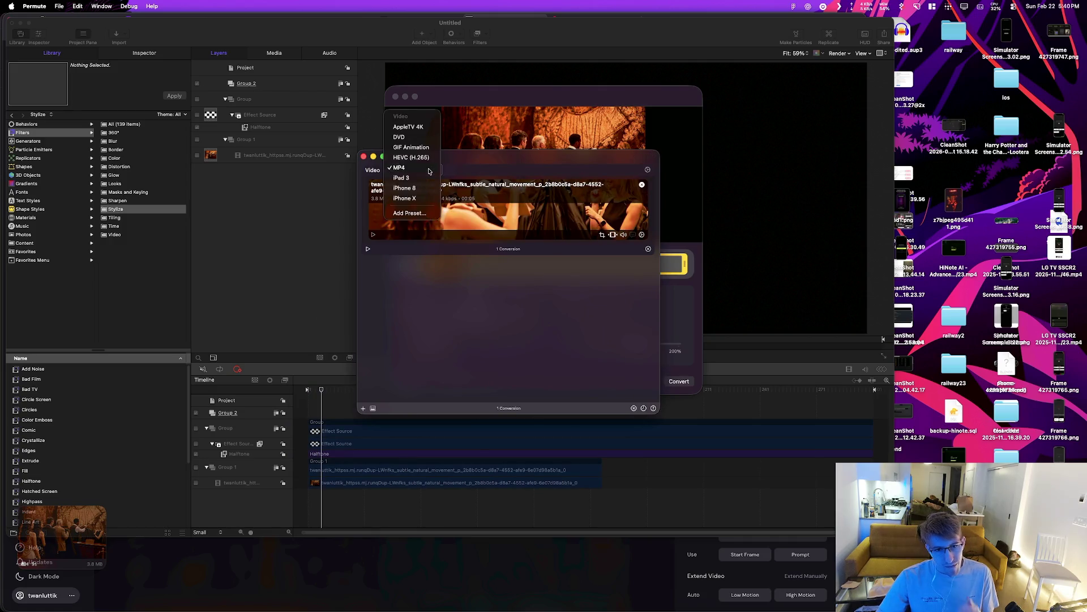
left_click(512, 169)
left_click(643, 235)
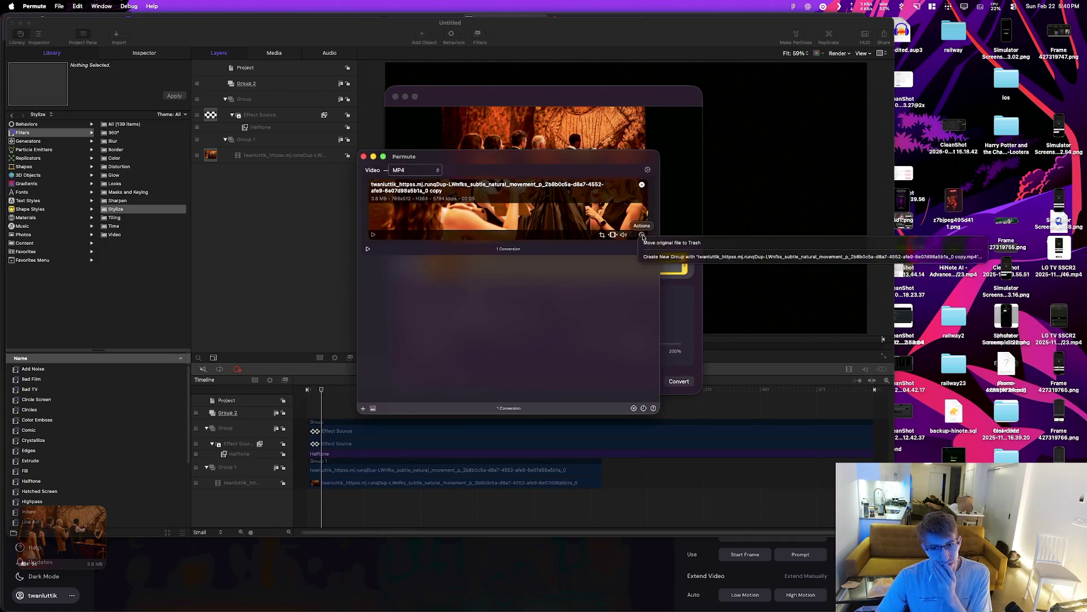
left_click(642, 235)
left_click(425, 168)
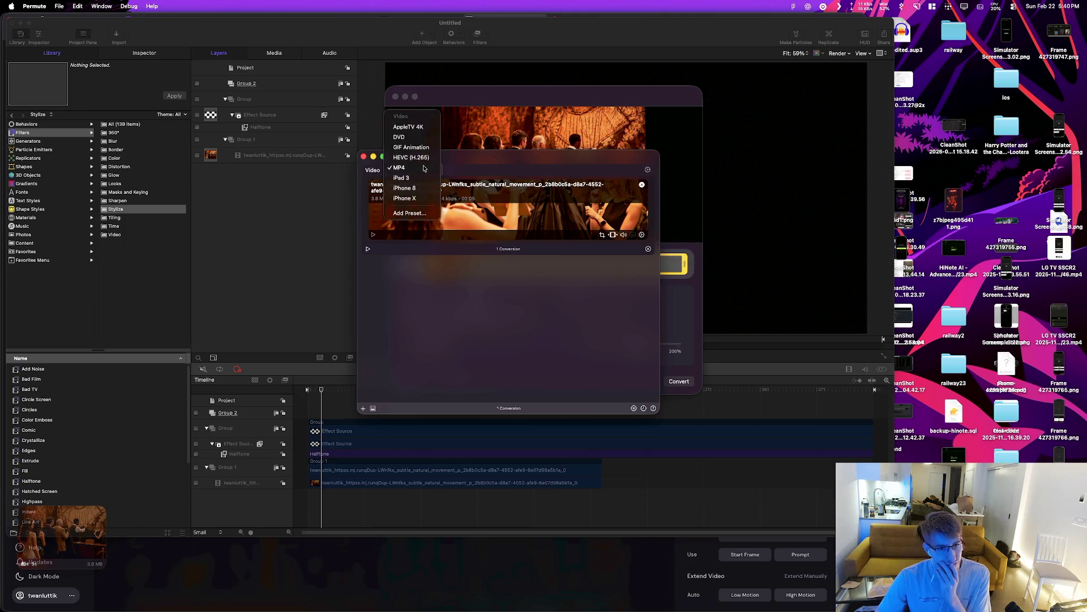
left_click(421, 147)
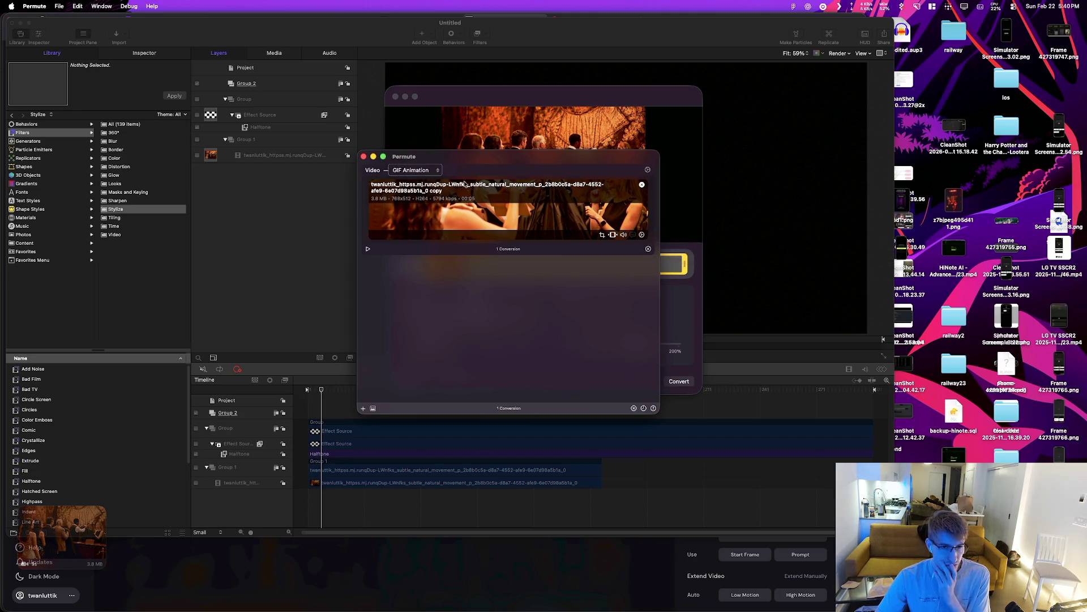
left_click(368, 249)
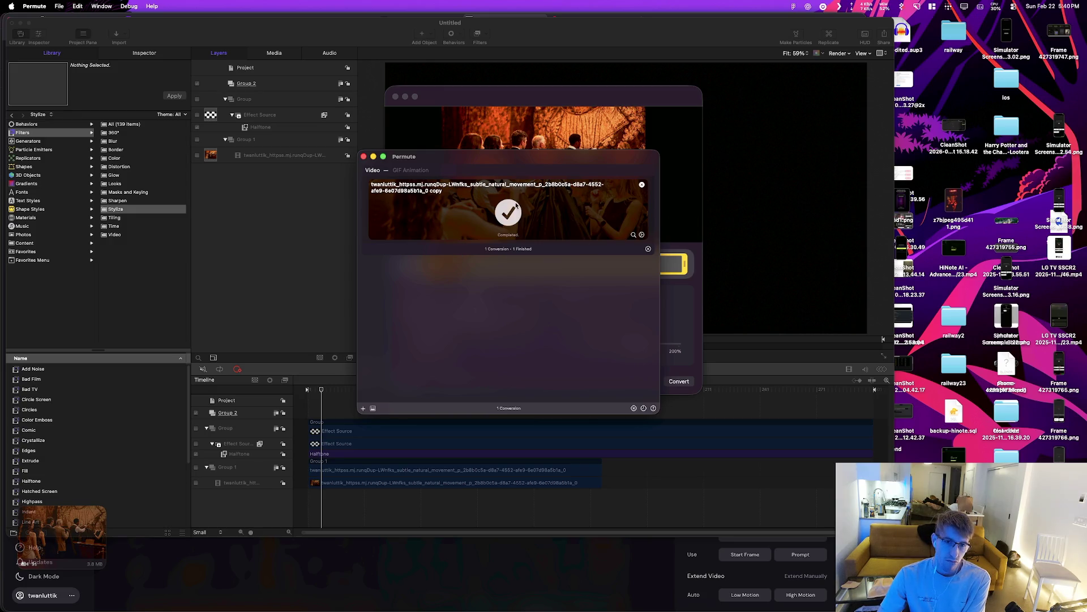
left_click(632, 234)
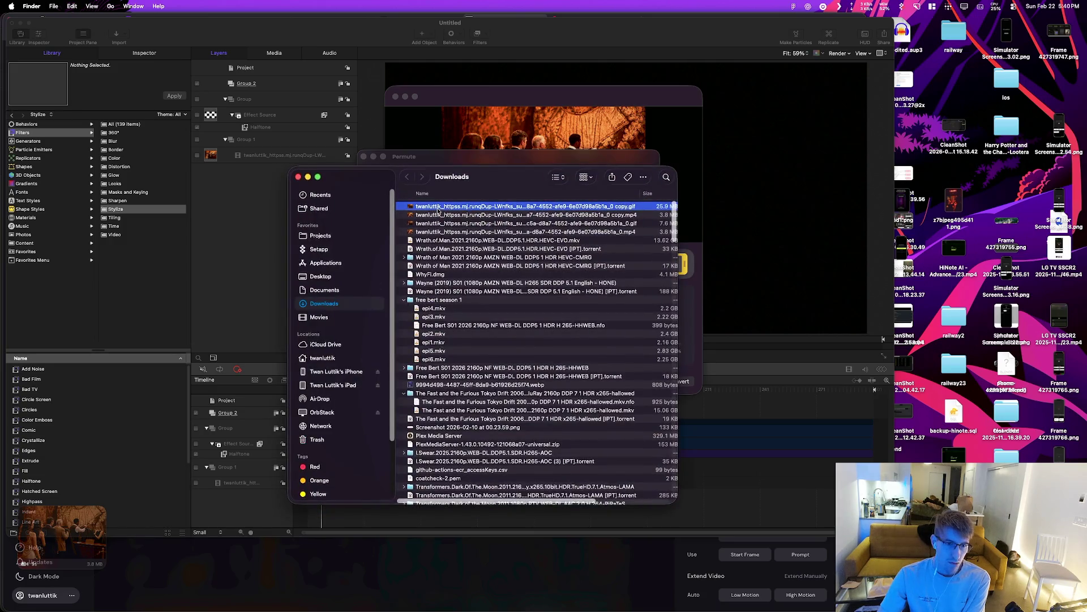
Step: Quick Look the converted GIF, then drag it from Finder into Motion's Group 2
key("space")
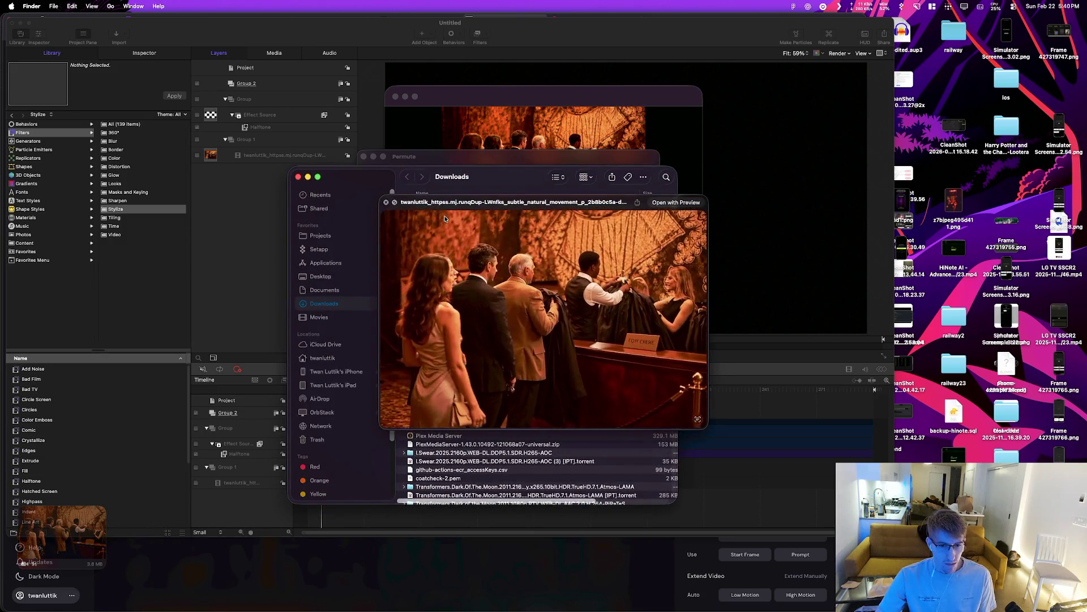
key("space")
mouse_move(437, 202)
left_mouse_down()
mouse_move(363, 572)
mouse_move(371, 428)
mouse_move(259, 384)
mouse_move(283, 339)
mouse_move(340, 396)
mouse_move(390, 424)
mouse_move(356, 419)
left_mouse_up()
key("super+Tab")
key("super+Tab")
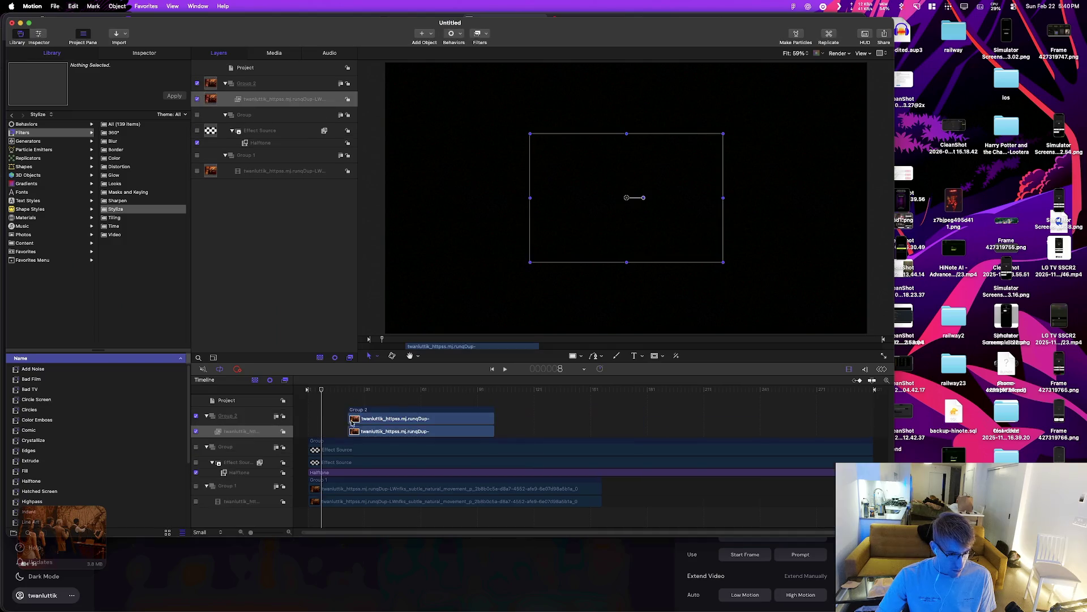
Step: Delete Group 1's old clip, re-enable Group and Effect Source, and align Halftone to frame 1
key("Delete")
left_click(342, 444)
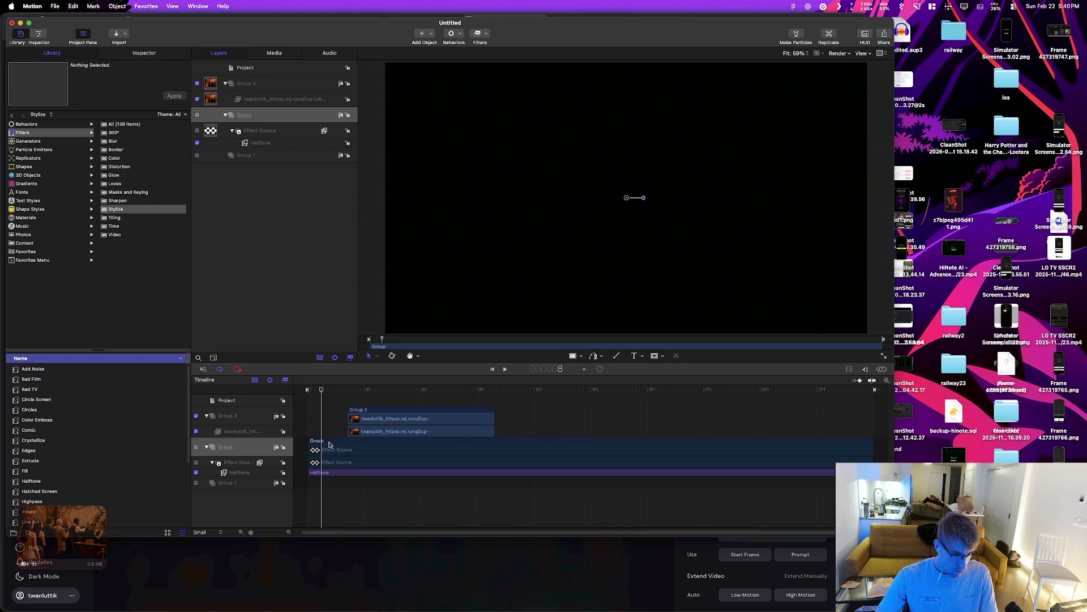
left_click(196, 449)
left_click(196, 463)
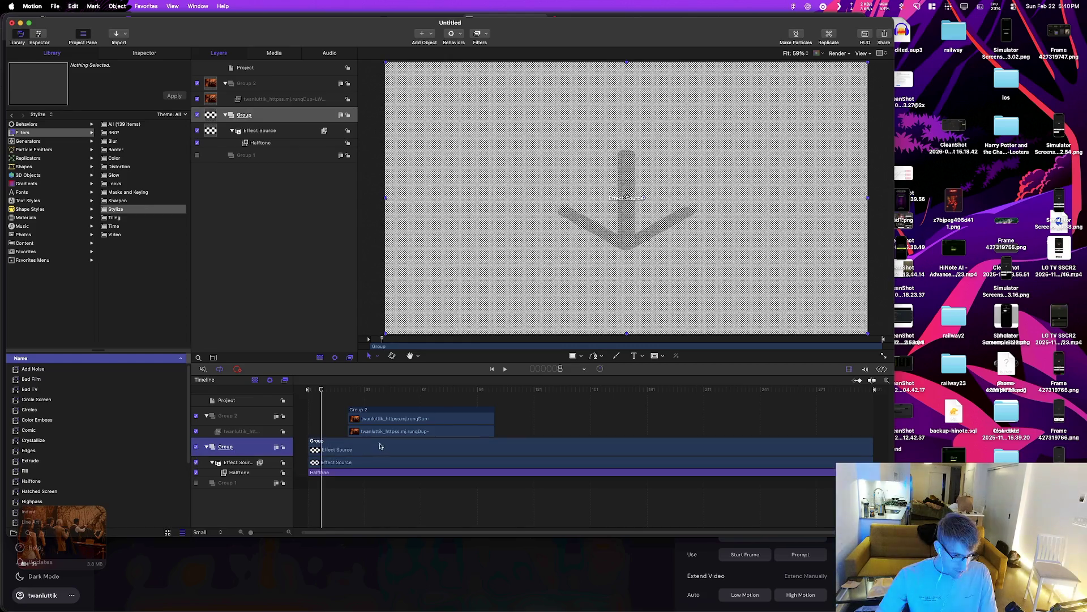
left_click(371, 447)
right_click(371, 447)
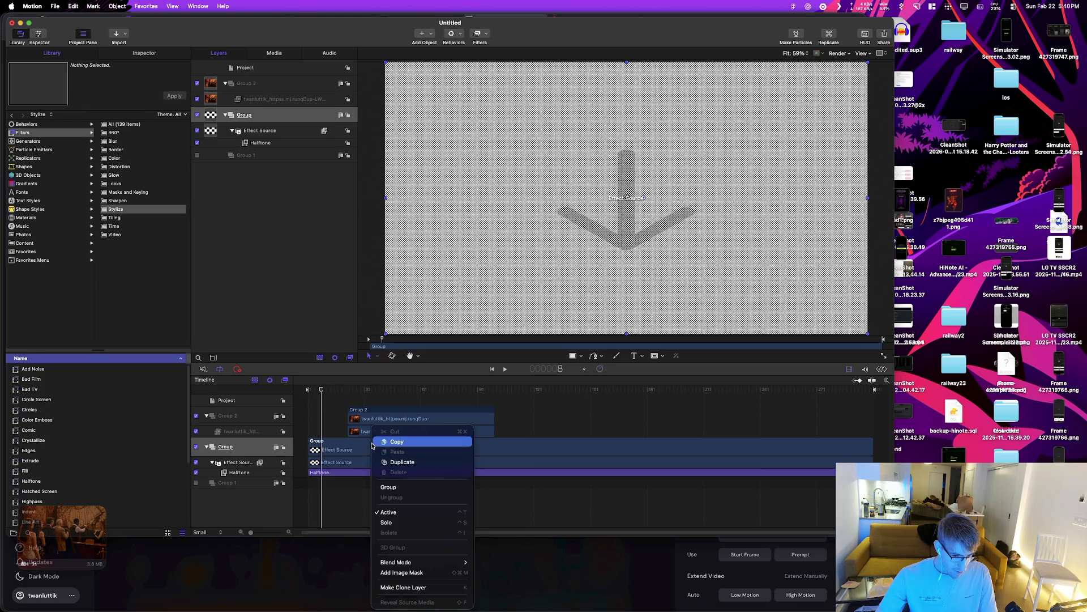
key("Escape")
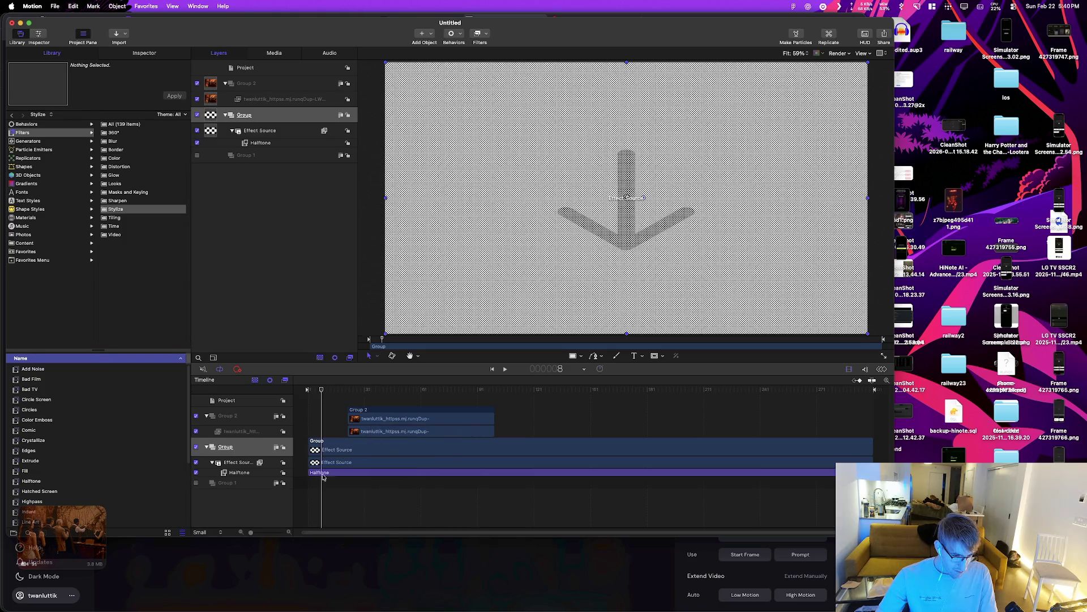
left_click(323, 473)
mouse_move(327, 440)
left_mouse_down()
mouse_move(351, 421)
mouse_move(312, 420)
left_mouse_up()
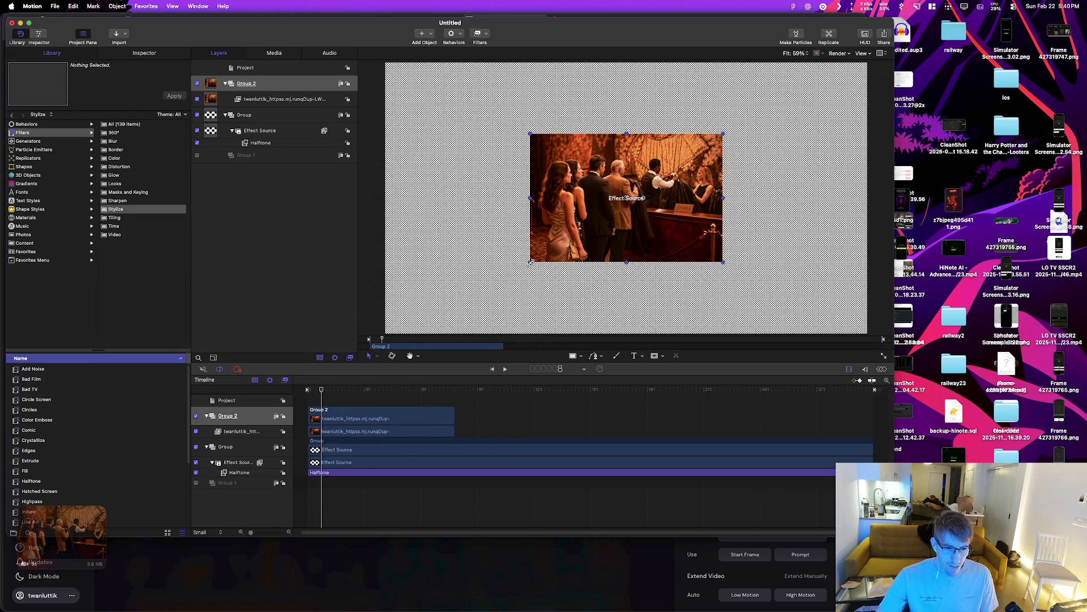
Step: Enlarge the coat-check image in Group 2 to about 213% so it fills the canvas
mouse_move(531, 260)
left_mouse_down()
mouse_move(387, 334)
mouse_move(417, 333)
left_mouse_up()
left_click_drag(561, 292, 593, 222)
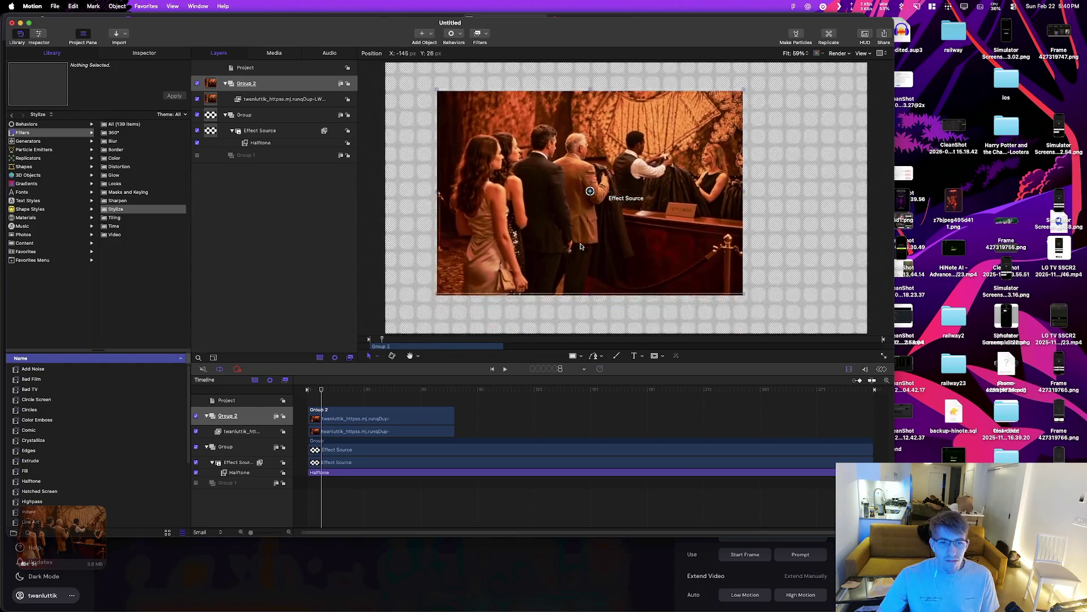
left_click_drag(743, 293, 805, 333)
key("space")
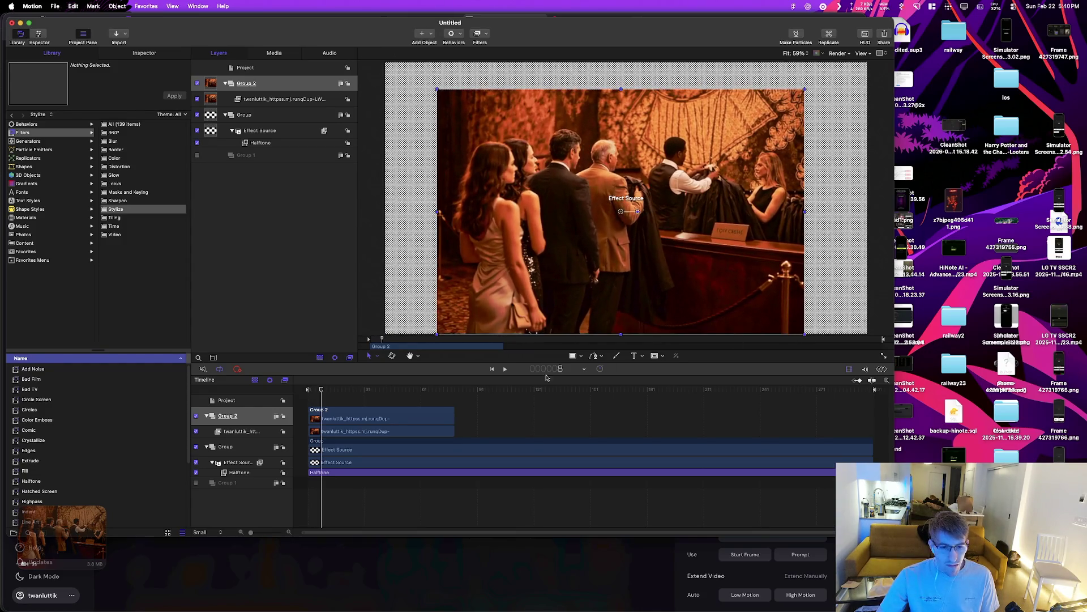
left_click(488, 174)
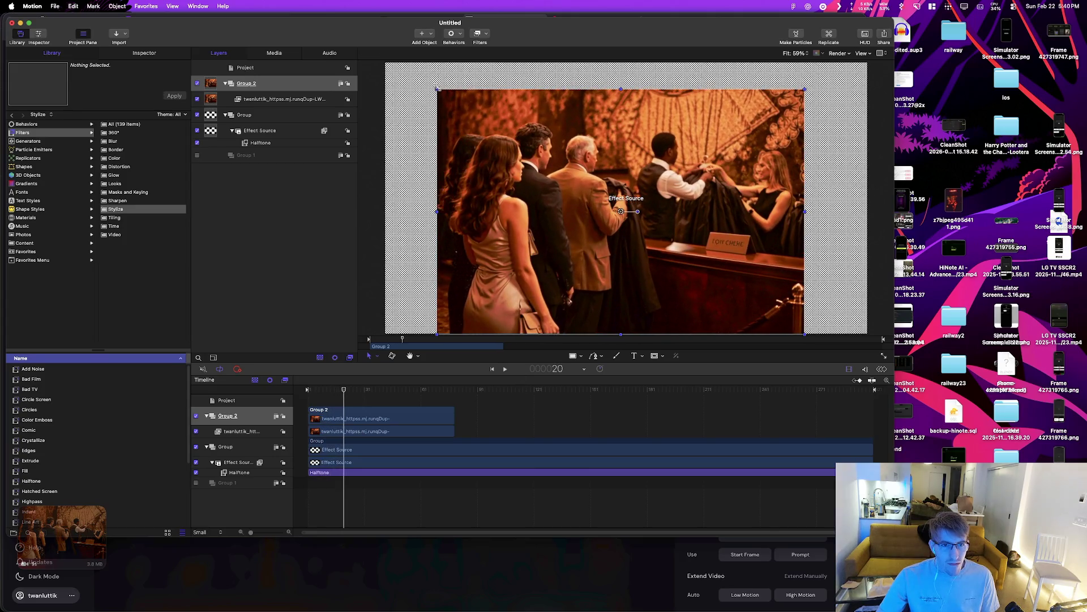
left_click_drag(438, 89, 400, 66)
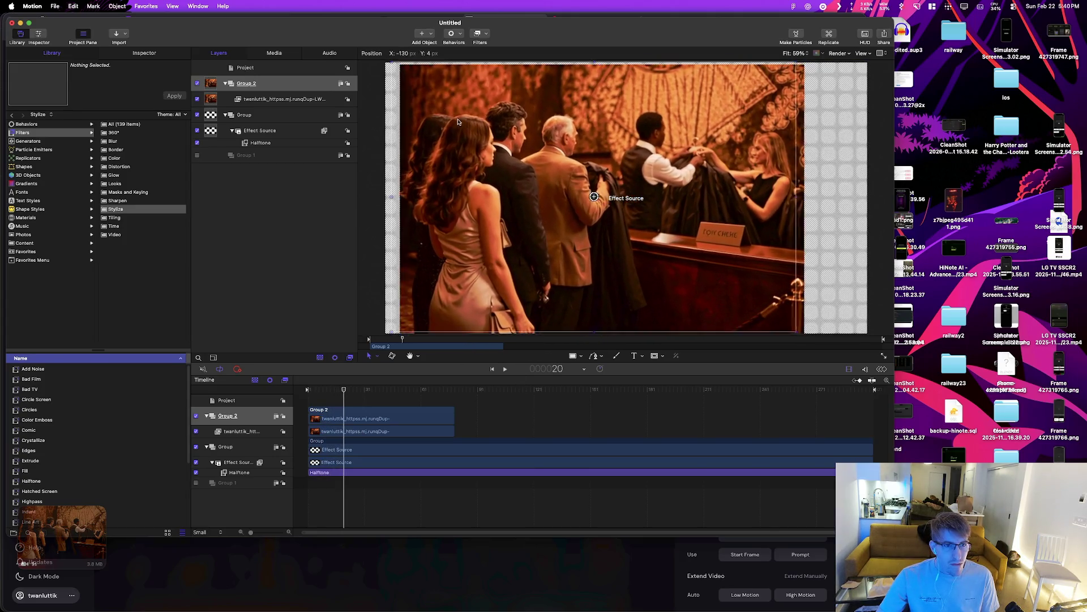
left_click_drag(594, 216, 579, 215)
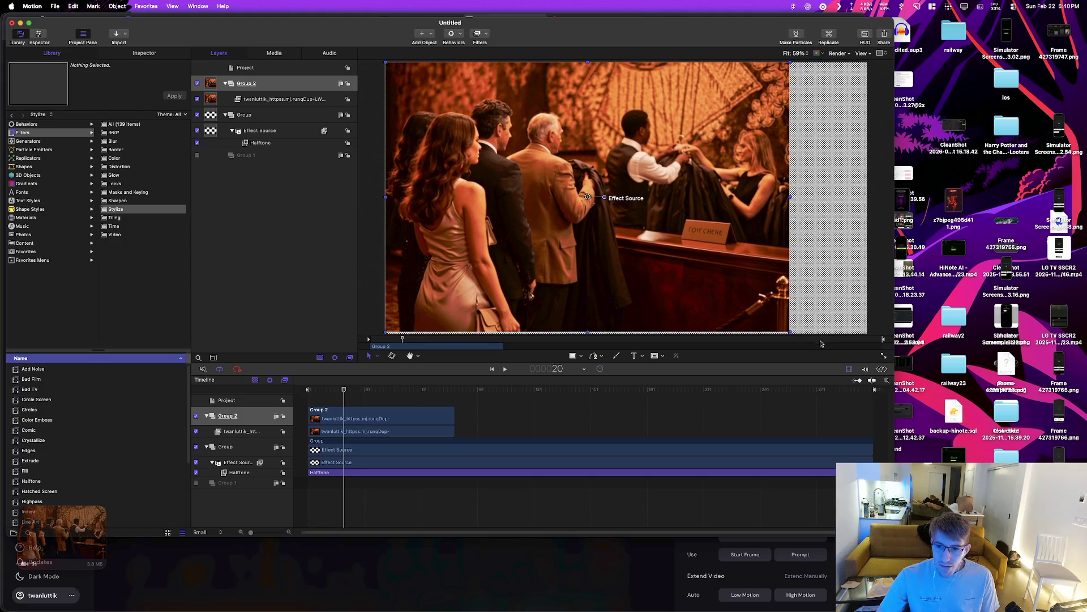
left_click_drag(791, 332, 773, 333)
Step: Nudge the coat-check image to center it horizontally on the canvas
left_click(612, 222)
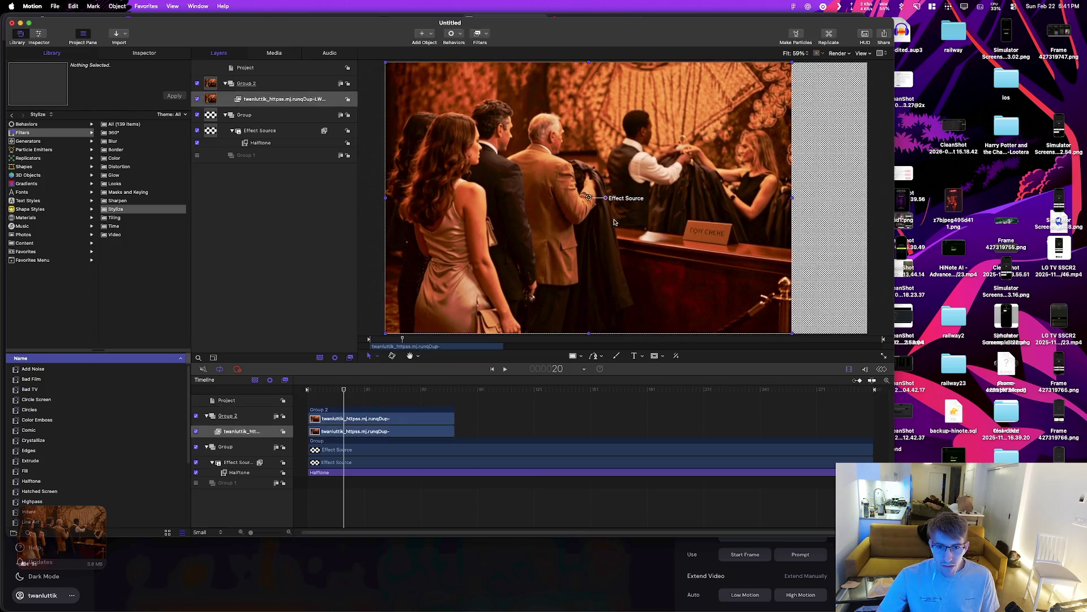
key("shift+Right")
key("shift+Right")
key("shift+Right")
left_click_drag(607, 223, 620, 223)
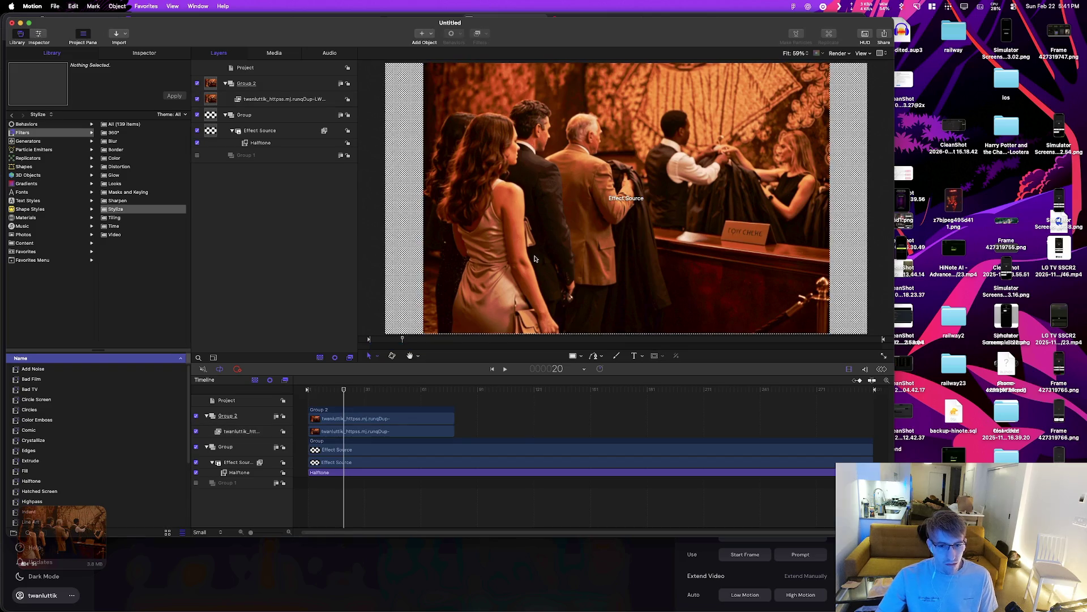
key("End")
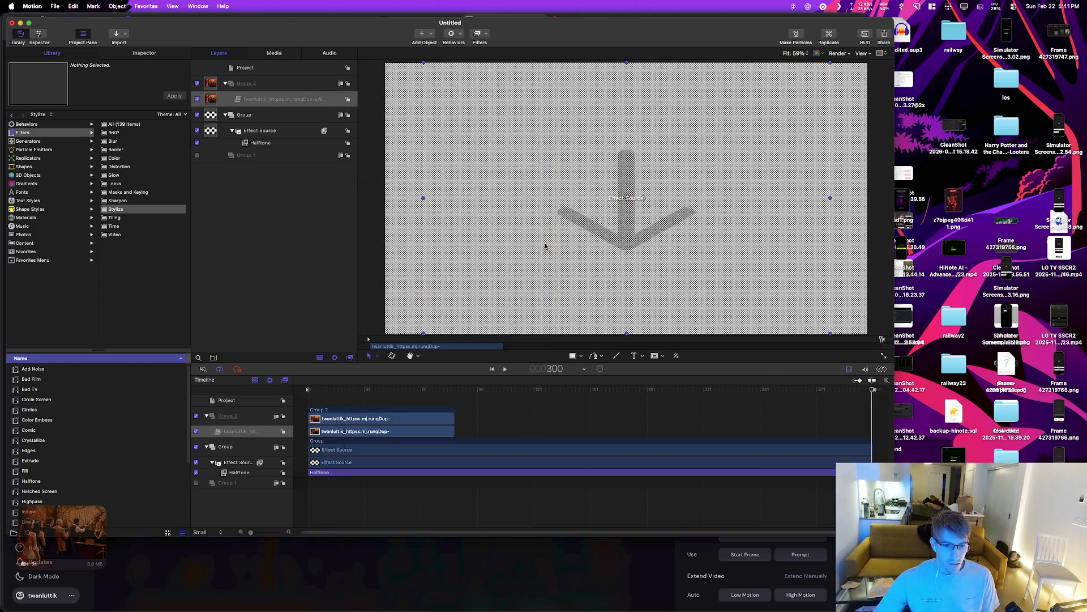
key("Home")
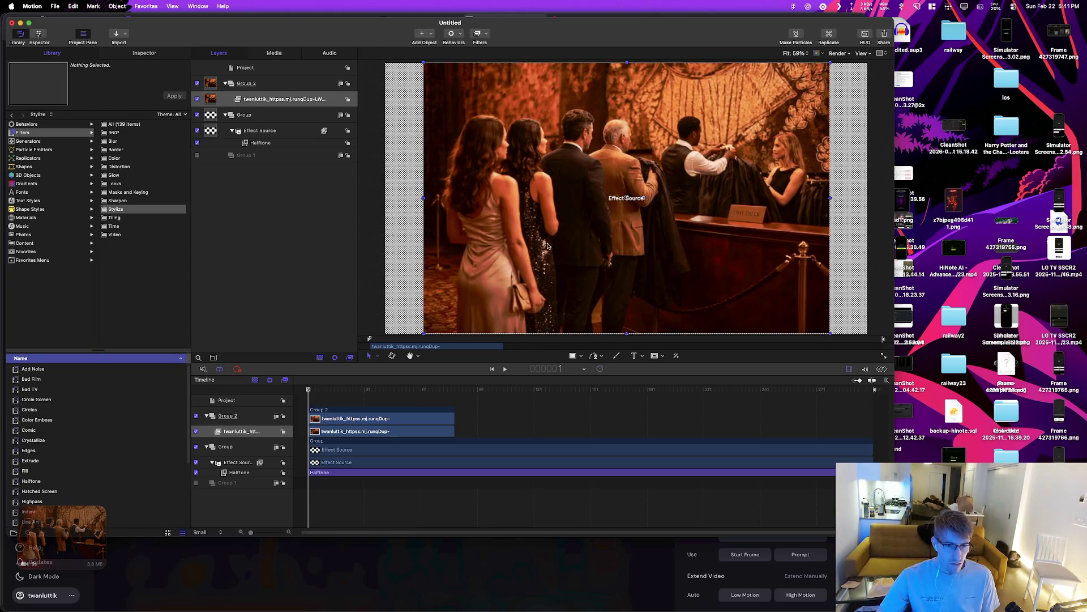
left_click_drag(555, 241, 555, 242)
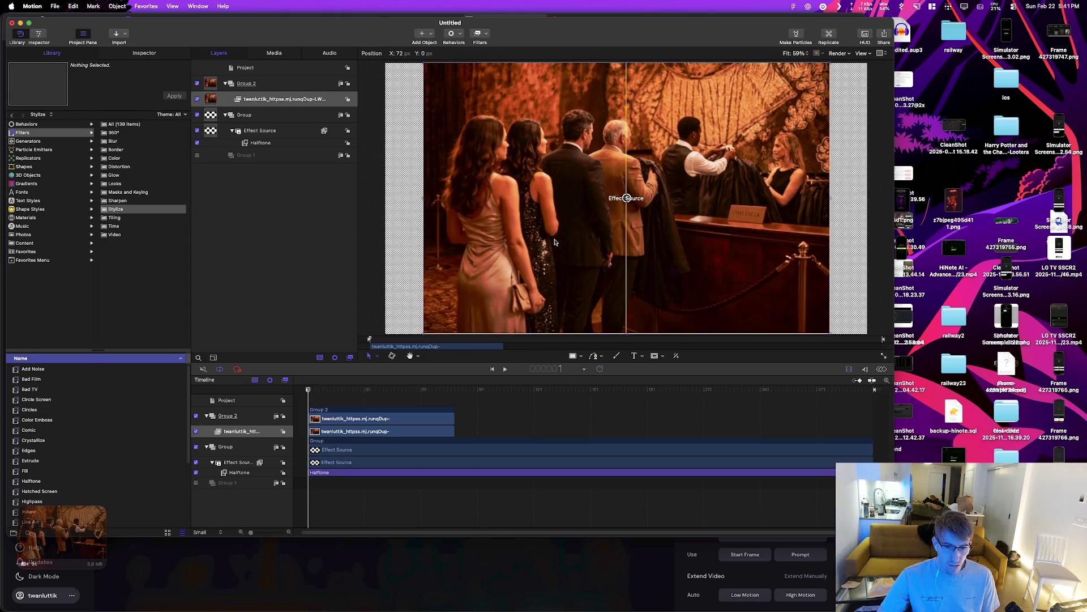
Step: Shrink the image slightly from its corner, then deselect and scrub the timeline
left_click_drag(424, 334, 488, 319)
key("super+z")
key("super+shift+z")
key("super+z")
left_click_drag(421, 334, 426, 333)
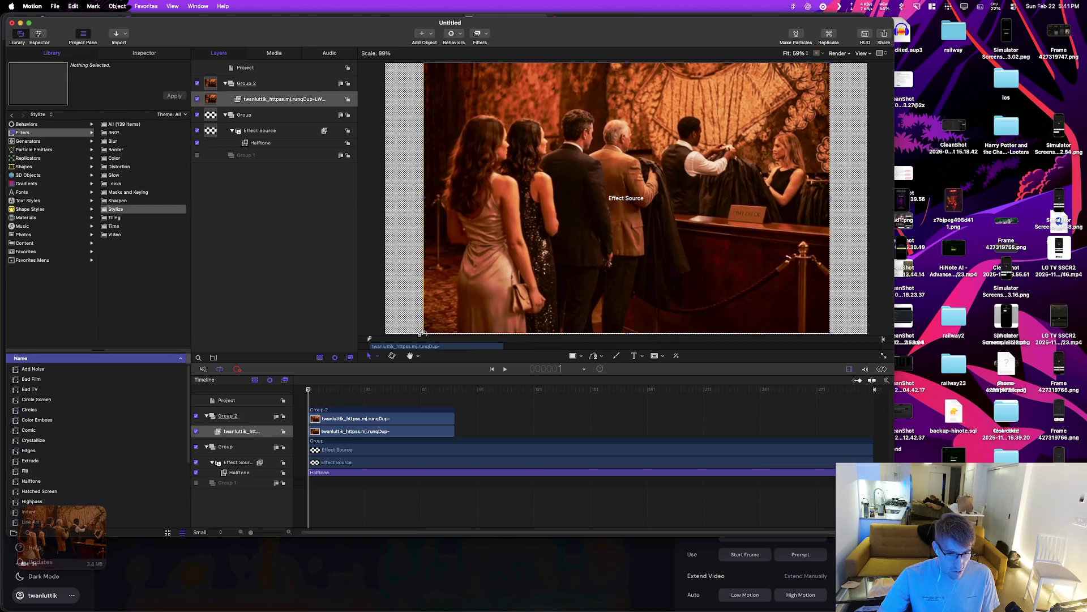
left_click(378, 319)
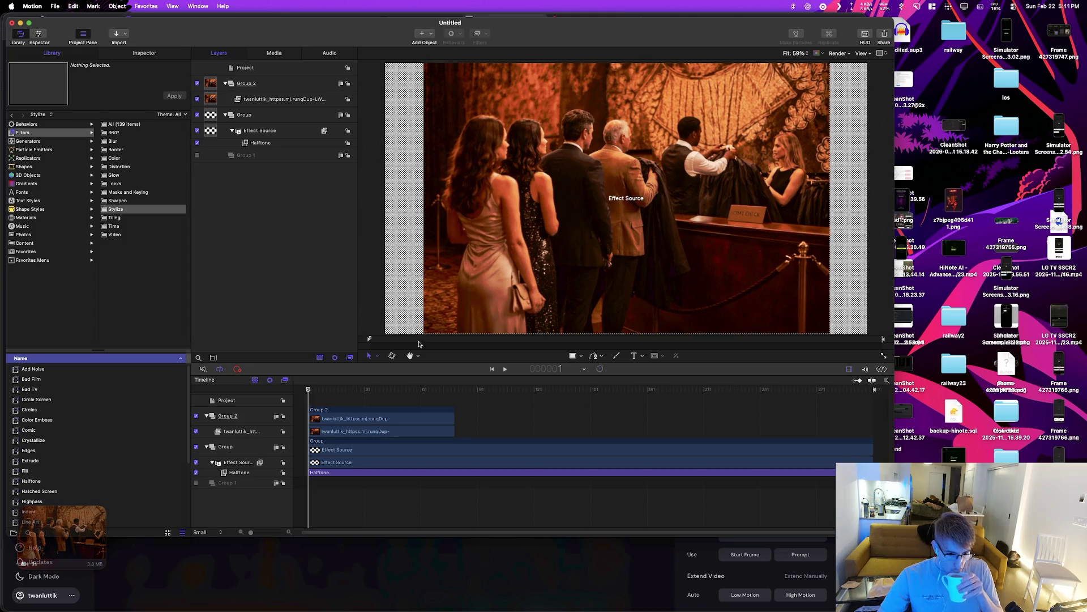
left_click_drag(308, 391, 402, 391)
Step: Reorder Group 2 below the halftone Group and enable Group 1
left_click_drag(330, 471, 331, 412)
mouse_move(227, 416)
left_mouse_down()
mouse_move(212, 431)
mouse_move(227, 476)
mouse_move(247, 480)
left_mouse_up()
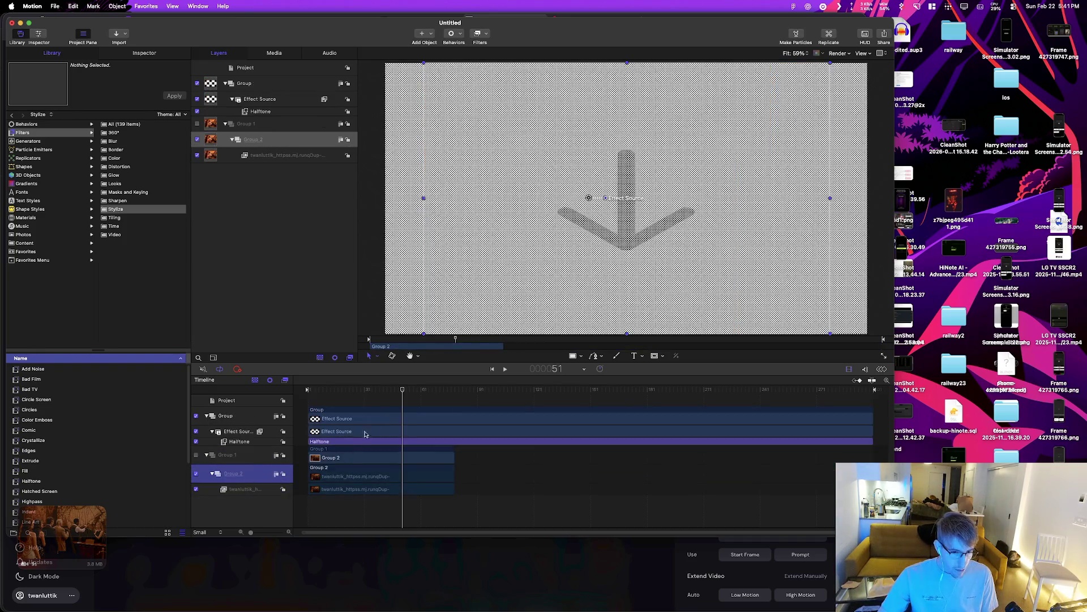
left_click_drag(403, 391, 366, 391)
mouse_move(226, 416)
left_mouse_down()
mouse_move(211, 483)
mouse_move(239, 463)
mouse_move(210, 459)
left_mouse_up()
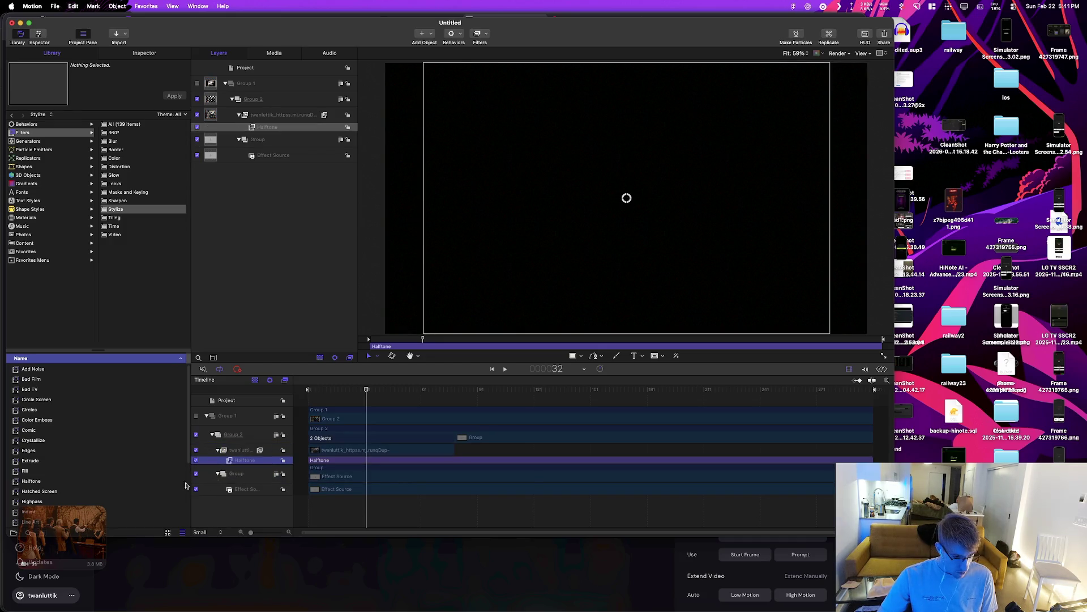
left_click(196, 474)
left_click_drag(366, 389, 339, 390)
left_click(196, 416)
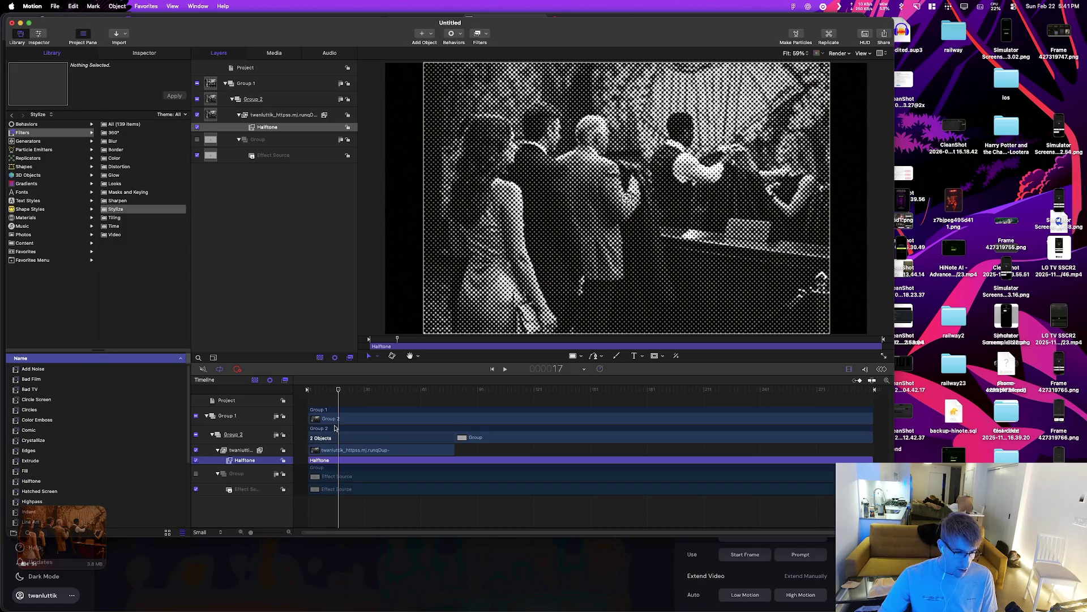
Step: Move the photo clip under Halftone in Group 1, disable Group 2 and Effect Source
left_click(353, 450)
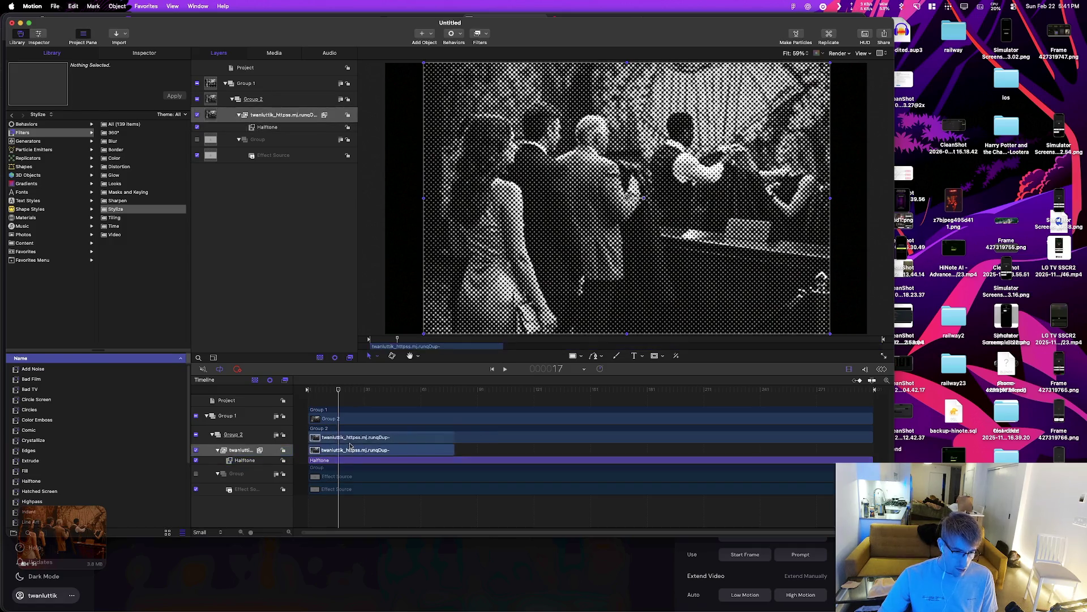
left_click_drag(236, 454, 234, 430)
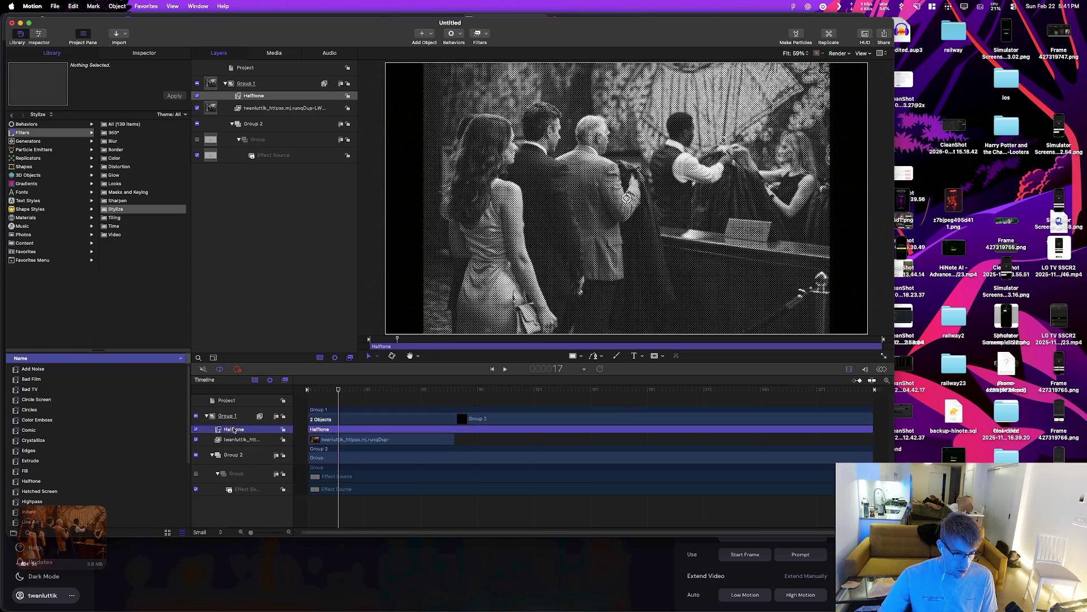
left_click(196, 439)
left_click(196, 440)
left_click(195, 456)
left_click(196, 490)
left_click(211, 456)
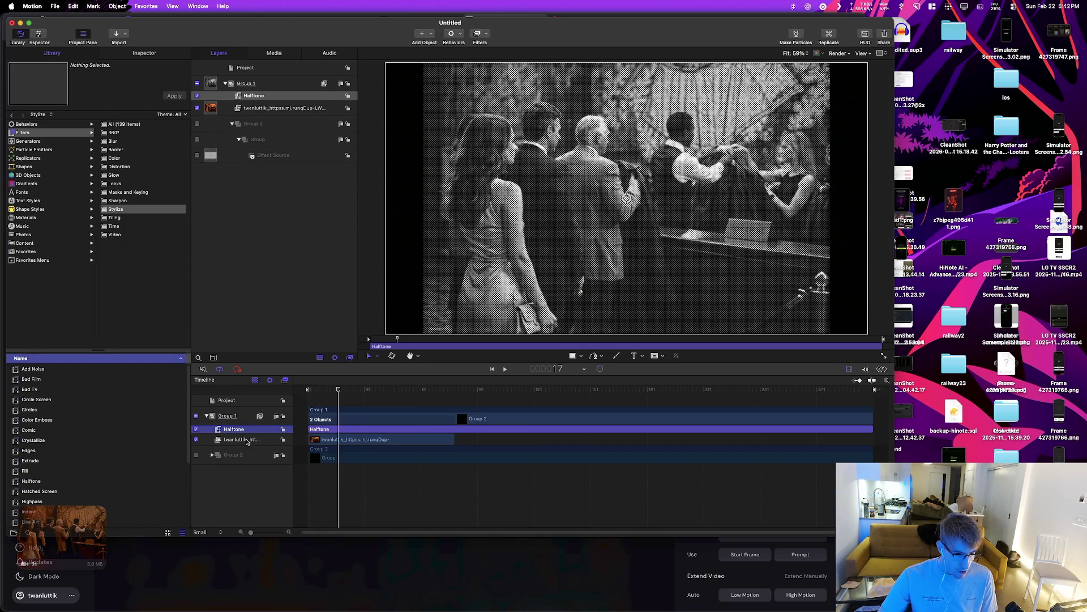
left_click(399, 434)
right_click(399, 434)
left_click(98, 270)
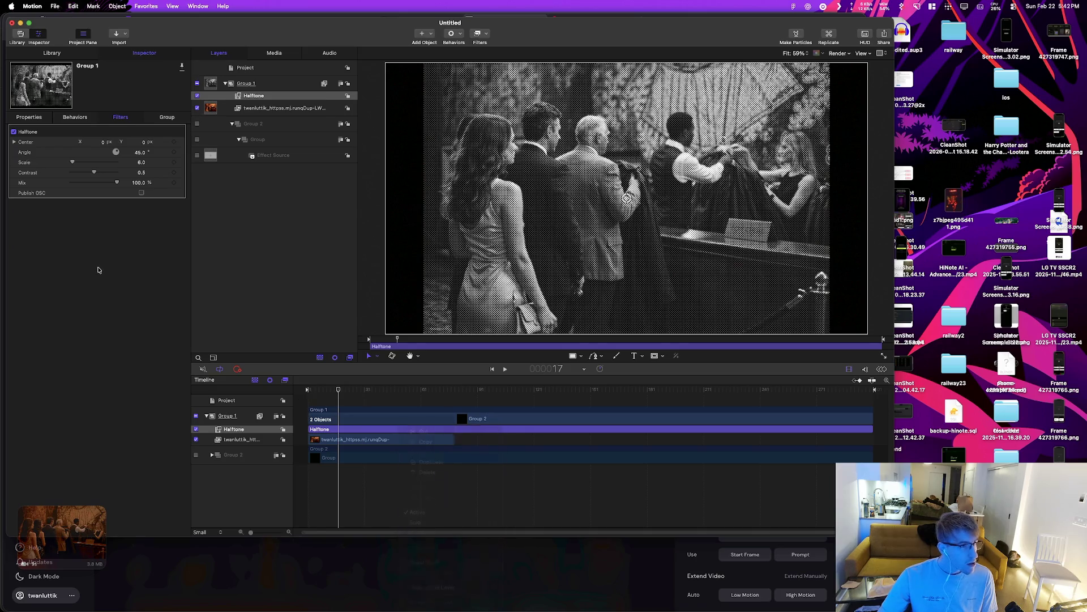
Step: Coarsen the halftone dots, then compare Pixelmator Pro's CMYK Halftone and Threshold effects
left_click_drag(75, 164, 74, 163)
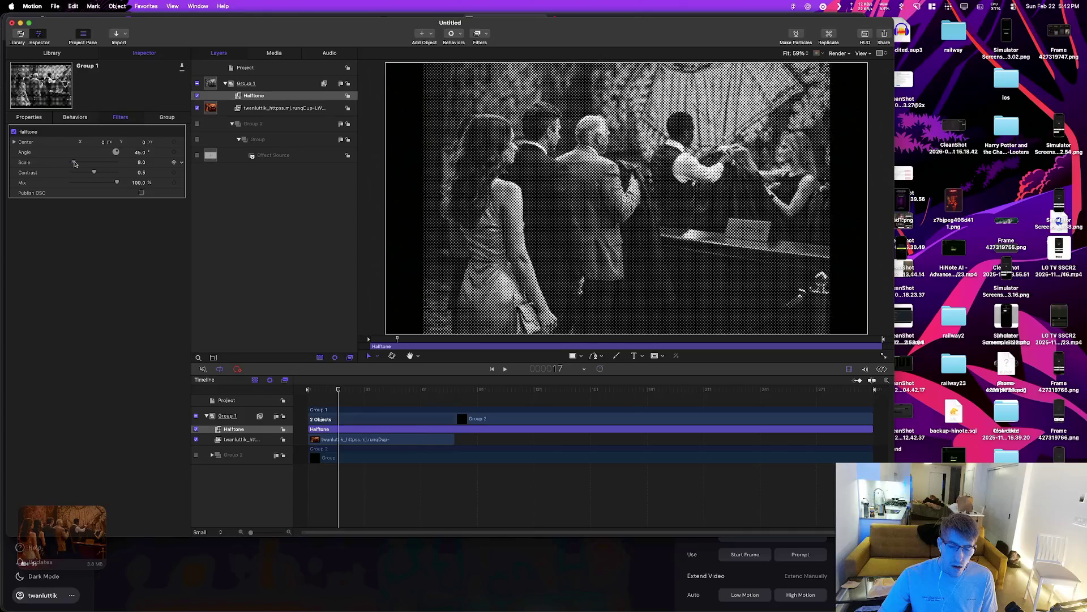
mouse_move(195, 309)
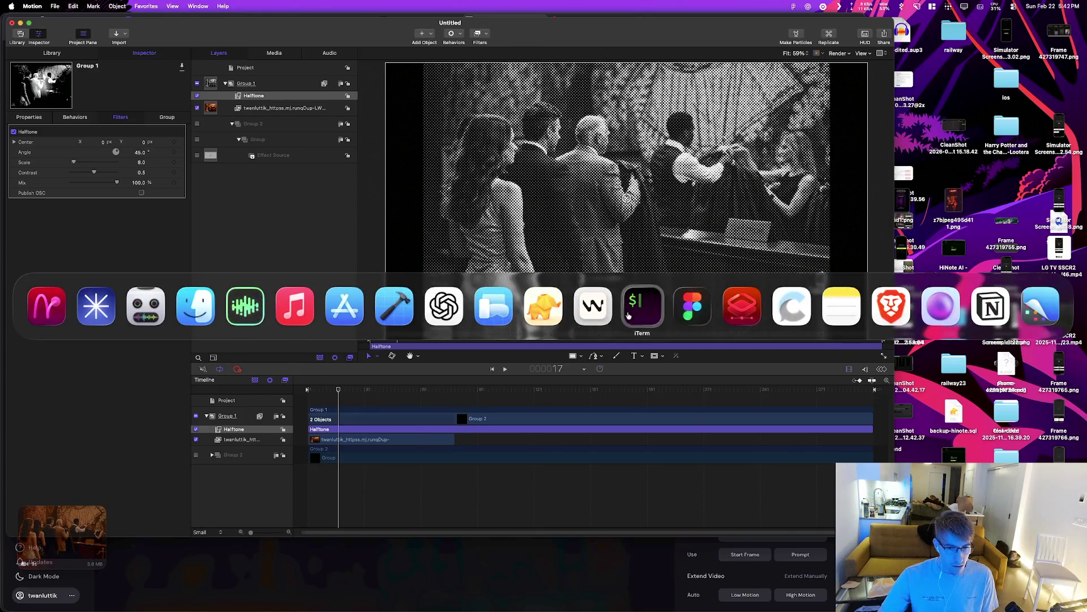
left_click(747, 310)
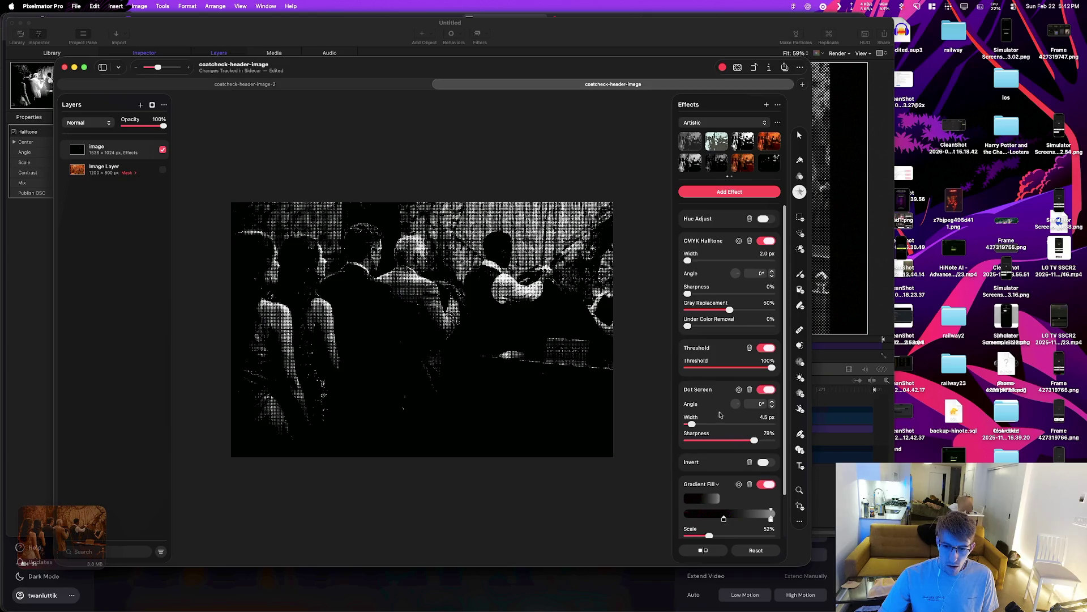
scroll(720, 415, "down", 3)
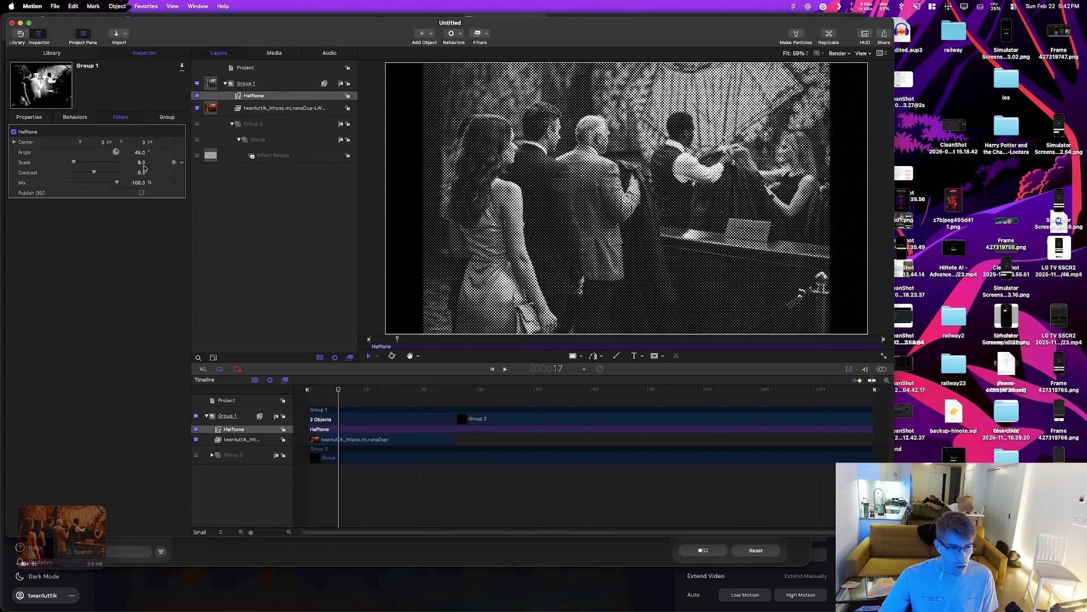
scroll(724, 352, "up", 3)
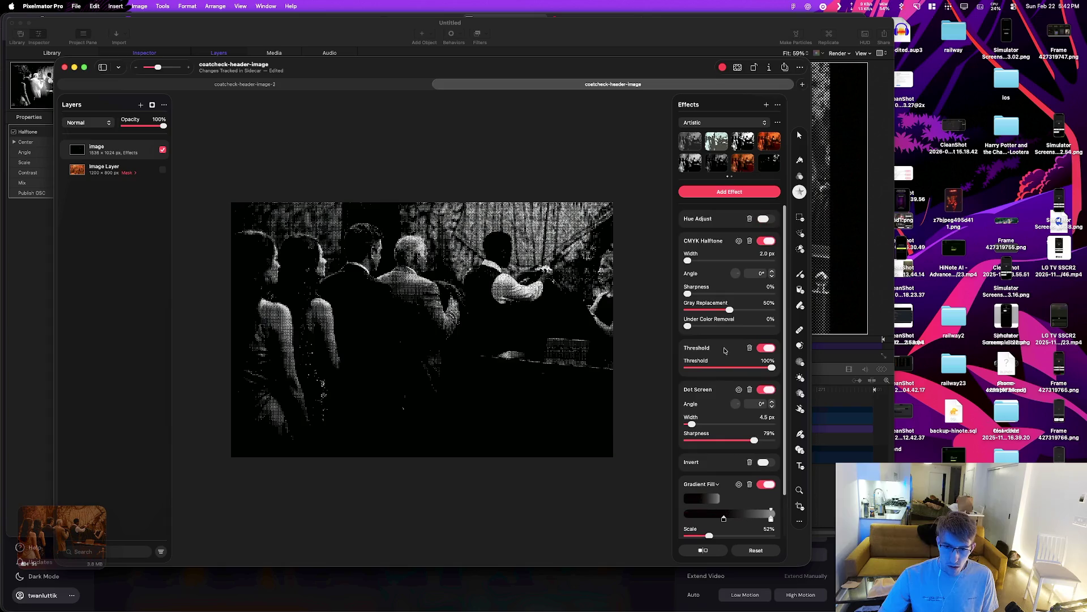
left_click(767, 241)
left_click(767, 241)
left_click(768, 348)
left_click(768, 347)
key("super+Tab")
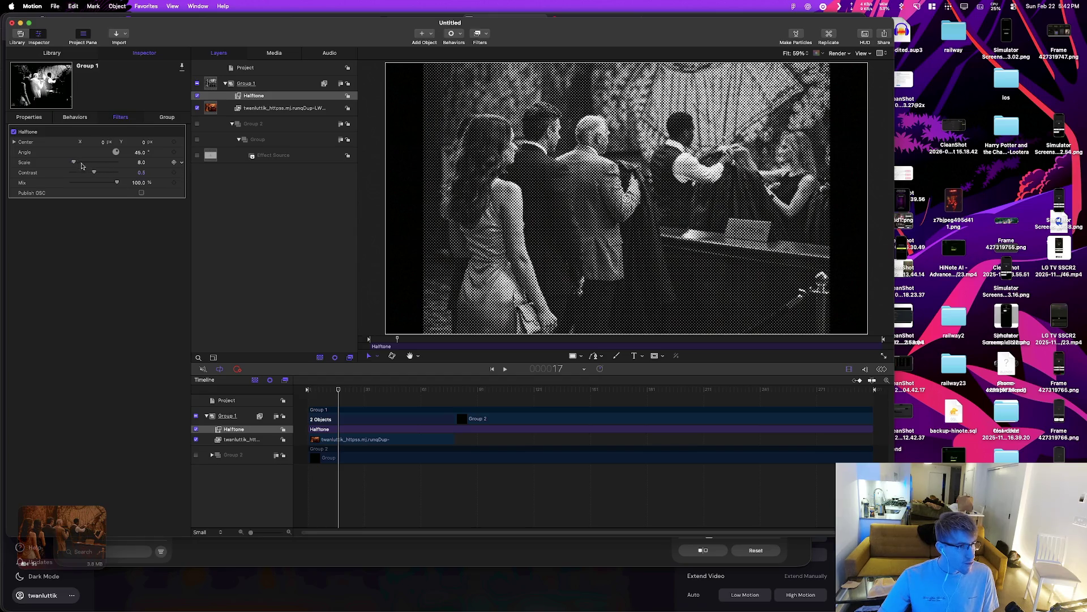
Step: Set the Halftone filter to Scale 6.0, Contrast 0.48 and Mix 100%
left_click_drag(74, 163, 73, 163)
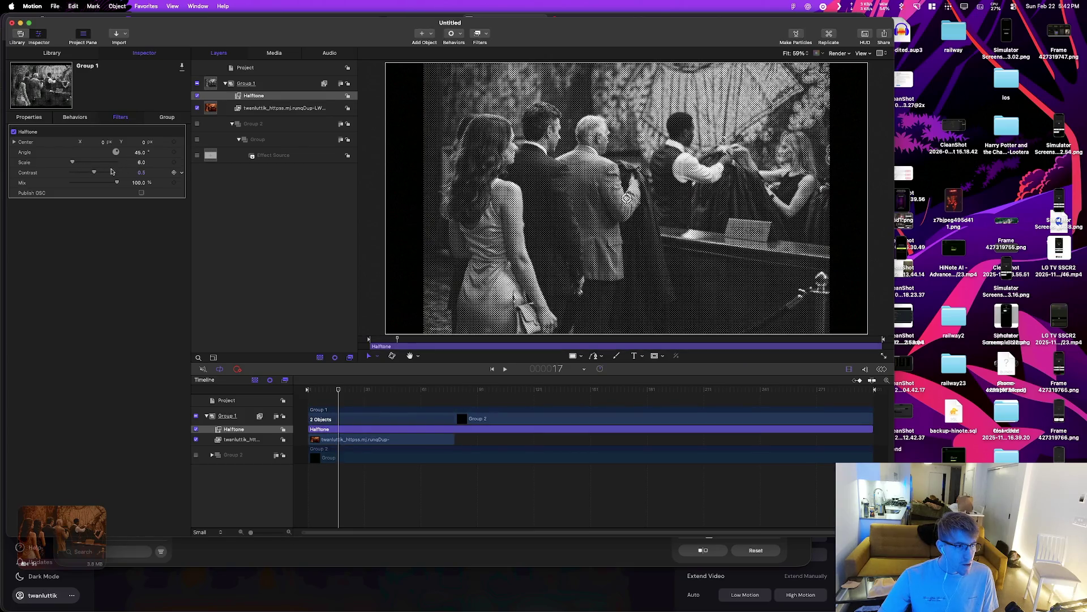
mouse_move(95, 174)
left_mouse_down()
mouse_move(131, 172)
mouse_move(107, 173)
left_mouse_up()
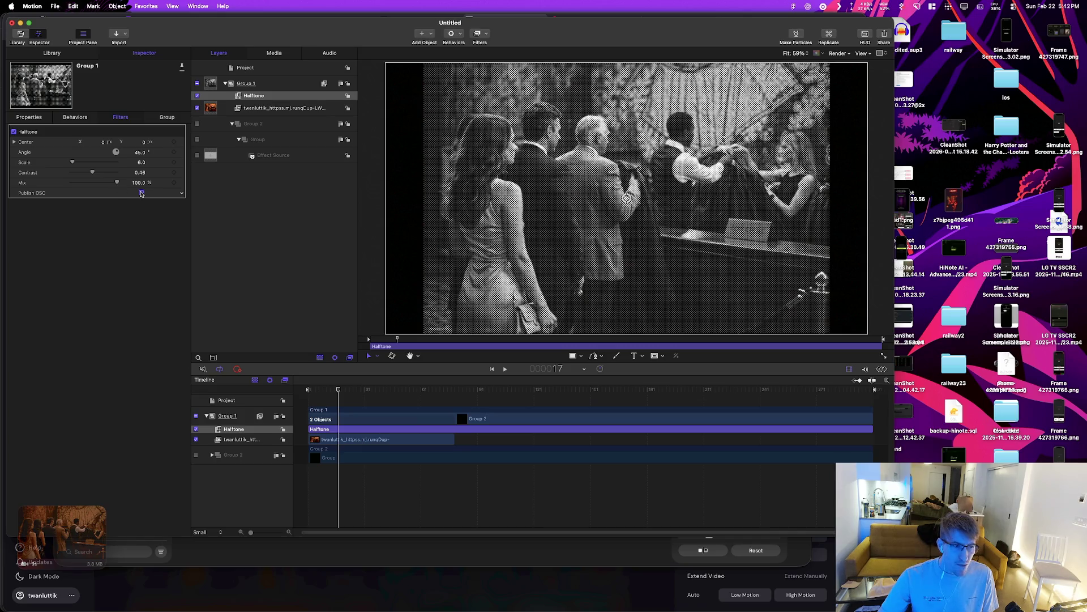
mouse_move(106, 183)
left_mouse_down()
mouse_move(70, 183)
mouse_move(136, 187)
left_mouse_up()
left_click(84, 122)
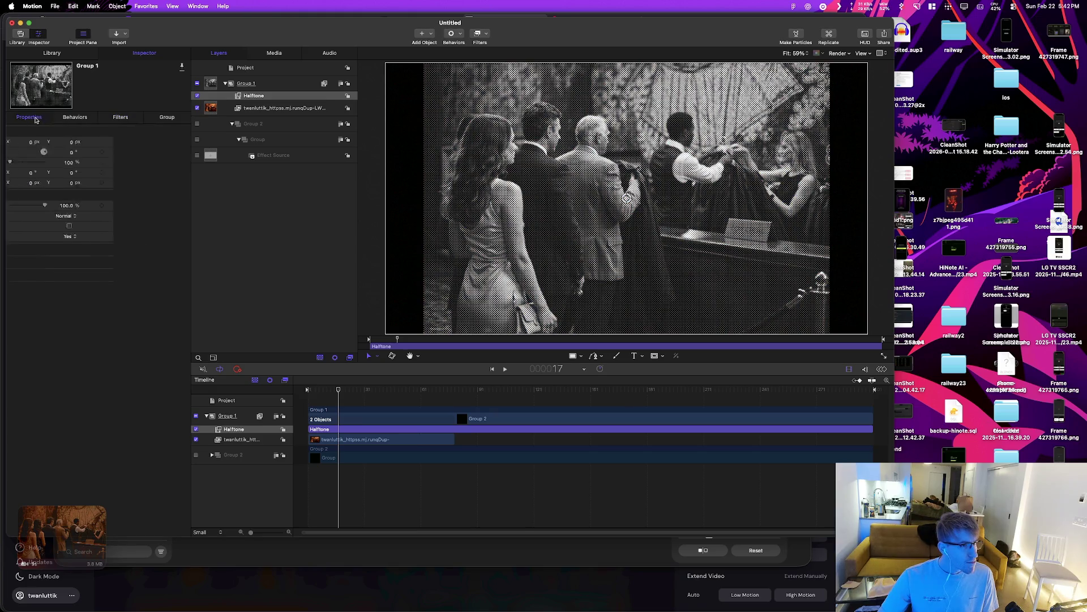
Step: Open Motion's Library and try a search for 't' before returning to browsing
left_click(57, 55)
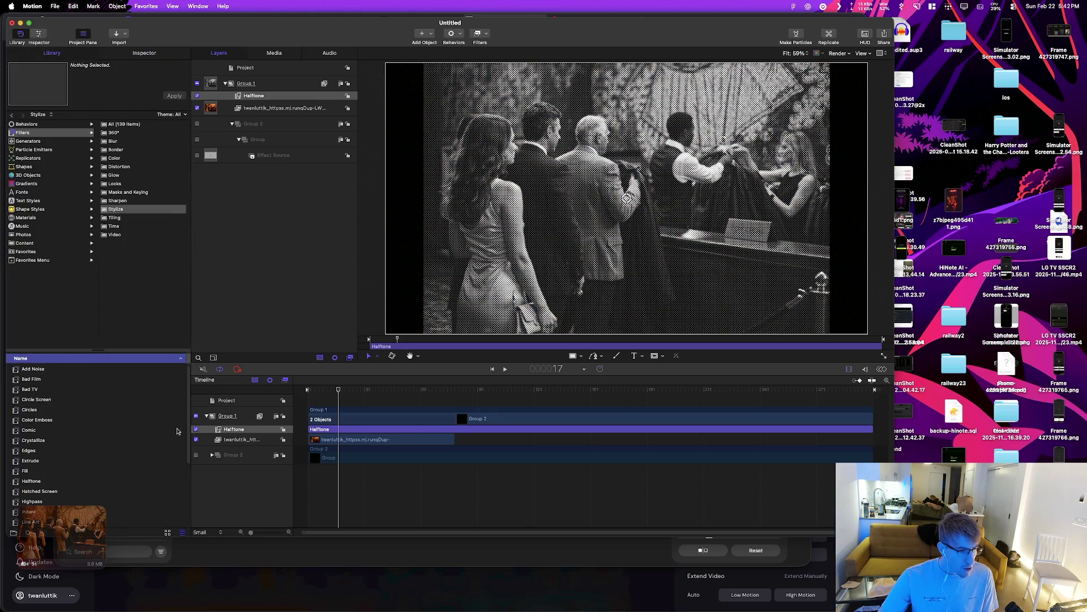
scroll(93, 413, "down", 5)
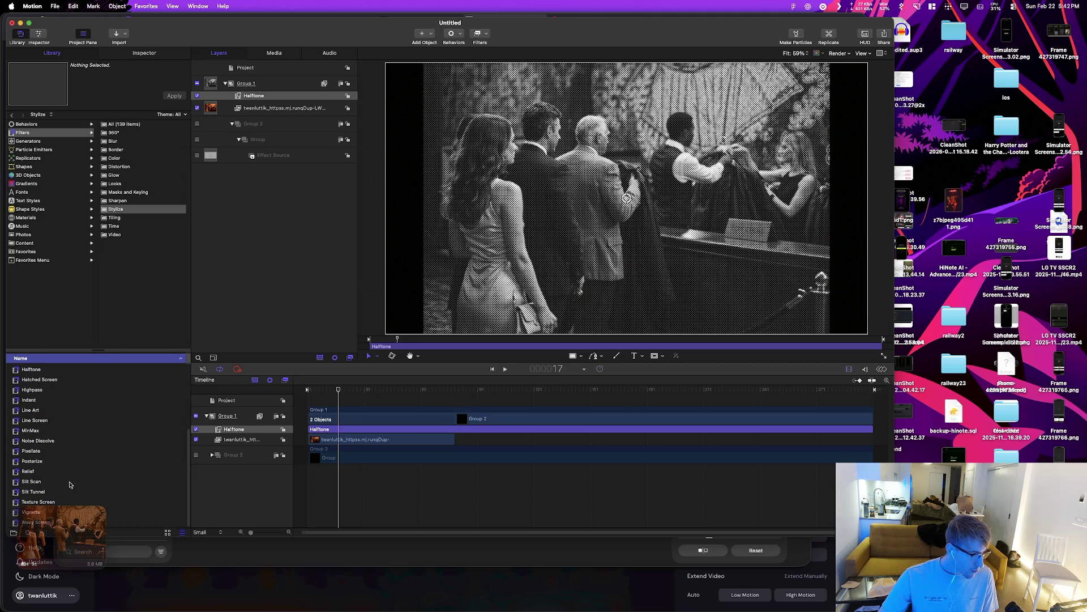
left_click(40, 518)
left_click(396, 96)
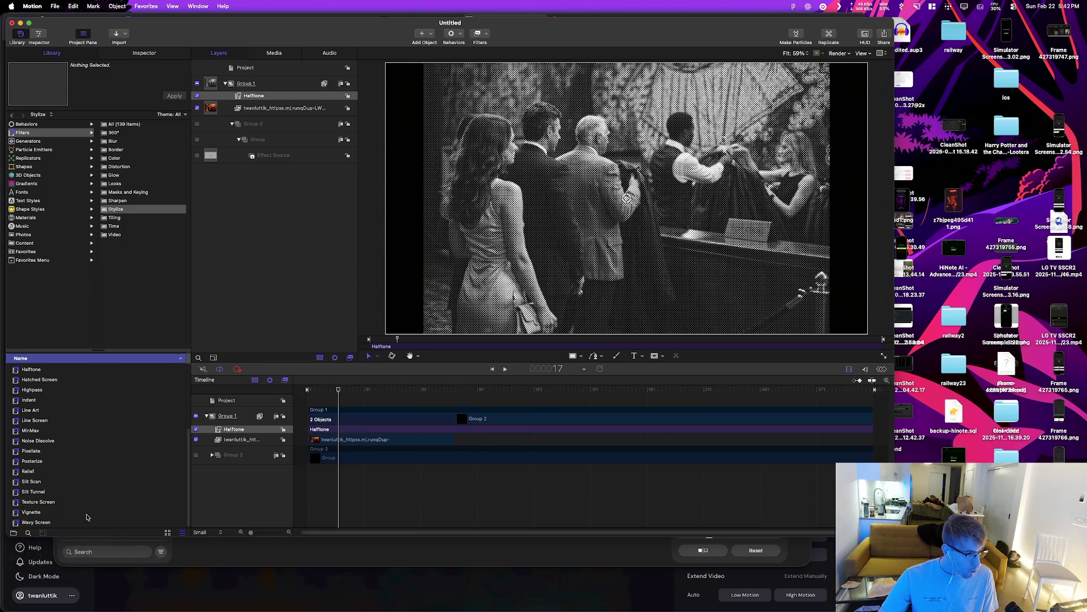
scroll(56, 429, "up", 3)
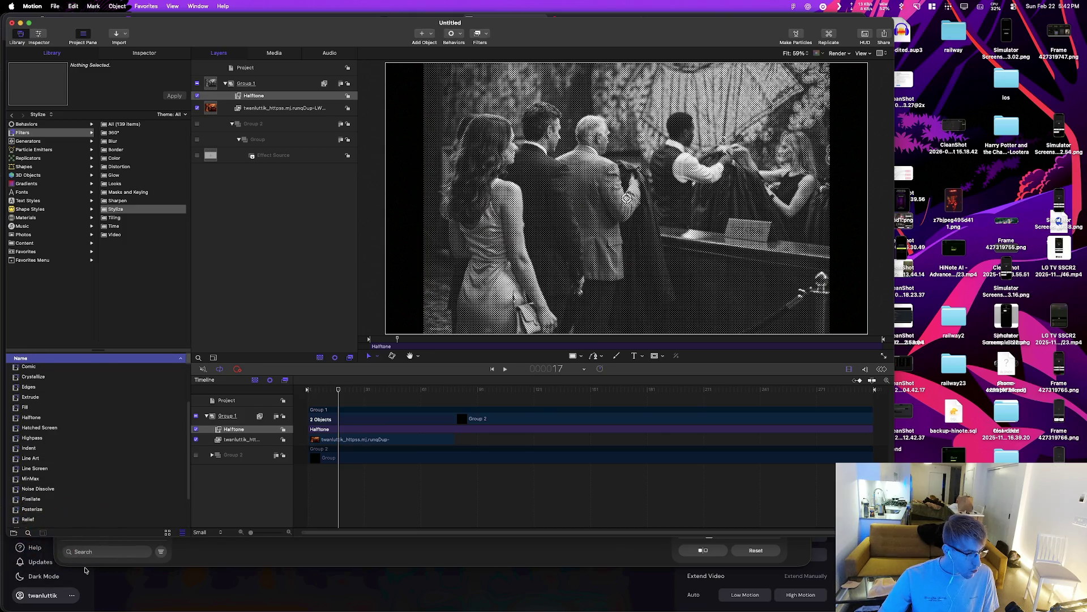
left_click(27, 534)
type("inver")
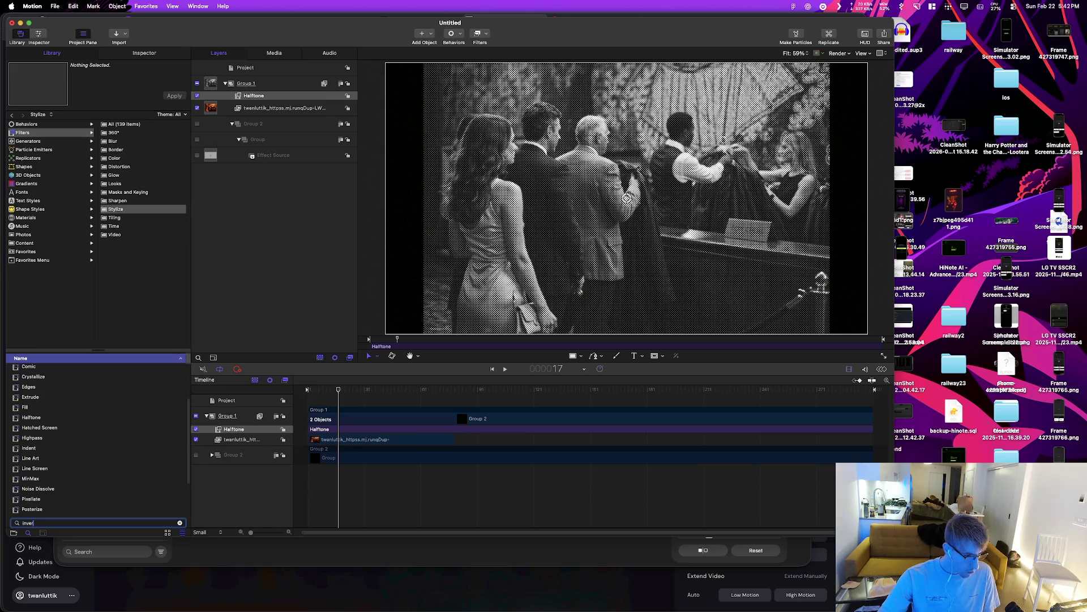
type("t")
left_click(50, 134)
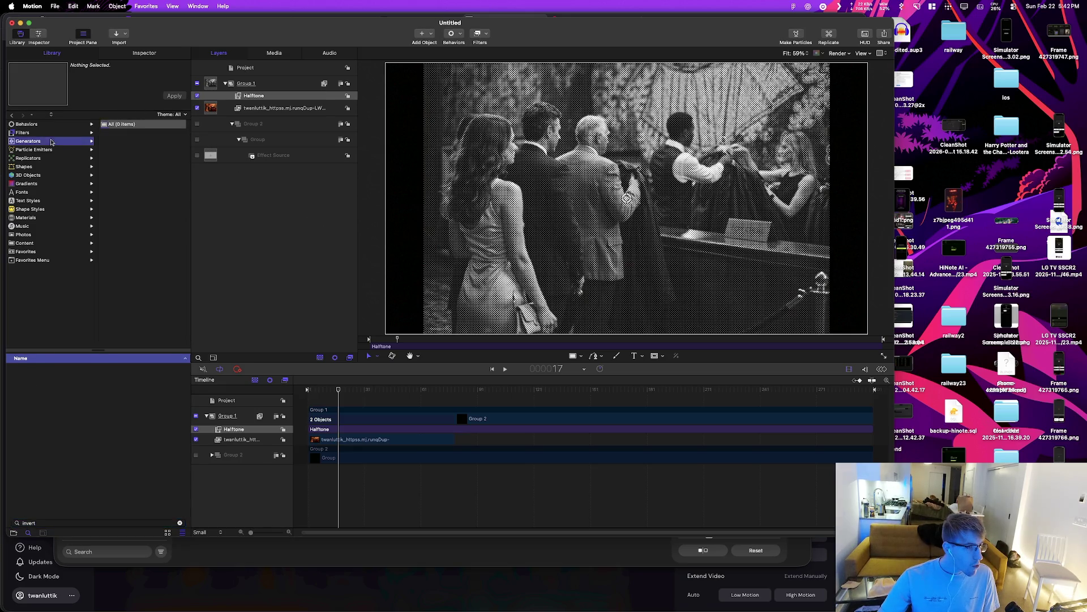
Step: Search for 'gradiant', then browse Gradients and Generators to the Gradient generator
left_click(43, 523)
key("BackSpace")
key("BackSpace")
key("BackSpace")
type("gradiant")
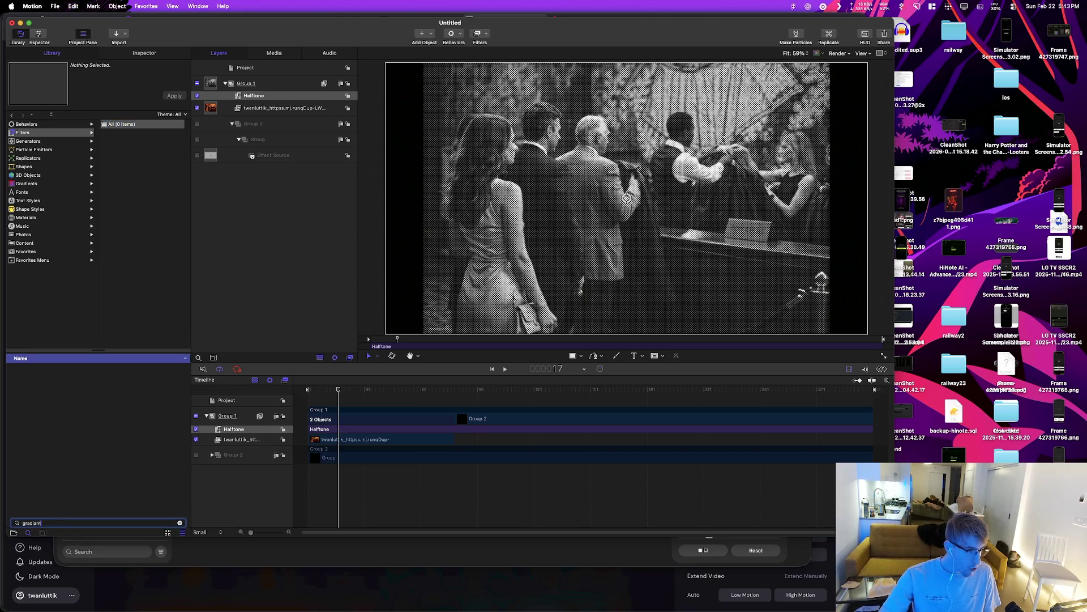
key("BackSpace")
key("BackSpace")
key("BackSpace")
left_click(45, 177)
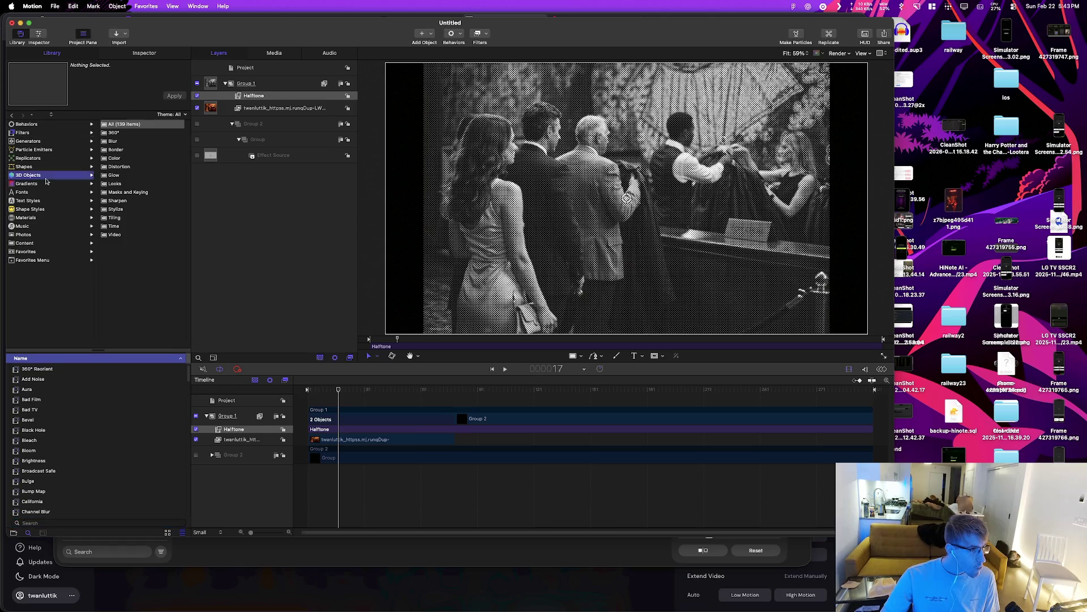
left_click(47, 185)
scroll(93, 419, "down", 5)
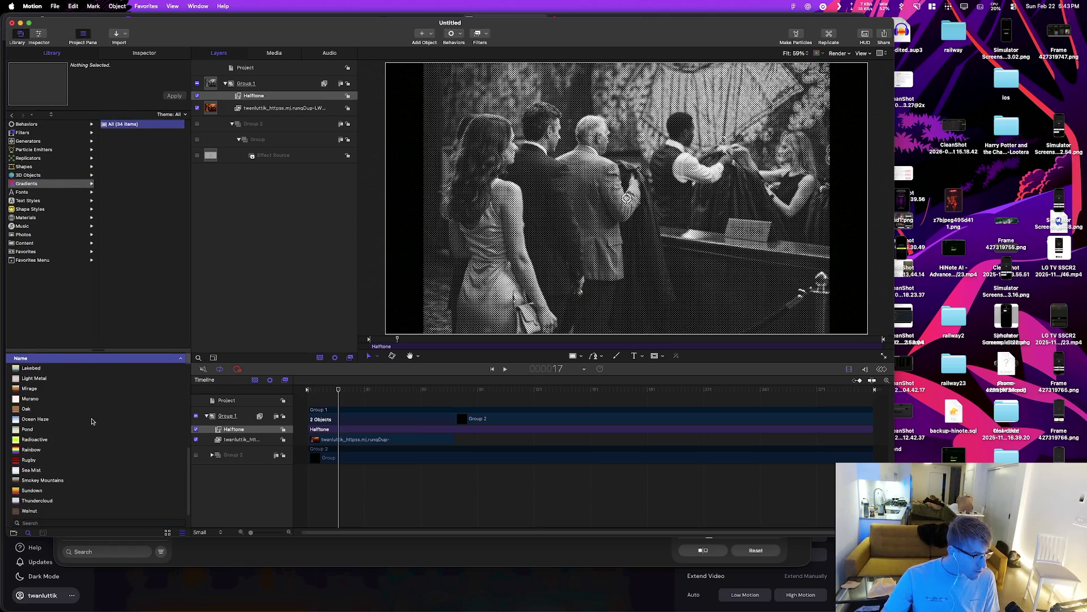
scroll(74, 465, "up", 5)
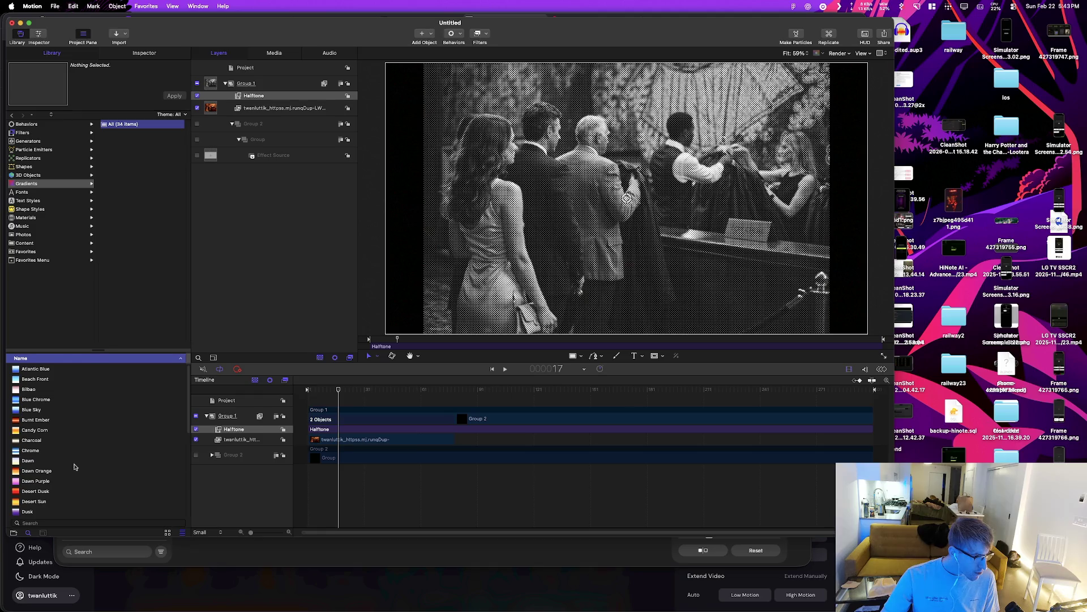
left_click(35, 144)
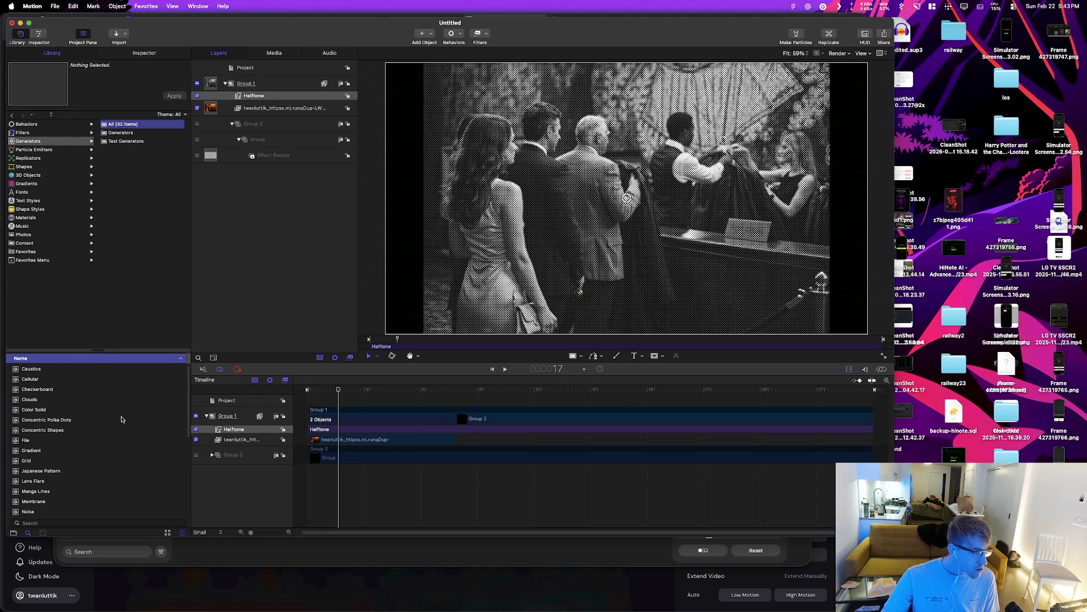
left_click(31, 451)
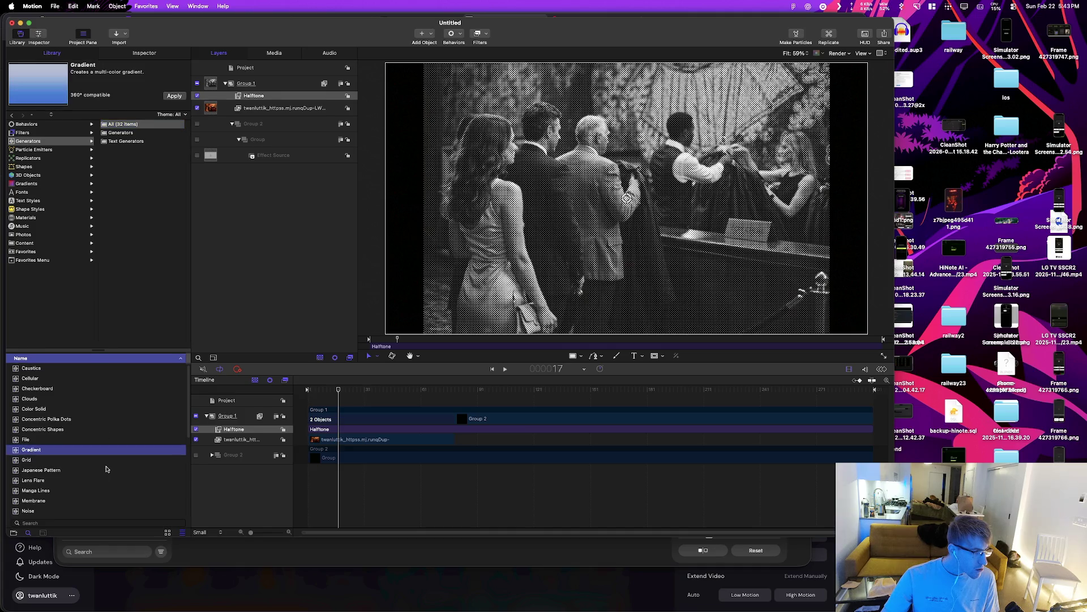
Step: Scroll through the generator list and click into the Library search field
scroll(107, 469, "down", 1)
scroll(107, 469, "down", 5)
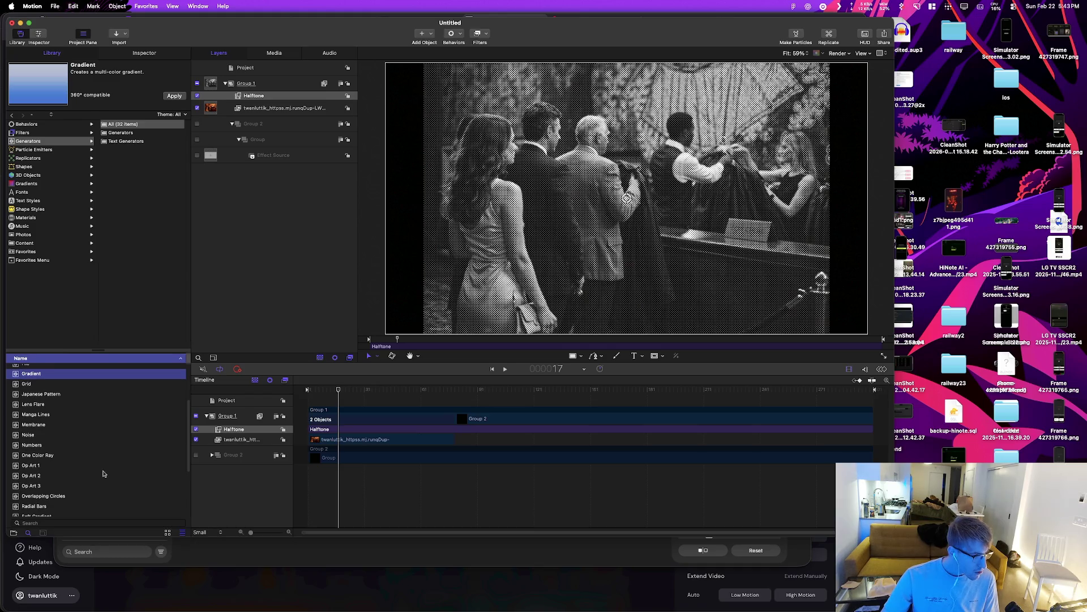
scroll(96, 470, "down", 5)
scroll(91, 472, "down", 2)
scroll(91, 472, "up", 10)
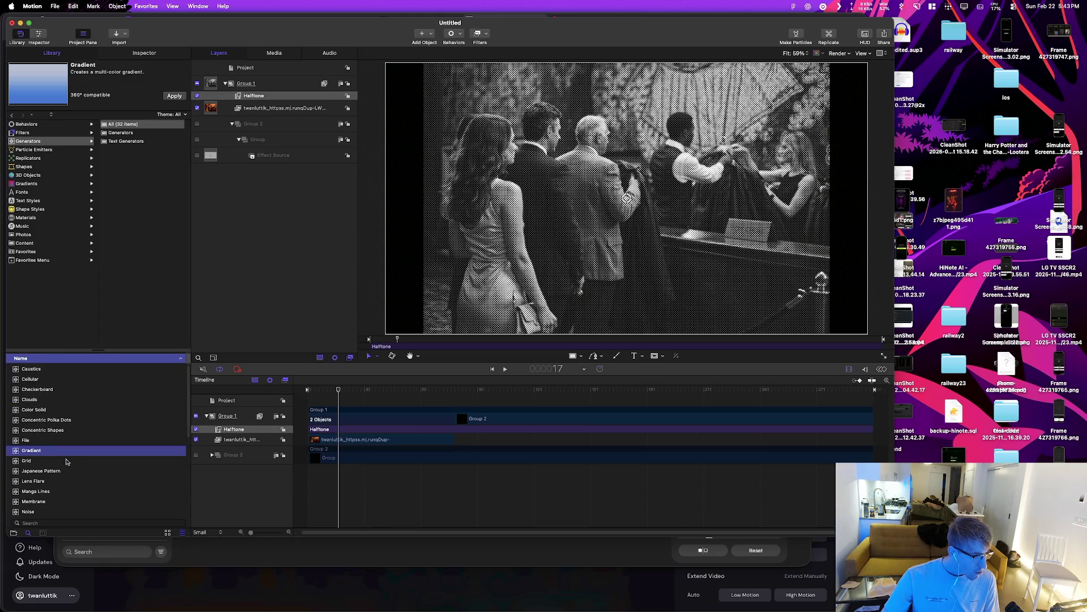
left_click(24, 522)
Step: Search the Library for 'invert' and step through its categories
type("invert")
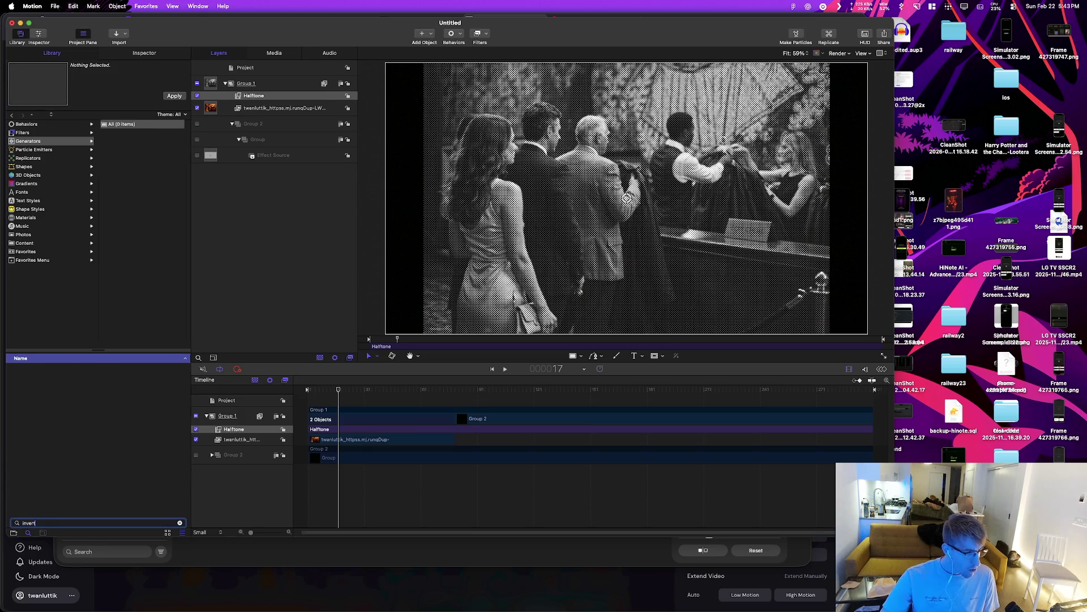
left_click(48, 150)
left_click(45, 141)
left_click(44, 133)
left_click(42, 126)
left_click(42, 141)
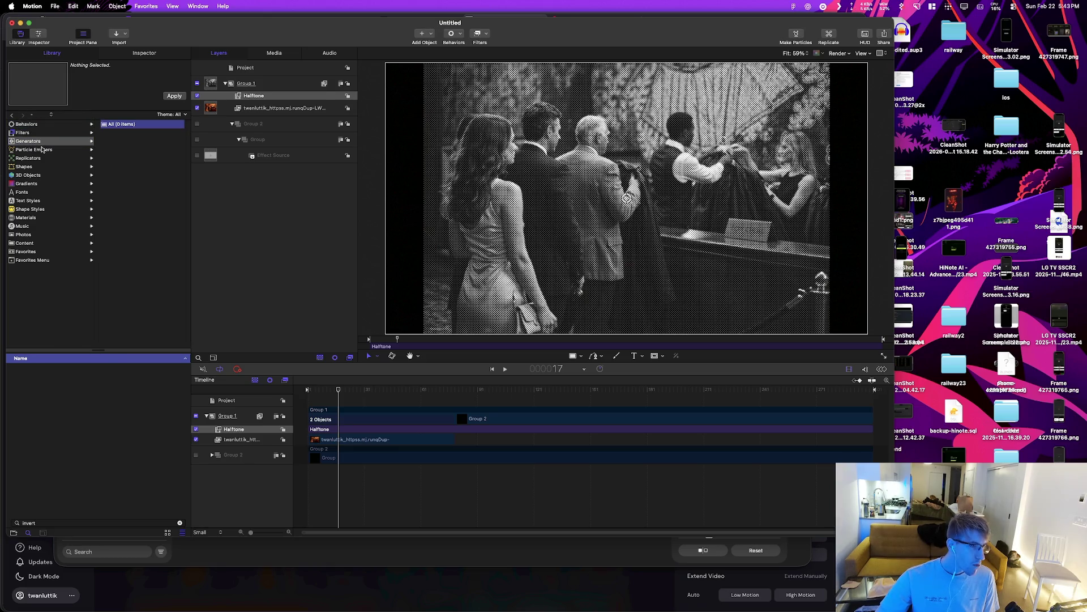
left_click(42, 149)
left_click(40, 158)
left_click(38, 167)
left_click(36, 175)
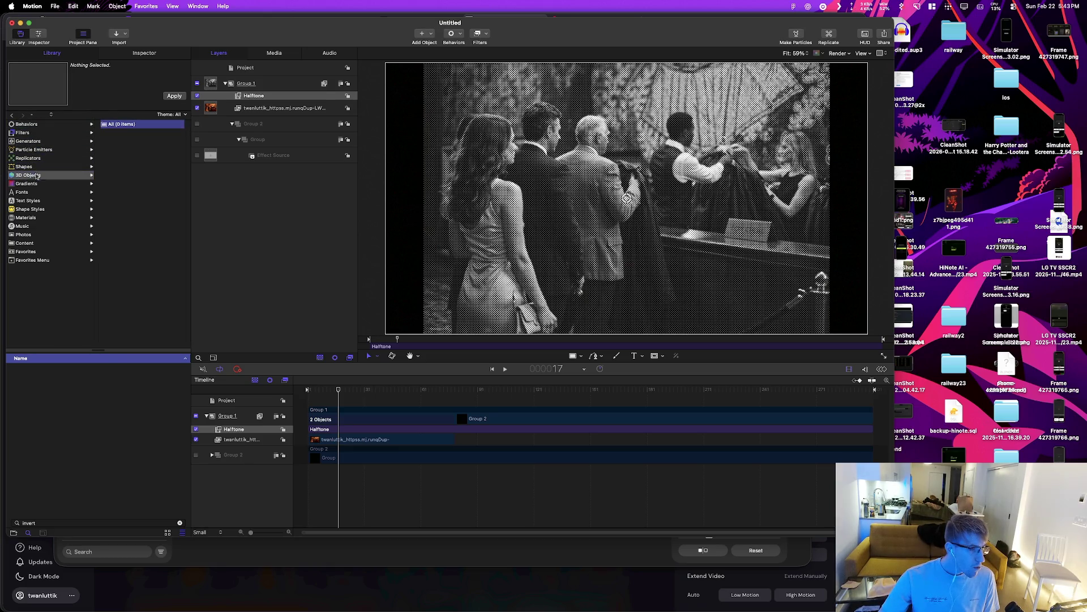
key("Down")
key("Down")
key("Down")
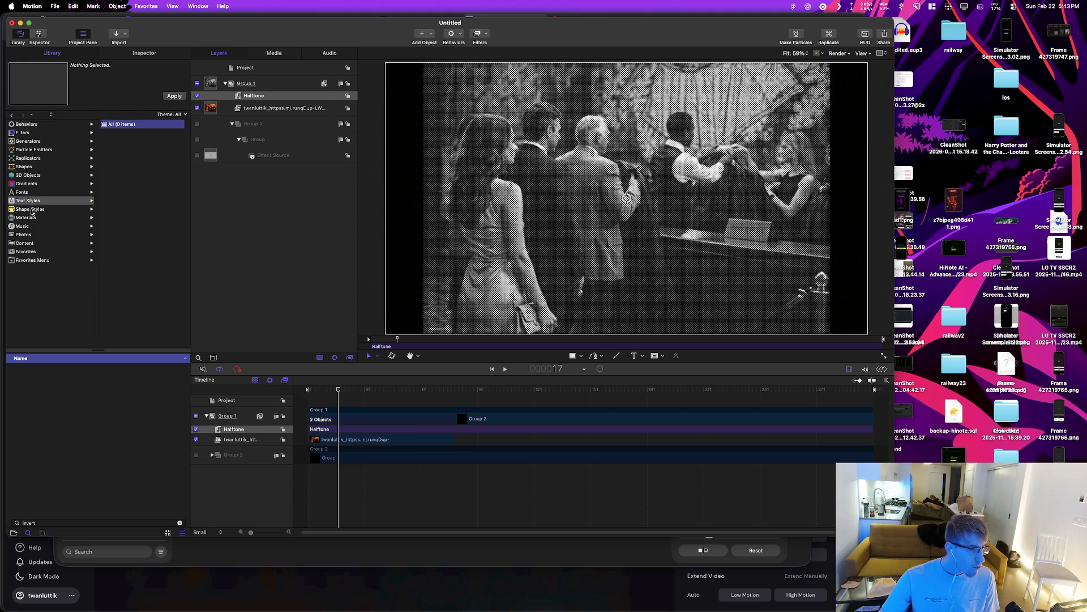
Step: Clear the search under Filters, preview Aura, and show the Color filters
left_click(34, 244)
key("Down")
key("Down")
left_click(37, 175)
left_click(37, 131)
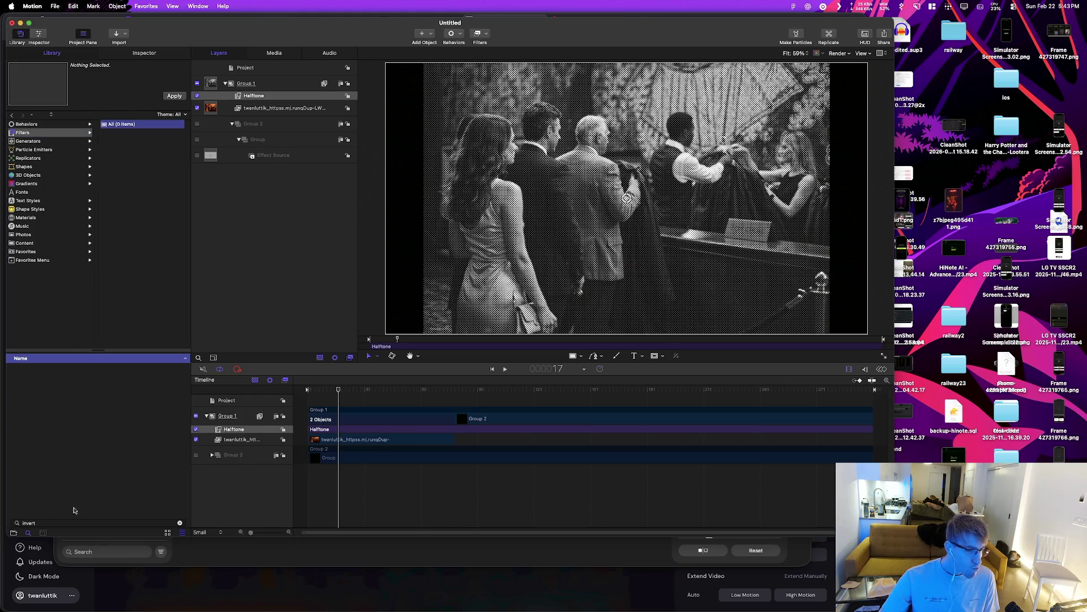
left_click(51, 525)
key("BackSpace")
key("BackSpace")
key("BackSpace")
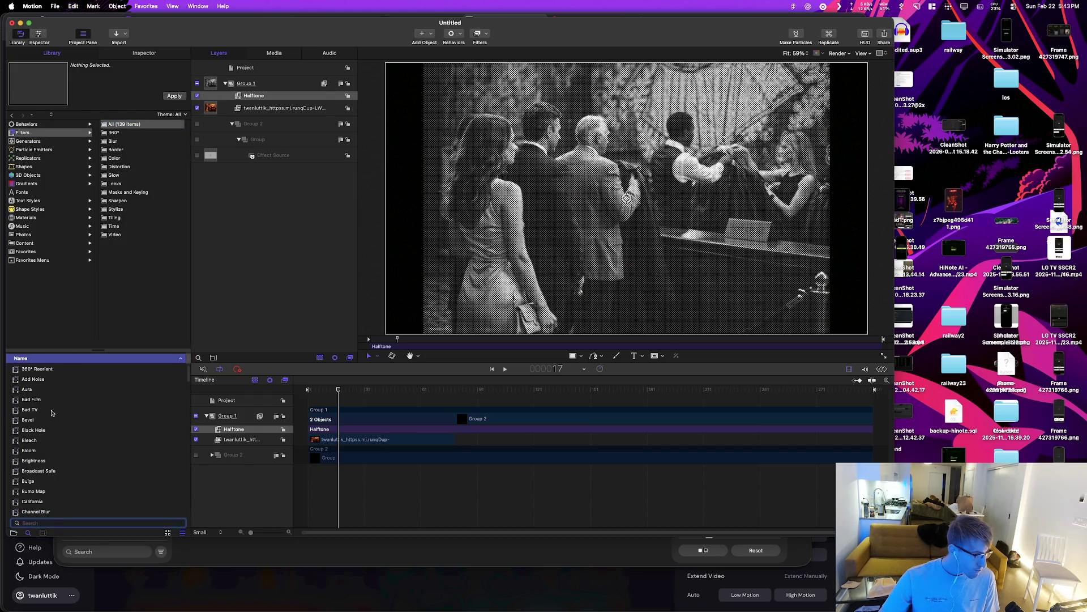
scroll(69, 412, "down", 1)
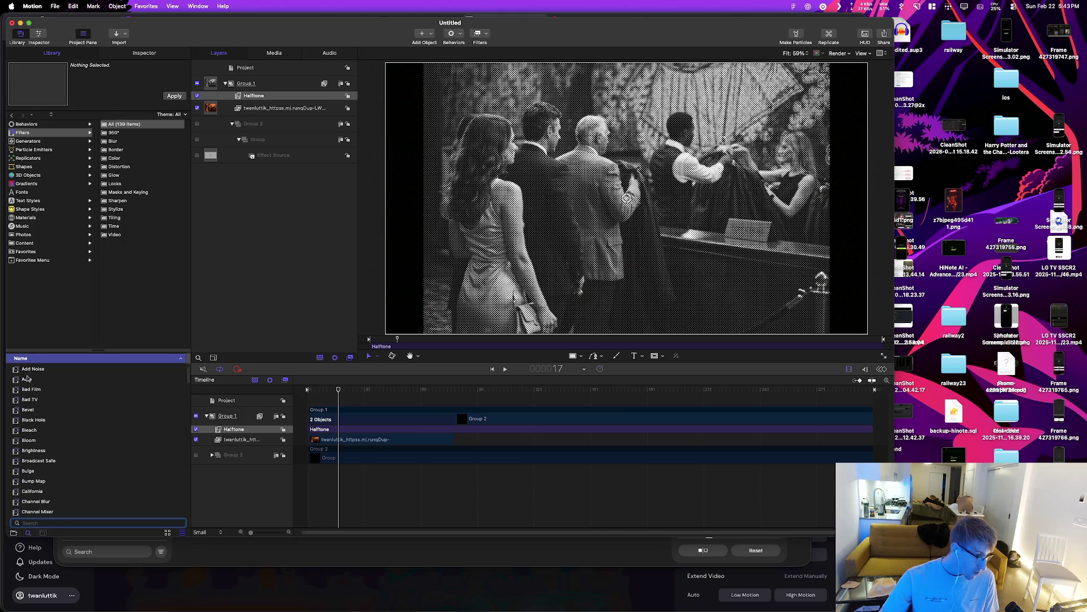
left_click(26, 379)
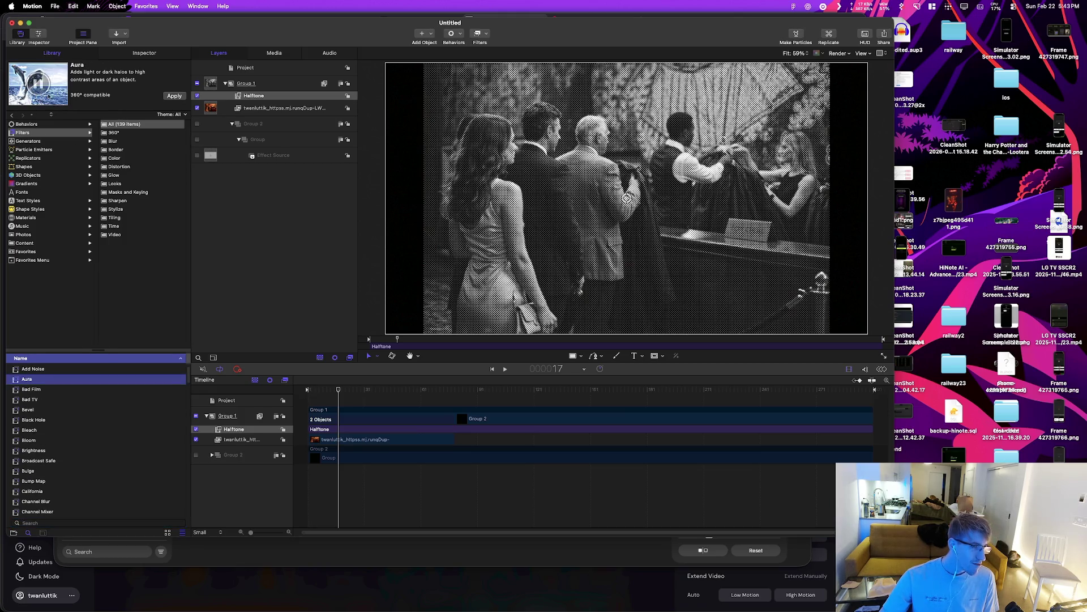
left_click(115, 158)
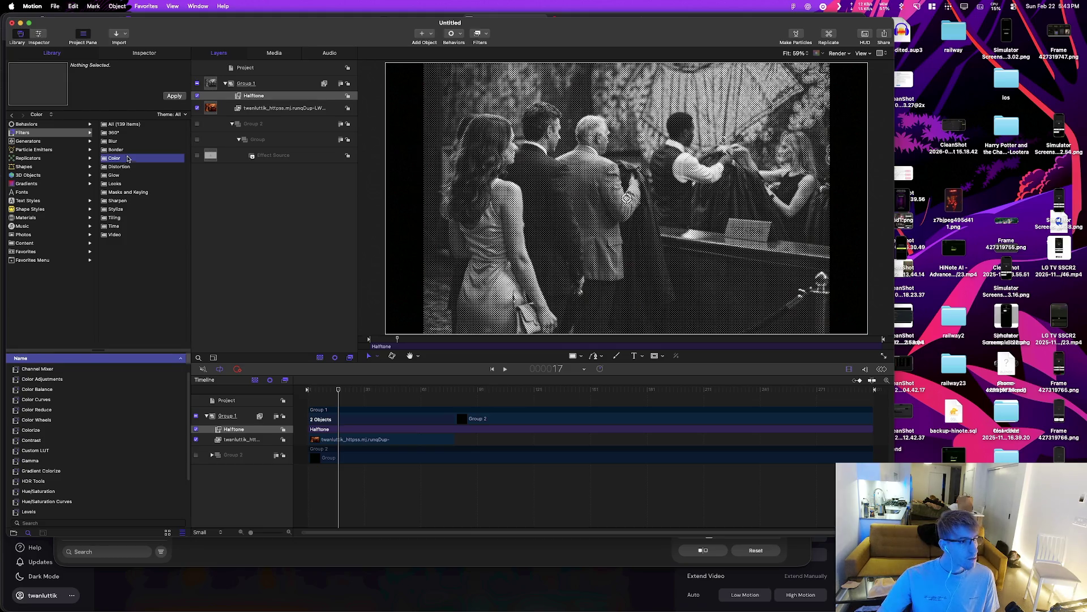
left_click(286, 97)
right_click(288, 110)
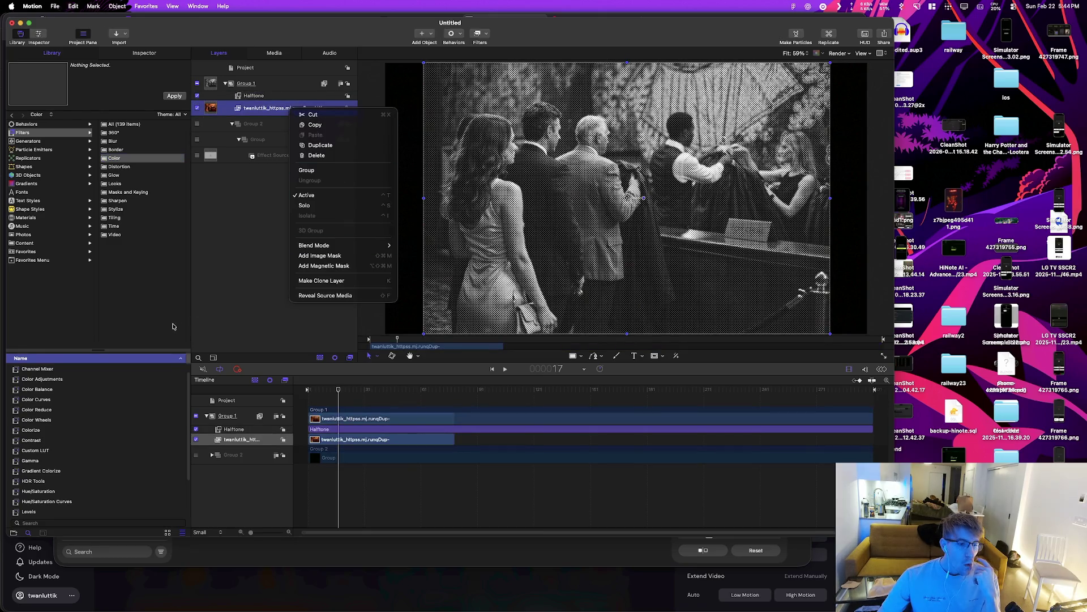
right_click(279, 108)
right_click(280, 108)
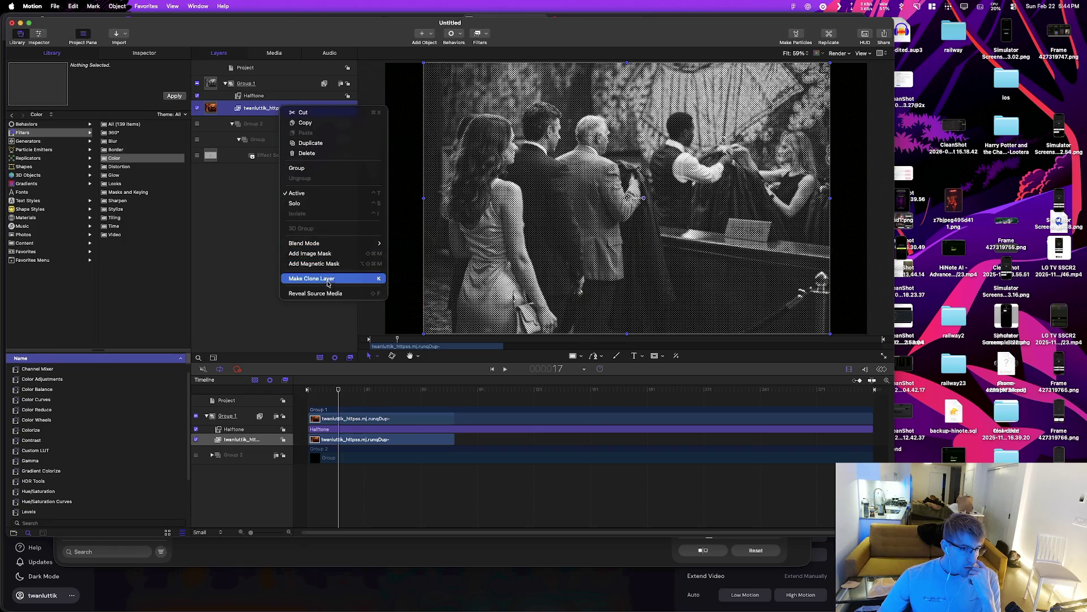
mouse_move(342, 248)
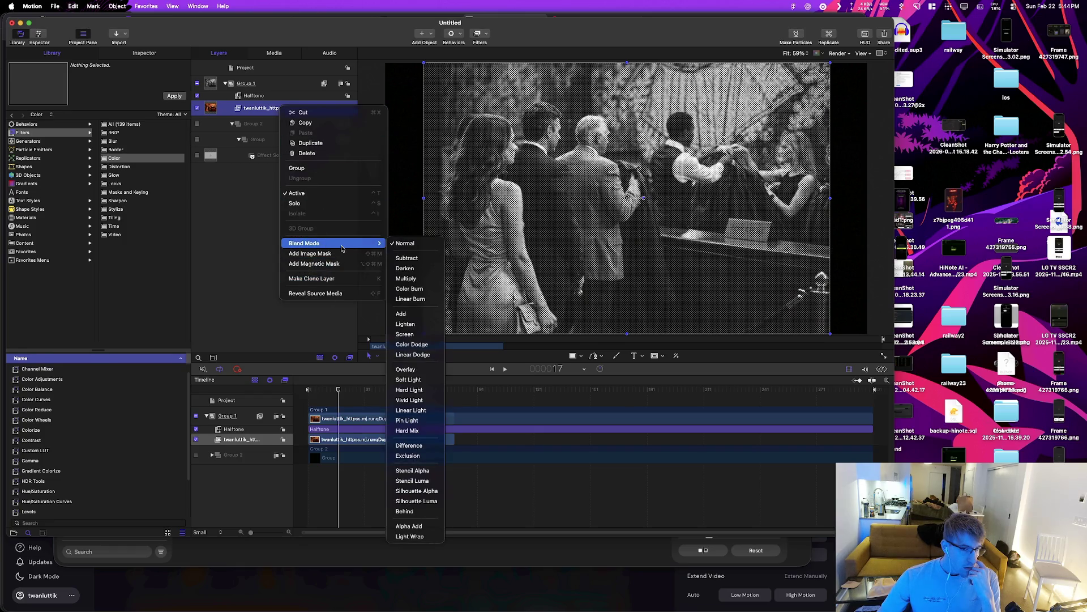
left_click(269, 98)
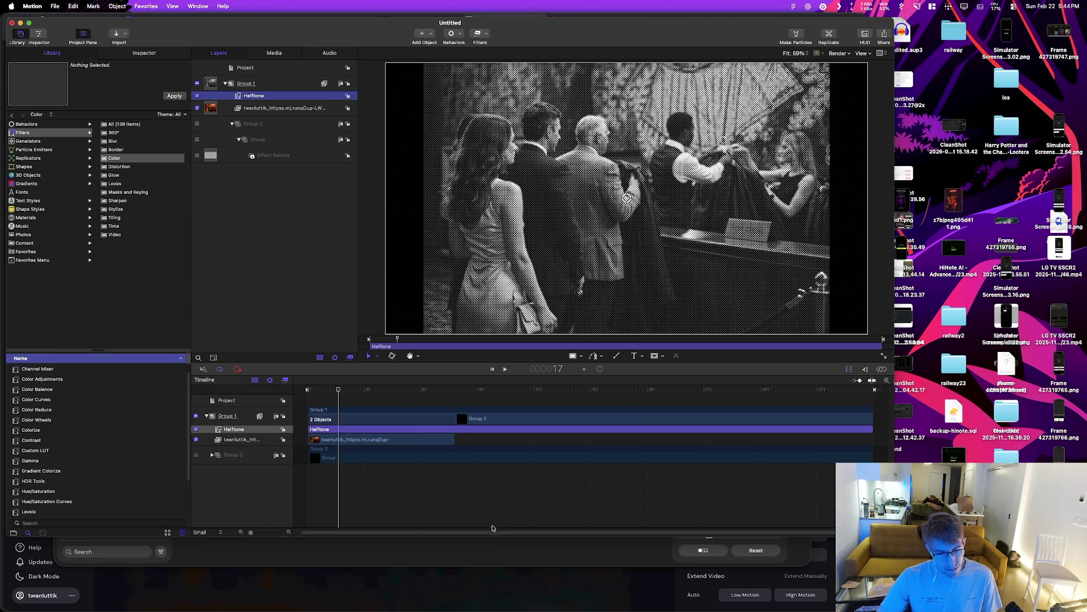
Step: In Pixelmator Pro, toggle the Gradient Fill effect off and on, then return to Motion
left_click(492, 544)
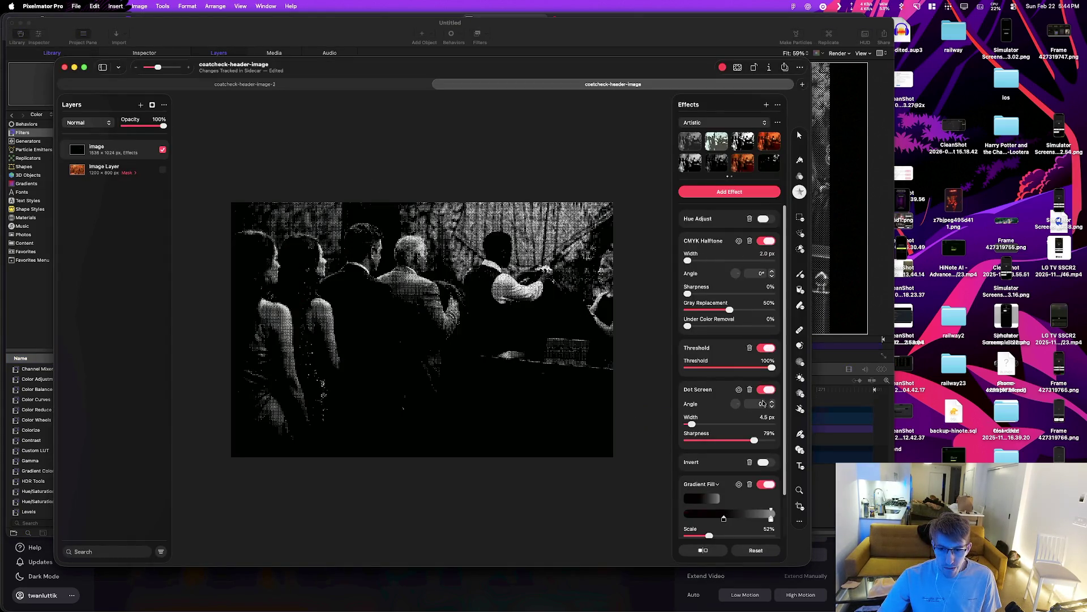
left_click(768, 485)
left_click(767, 484)
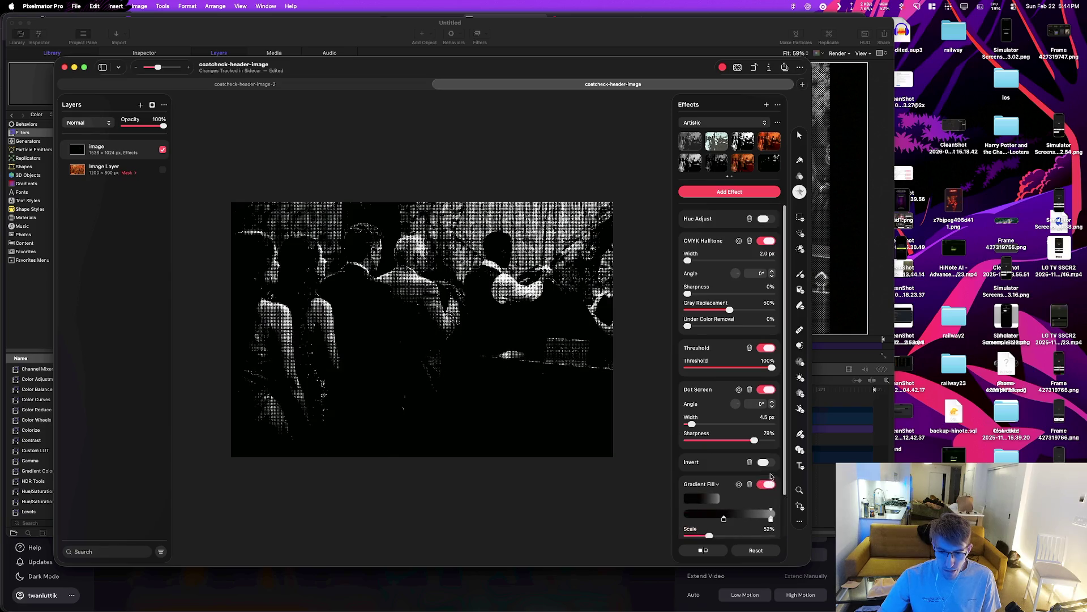
left_click(767, 390)
left_click(767, 390)
left_click(58, 184)
Step: Search Motion's Library for 'dot screen'
left_click(31, 522)
type("dot screen")
key("super+Tab")
key("super+Tab")
key("super+Tab")
key("super+Tab")
key("super+Tab")
key("super+Tab")
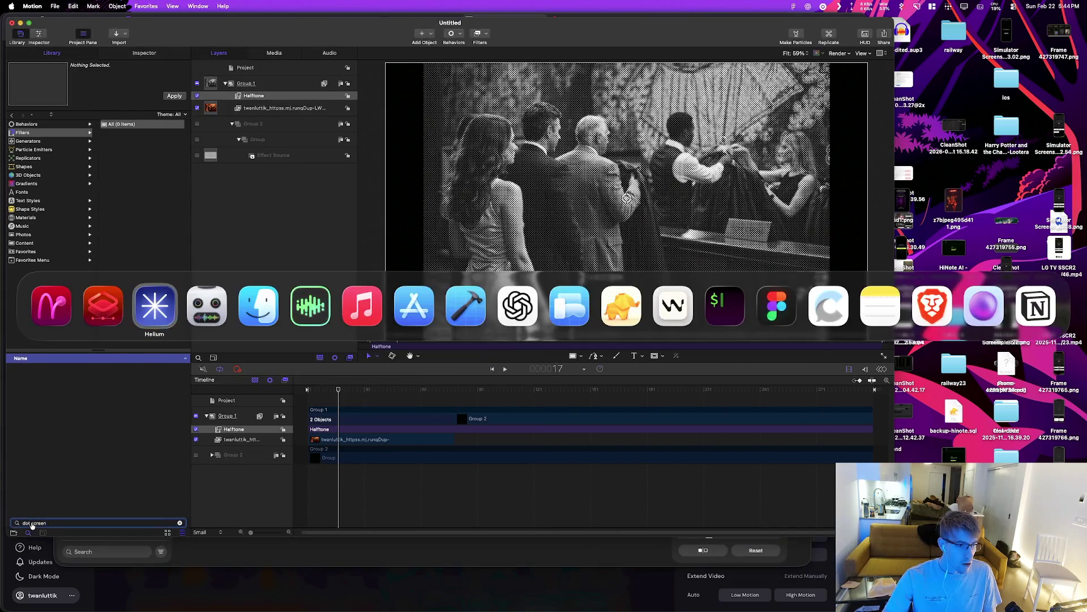
Step: Google 'apple motion dot screen effect filter' in Helium, skim the results, and return to Motion
key("super+t")
type("apple ")
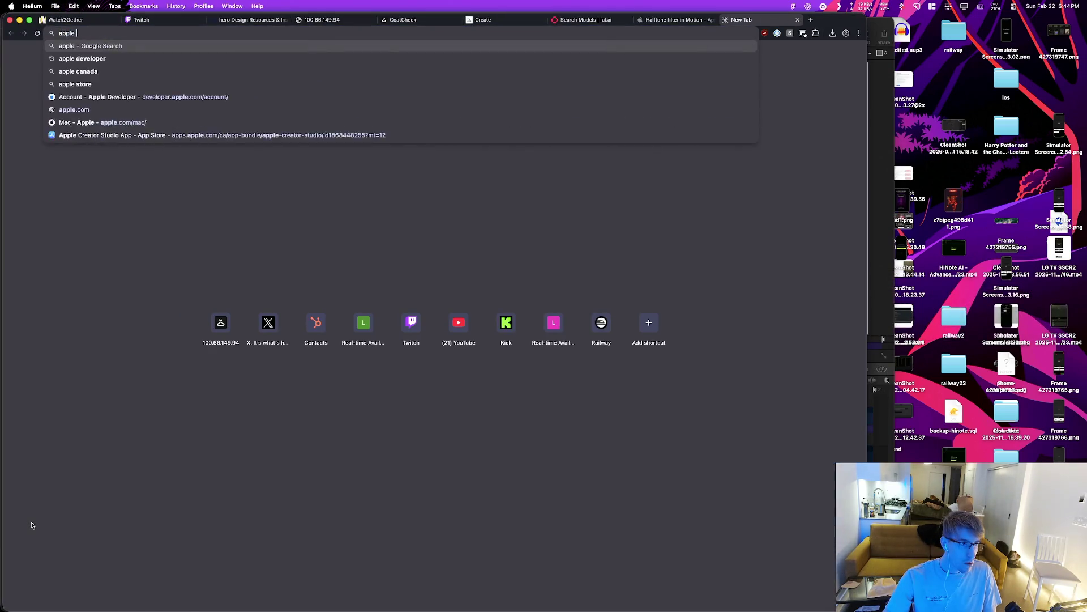
type("motion dot scree")
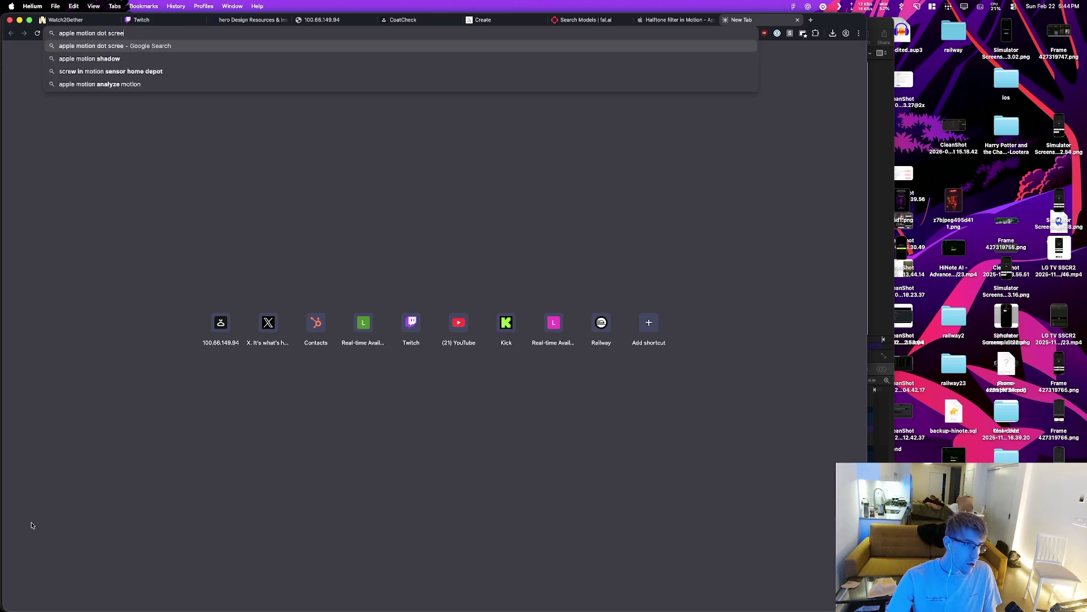
type("n effect filter")
key("Return")
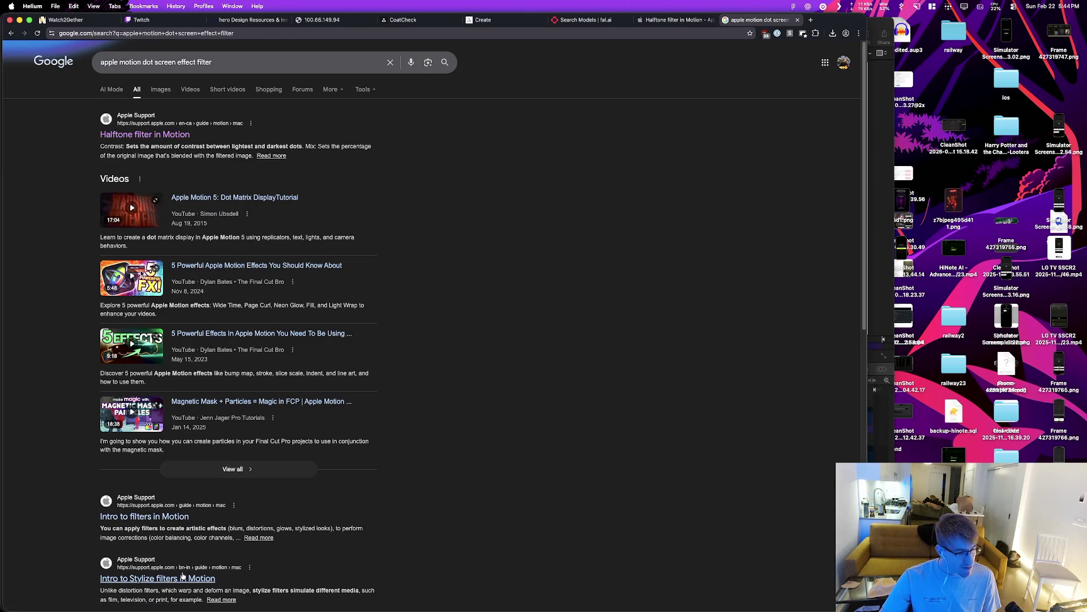
scroll(339, 499, "down", 3)
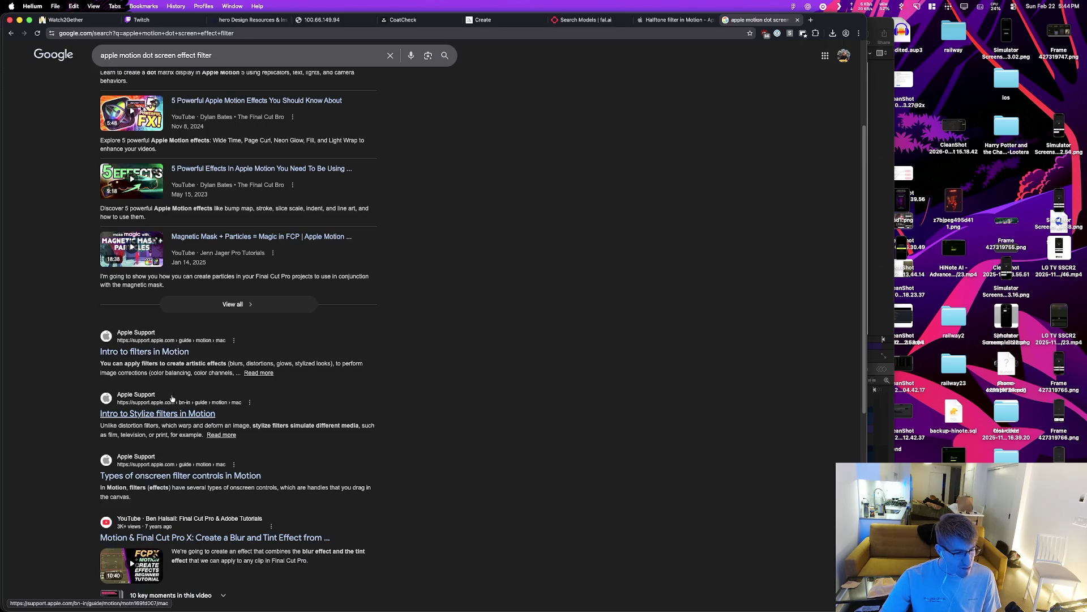
key("super+Tab")
left_click(34, 184)
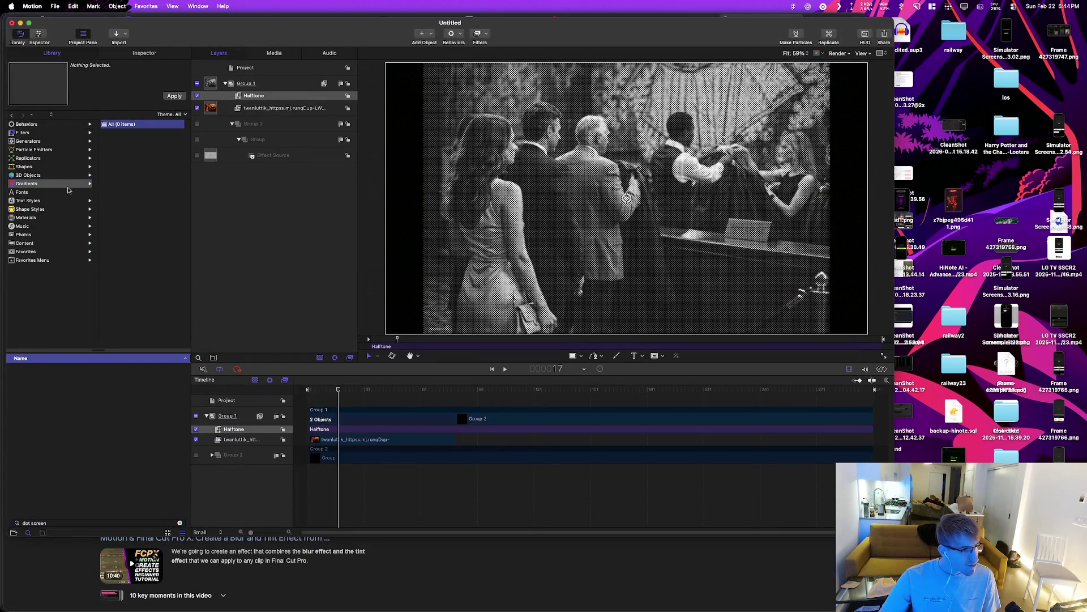
Step: List all Library filters, preview Color Adjustments and Color Balance, and add Color Adjustments to Group 1
left_click(180, 523)
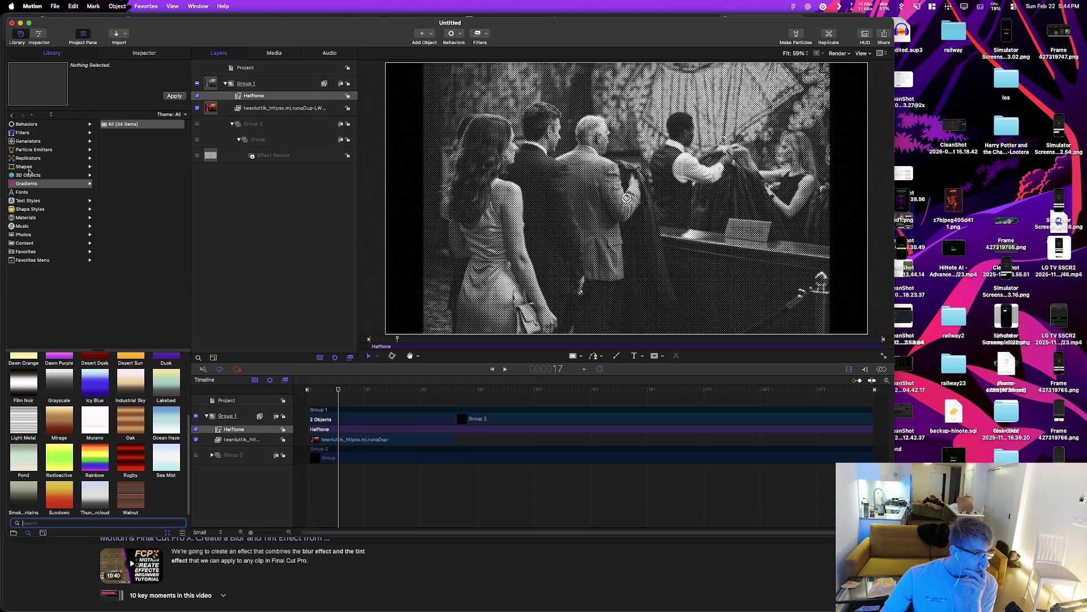
left_click(22, 132)
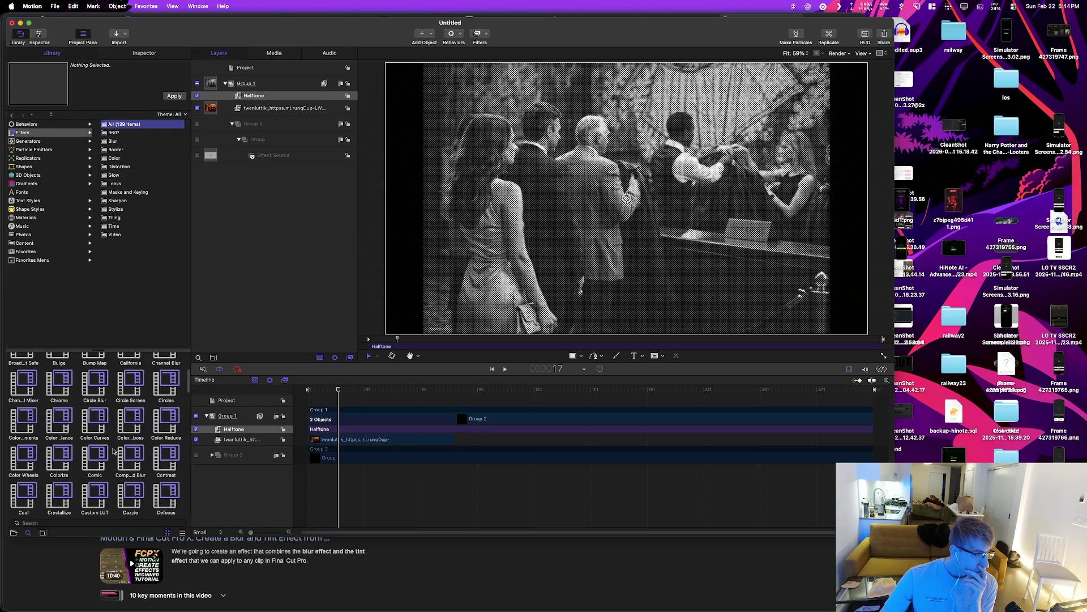
scroll(112, 451, "up", 3)
left_click(182, 533)
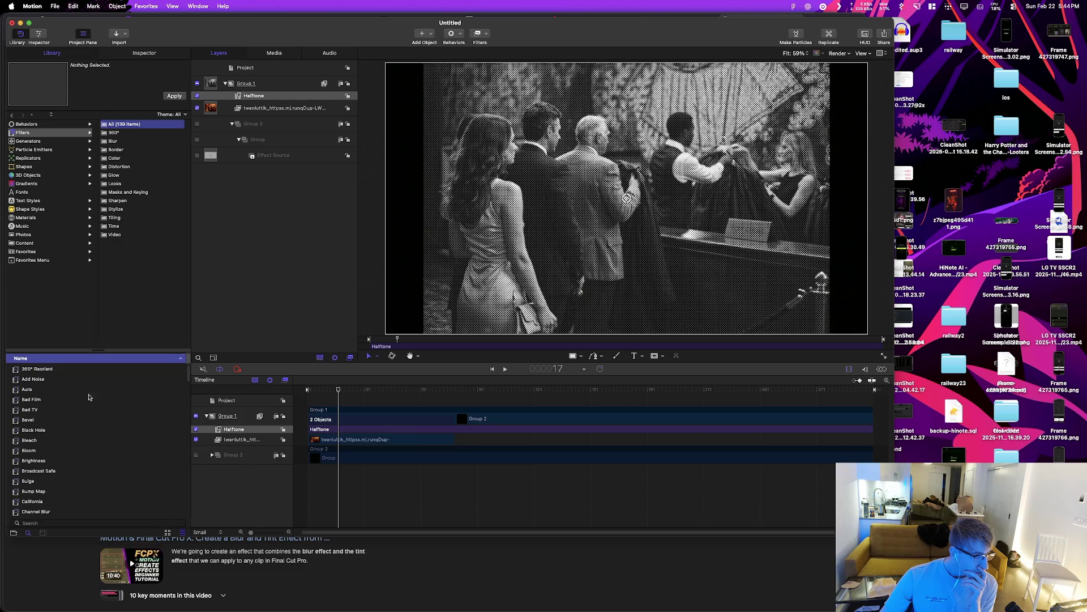
scroll(45, 440, "down", 2)
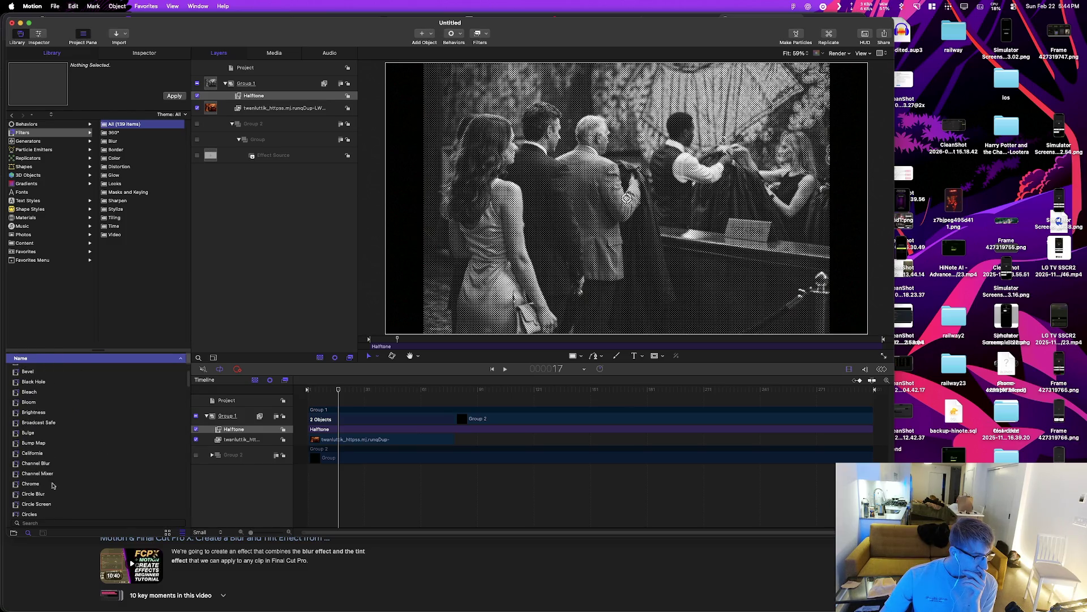
scroll(52, 485, "down", 2)
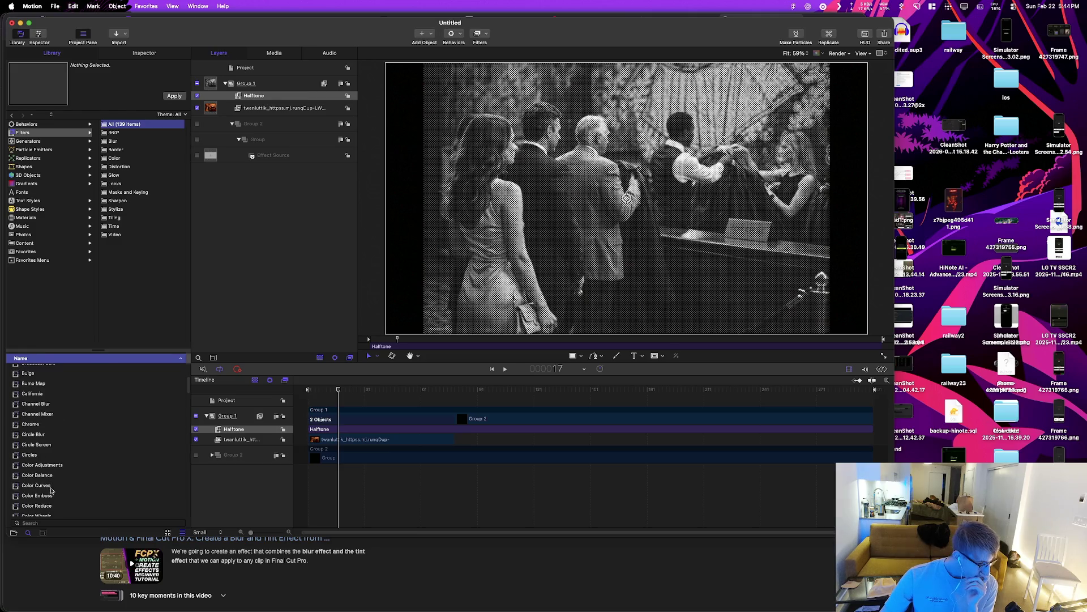
left_click(54, 465)
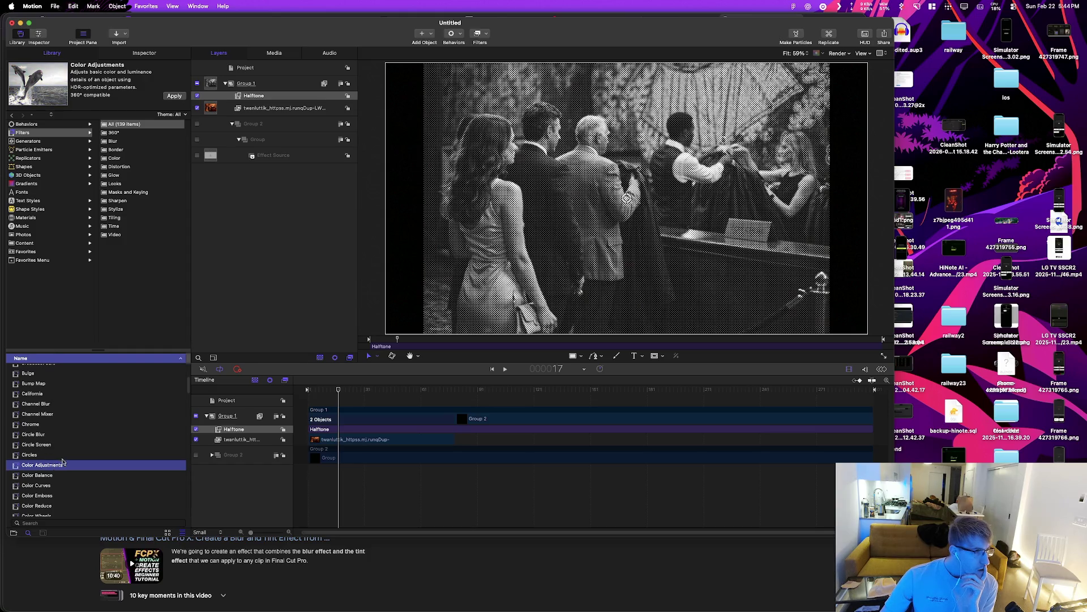
left_click(51, 477)
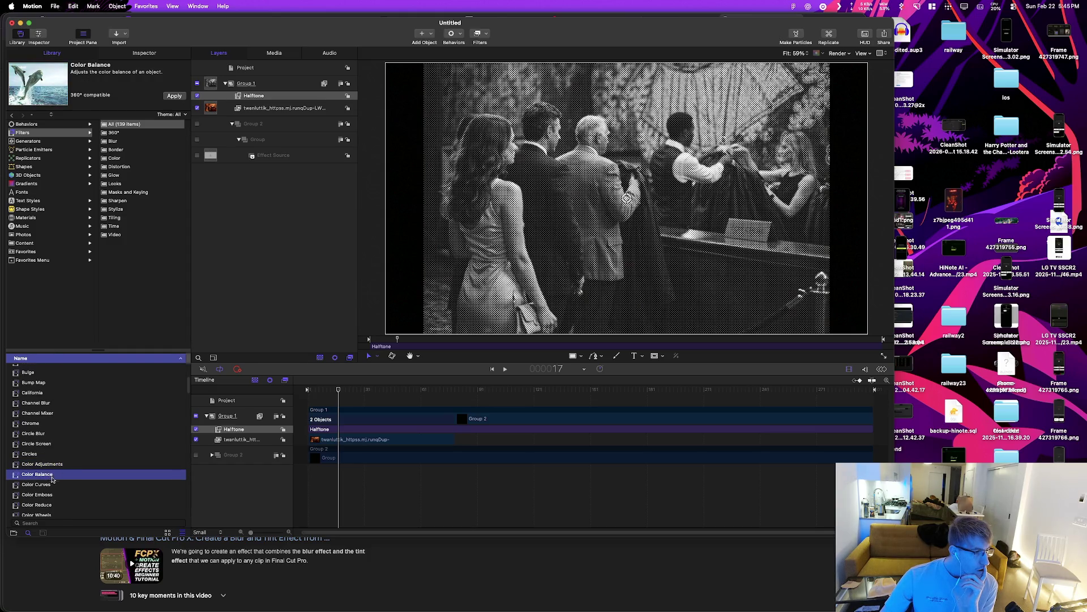
scroll(52, 479, "down", 1)
mouse_move(53, 459)
left_mouse_down()
mouse_move(346, 437)
mouse_move(315, 412)
mouse_move(319, 437)
left_mouse_up()
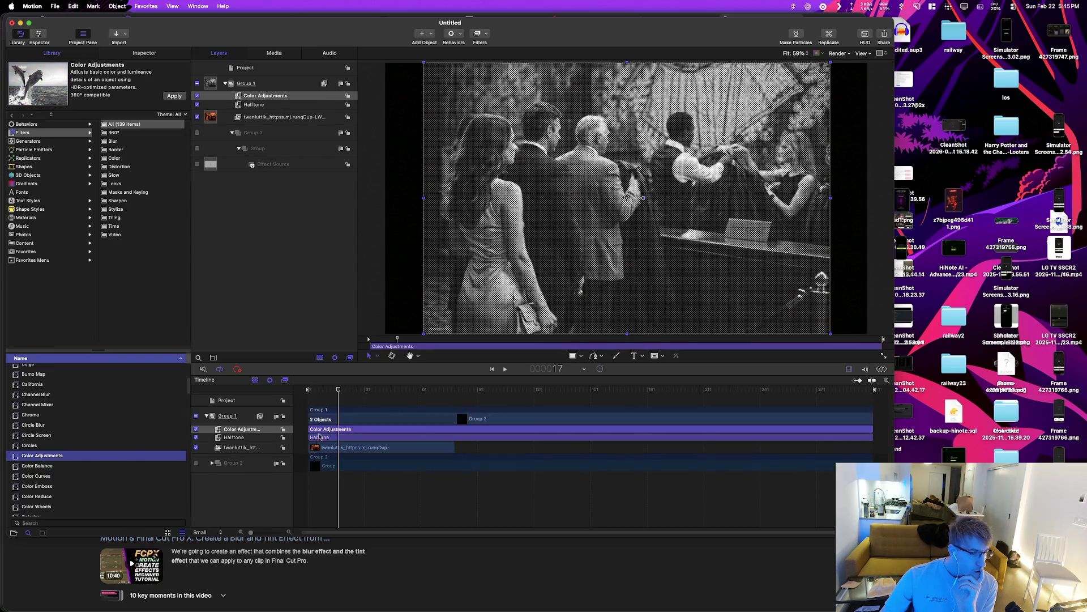
Step: Drag the Contrast filter from the Filters list onto Group 2 in the Layers list
scroll(59, 490, "down", 3)
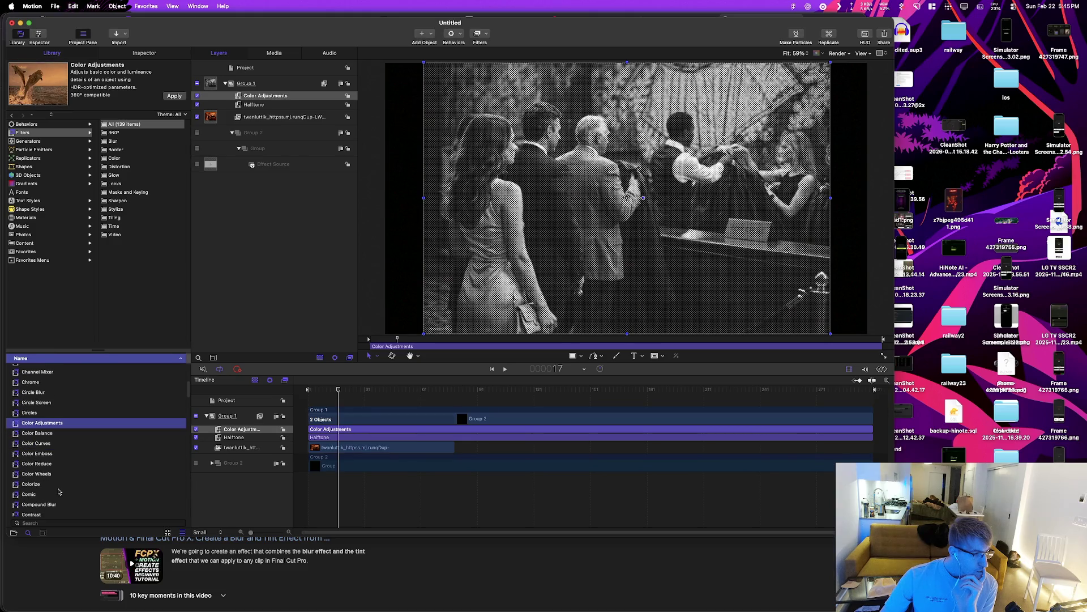
scroll(58, 492, "down", 5)
left_click(41, 469)
mouse_move(40, 470)
left_mouse_down()
mouse_move(340, 461)
mouse_move(318, 433)
left_mouse_up()
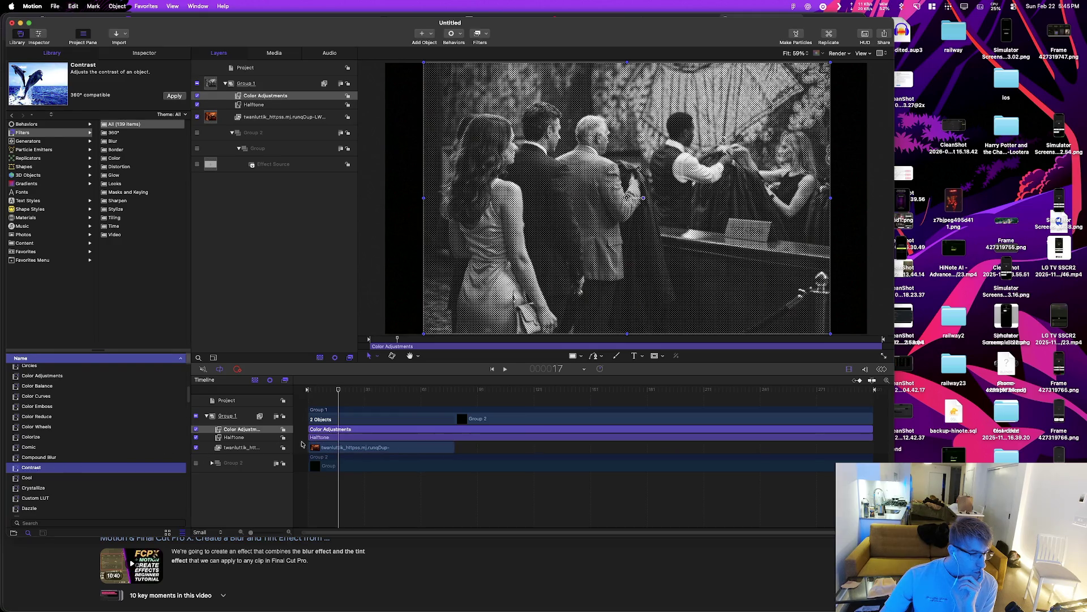
left_click_drag(67, 469, 320, 442)
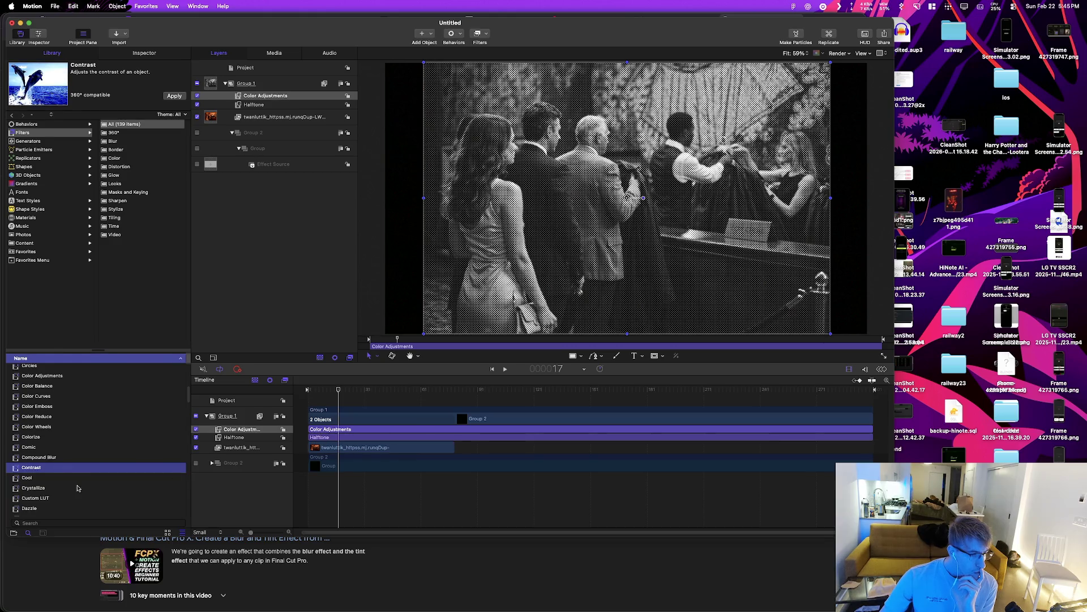
mouse_move(101, 476)
left_mouse_down()
mouse_move(363, 475)
mouse_move(295, 477)
left_mouse_up()
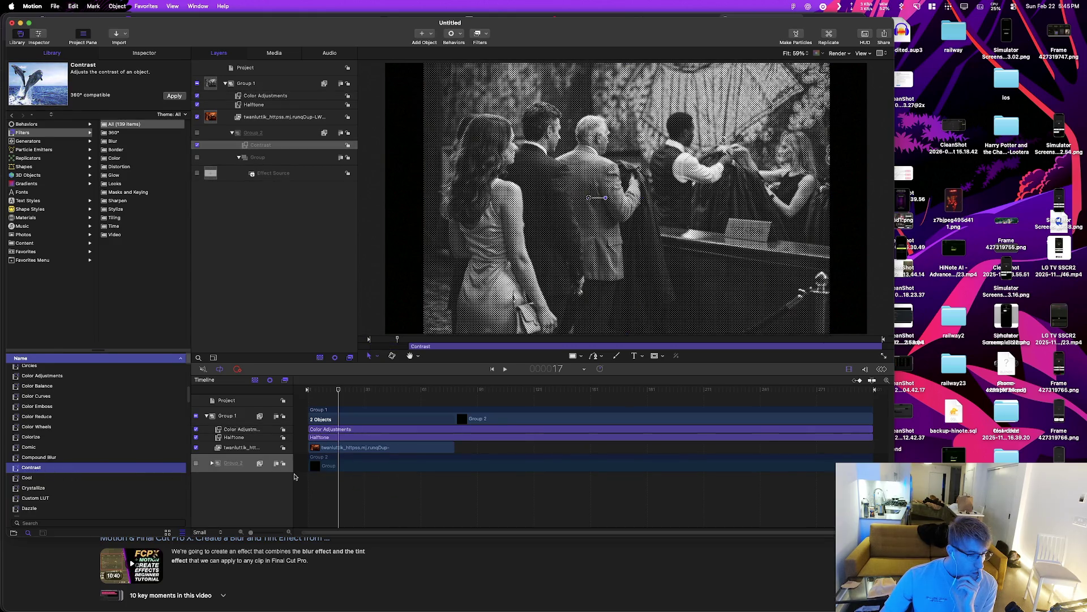
Step: Select the Contrast filter, Group 2 and the photo layer in turn in the Layers list
left_click(429, 347)
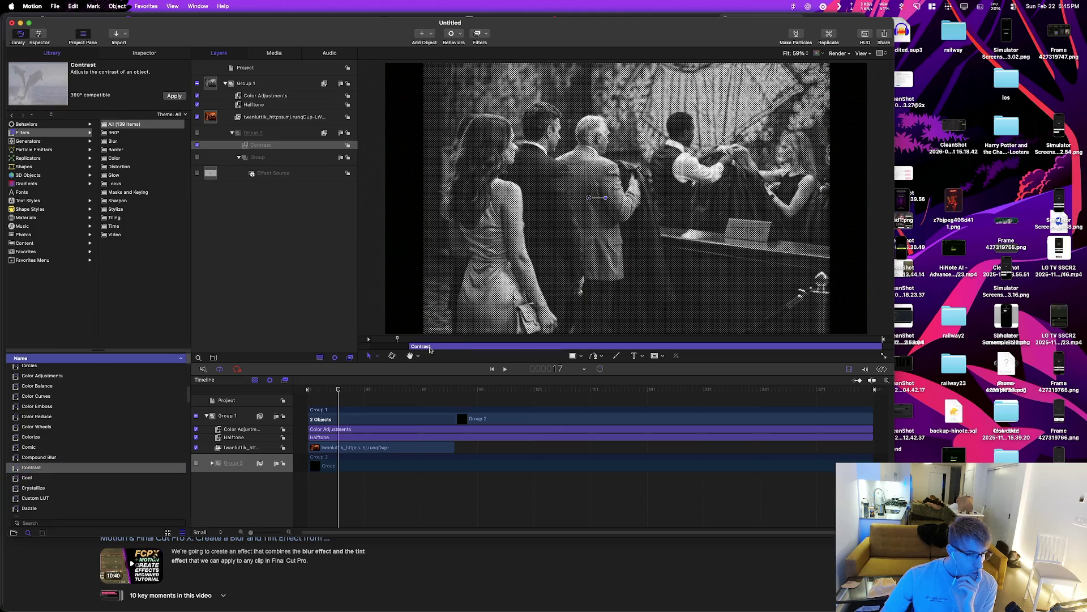
right_click(244, 465)
left_click(238, 461)
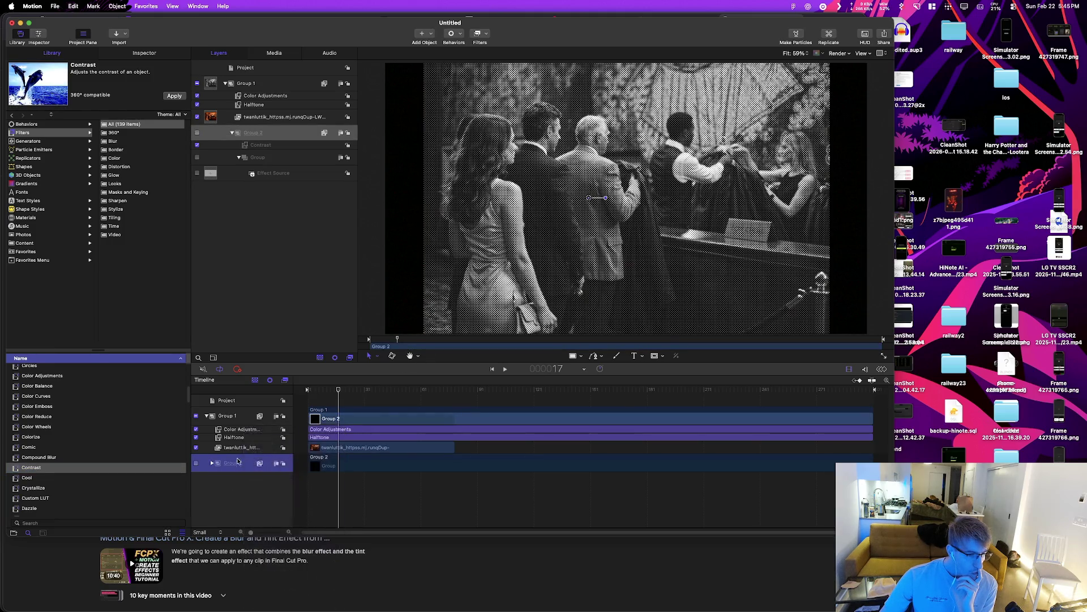
left_click(242, 448)
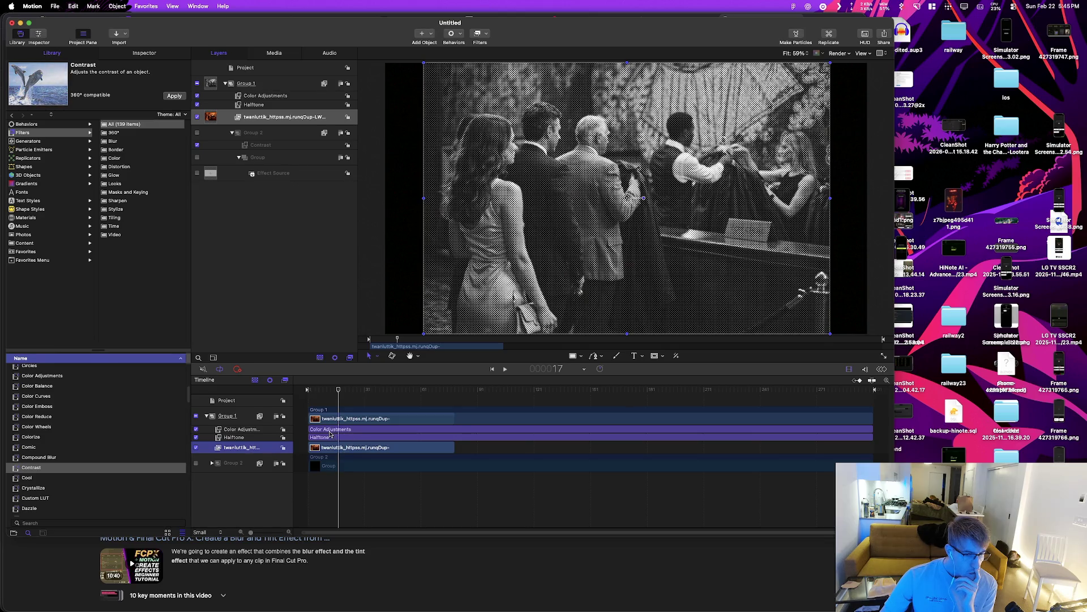
left_click(234, 463)
left_click(235, 447)
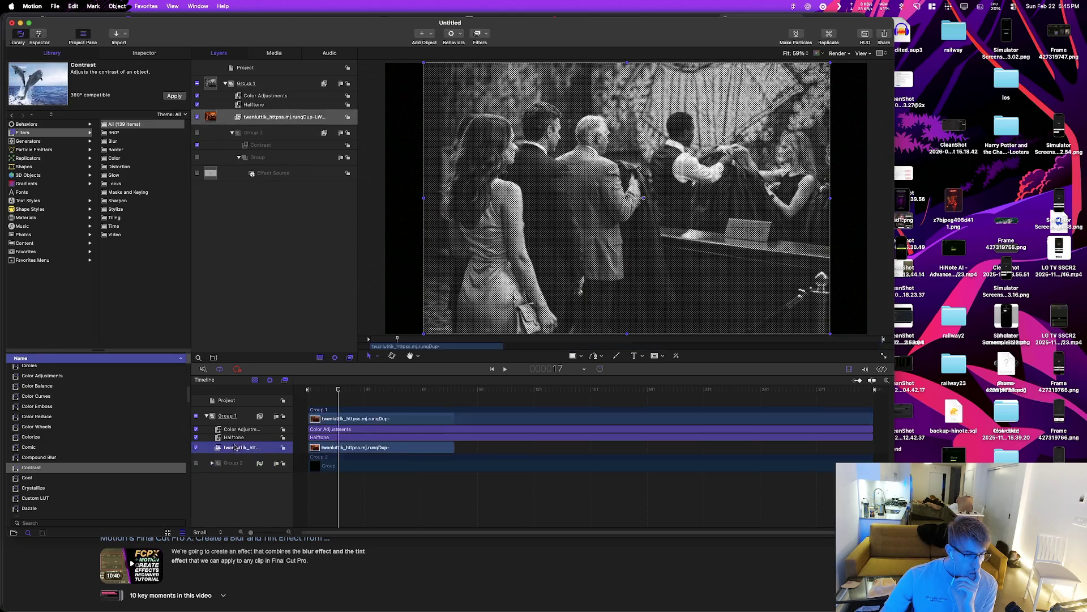
left_click(233, 432)
left_click(235, 447)
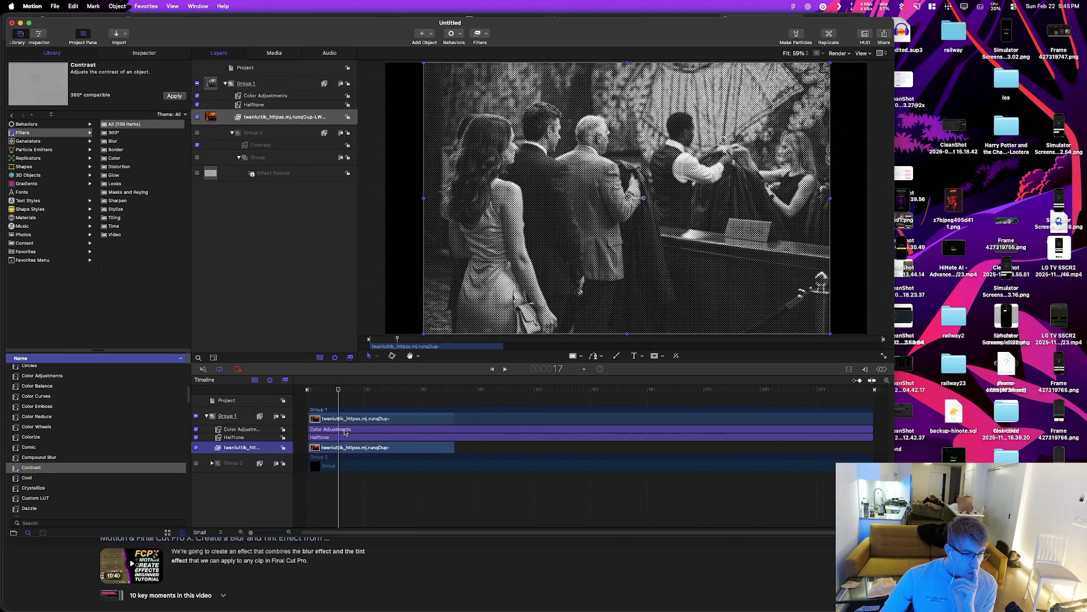
Step: Show Group 1's Color Adjustments and Halftone settings in the Inspector's Filters tab, then switch to Figma
left_click(315, 429)
key("cmd+3")
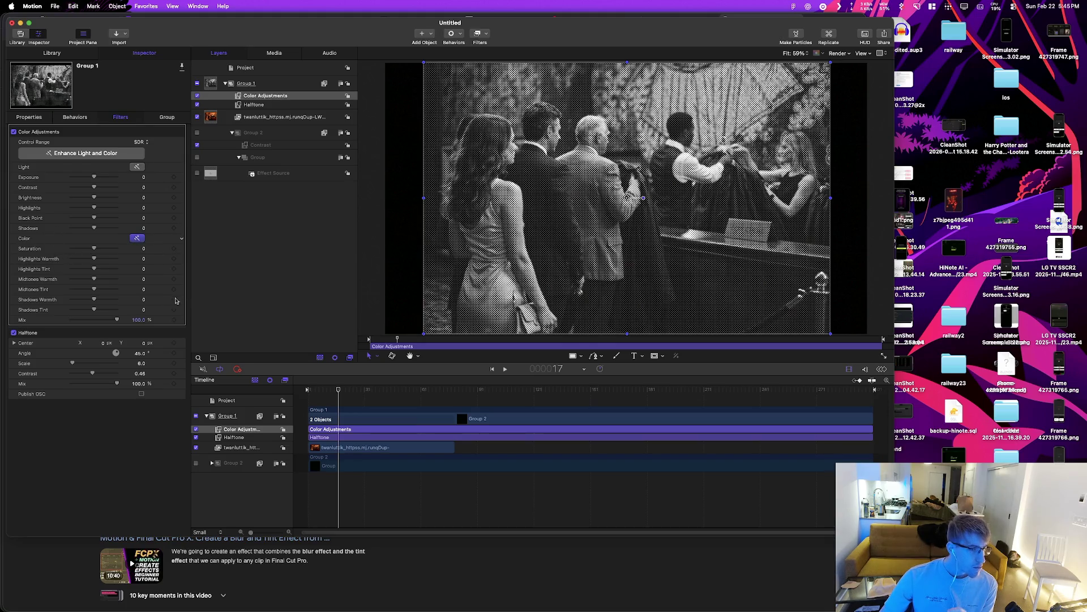
mouse_move(909, 609)
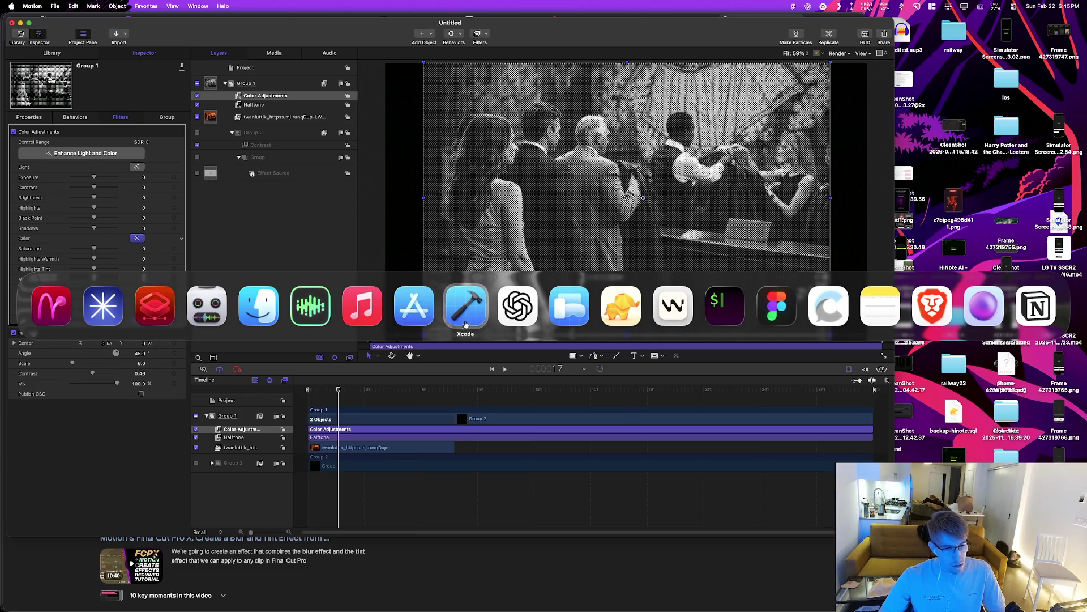
left_click(770, 313)
Step: Draw a 246×82 rectangle right of V2 and fill it with the image's orange, FF4F00
scroll(532, 362, "up", 5)
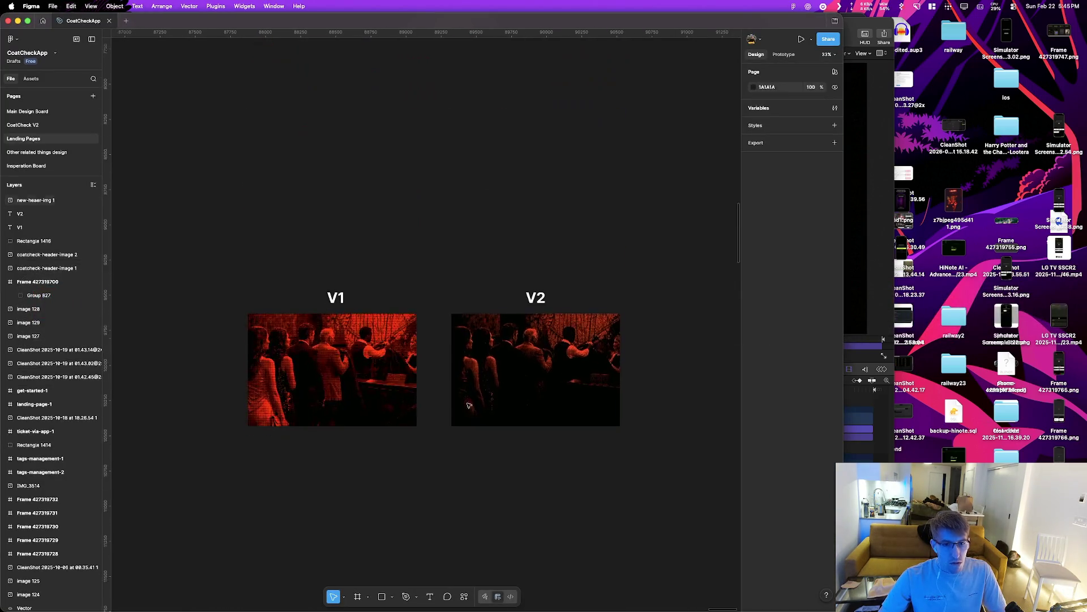
scroll(611, 304, "up", 5)
scroll(611, 305, "up", 5)
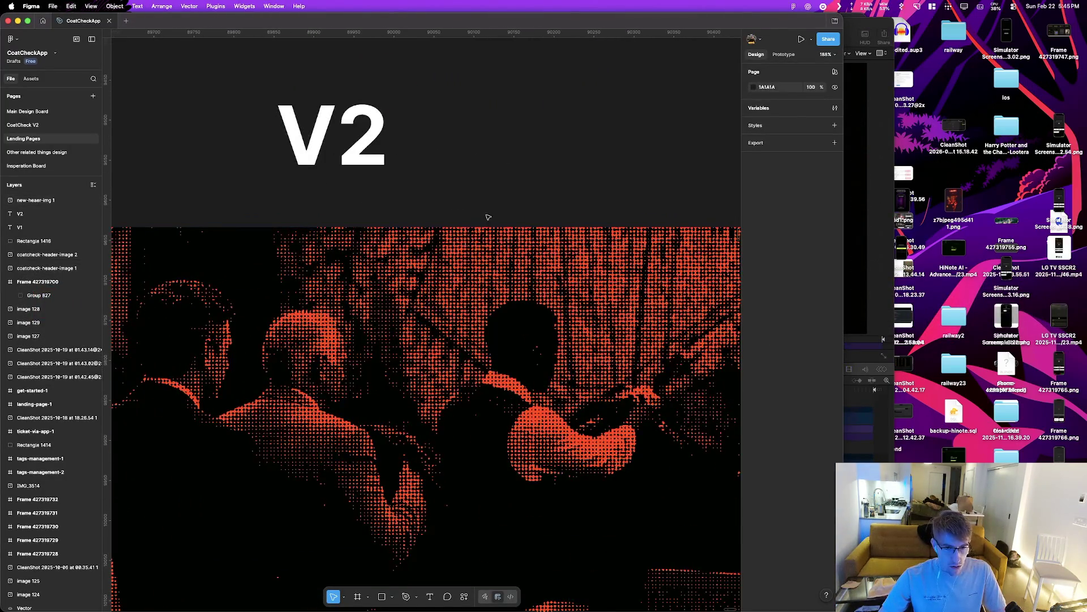
key("r")
left_click_drag(451, 146, 648, 212)
left_click(753, 278)
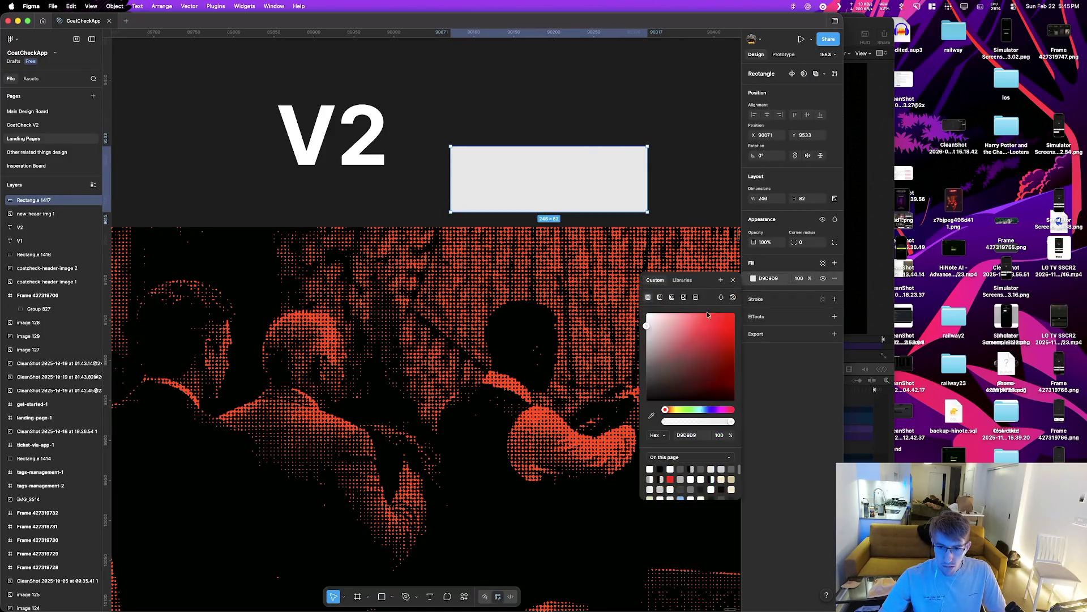
left_click(652, 415)
scroll(521, 459, "up", 10)
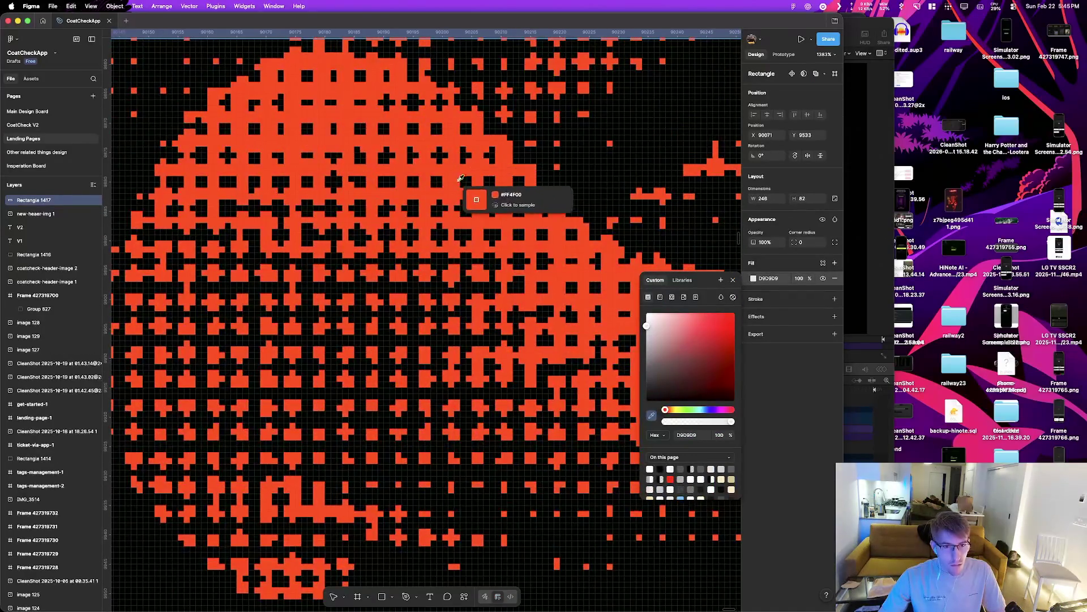
left_click(531, 344)
scroll(530, 344, "down", 10)
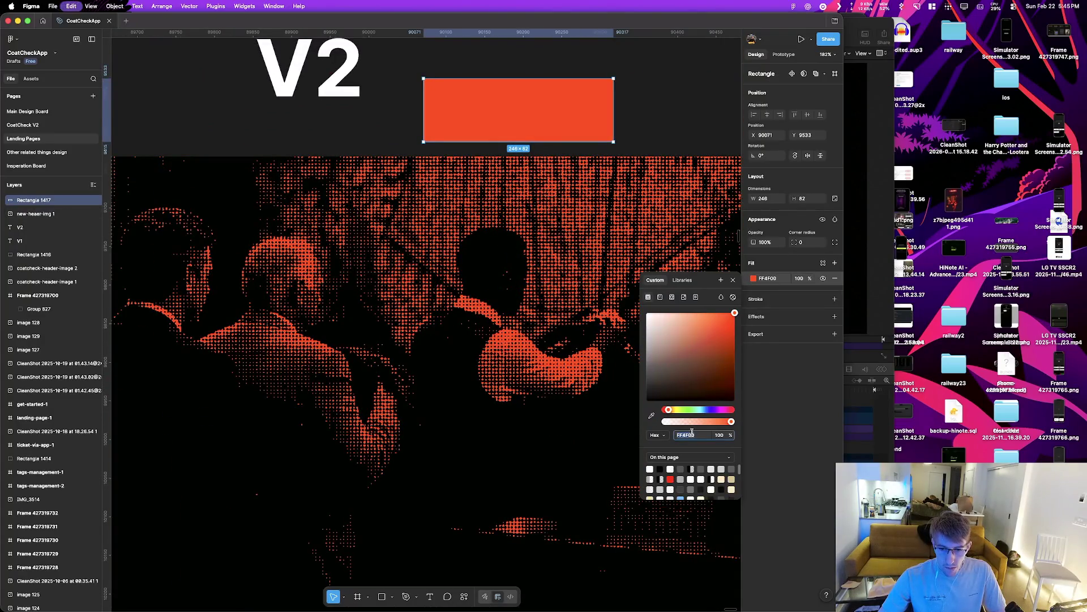
Step: Return to Motion and clear the current selection
key("super+Tab")
right_click(194, 297)
left_click(370, 458)
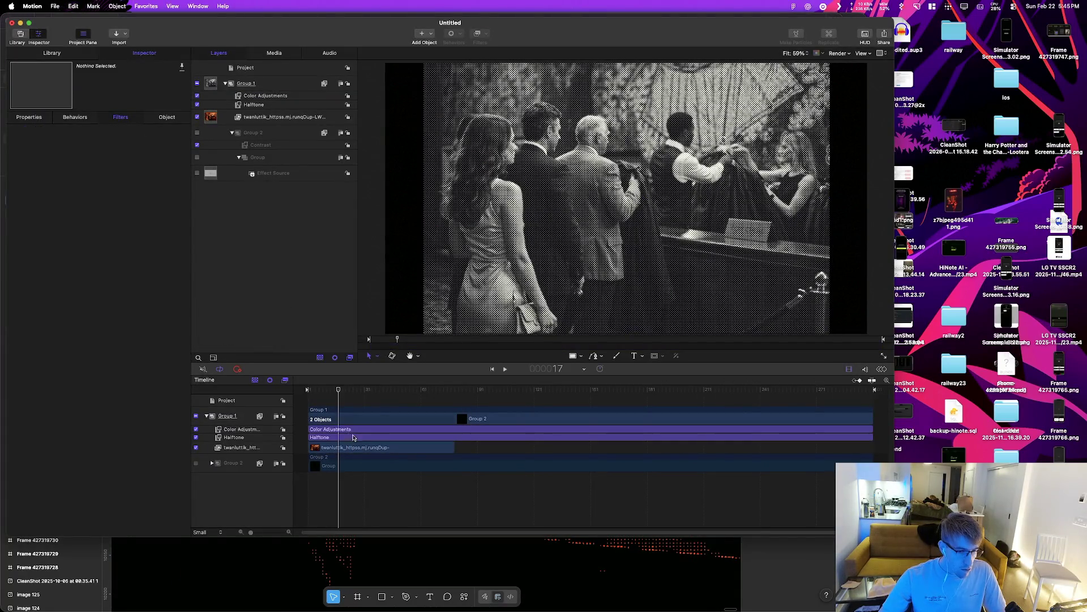
Step: Toggle Group 1's Halftone filter off and back on to compare with the colour photo
left_click(355, 431)
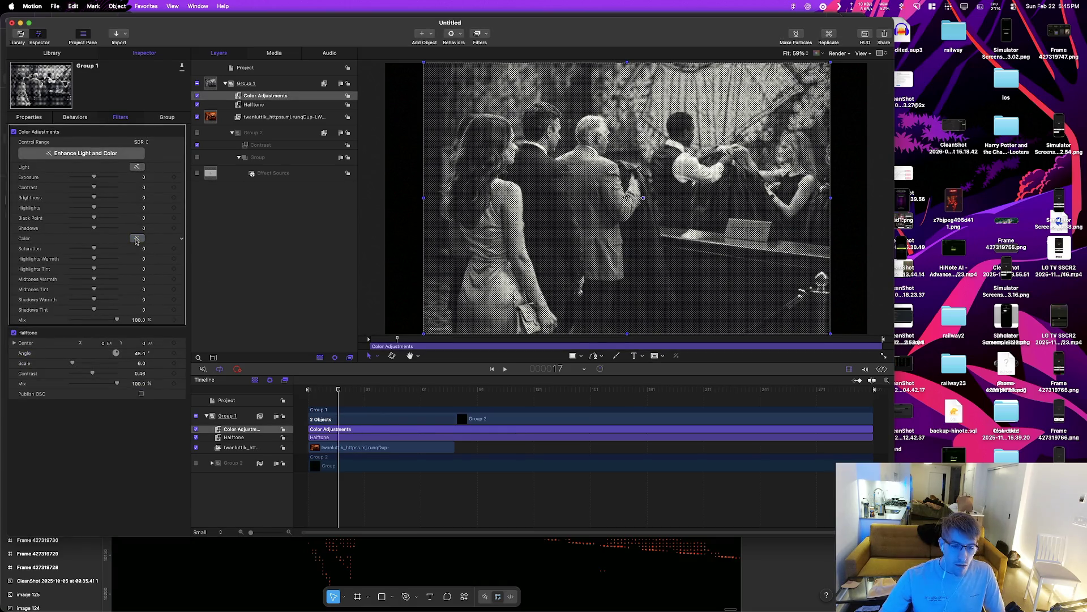
left_click(196, 438)
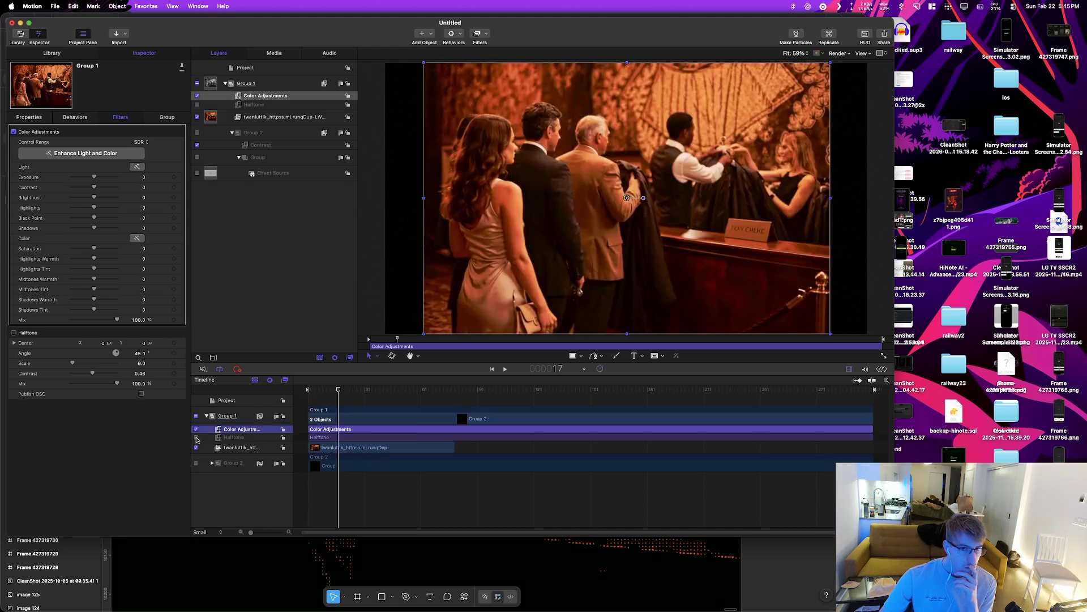
left_click(196, 438)
left_click(266, 437)
left_click(246, 439)
Step: Show Group 1's transform and blending properties in the Inspector
left_click(247, 438)
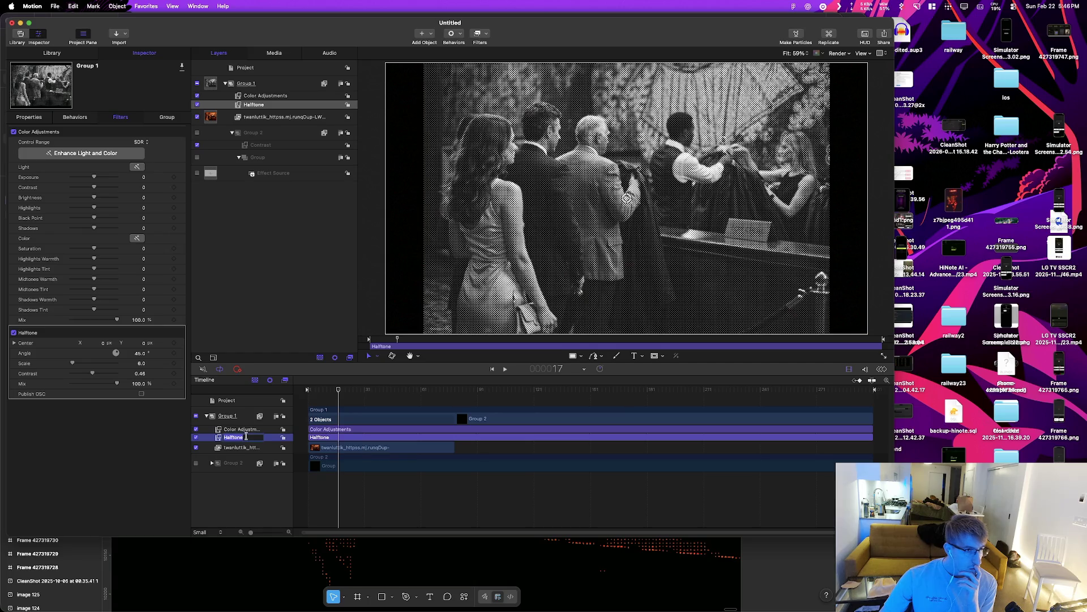
left_click(73, 116)
left_click(48, 120)
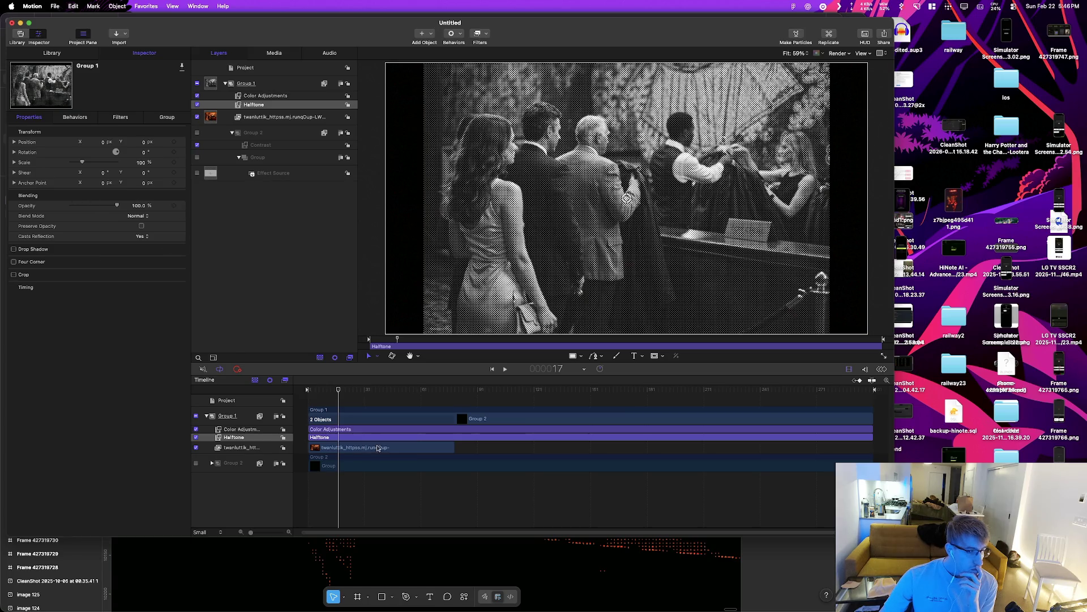
Step: Try Group 1 at 0% opacity and Lighten blend, then restore 100% opacity and Normal blend
left_click_drag(117, 205, 57, 209)
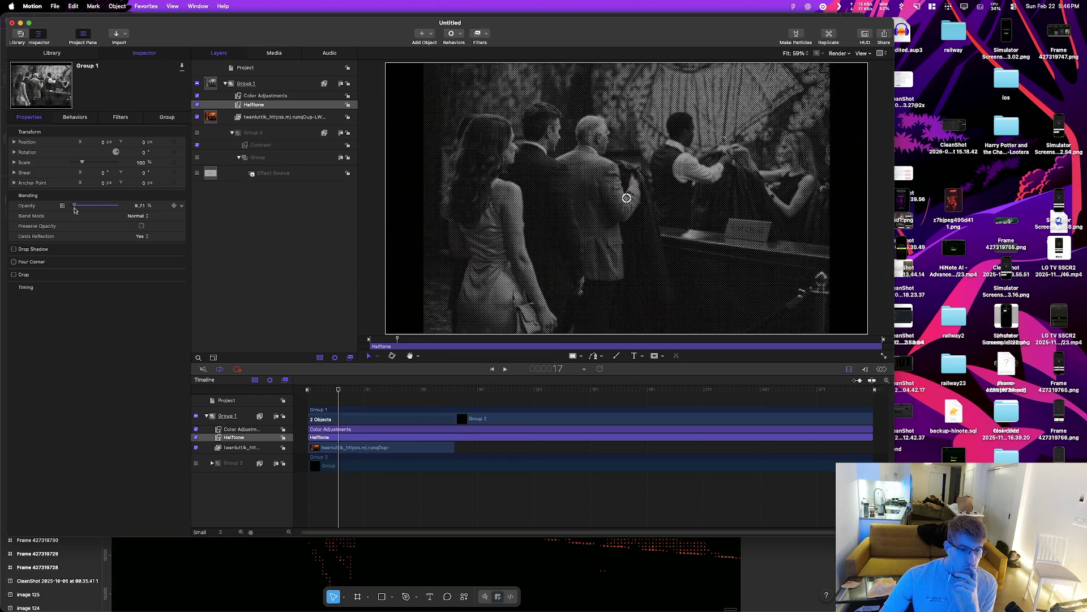
left_click_drag(71, 205, 125, 208)
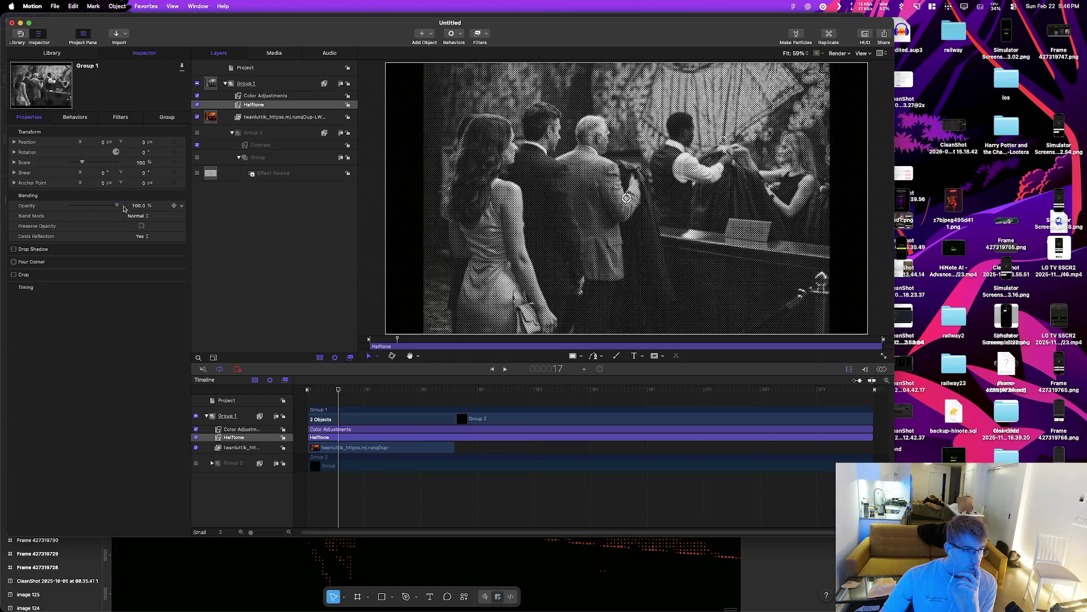
left_click(144, 218)
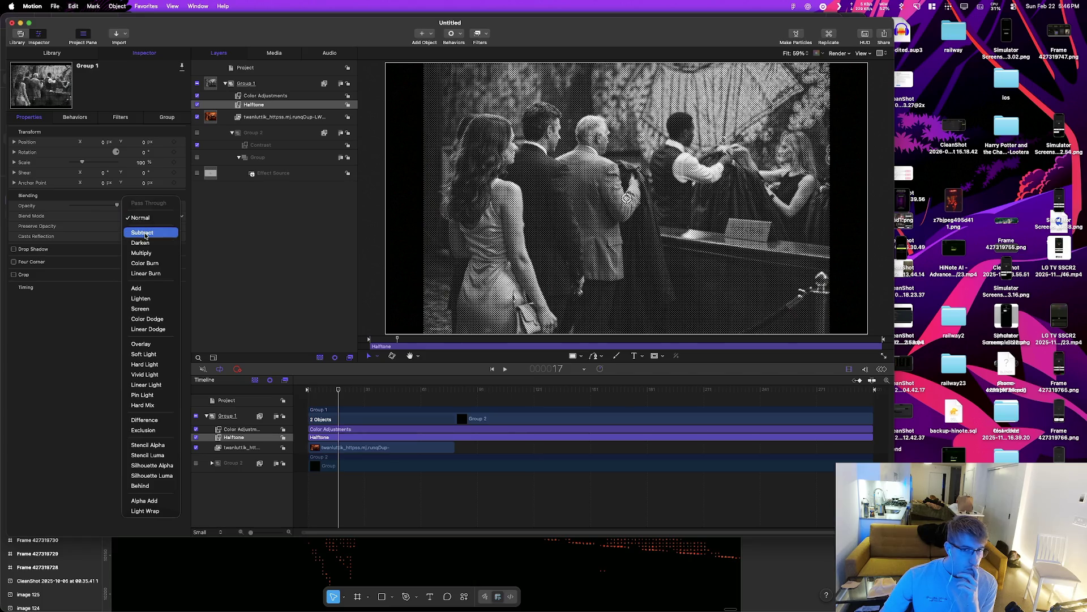
left_click(142, 299)
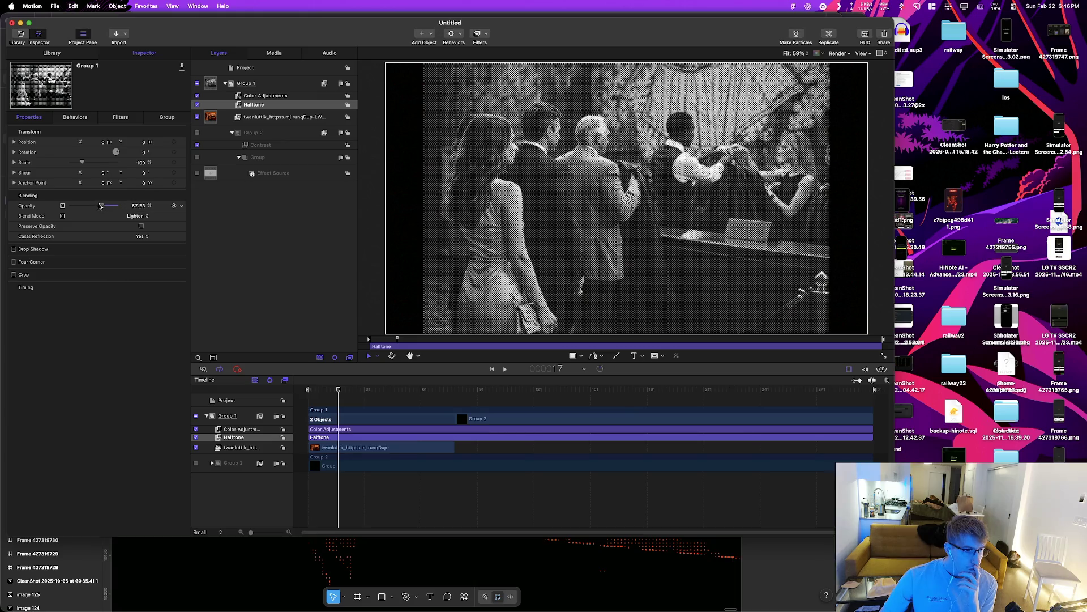
left_click(148, 218)
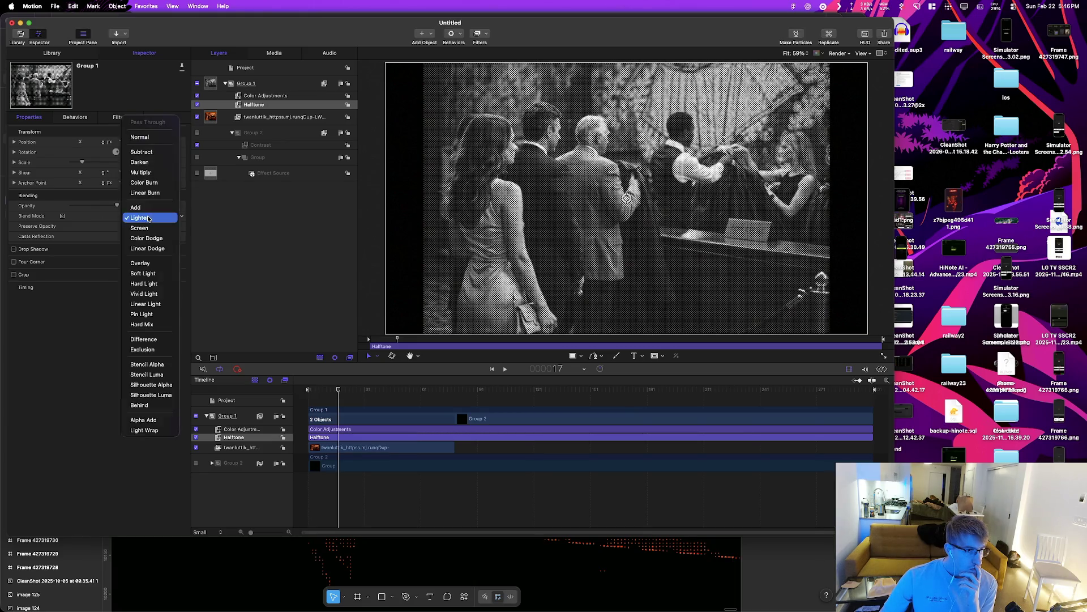
left_click(142, 226)
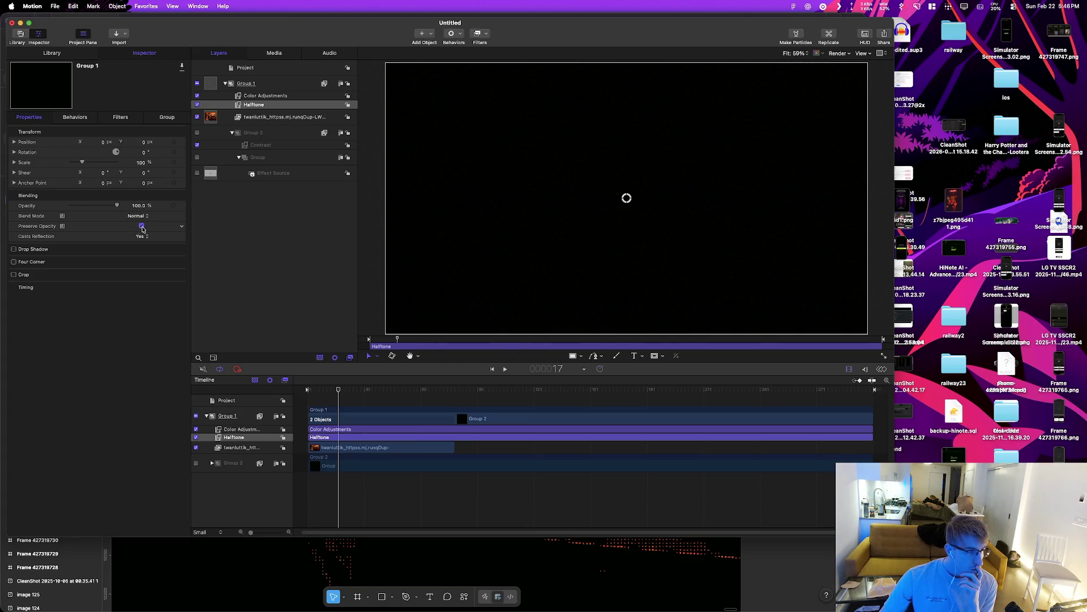
left_click(141, 226)
left_click(141, 218)
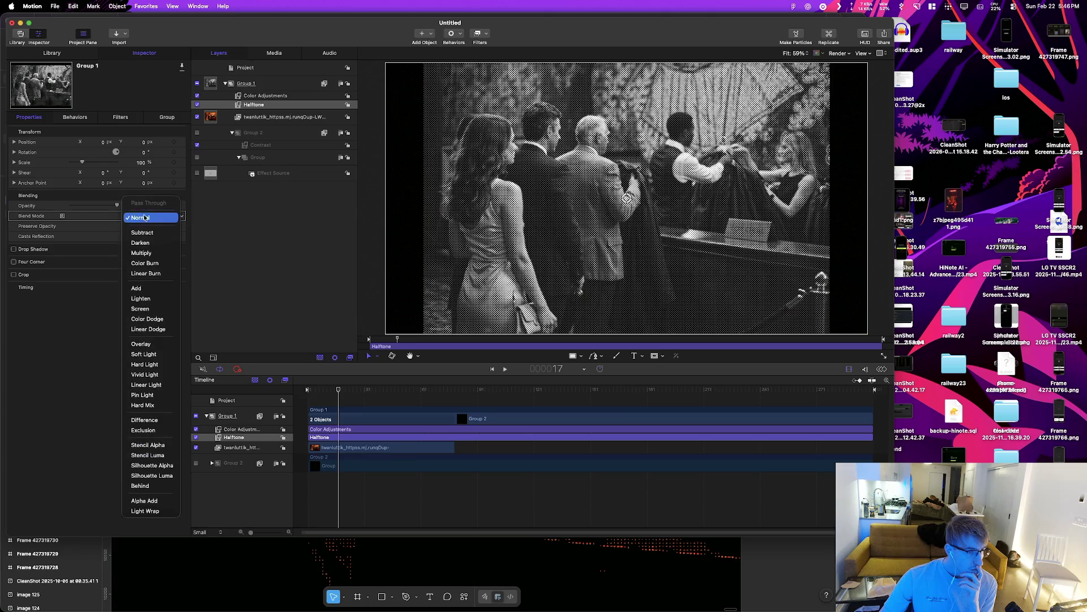
left_click(141, 215)
left_click(182, 217)
left_click(141, 217)
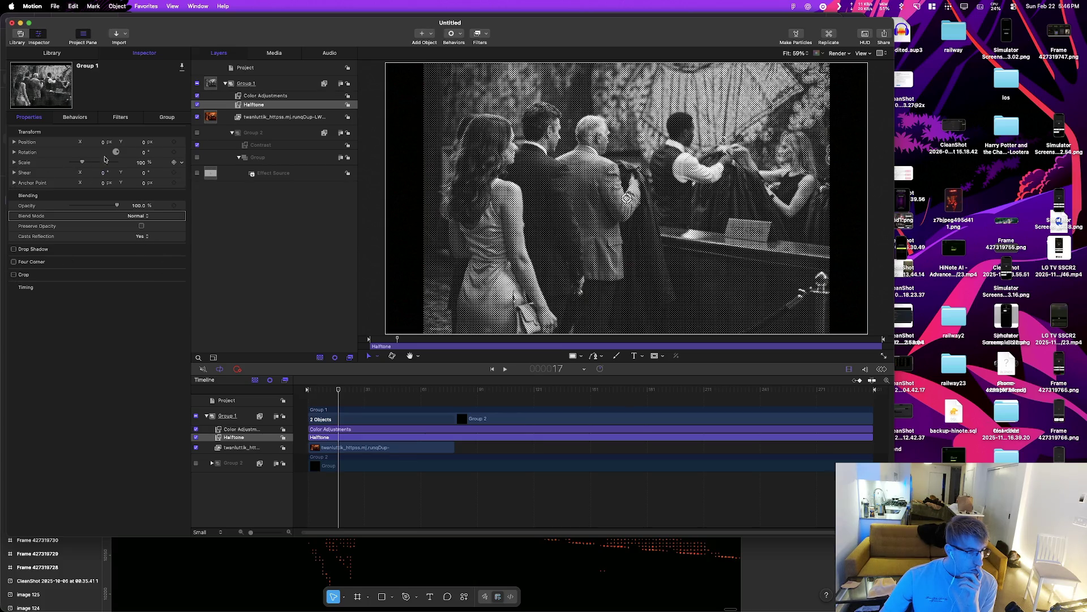
Step: Undo a trial -41.6° rotation of Group 1 and select its Halftone filter
left_click_drag(117, 154, 125, 166)
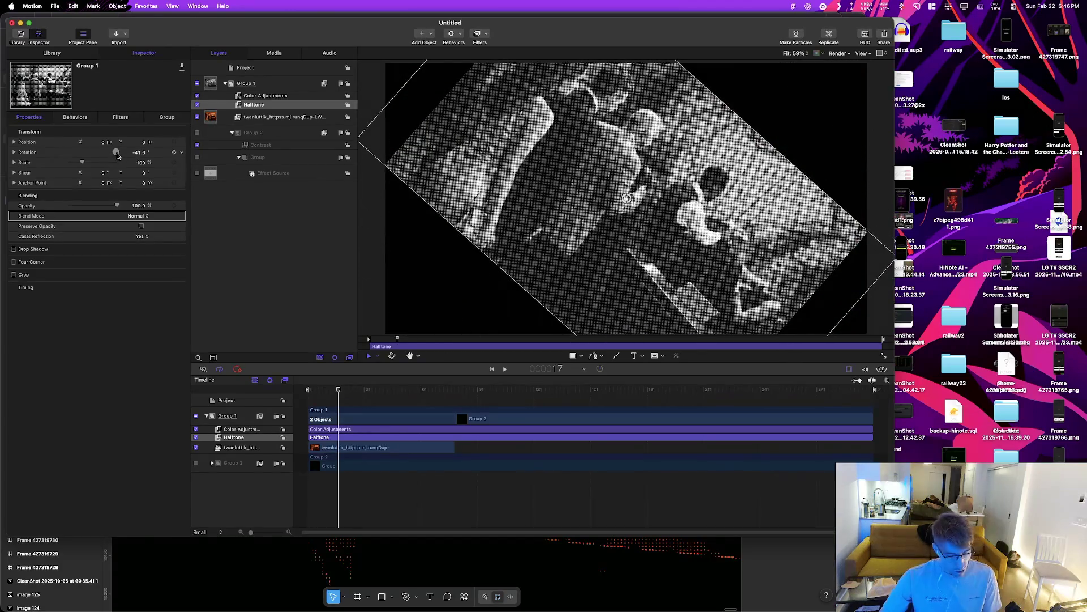
key("super+z")
left_click(347, 430)
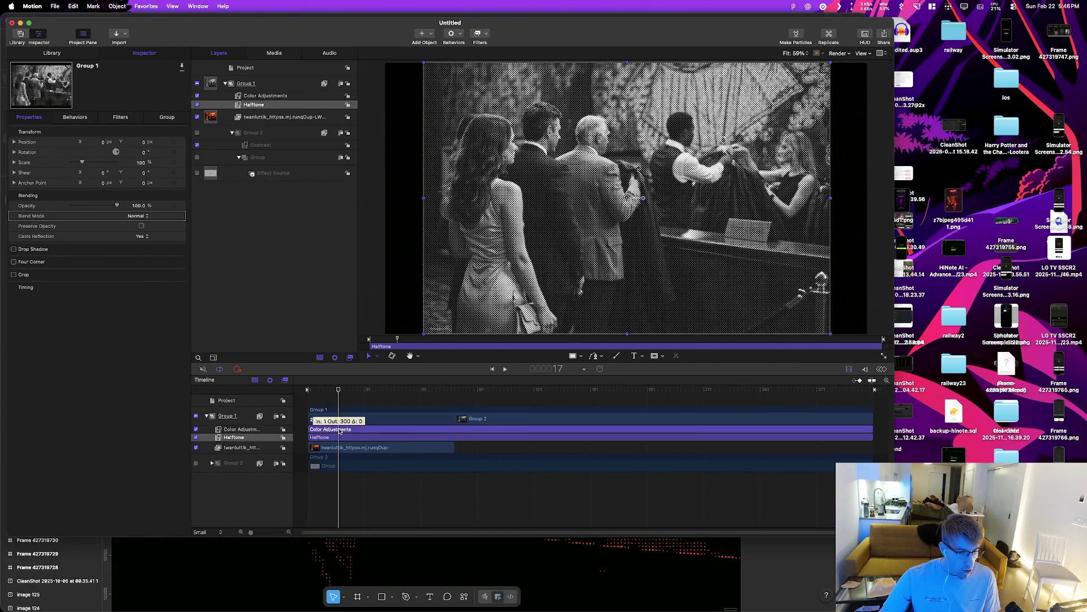
left_click(349, 438)
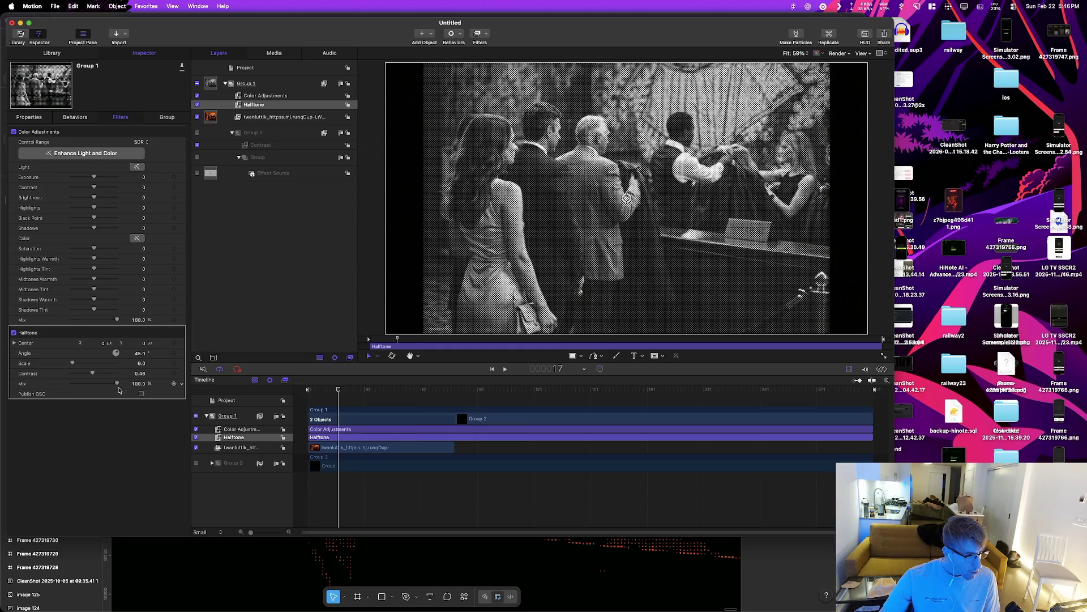
Step: Set the Halftone filter's Contrast to 0.51 and dot Scale to 7.0
left_click_drag(106, 383, 123, 386)
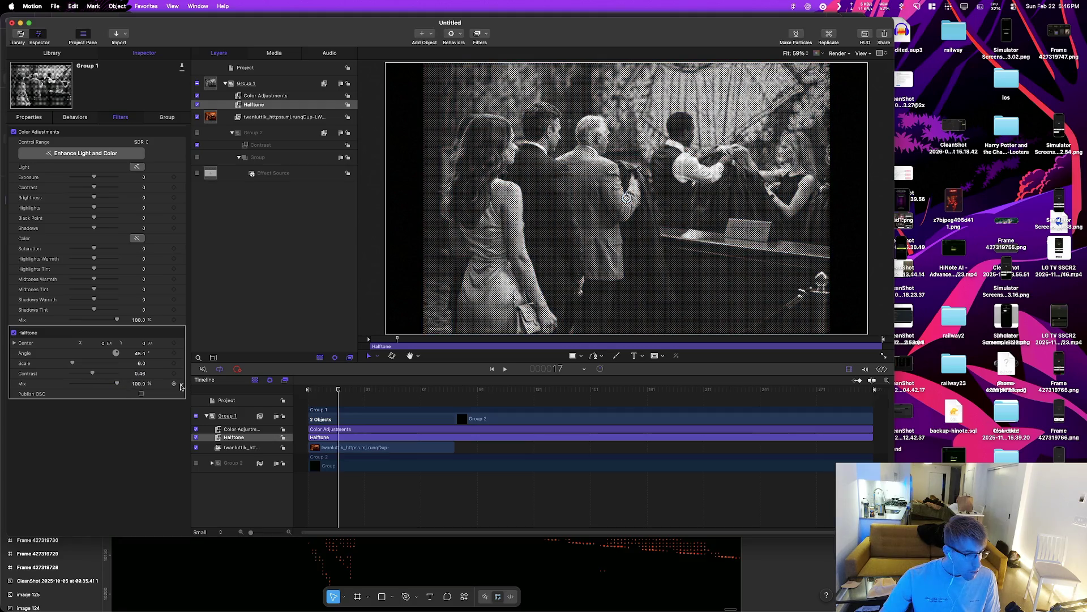
left_click(181, 386)
left_click(111, 380)
mouse_move(93, 375)
left_mouse_down()
mouse_move(122, 377)
mouse_move(95, 375)
left_mouse_up()
left_click(142, 364)
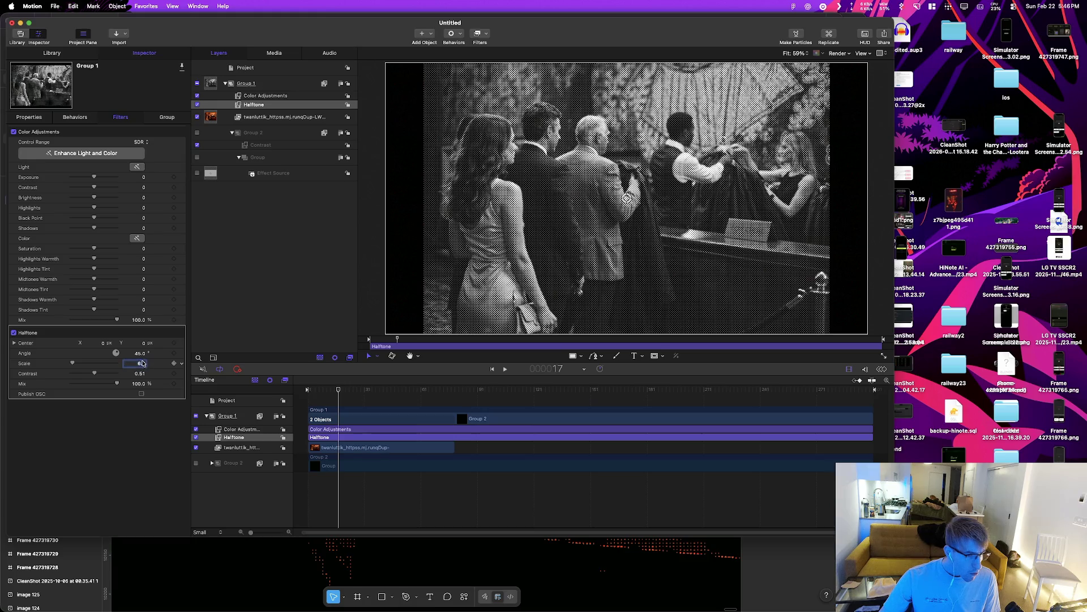
type("9")
key("Return")
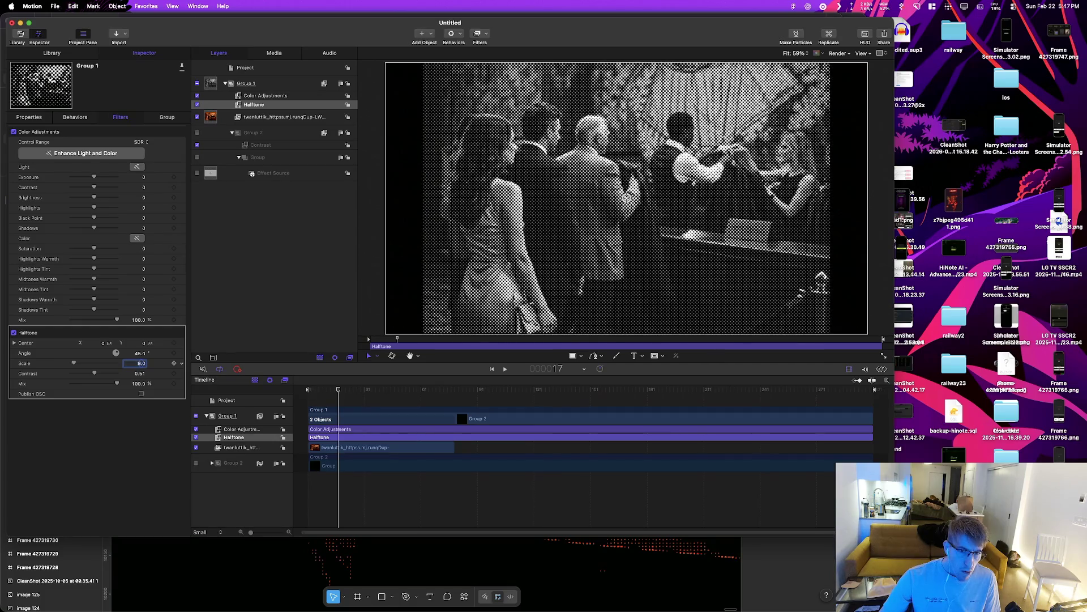
type("7")
key("Return")
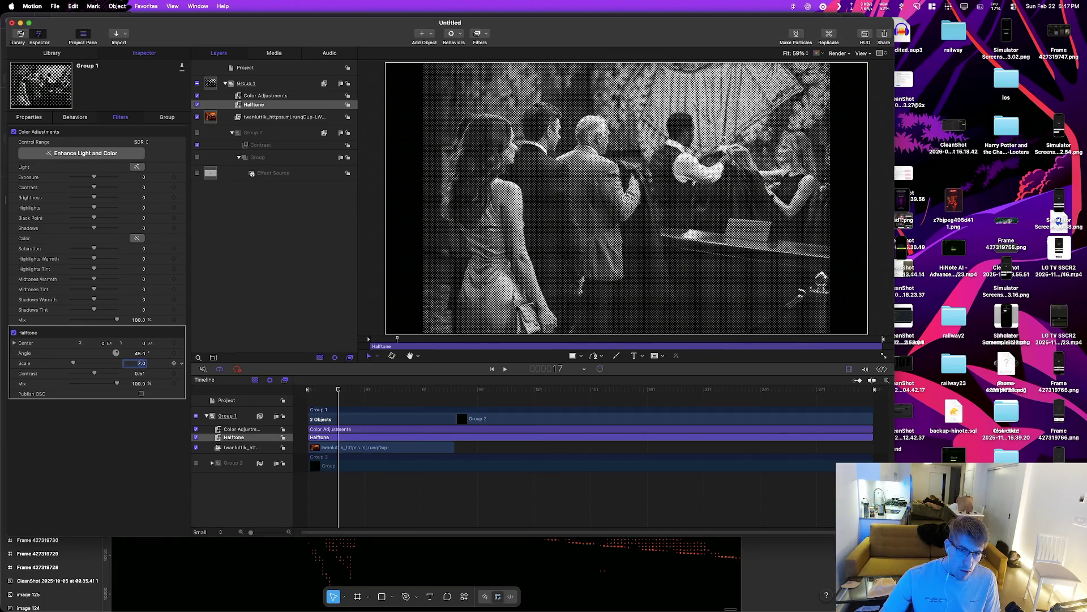
left_click(162, 353)
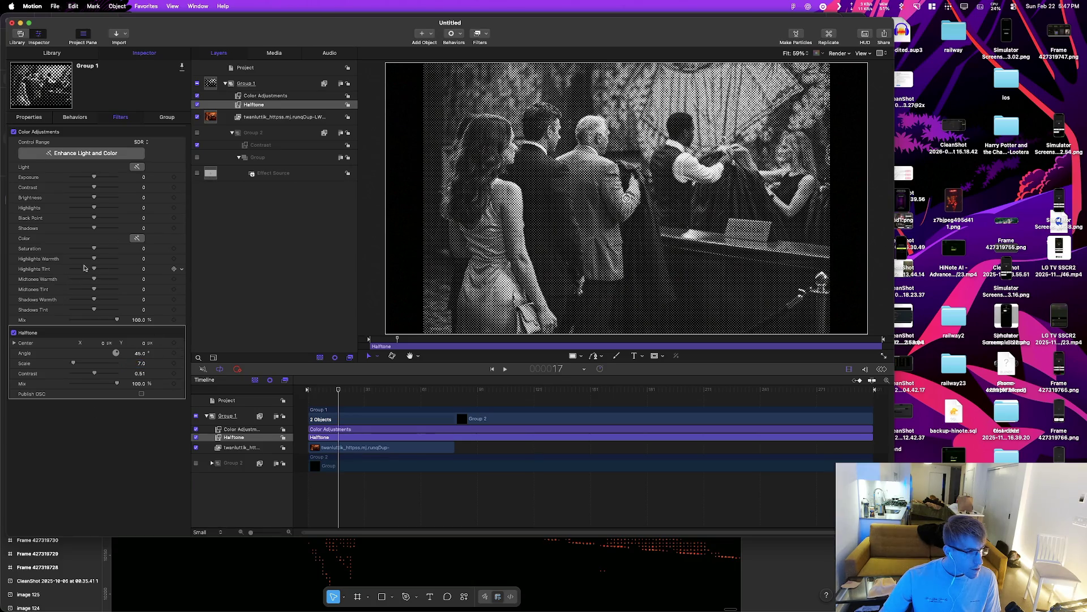
Step: Try warming the highlights, then reset Highlights Warmth to 0 to keep black and white
left_click_drag(95, 260, 117, 259)
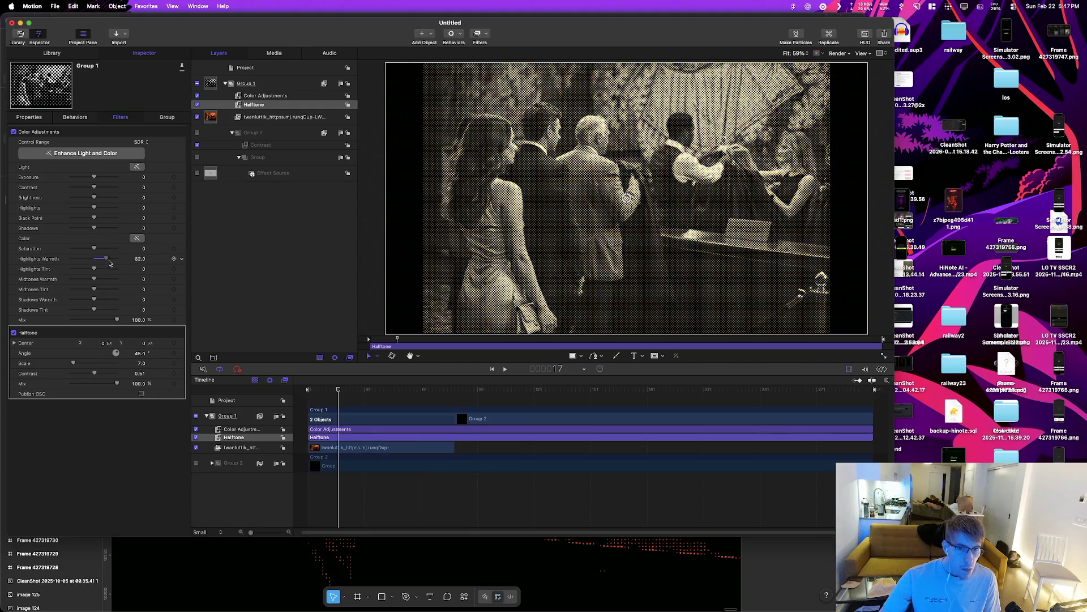
left_click_drag(118, 258, 110, 260)
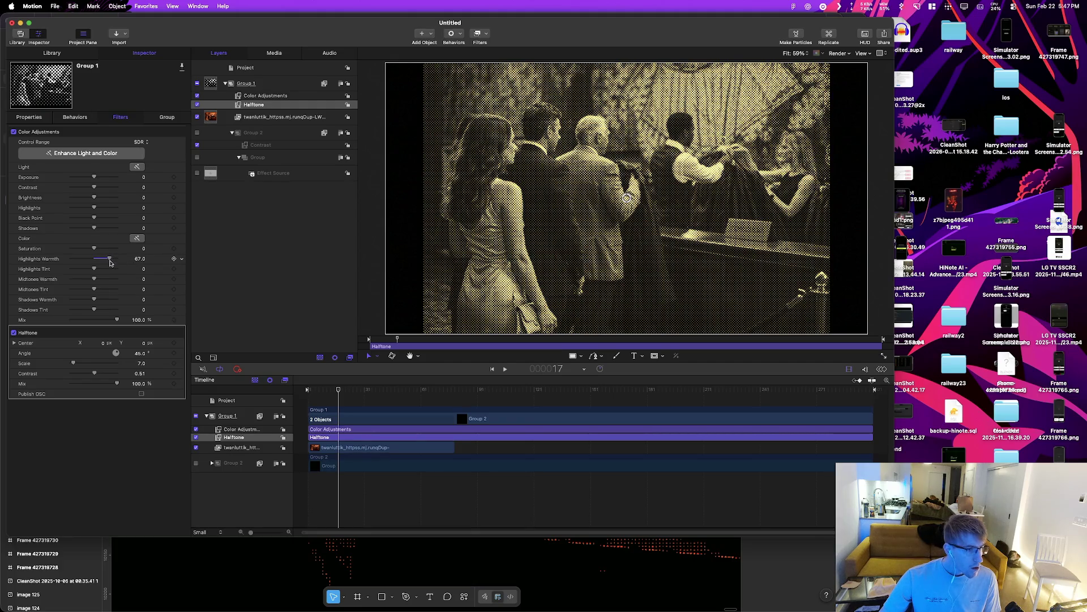
left_click(137, 259)
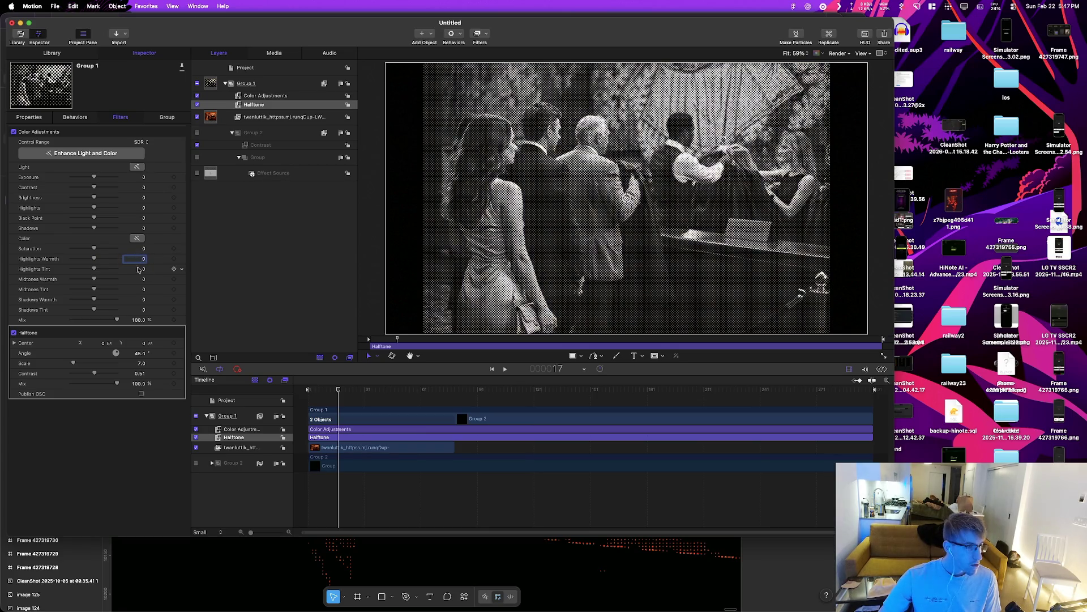
key("Return")
Step: Drag Hatched Screen from the Library's Filters onto Group 1 and select the new filter
left_click(23, 117)
left_click(51, 53)
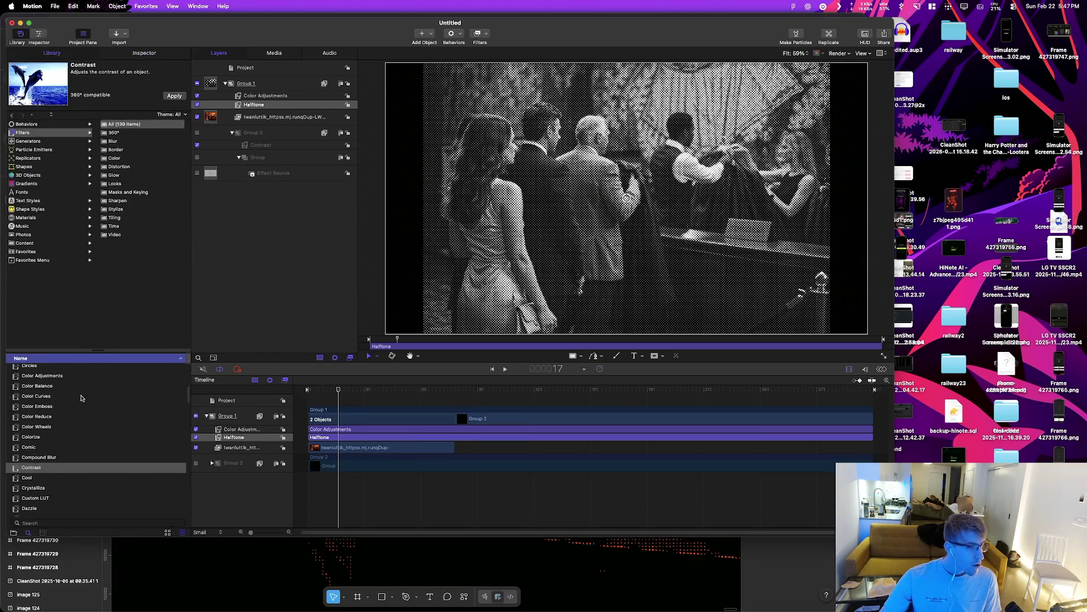
scroll(63, 444, "down", 8)
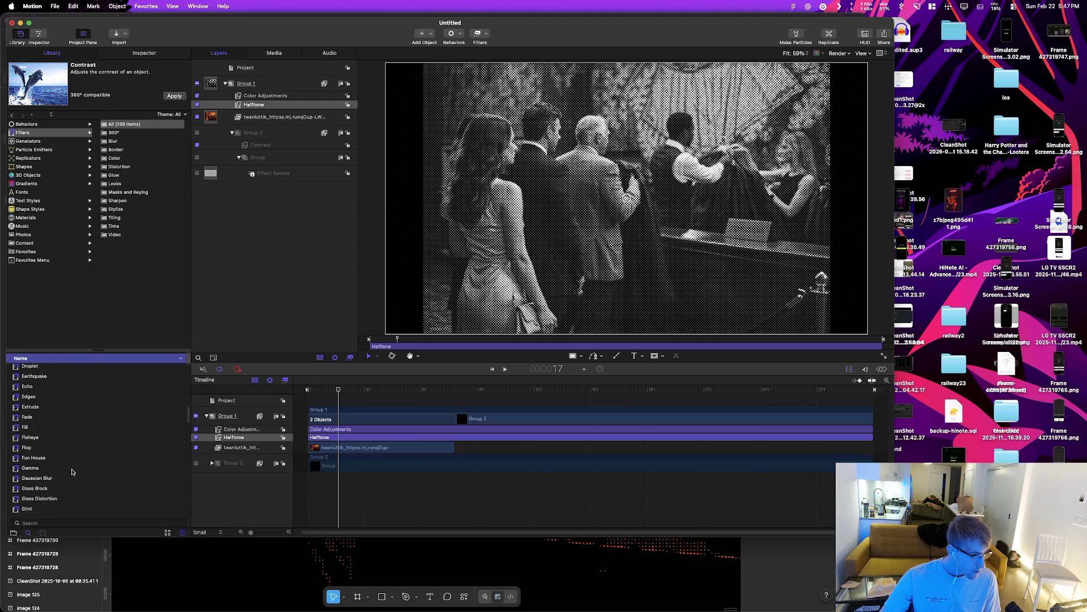
scroll(56, 481, "down", 4)
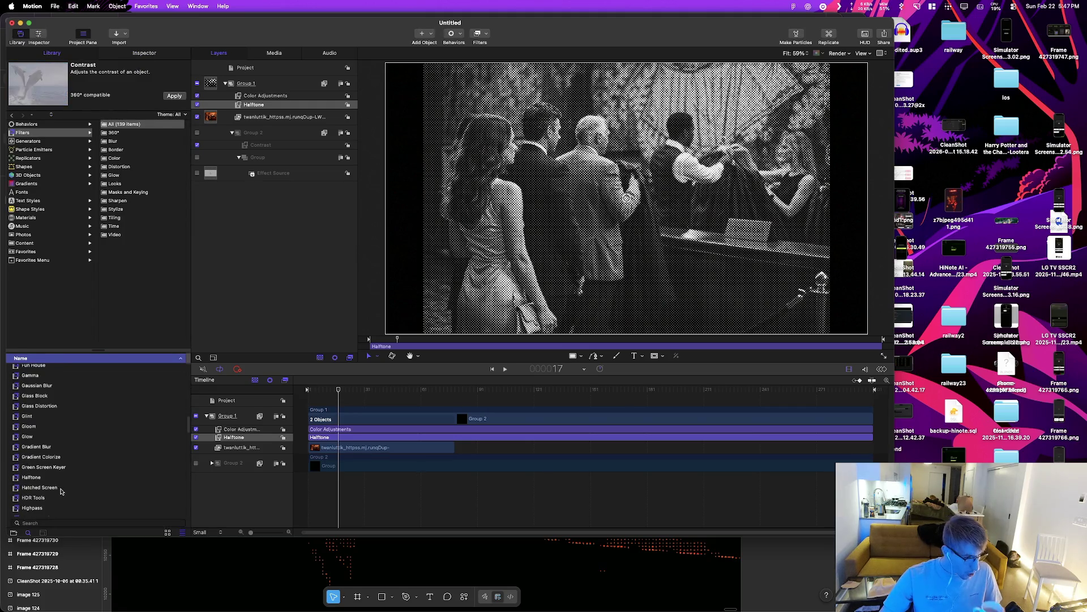
mouse_move(54, 491)
left_mouse_down()
mouse_move(362, 432)
mouse_move(338, 446)
left_mouse_up()
left_click_drag(46, 492, 264, 437)
left_click(196, 445)
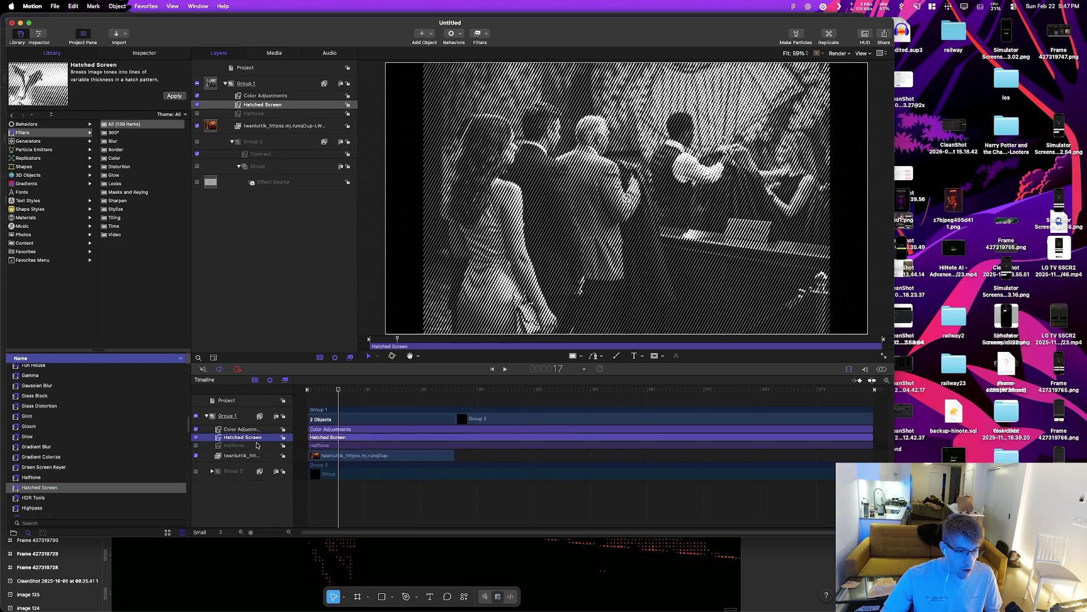
Step: Switch off Hatched Screen, re-enable Halftone, and delete the Hatched Screen filter from Group 1
left_click(139, 55)
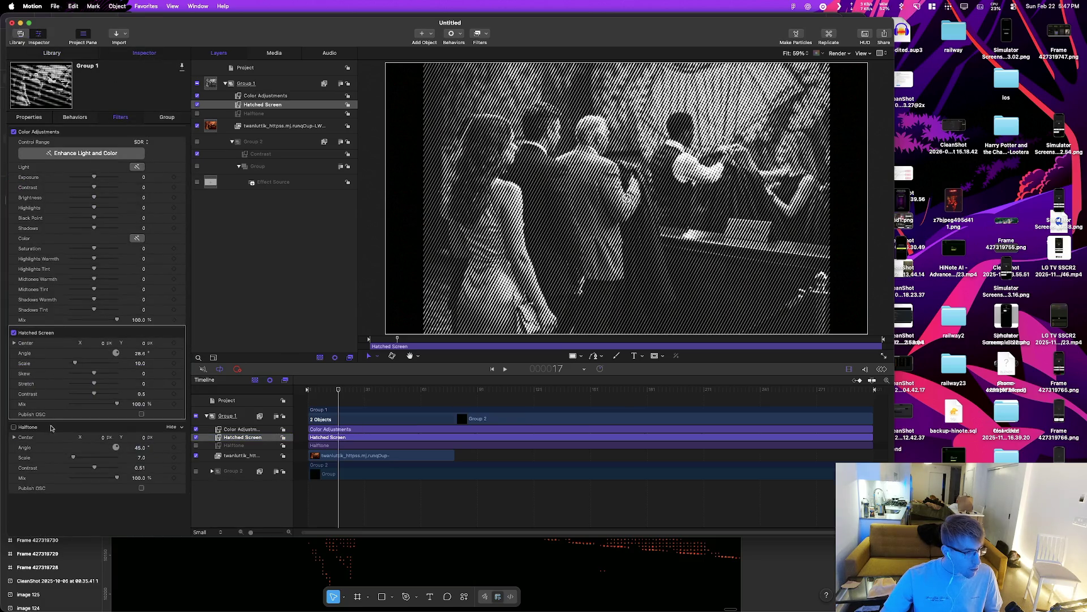
left_click(196, 437)
left_click(196, 445)
right_click(243, 438)
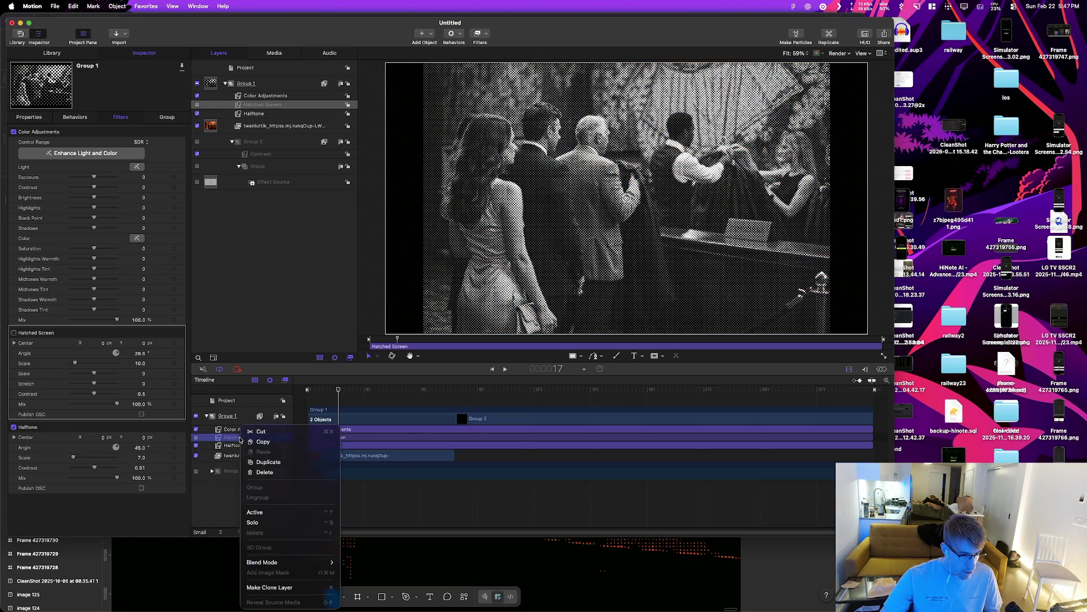
left_click(264, 471)
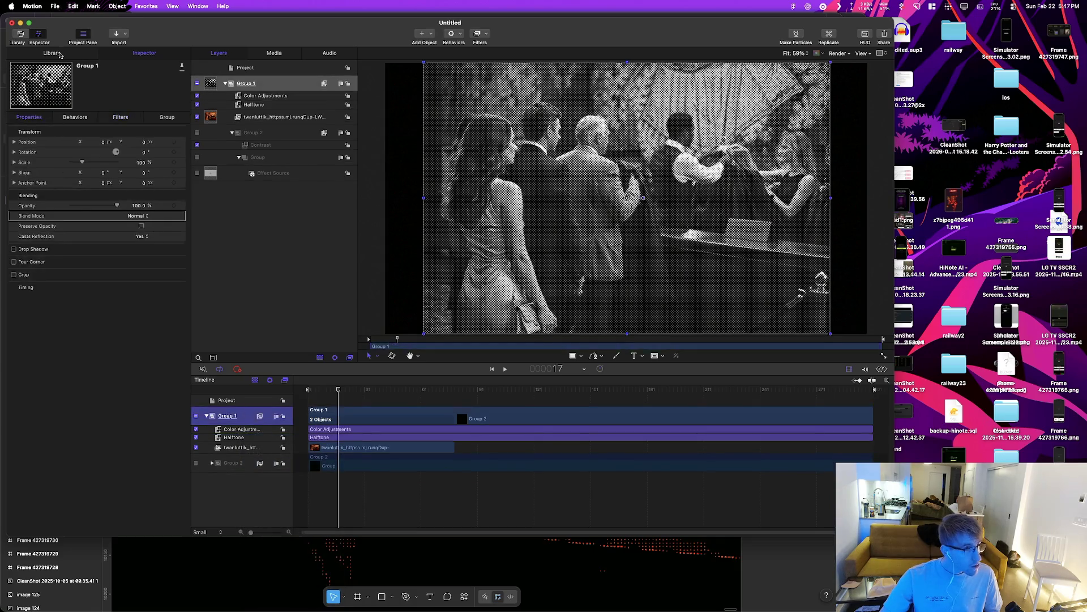
Step: Drag a Hue/Saturation filter from the Library onto Group 1
left_click(53, 53)
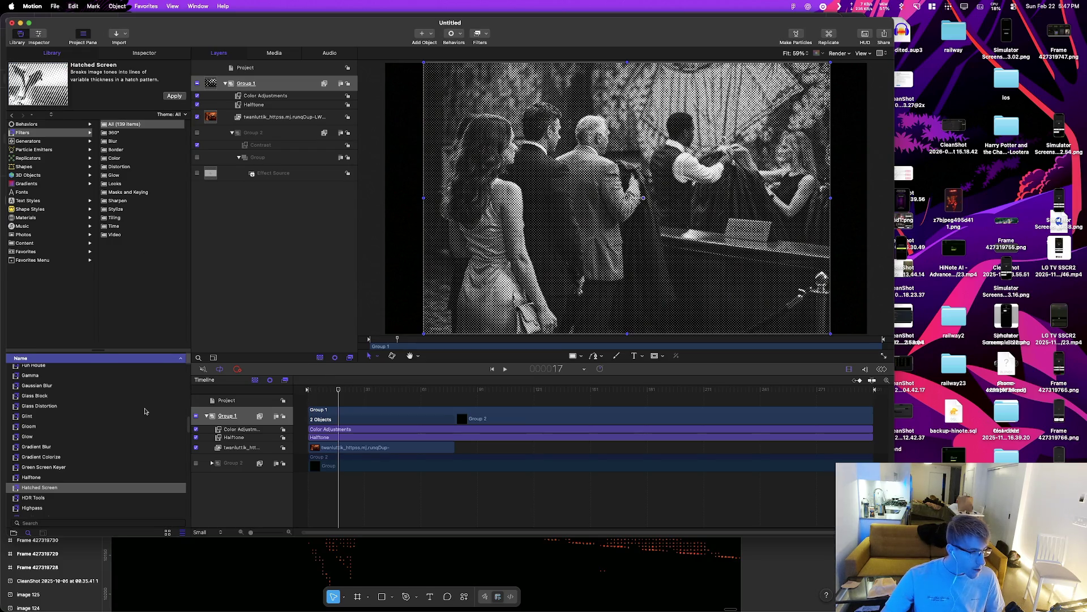
scroll(109, 444, "down", 3)
left_click(37, 490)
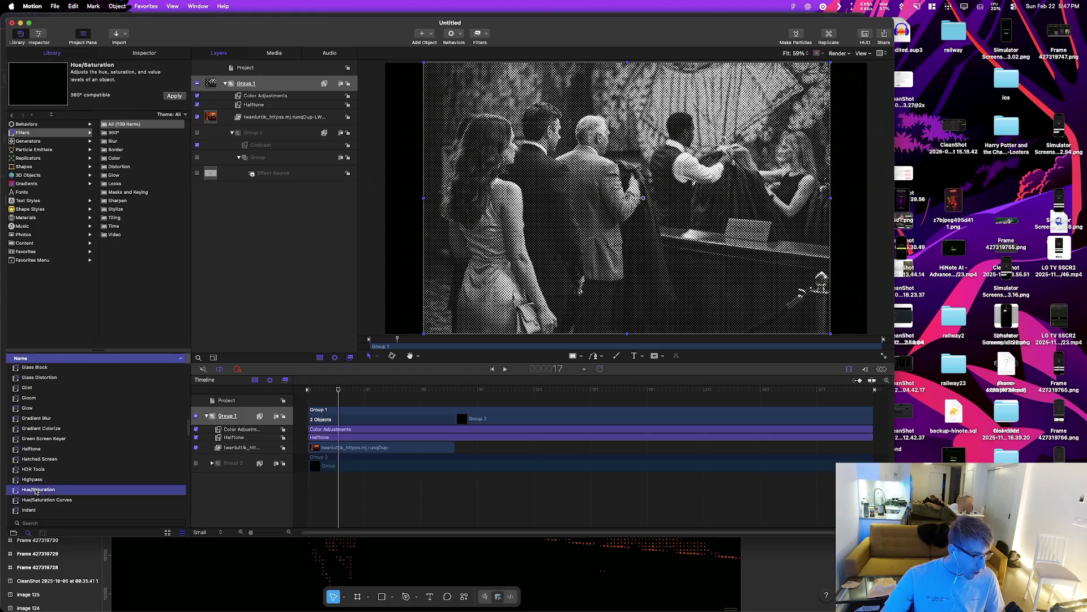
mouse_move(43, 491)
left_mouse_down()
mouse_move(235, 420)
mouse_move(237, 429)
left_mouse_up()
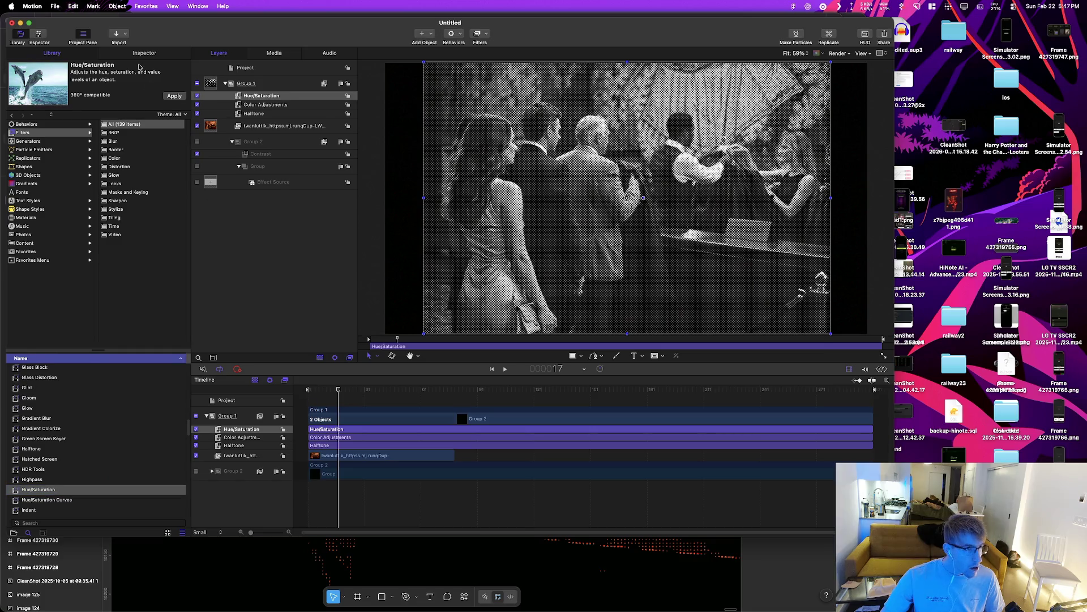
Step: Raise Hue/Saturation's Saturation and Value to 3.0, apply a tint, then switch the filter off
key("super+3")
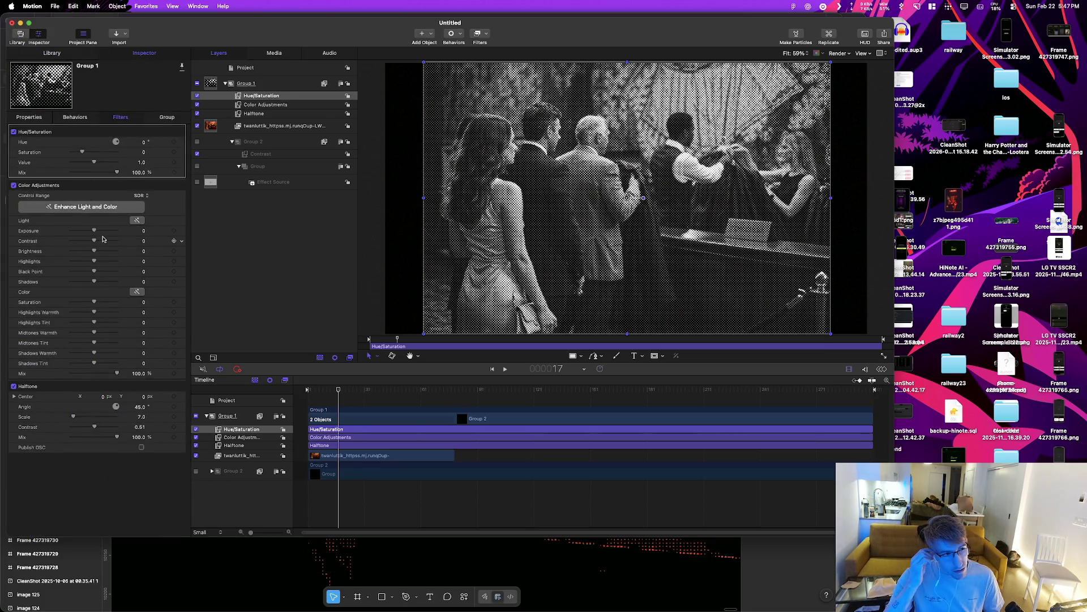
left_click_drag(98, 152, 117, 154)
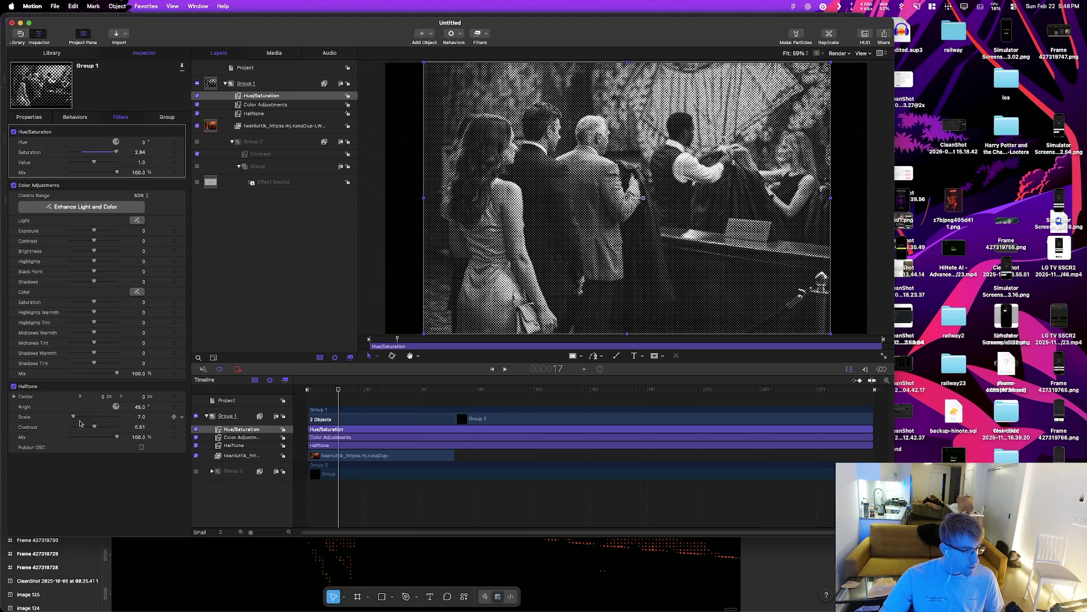
left_click(138, 292)
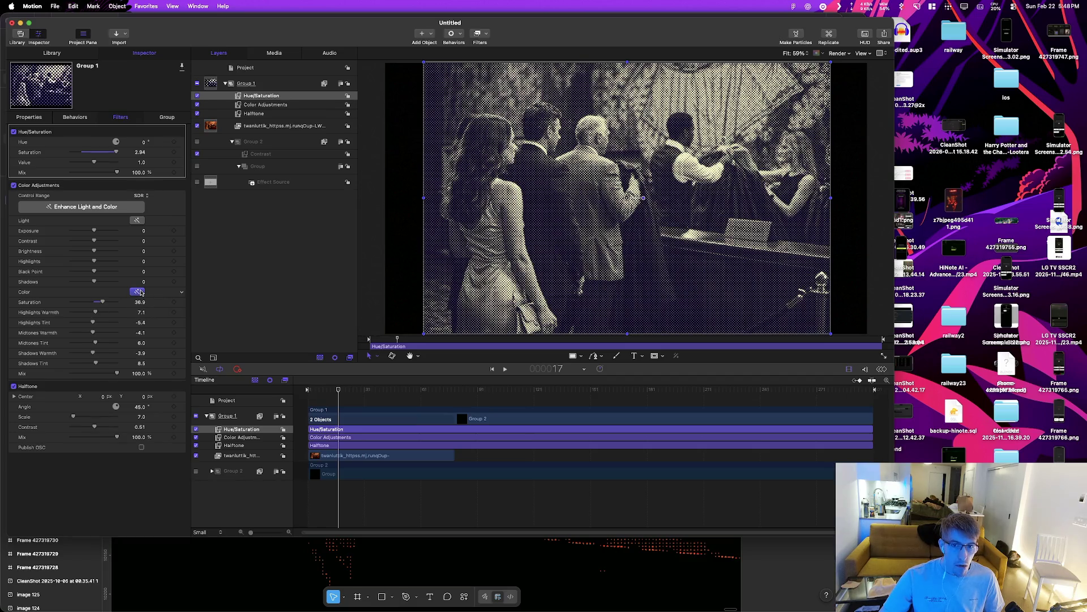
mouse_move(116, 152)
left_mouse_down()
mouse_move(118, 163)
mouse_move(71, 172)
mouse_move(118, 163)
mouse_move(112, 173)
left_mouse_up()
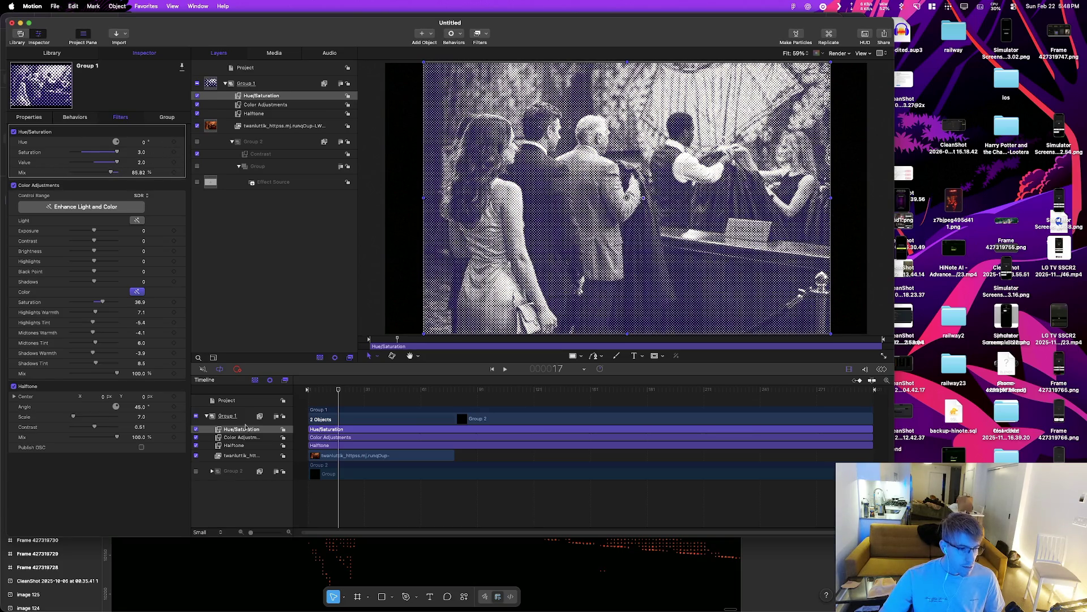
left_click(196, 430)
Step: Remove the Hue/Saturation and Color Adjustments filters from Group 1
right_click(234, 429)
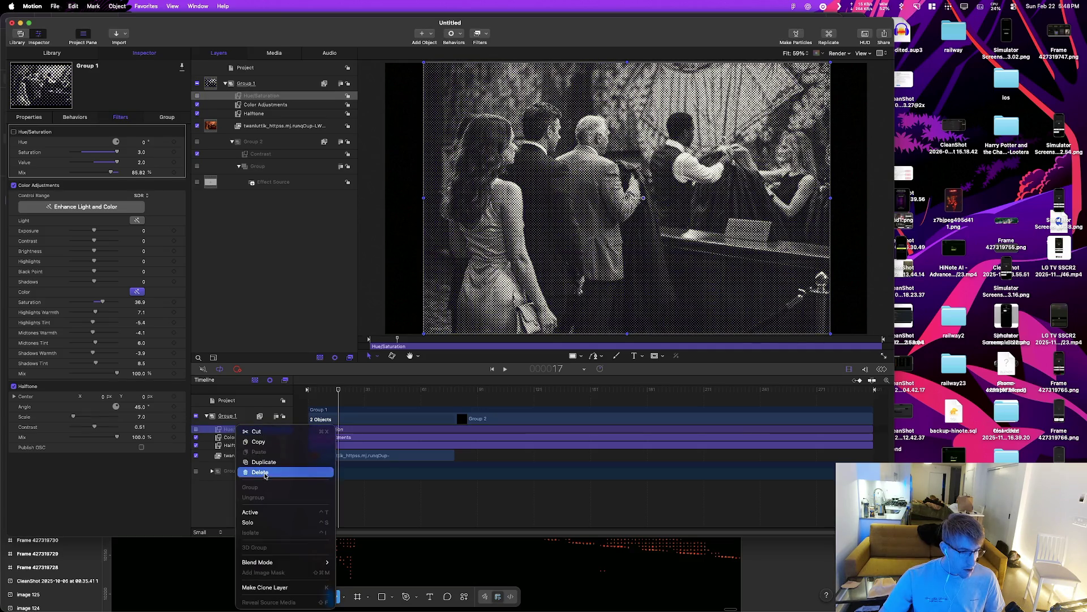
left_click(274, 439)
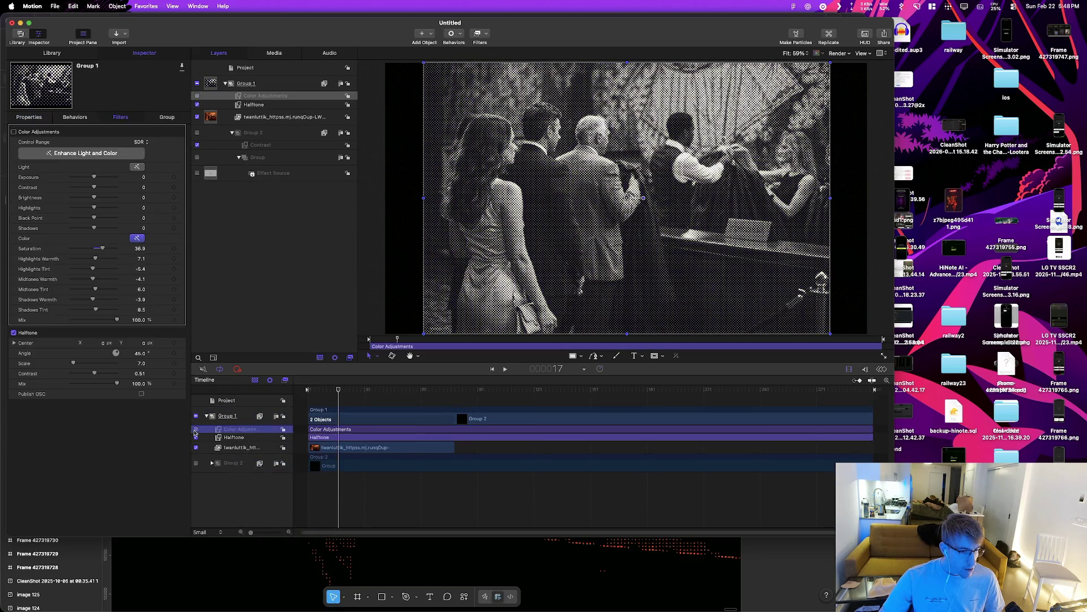
right_click(234, 429)
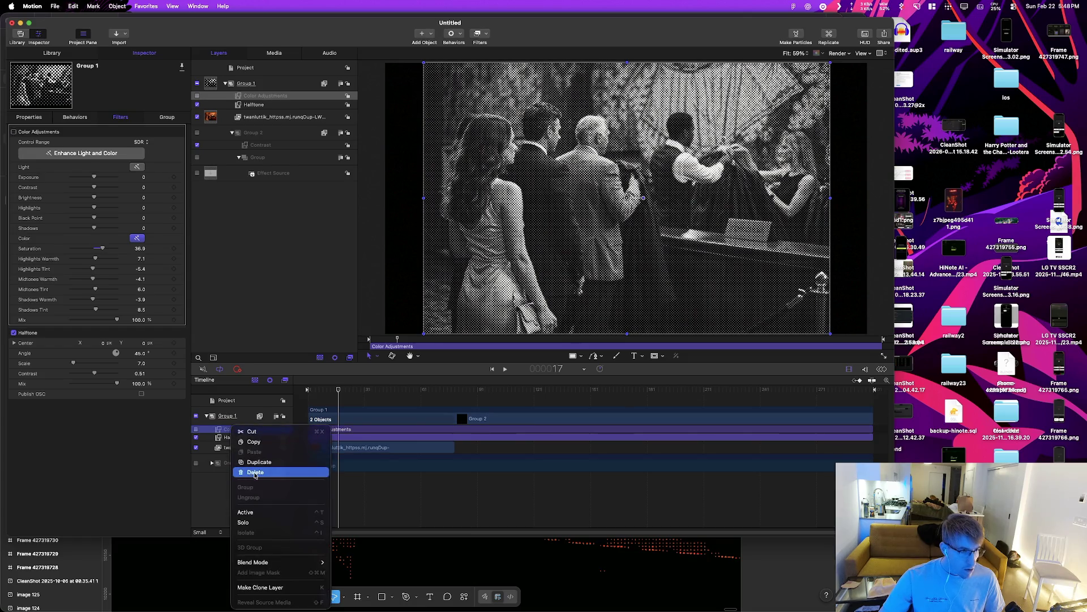
left_click(255, 473)
Step: Browse the Library's Color filters and drop Color Wheels onto Group 1 above Halftone, then select it
key("super+1")
scroll(76, 462, "down", 10)
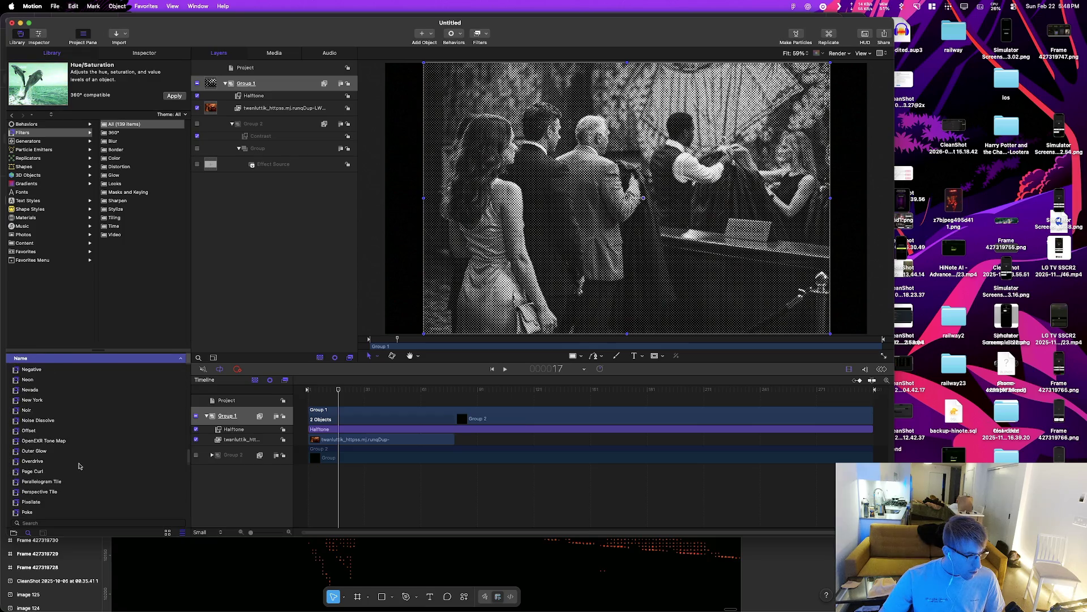
scroll(79, 466, "down", 6)
scroll(80, 465, "down", 8)
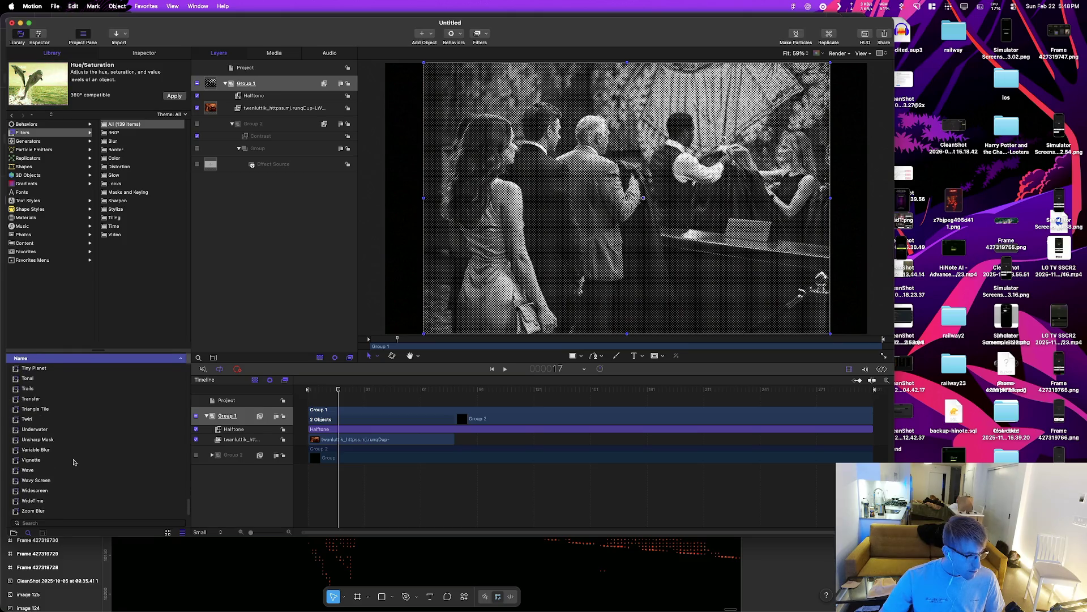
scroll(73, 463, "up", 3)
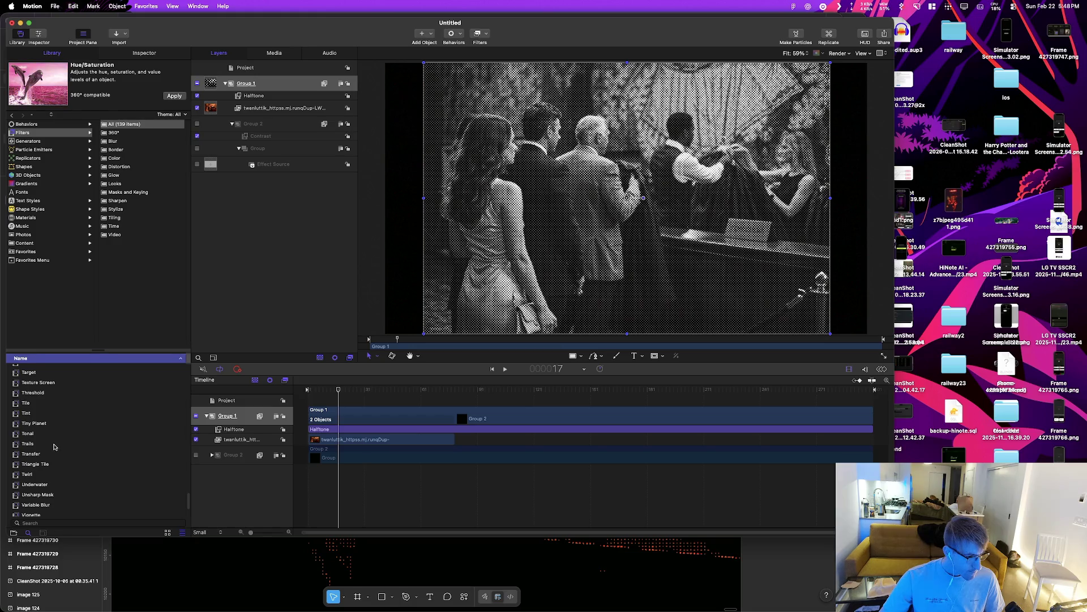
left_click(115, 234)
left_click(49, 379)
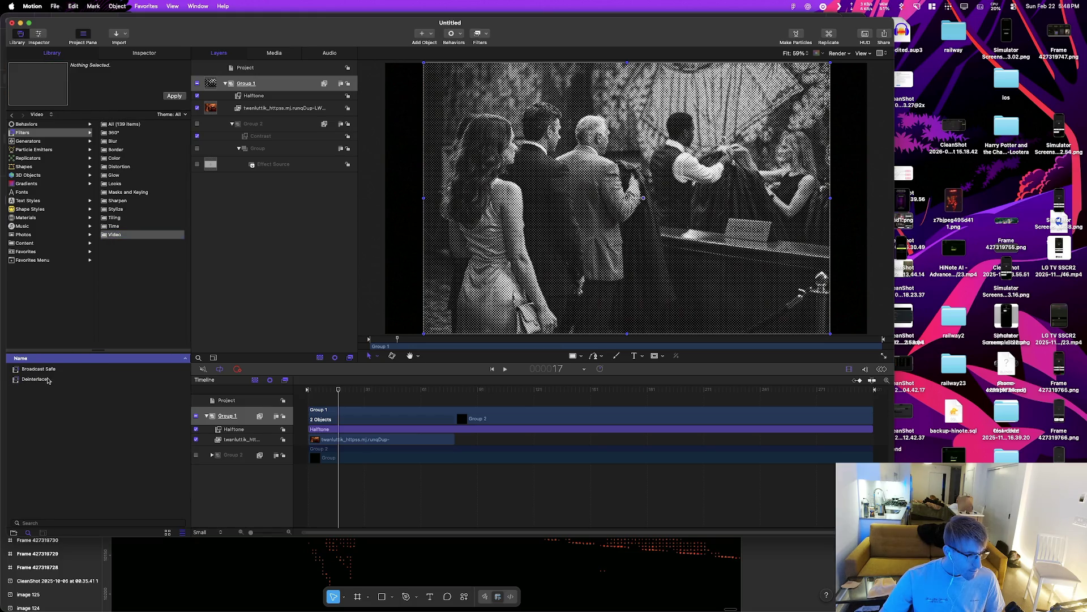
left_click(120, 159)
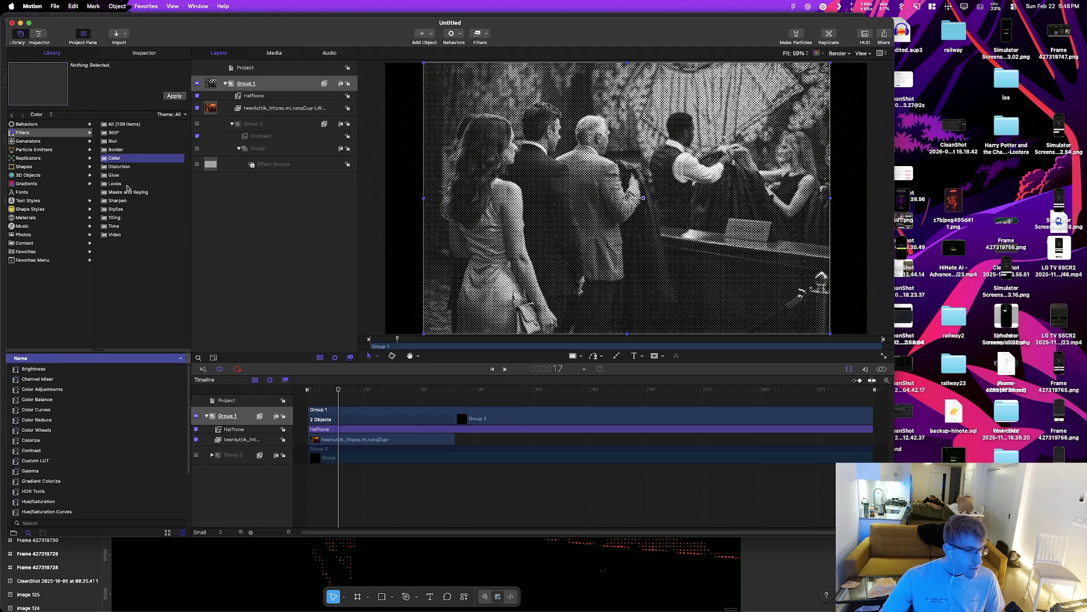
left_click(65, 391)
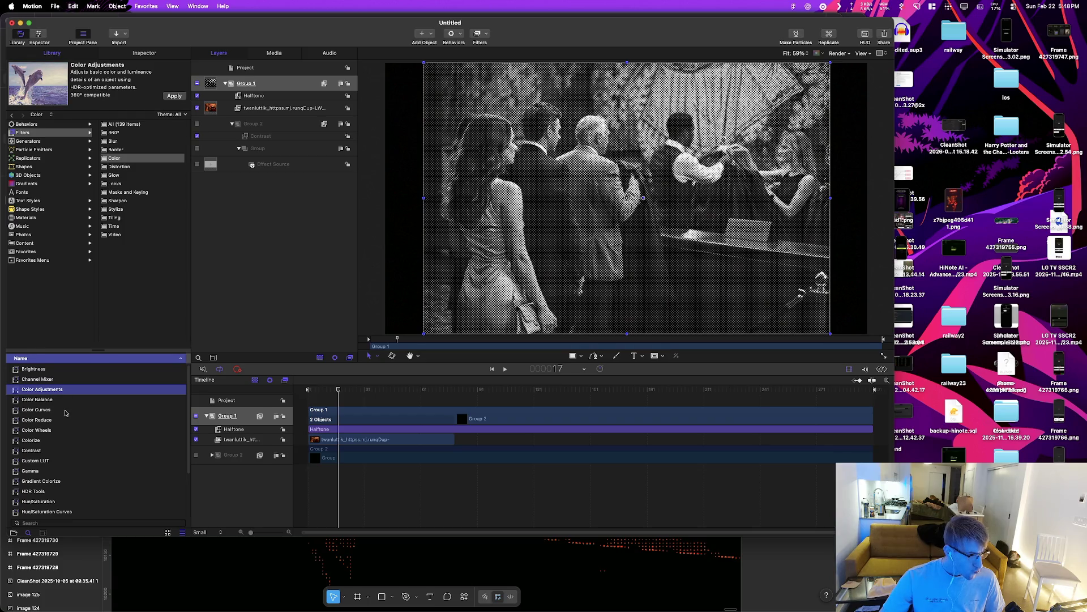
mouse_move(61, 429)
left_mouse_down()
mouse_move(204, 397)
mouse_move(250, 426)
left_mouse_up()
double_click(245, 429)
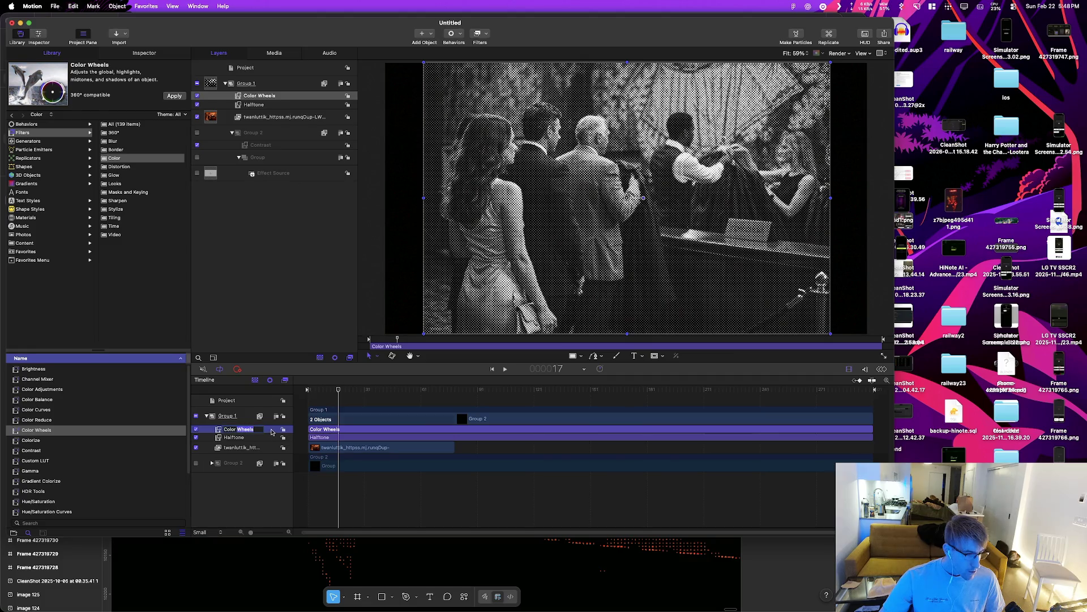
Step: Adjust the Global, Shadows and Midtones color wheels, leaving a slight yellow-orange warmth in the midtones
key("Return")
key("super+3")
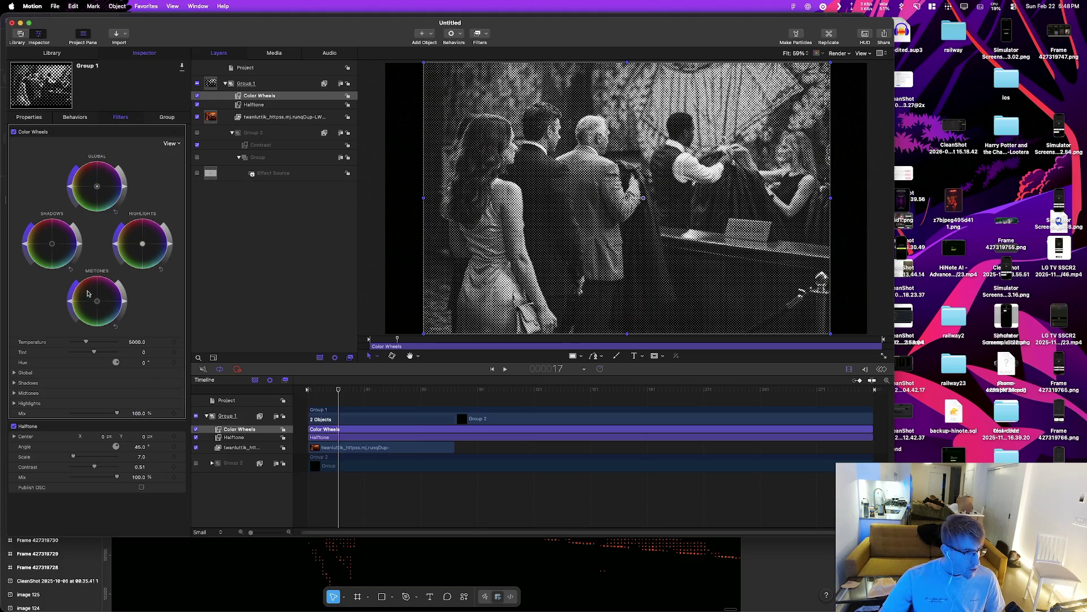
mouse_move(97, 303)
left_mouse_down()
mouse_move(74, 295)
mouse_move(2, 198)
left_mouse_up()
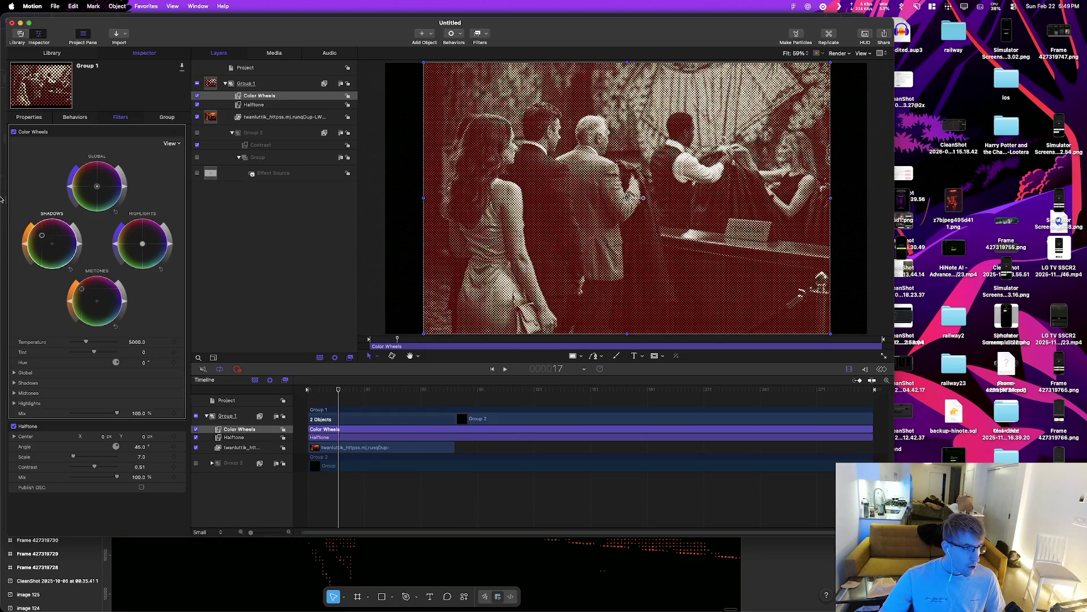
mouse_move(89, 191)
left_mouse_down()
mouse_move(10, 117)
mouse_move(63, 164)
left_mouse_up()
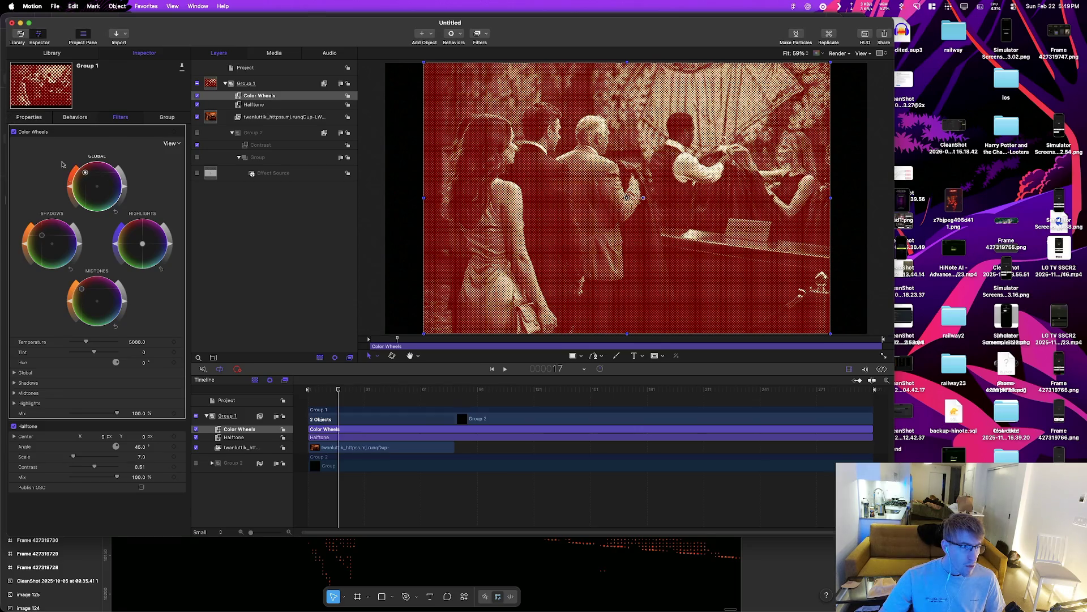
double_click(85, 173)
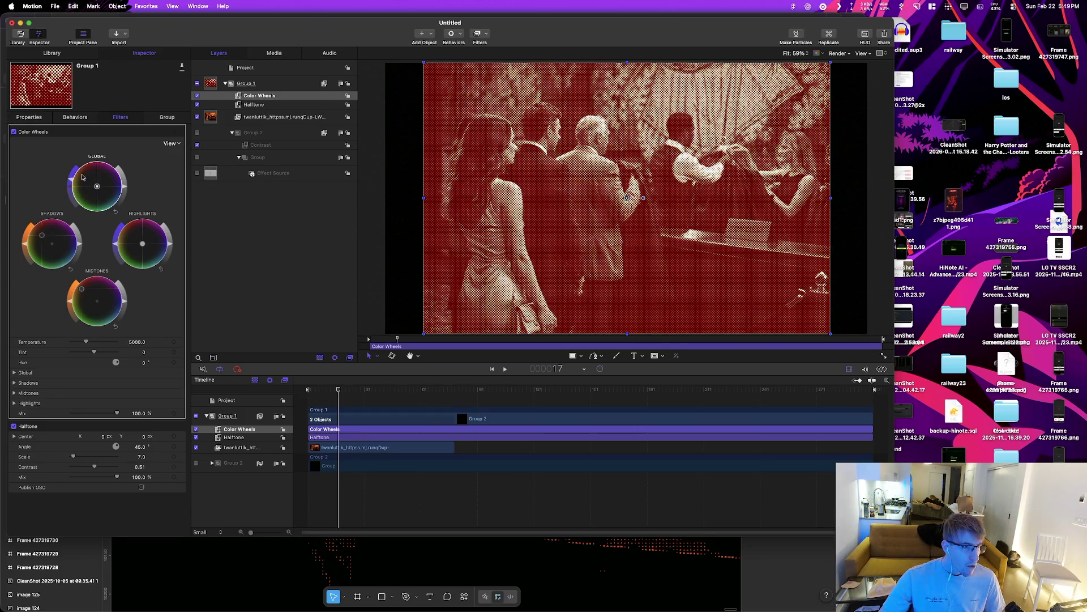
mouse_move(71, 193)
left_mouse_down()
mouse_move(71, 180)
mouse_move(89, 186)
mouse_move(85, 177)
left_mouse_up()
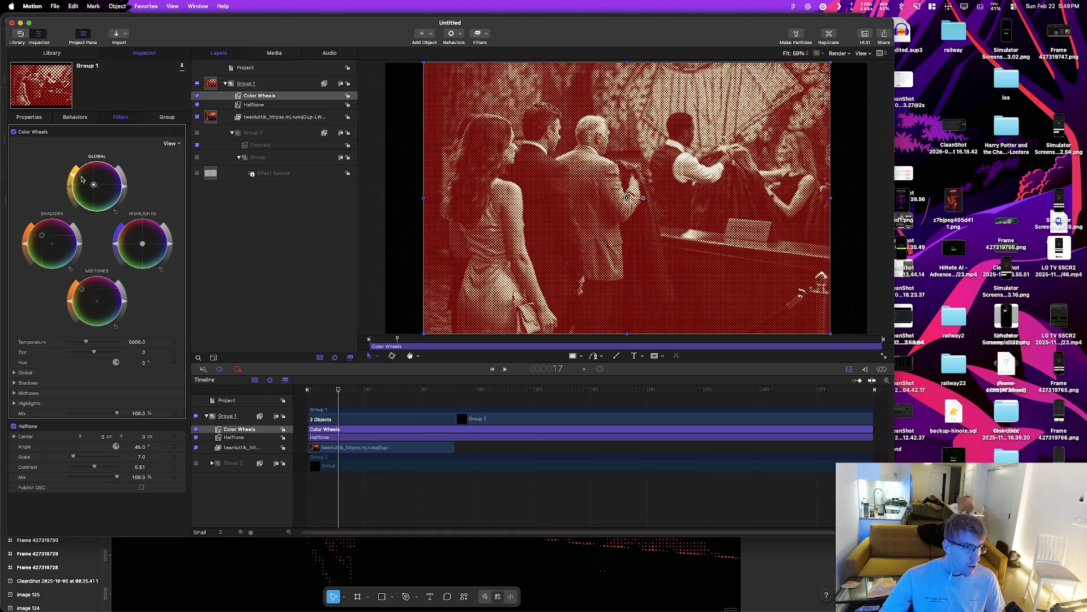
double_click(43, 244)
double_click(82, 290)
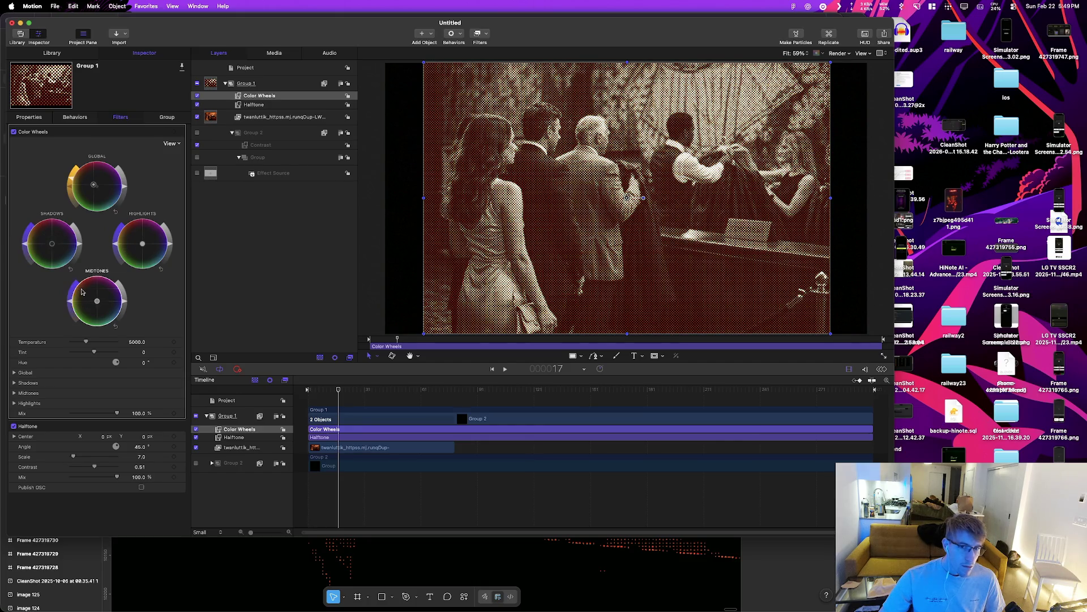
left_click_drag(99, 302, 89, 299)
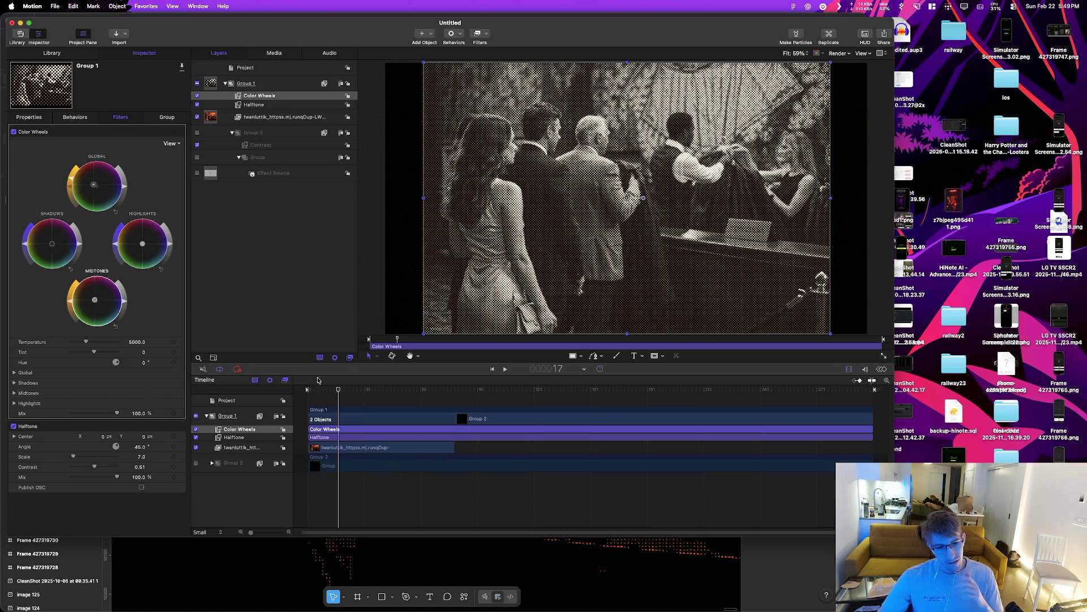
Step: Scrub to frame 47 and play the clip to preview the warm tint
left_click_drag(339, 392, 389, 392)
key("space")
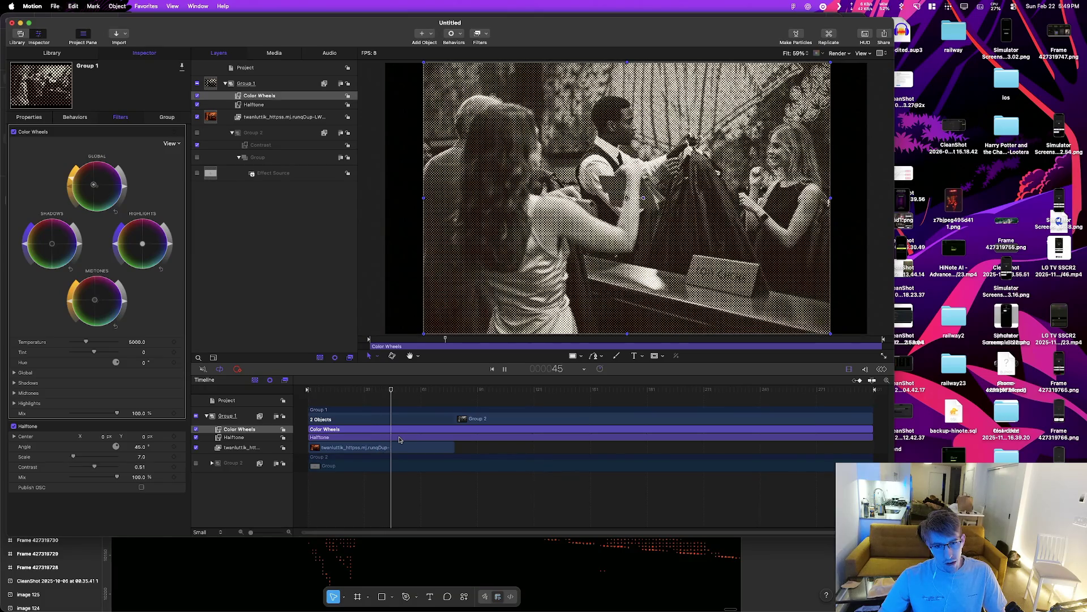
key("space")
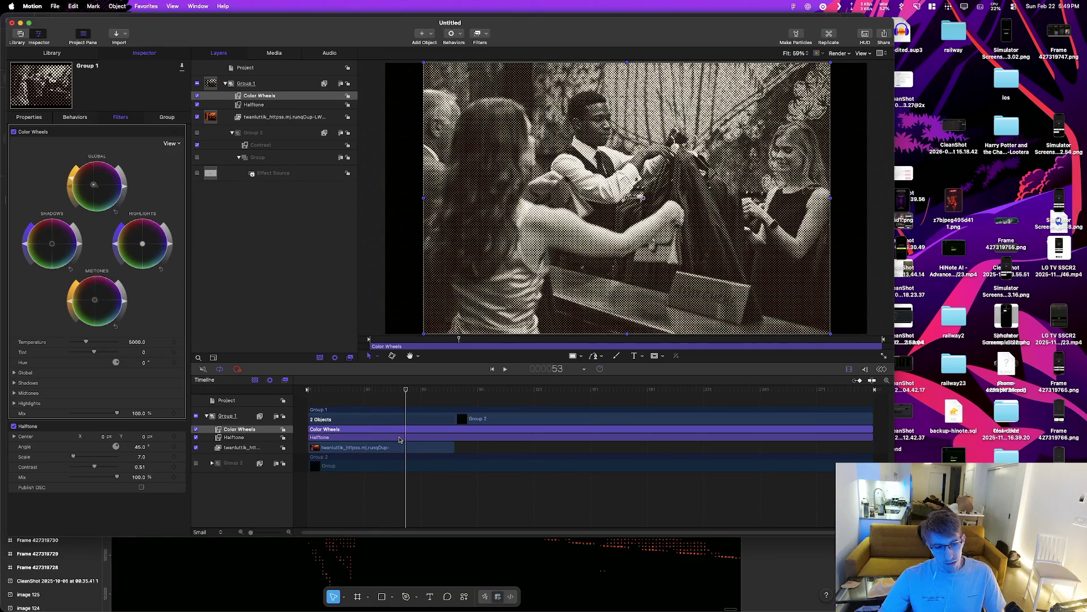
key("super+Tab")
Step: Launch ChatGPT from the launcher with 'chat' and start a new chat
key("alt+space")
type("chat")
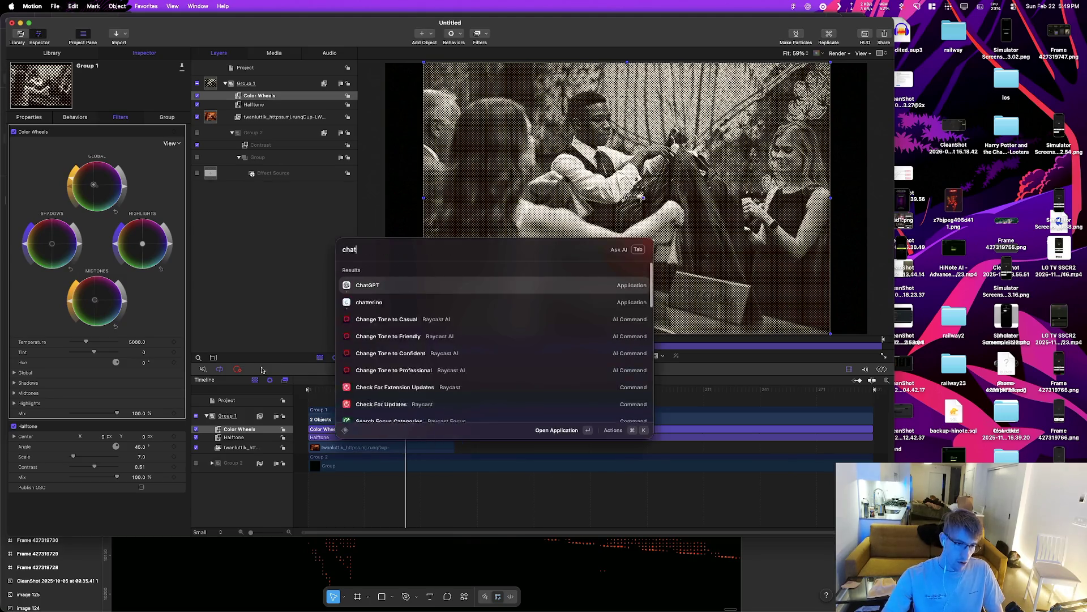
key("Return")
key("super+n")
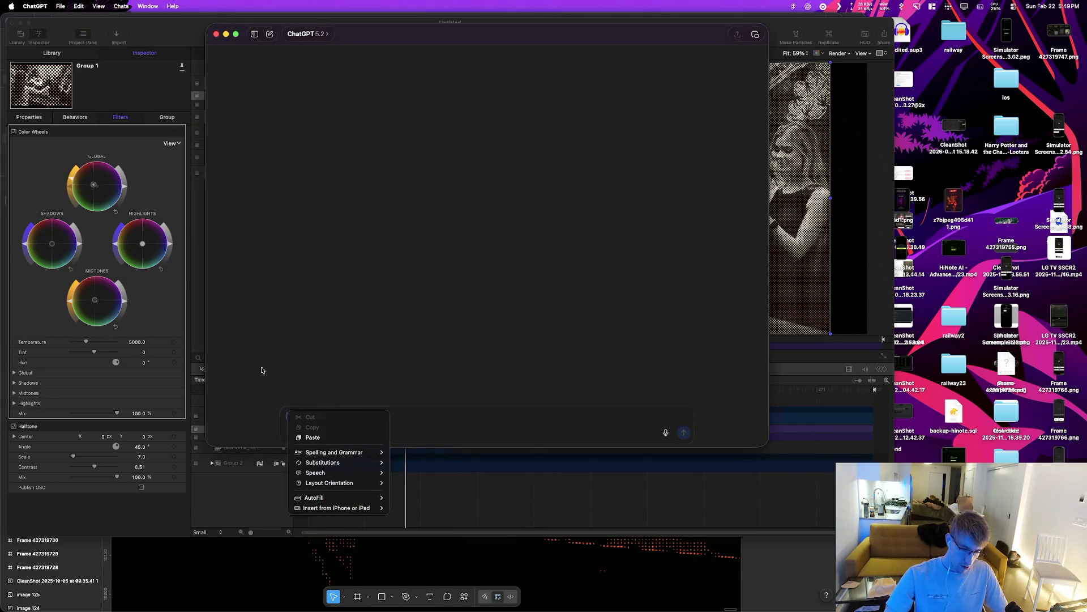
Step: Ask how to apply the same effect to multiple images at once in Pixelmator Pro on Mac
type("I'm usi")
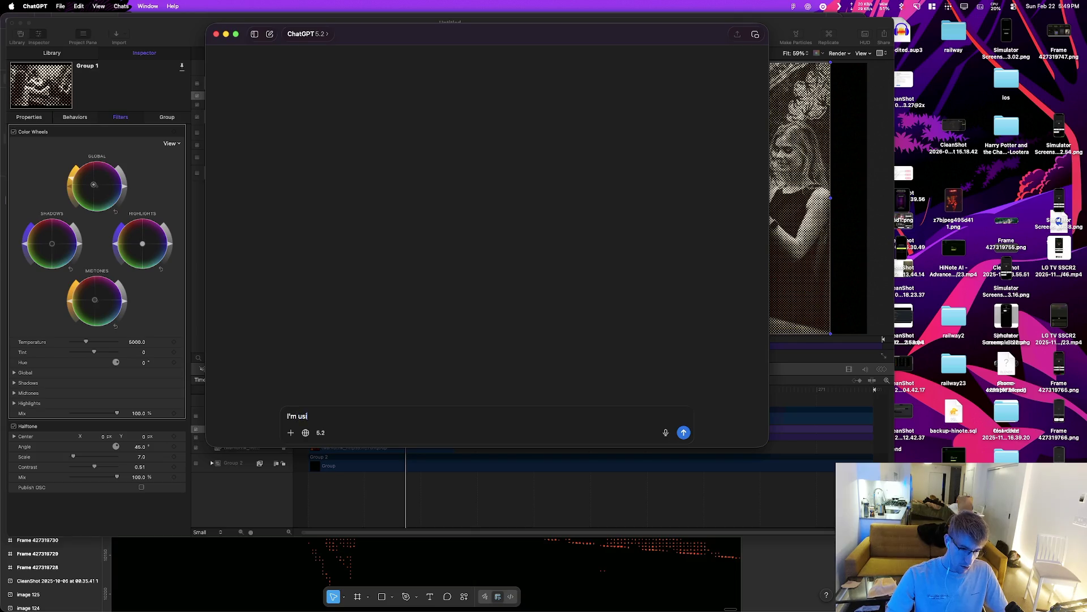
key("super+Tab")
key("super+Tab")
key("super+Tab")
key("super+Tab")
key("Escape")
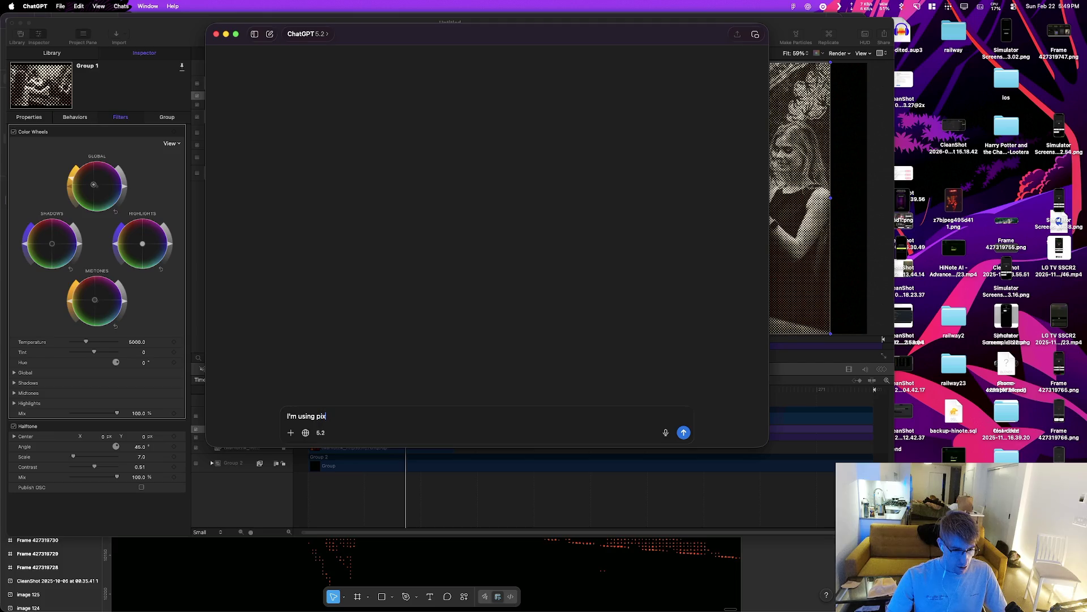
key("super+Tab")
key("super+Tab")
key("super+Tab")
key("super+Tab")
key("super+Tab")
key("super+Tab")
key("Escape")
type("elmator pro on")
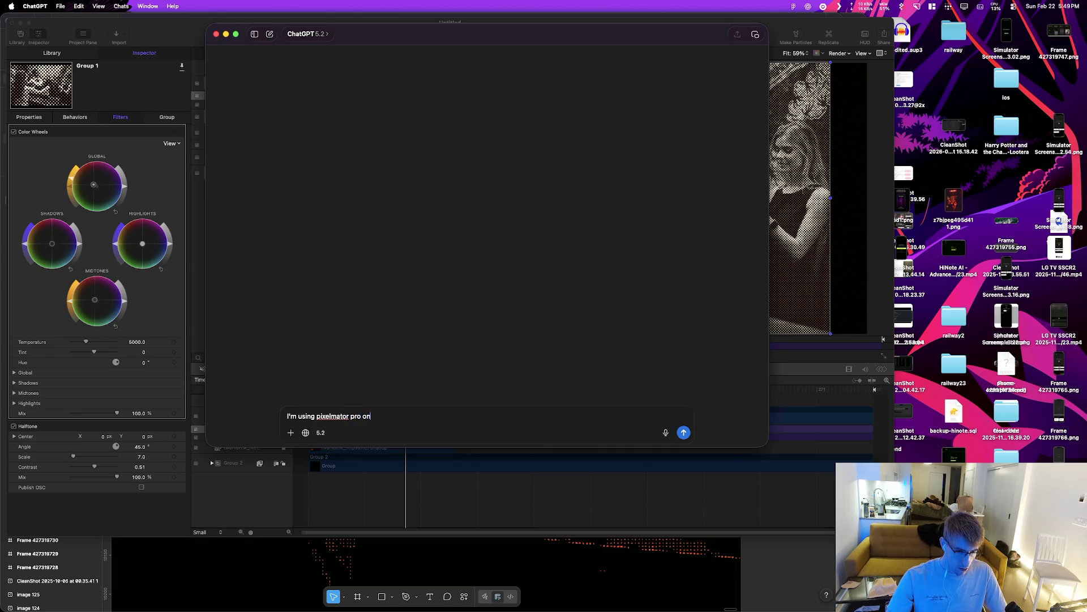
key("BackSpace")
key("BackSpace")
key("BackSpace")
type("mac, and")
type(" I")
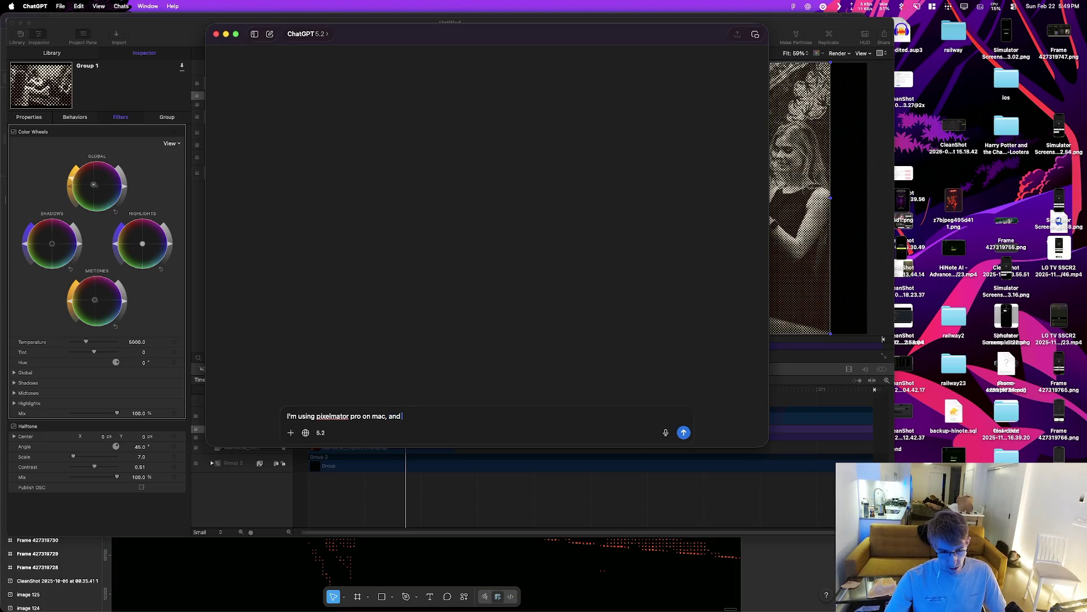
type(" have")
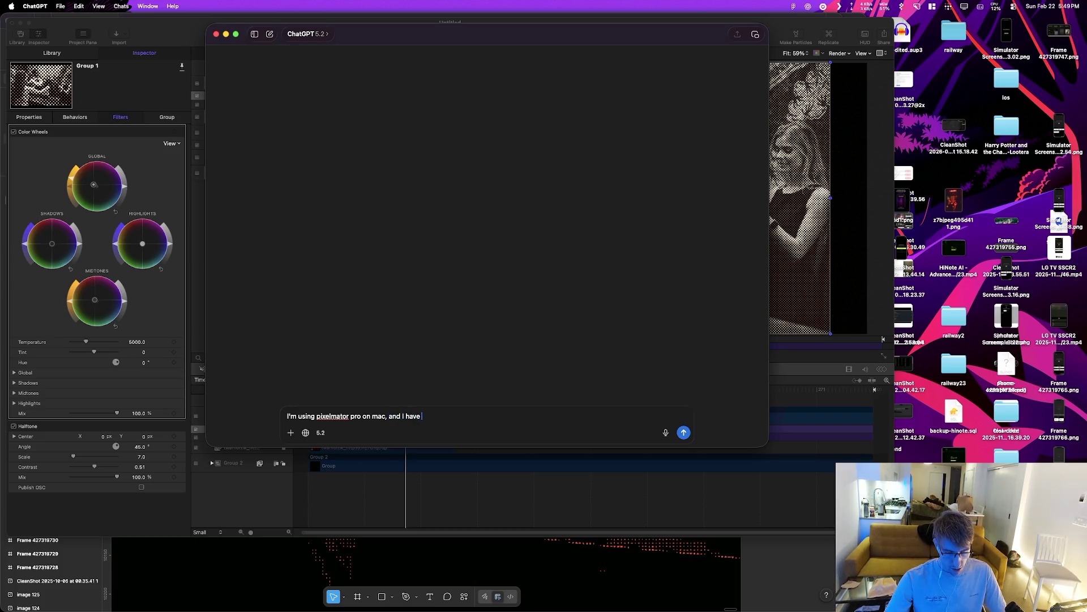
key("alt+BackSpace")
key("alt+BackSpace")
key("alt+BackSpace")
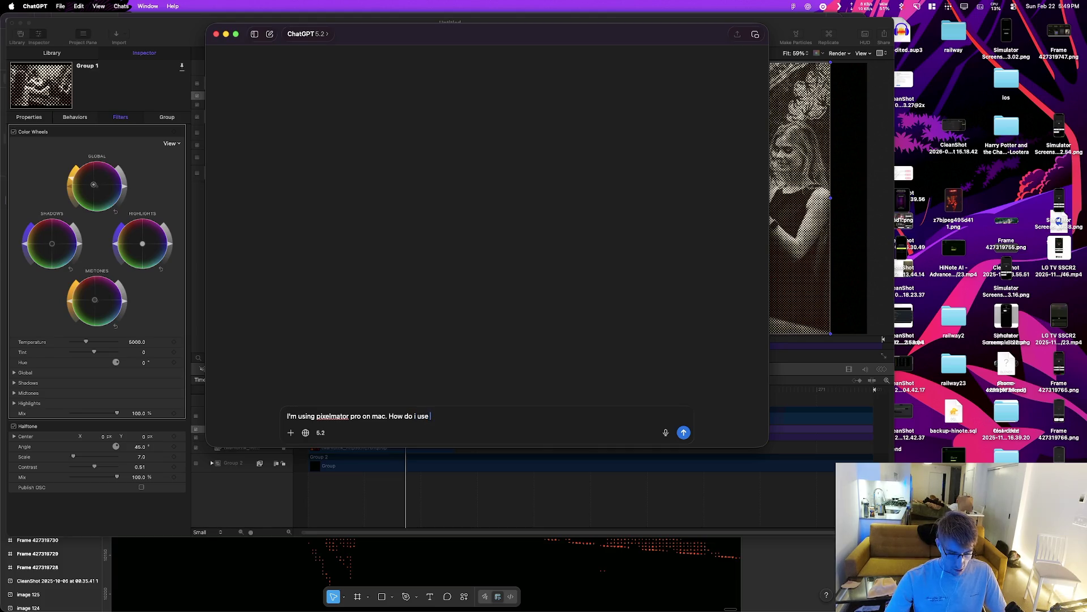
type("images with the sam")
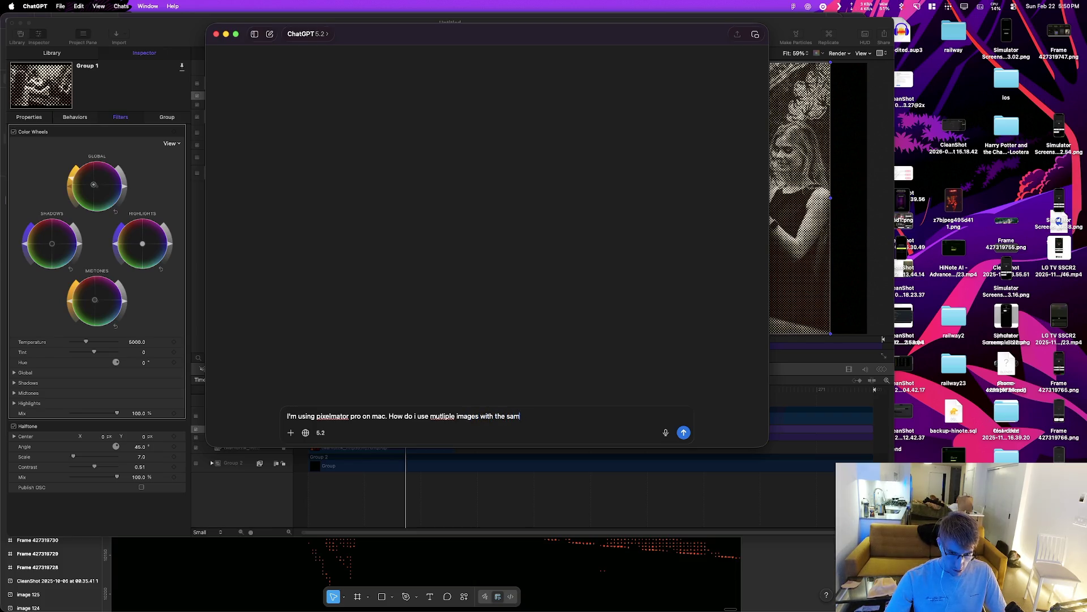
type("nd not having to do it 1 ny 1")
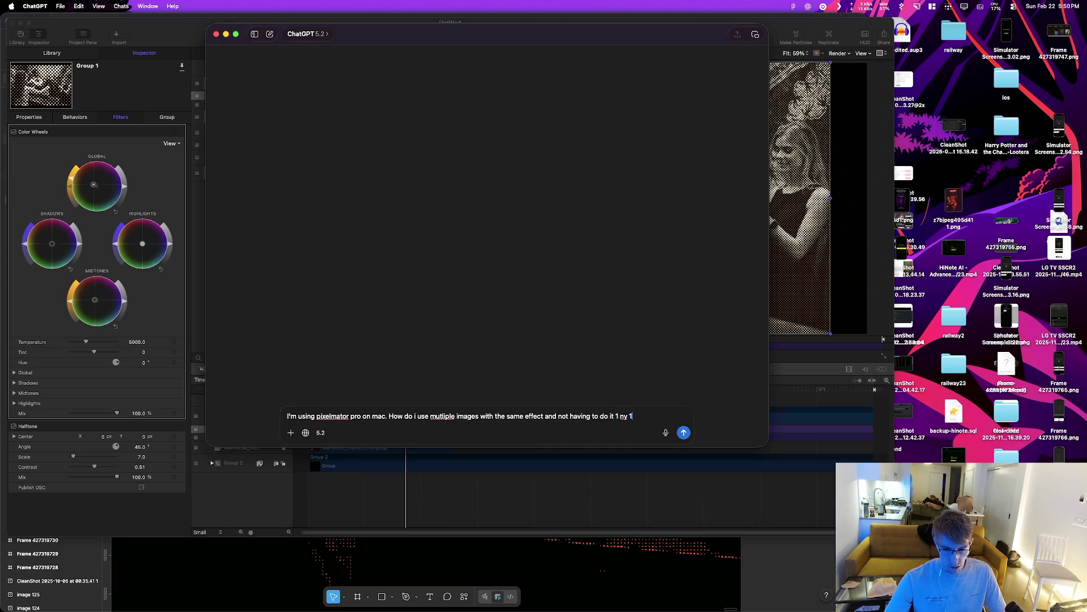
key("Return")
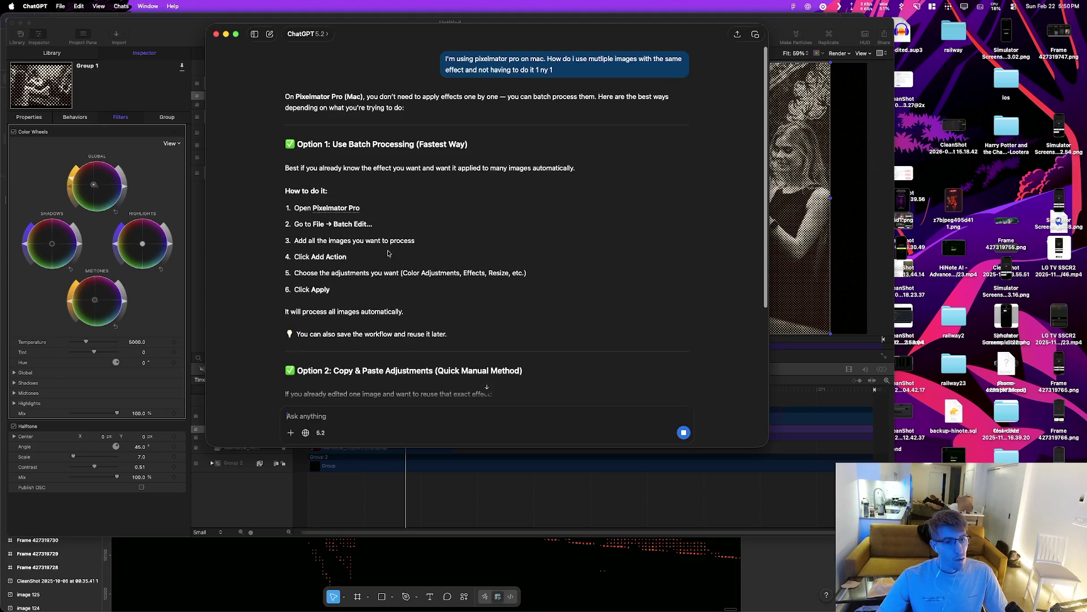
key("super+Tab")
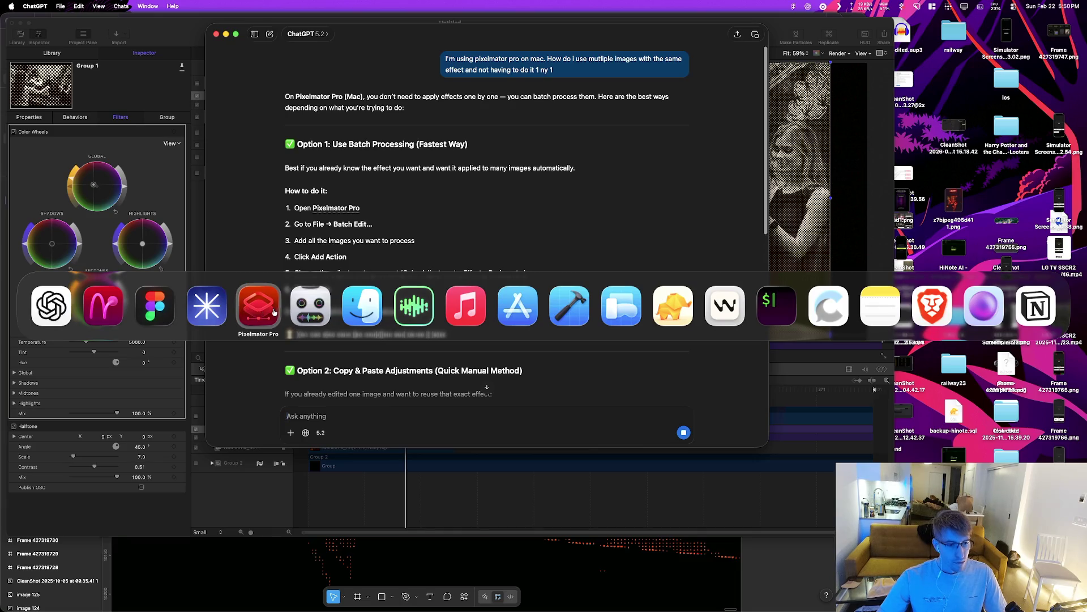
Step: Switch to the coatcheck-header-image-2 document in Pixelmator Pro and start saving it
left_click(275, 312)
left_click_drag(306, 64, 325, 62)
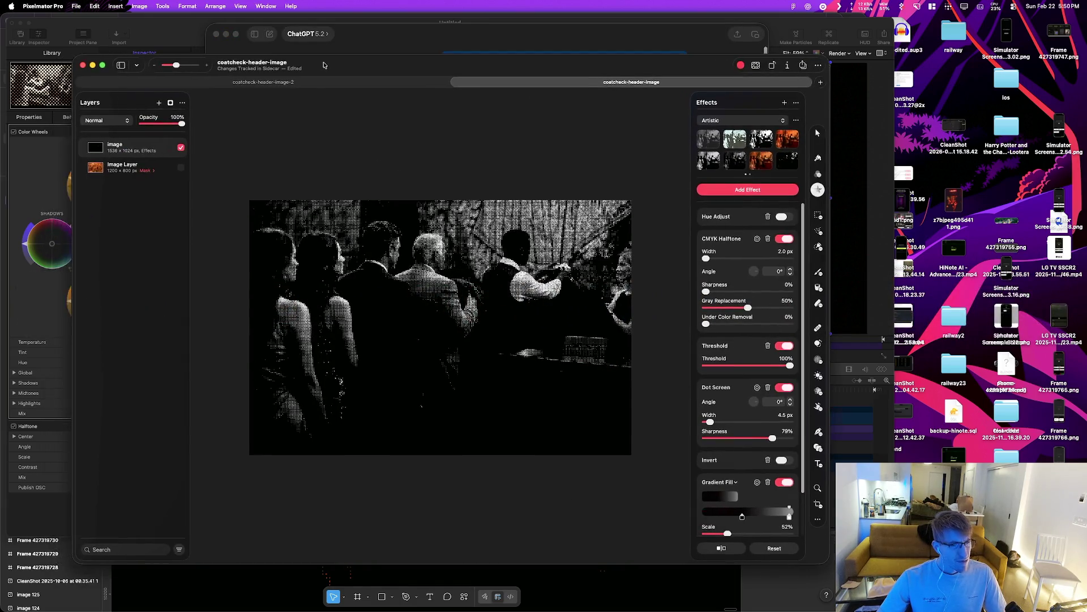
left_click(360, 85)
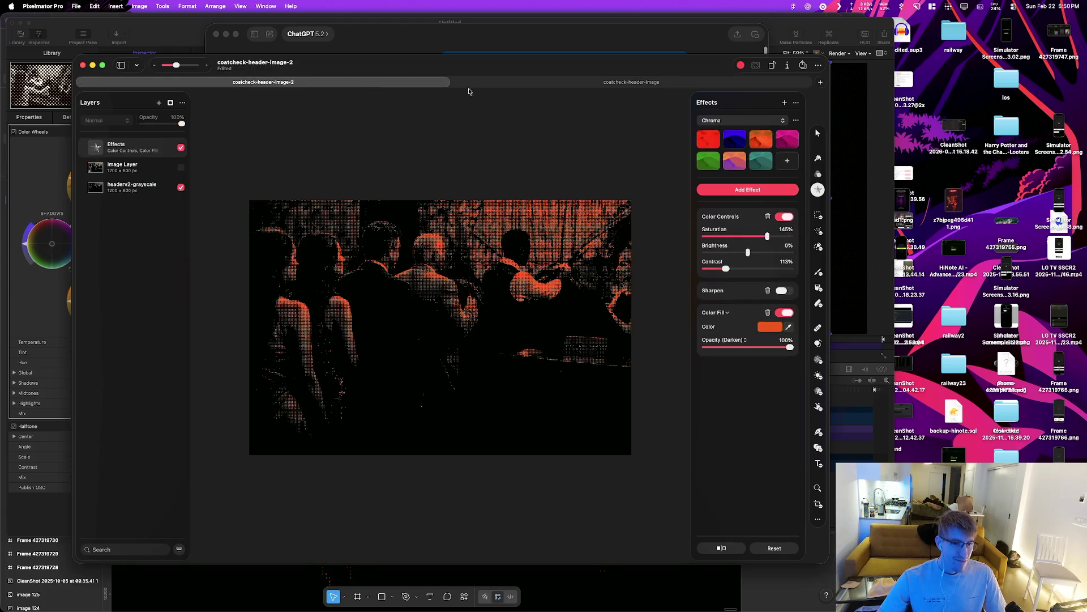
key("super+s")
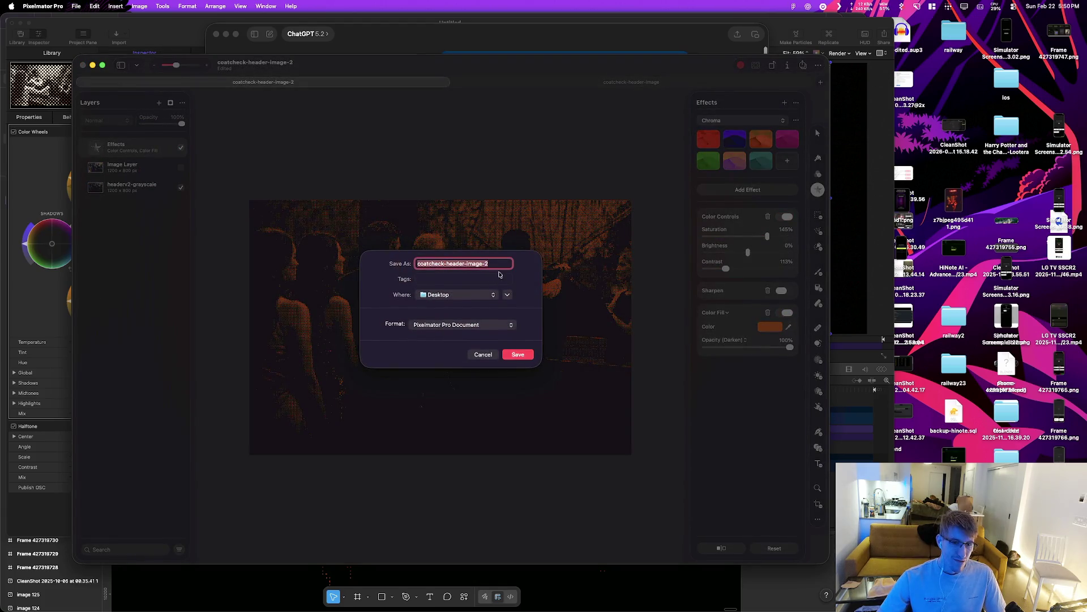
key("Right")
Step: Expand and enlarge the Save dialog and browse to the CoatCheckApp folder in Documents
left_click(496, 295)
left_click(499, 297)
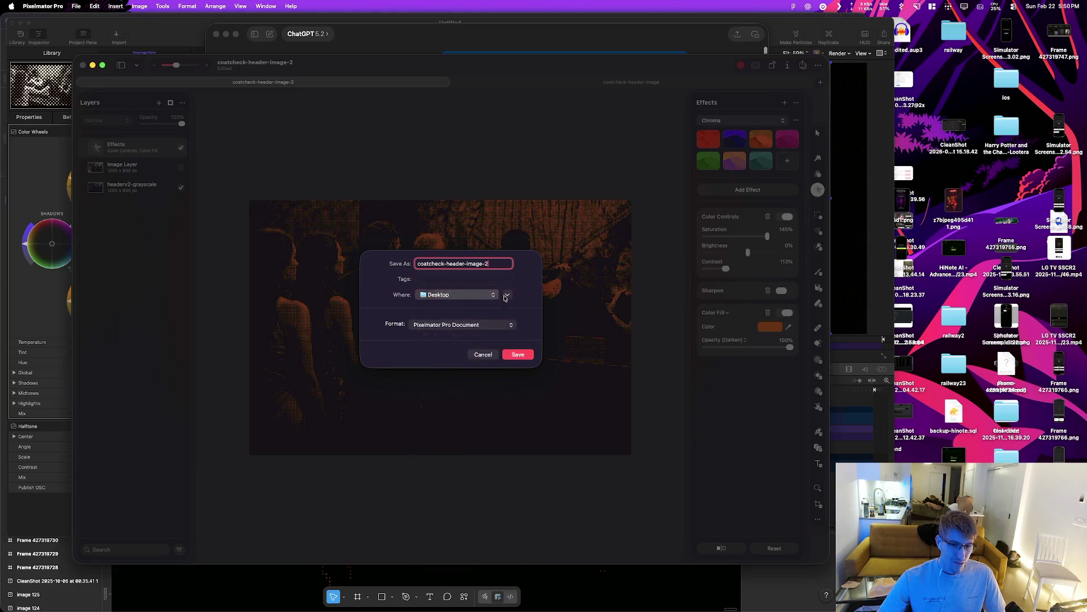
left_click(508, 296)
left_click_drag(322, 406, 312, 473)
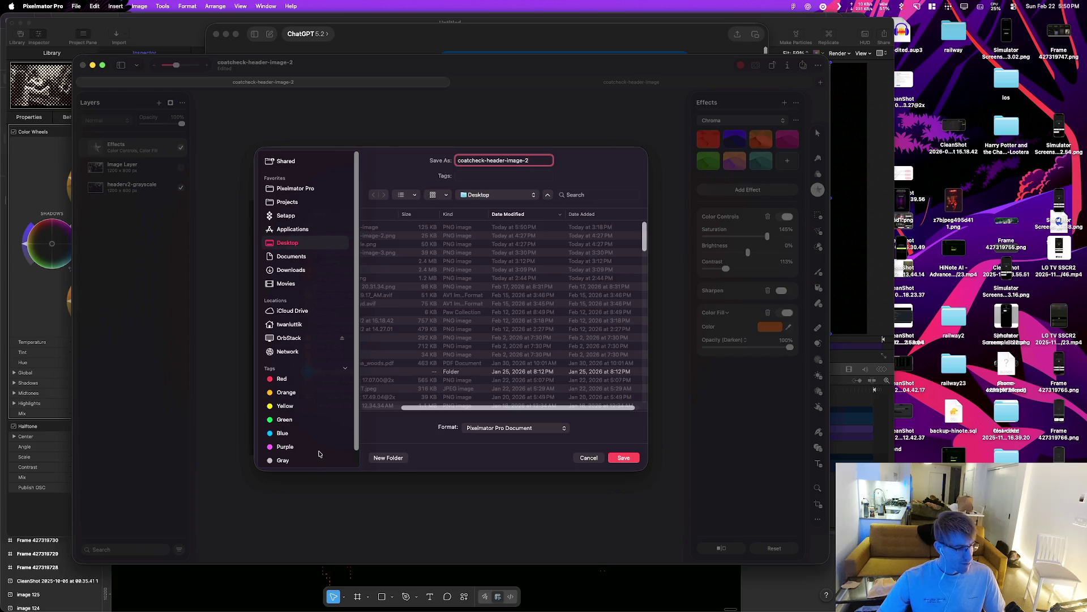
left_click(302, 269)
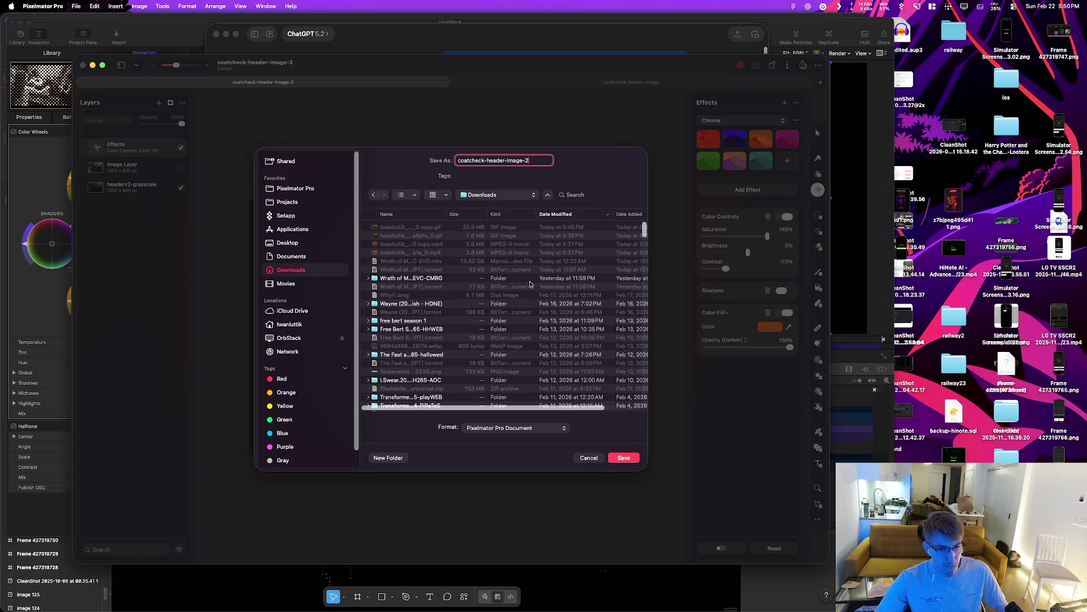
left_click(292, 246)
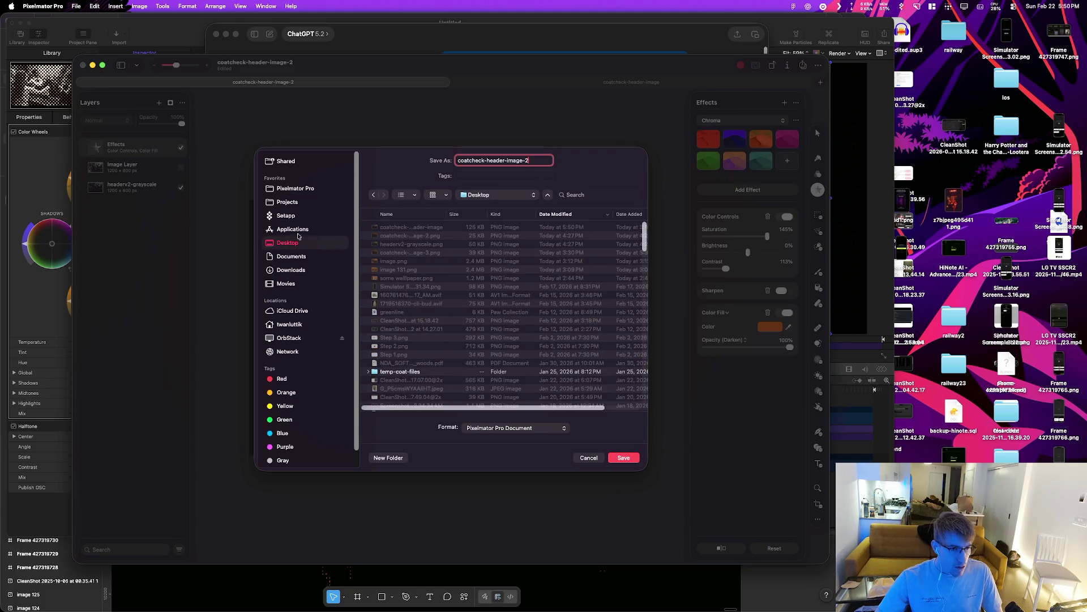
left_click(295, 262)
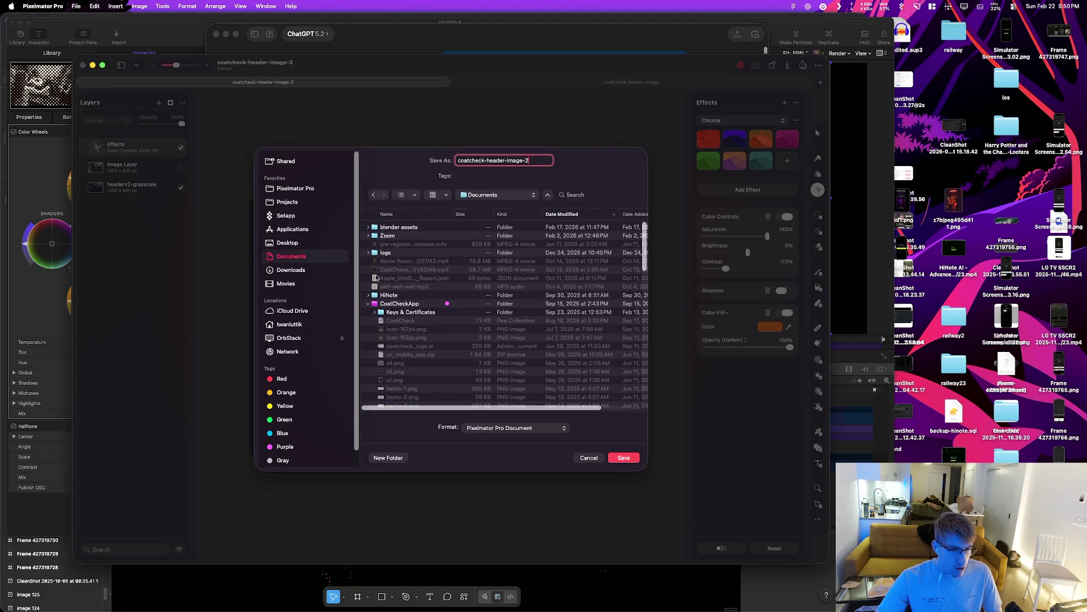
left_click(383, 306)
right_click(400, 305)
key("Escape")
key("alt+space")
Step: Launch Finder and open Documents > CoatCheckApp, collapsing the Media & Pics folder
type("finder")
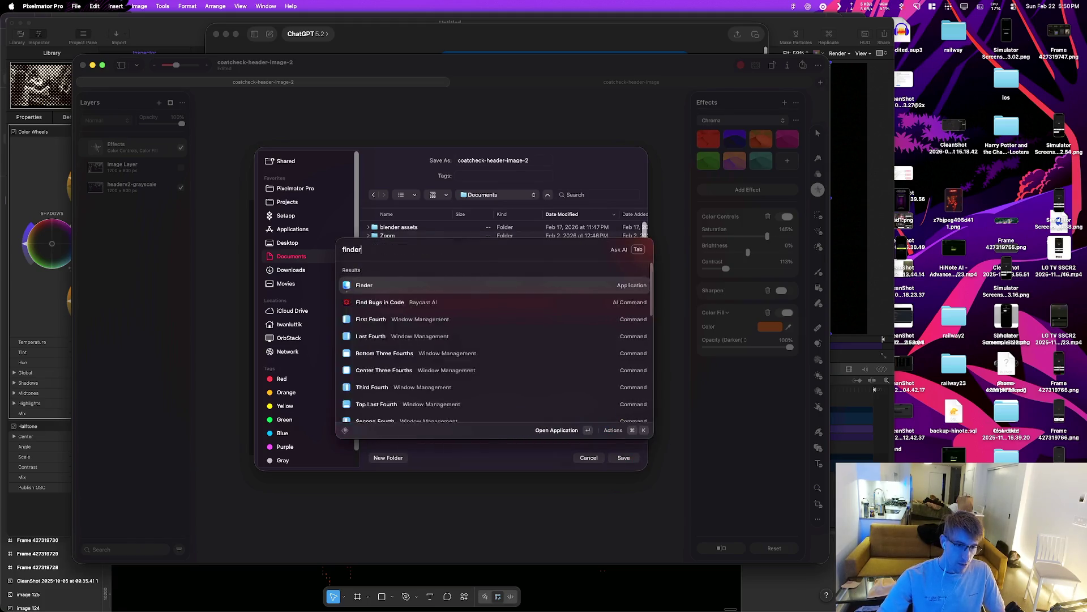
key("Return")
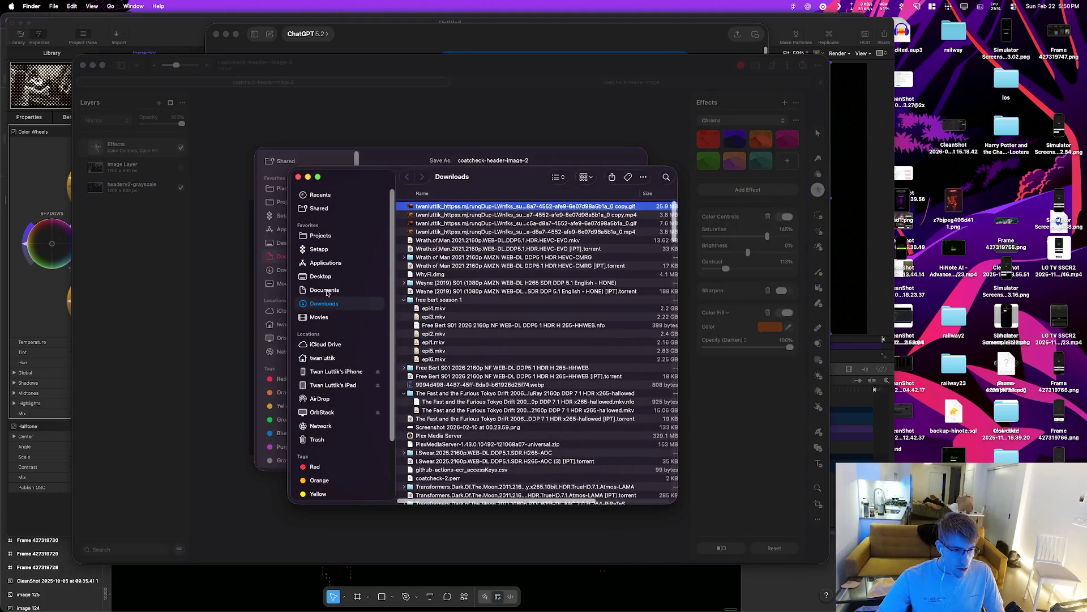
left_click(326, 290)
double_click(435, 282)
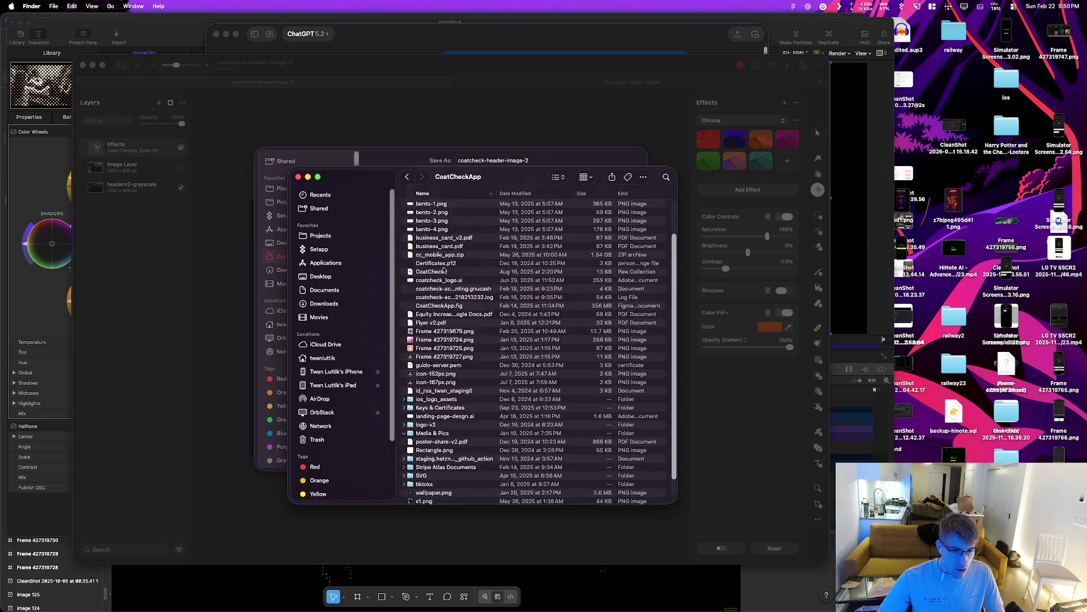
scroll(416, 278, "down", 5)
left_click(404, 270)
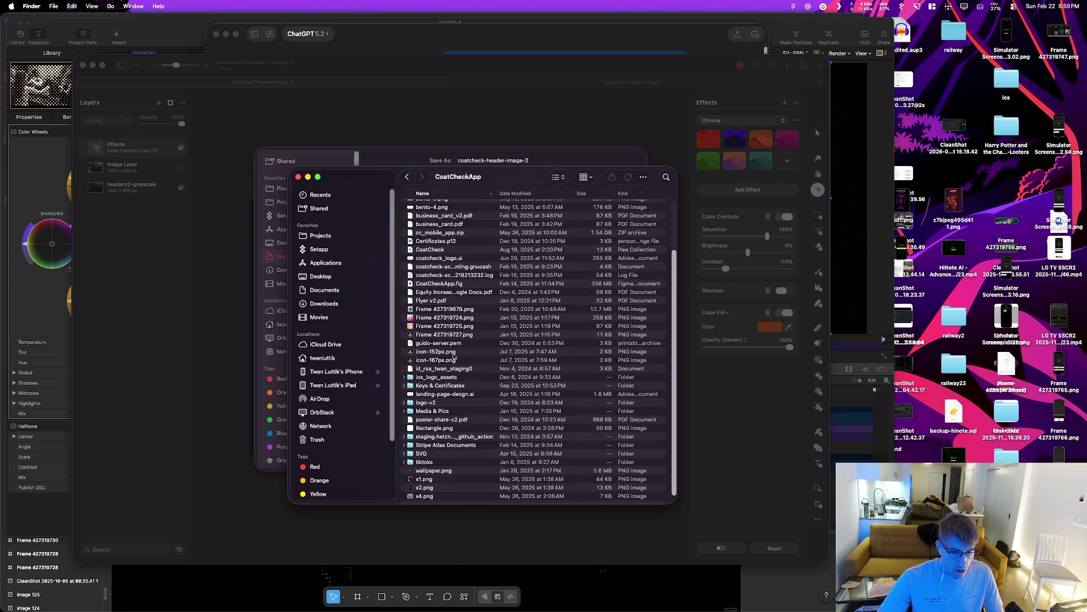
Step: Create a new folder named 'landing-page-assets' inside CoatCheckApp
right_click(446, 503)
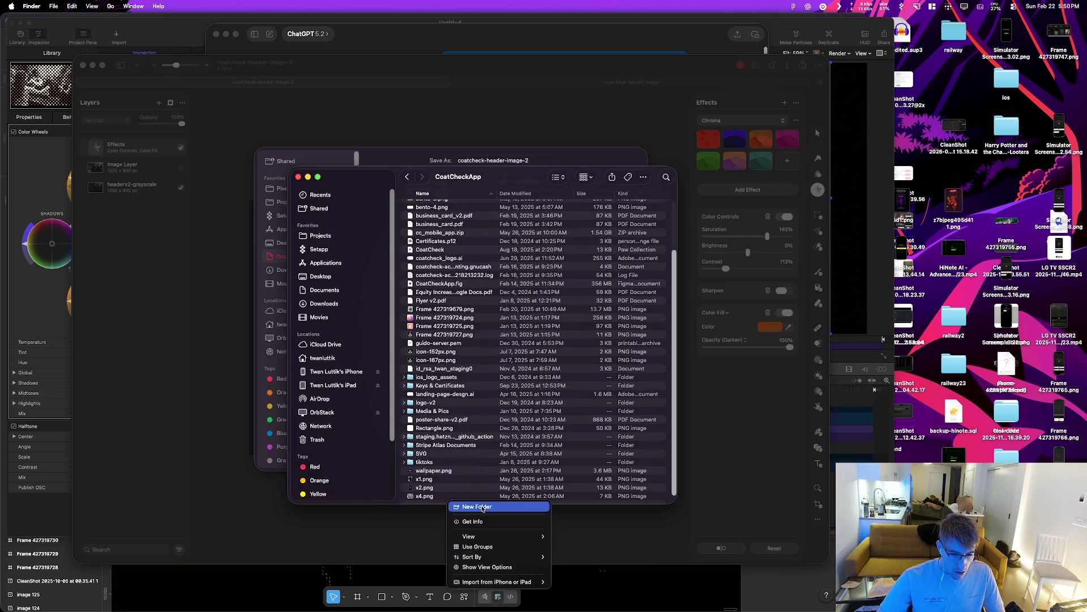
left_click(481, 507)
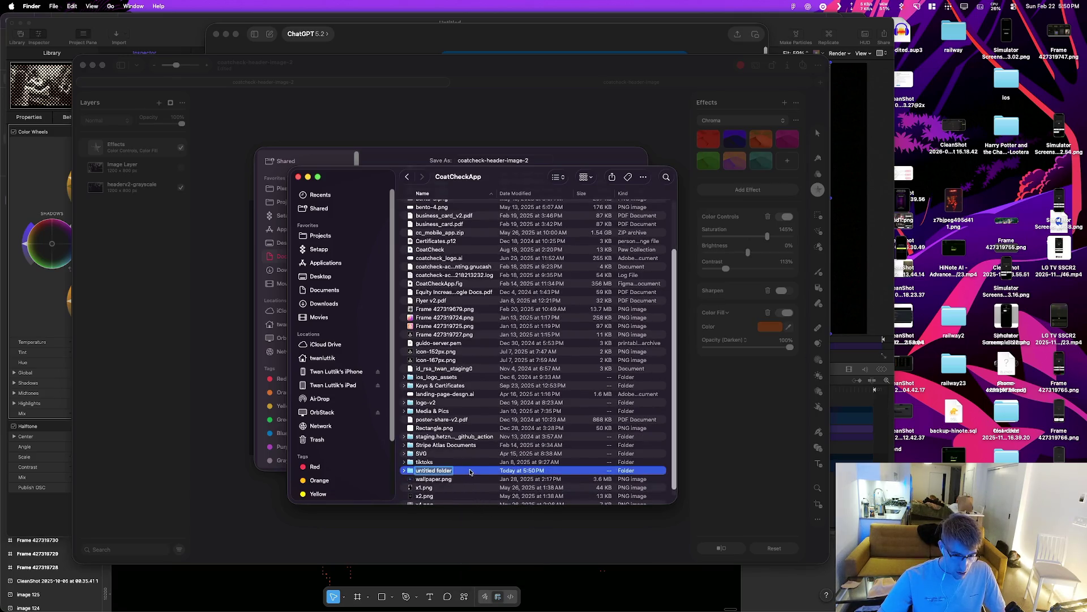
type("landing-page-assets")
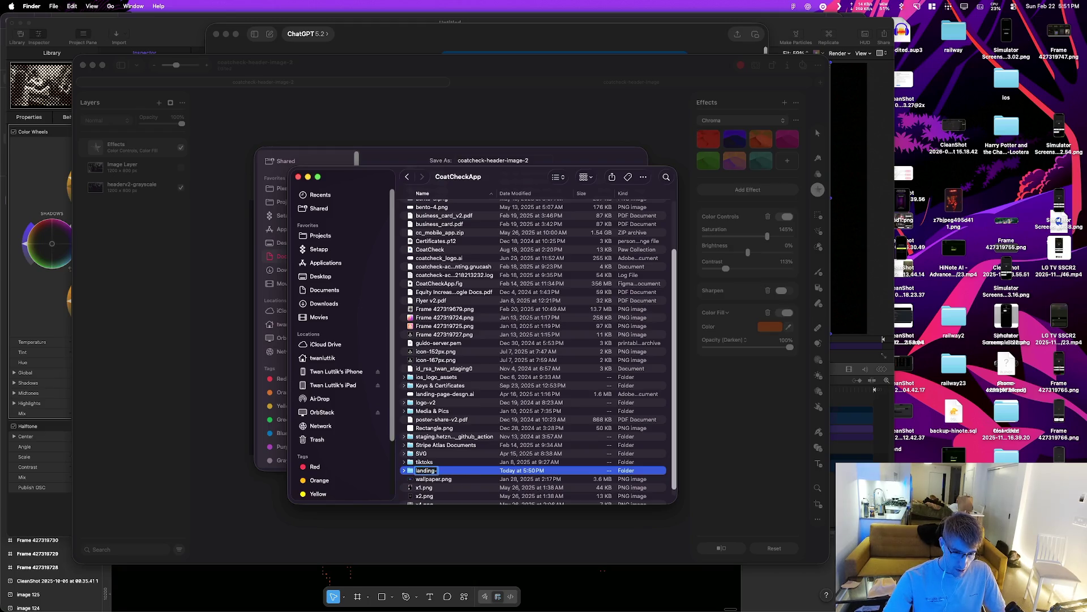
key("Return")
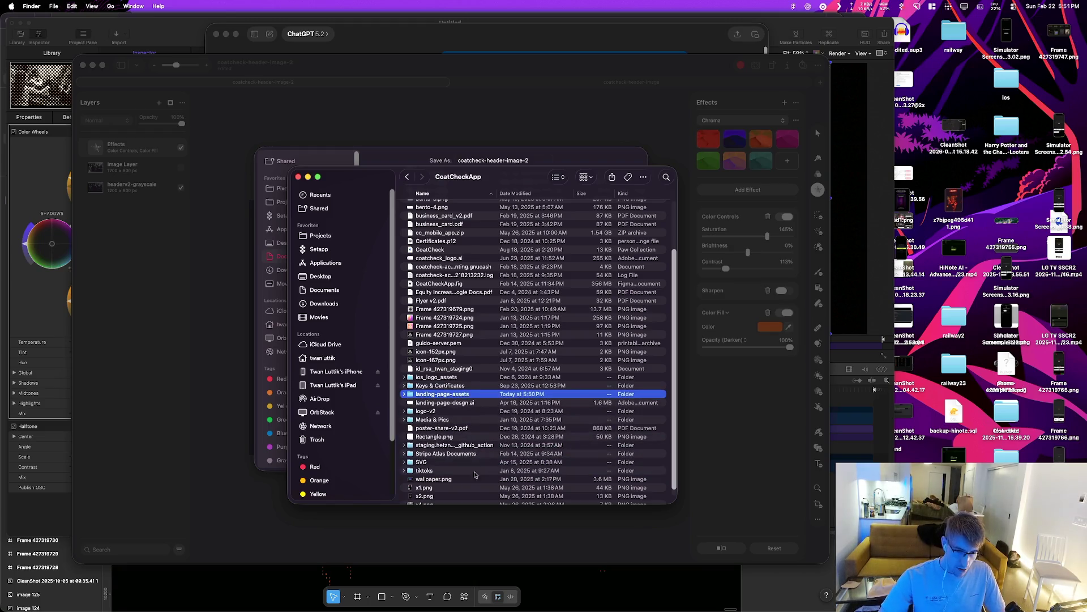
Step: Sort by kind and drag landing-page-assets onto the Save dialog as its destination
key("super+Tab")
key("super+Tab")
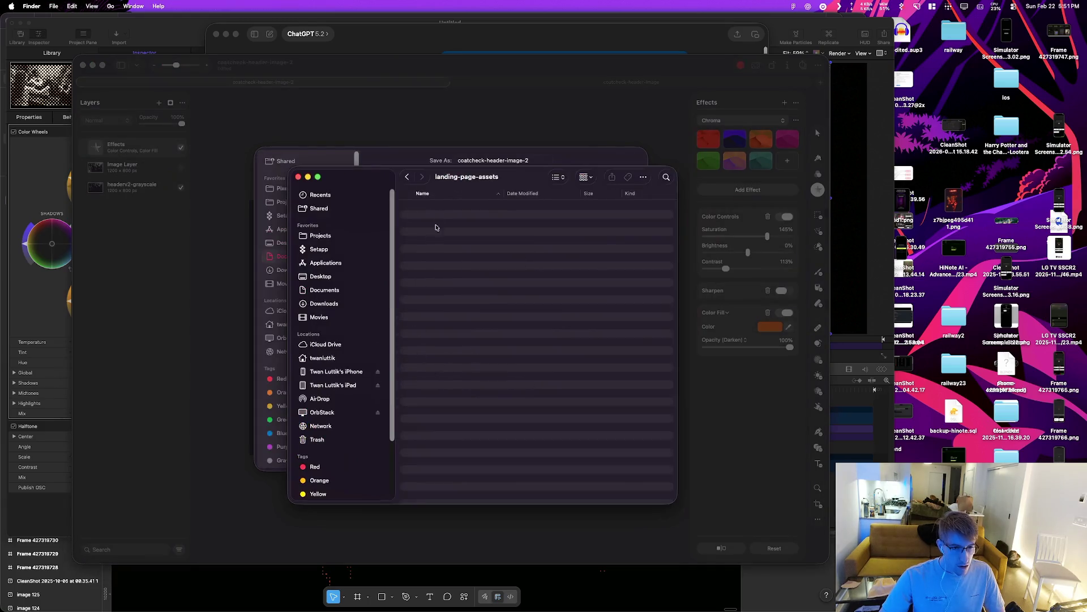
scroll(447, 354, "up", 2)
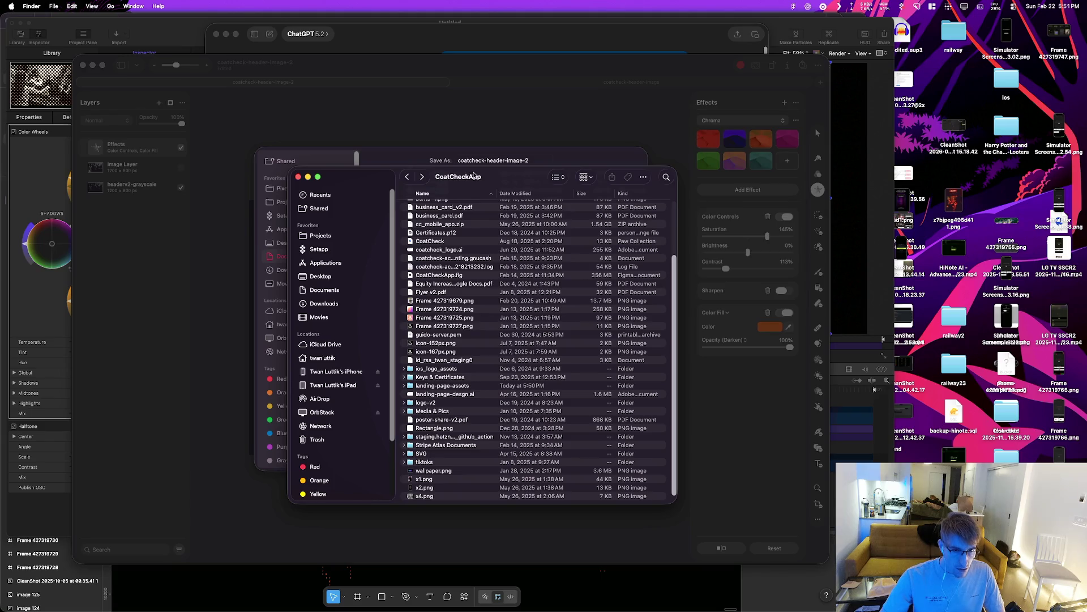
left_click(622, 193)
left_click_drag(435, 233, 439, 355)
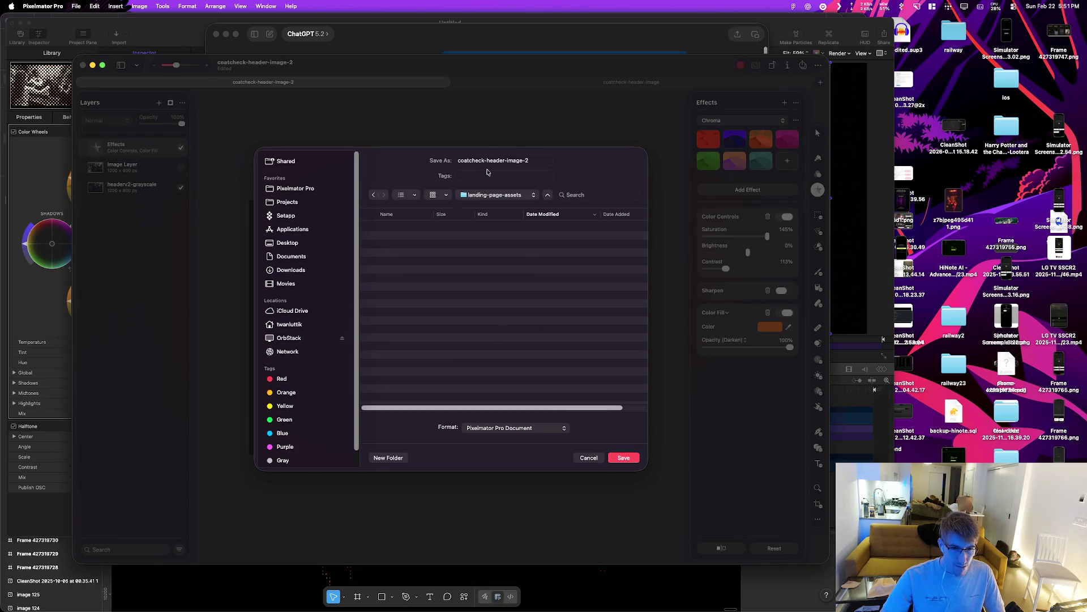
Step: Save coatcheck-header-image-2 into landing-page-assets and compare it with the halftone coatcheck-header-image
left_click(547, 160)
left_click(627, 460)
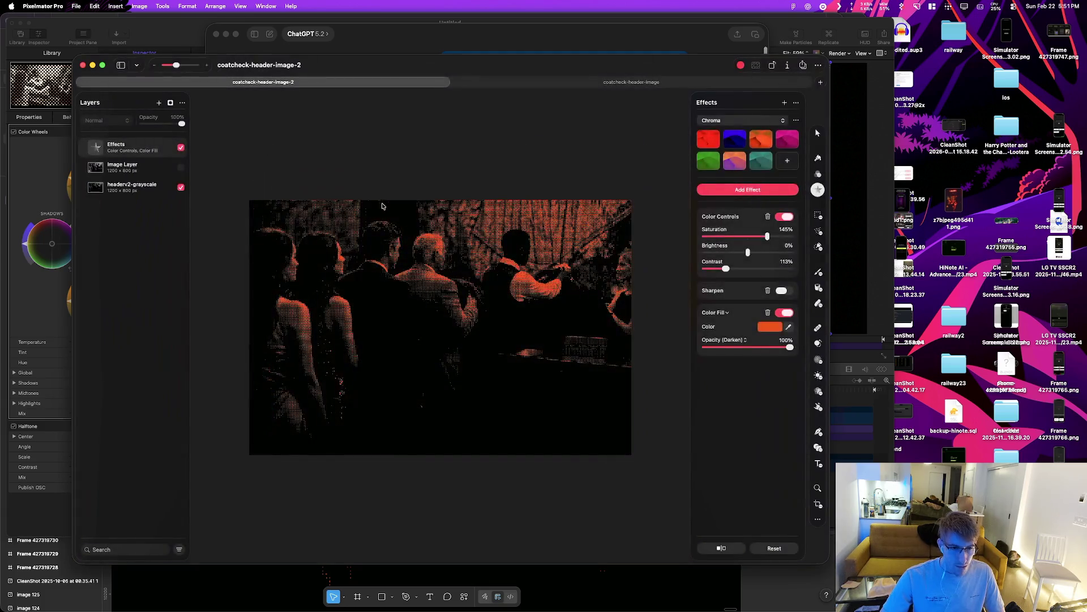
left_click(536, 83)
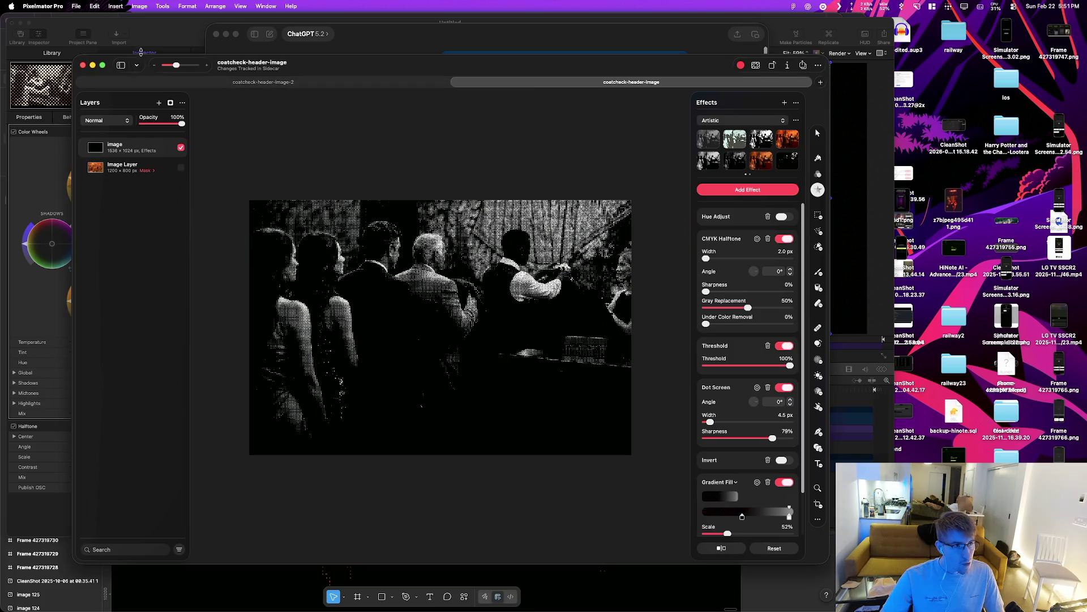
key("super+Tab")
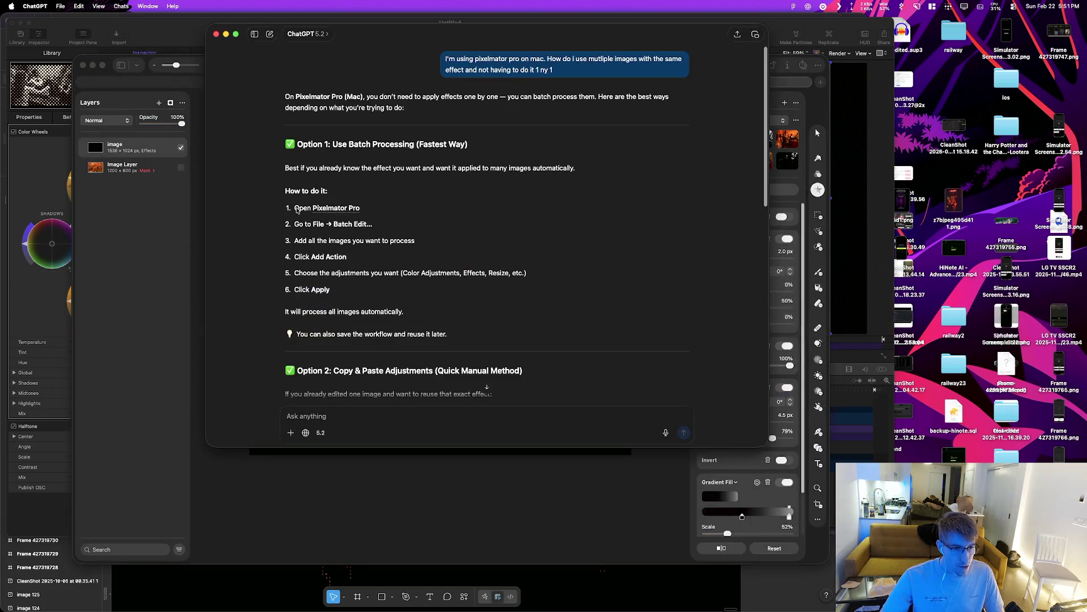
key("super+Tab")
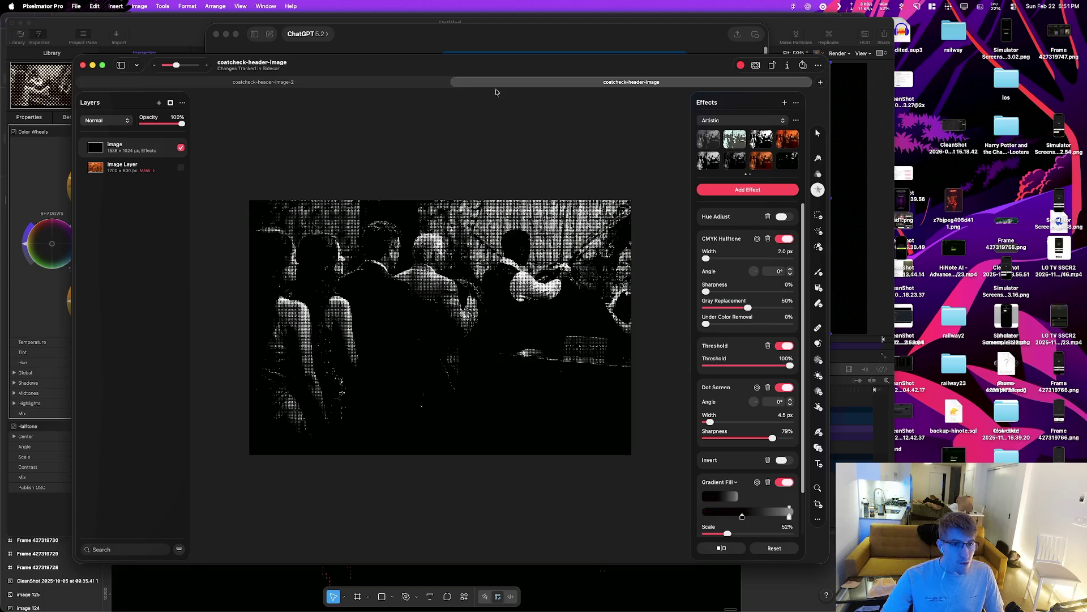
left_click(312, 84)
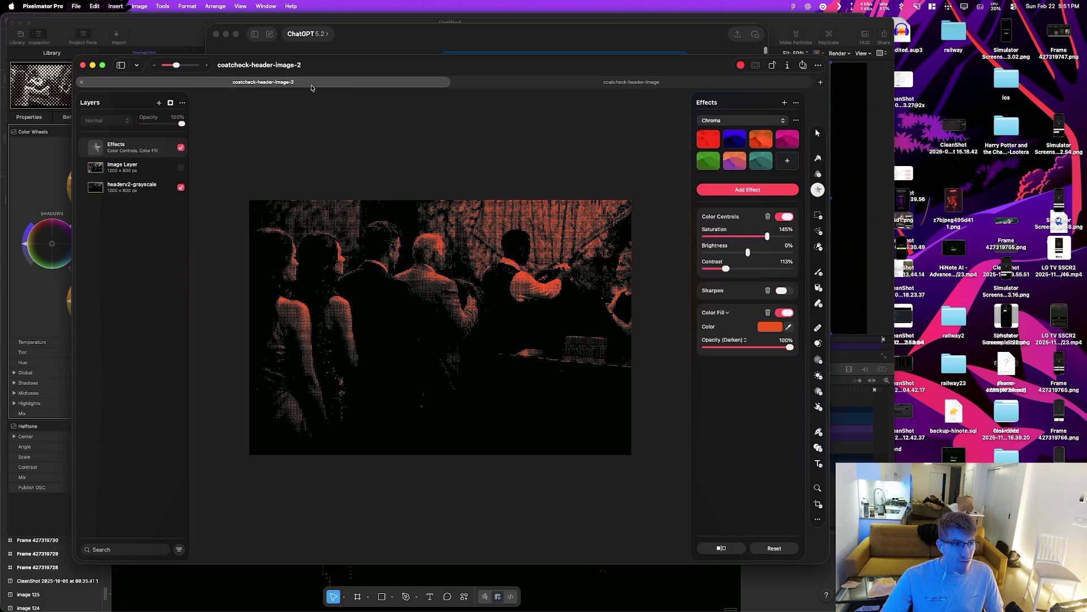
left_click(504, 83)
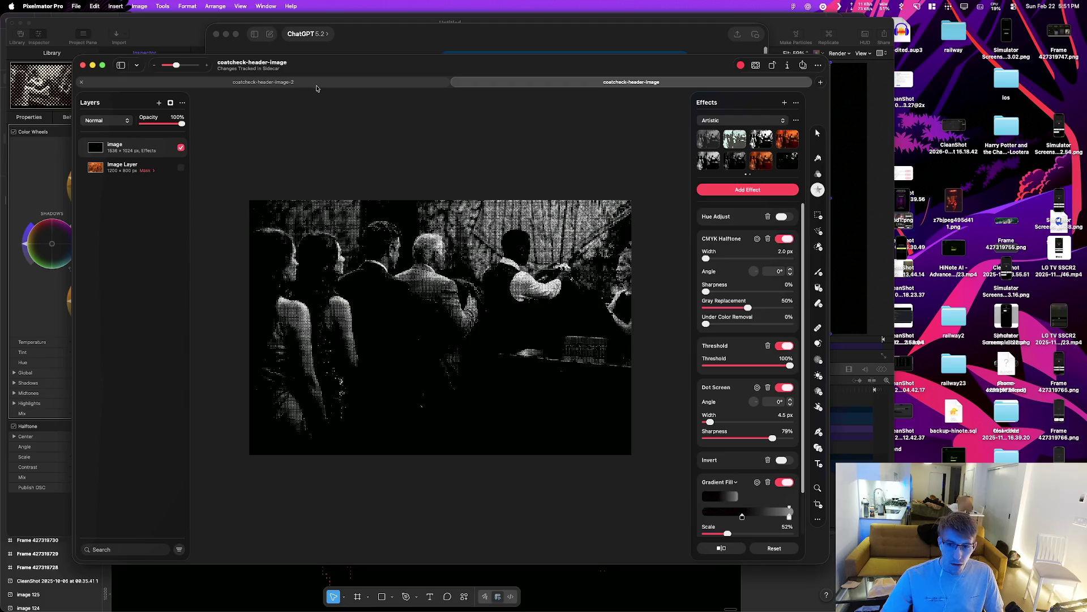
left_click(325, 80)
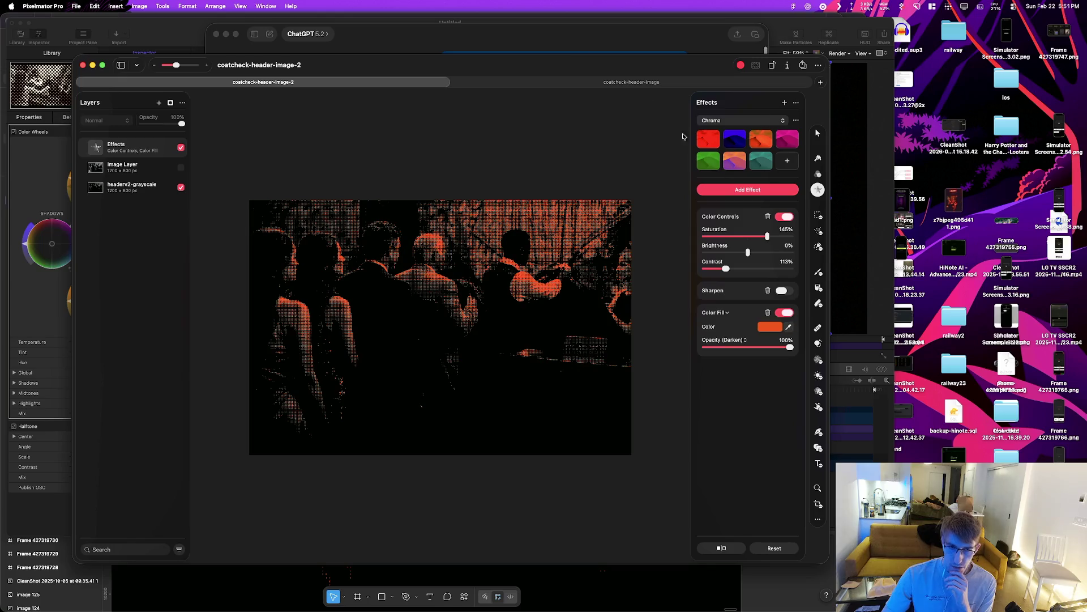
left_click(581, 83)
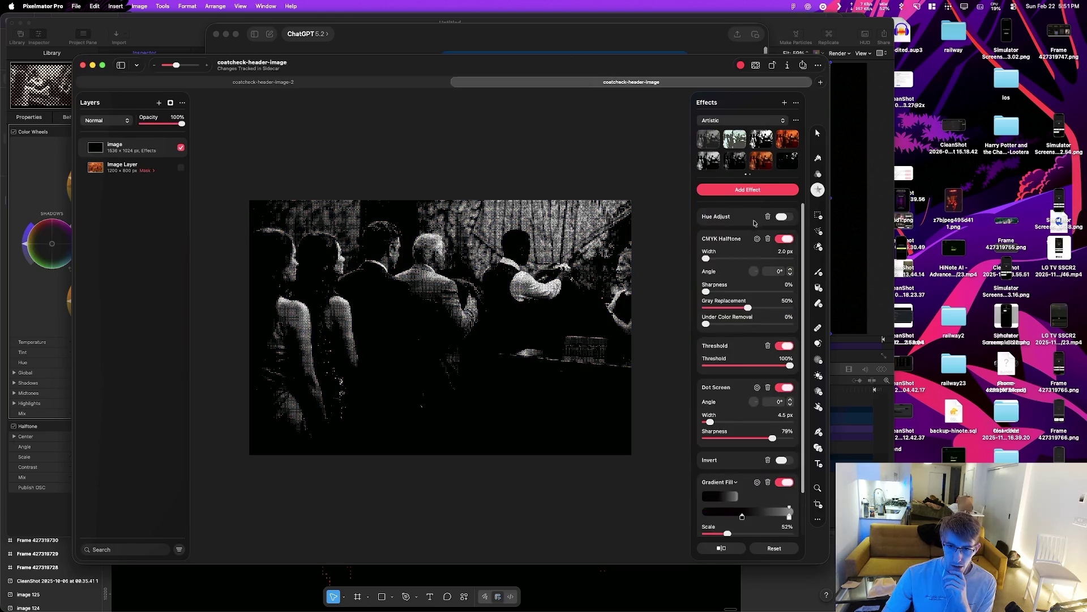
Step: Add a Color Fill effect to coatcheck-header-image by searching 'fi'
left_click(750, 189)
type("fill")
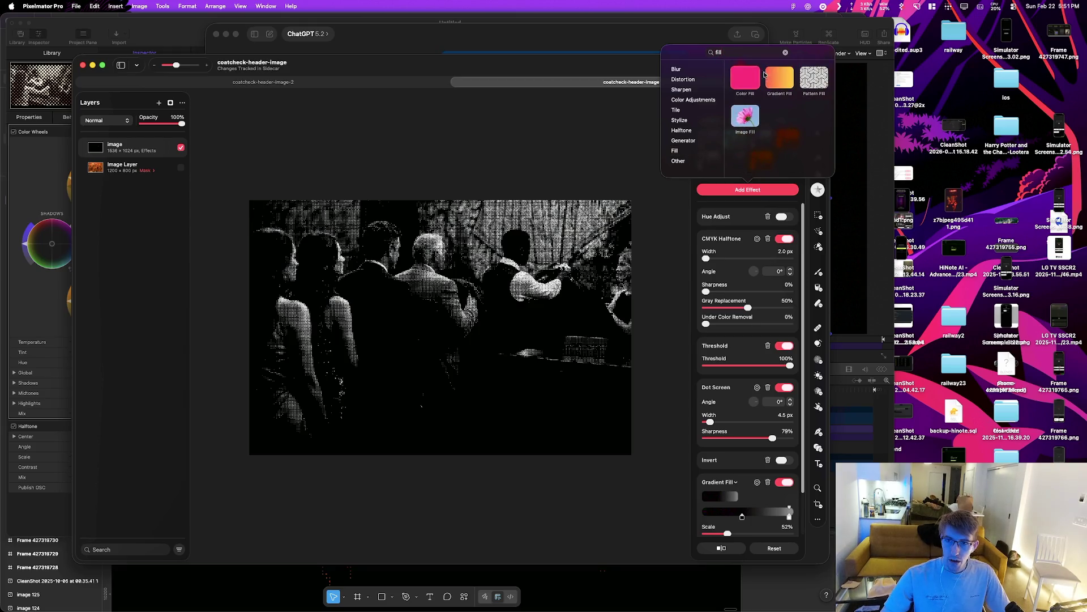
left_click(779, 78)
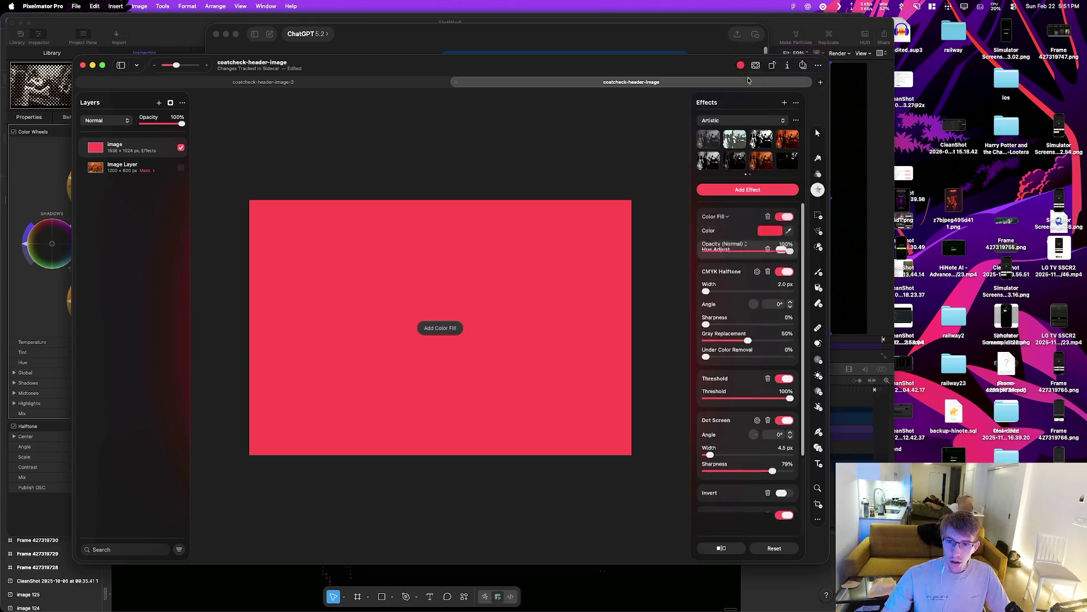
Step: Copy hex C85C00 from image-2's fill and apply it to the halftone image's Color Fill
left_click(263, 82)
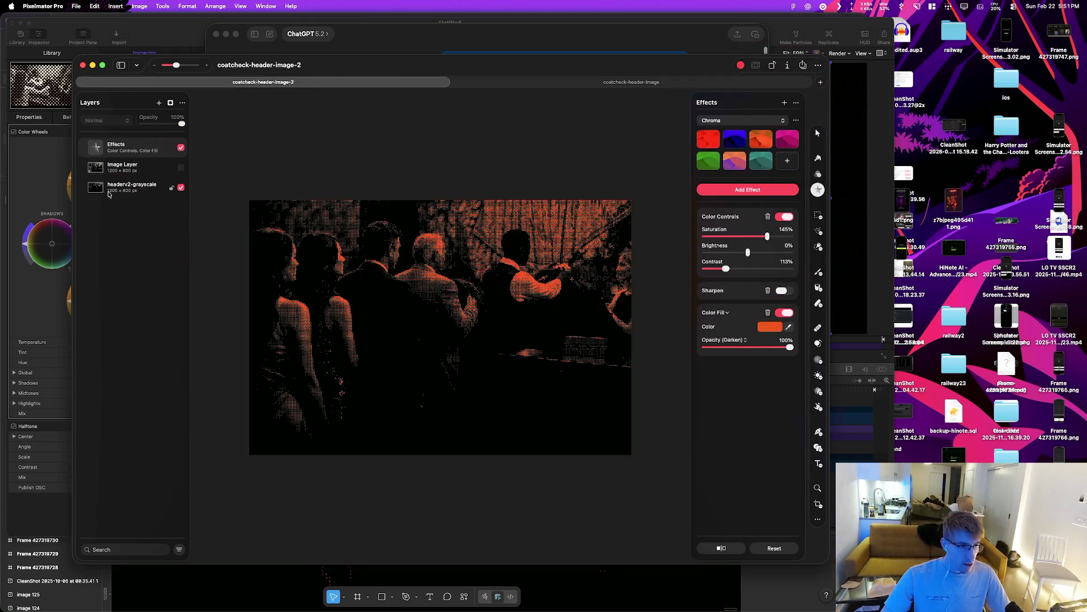
left_click(770, 329)
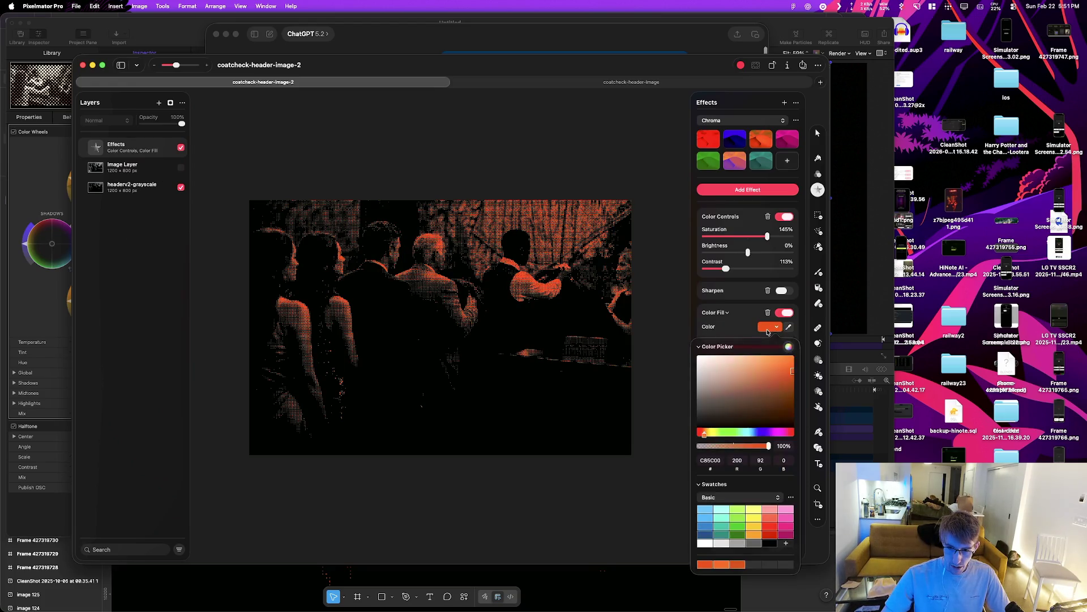
left_click(709, 460)
left_click(680, 452)
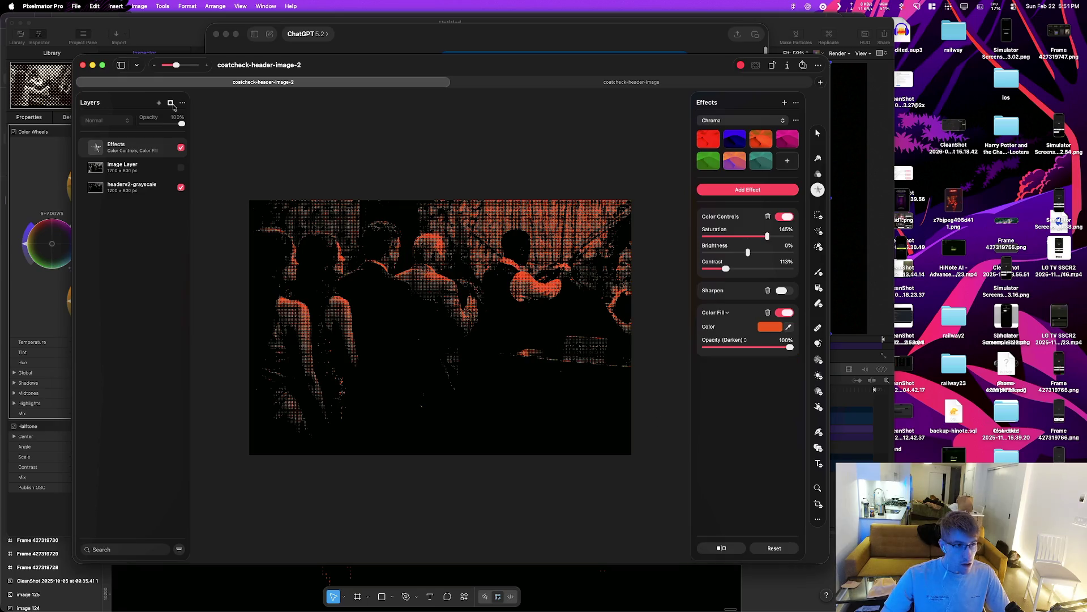
left_click(470, 86)
left_click(773, 232)
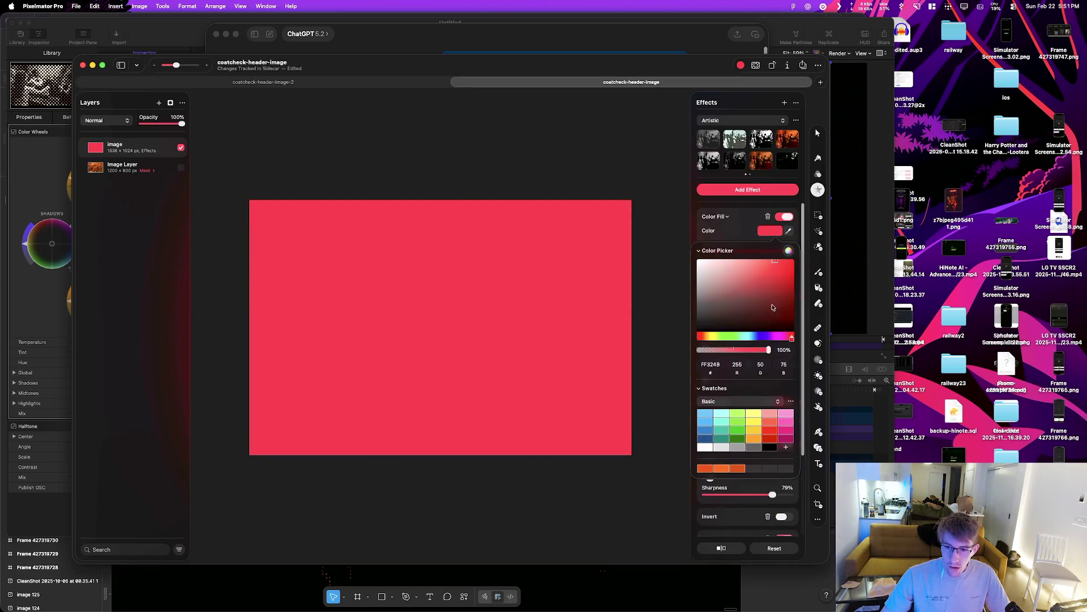
type("C85C00")
left_click(668, 270)
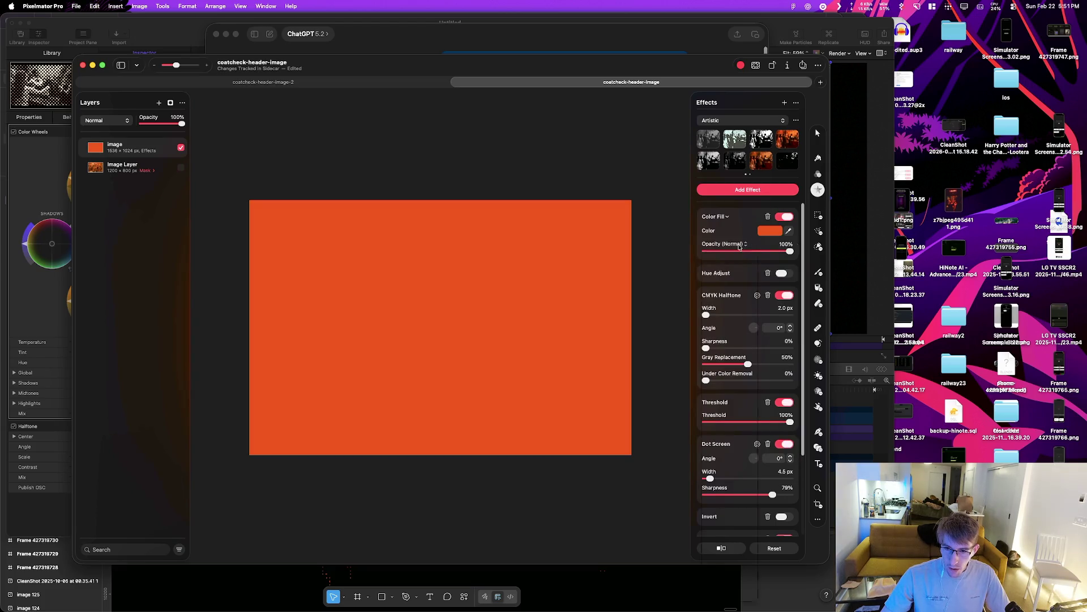
Step: Set the orange Color Fill's blend mode to Darken
left_click(739, 245)
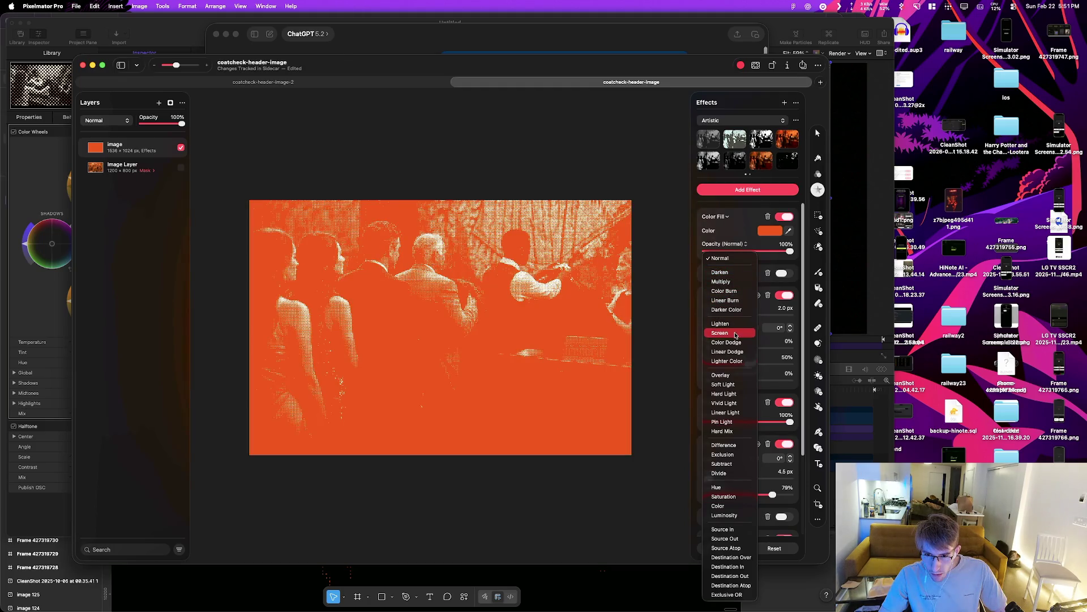
left_click(728, 272)
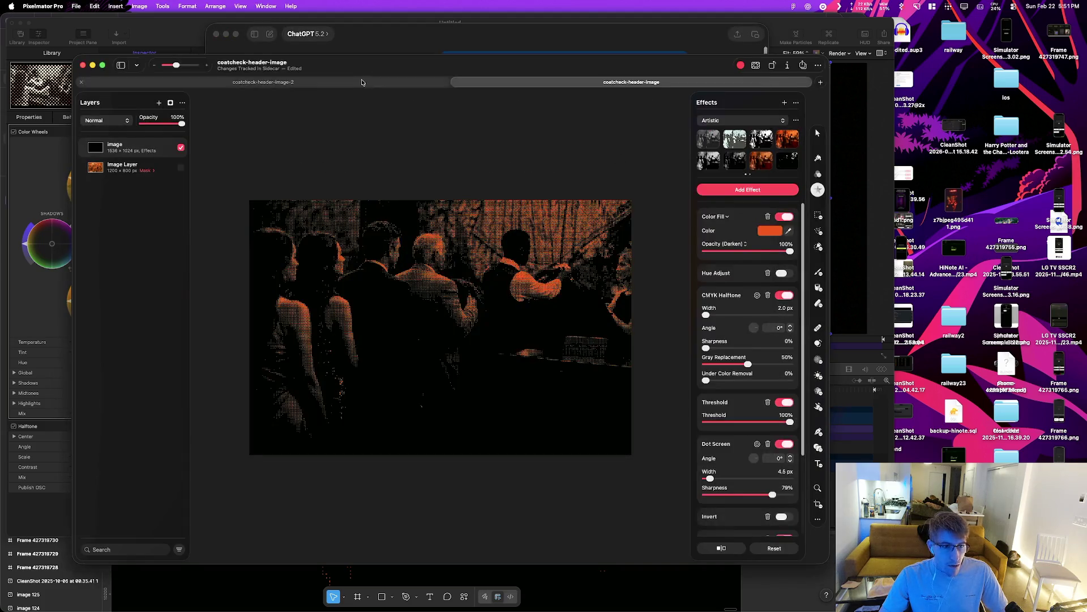
left_click(263, 82)
left_click(675, 83)
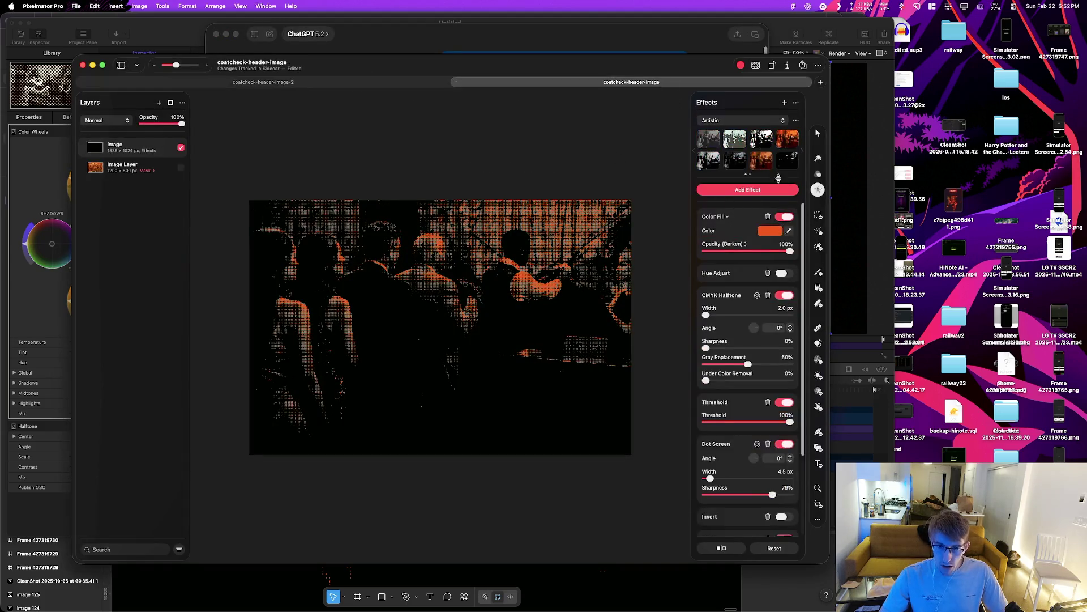
key("BackSpace")
key("BackSpace")
key("BackSpace")
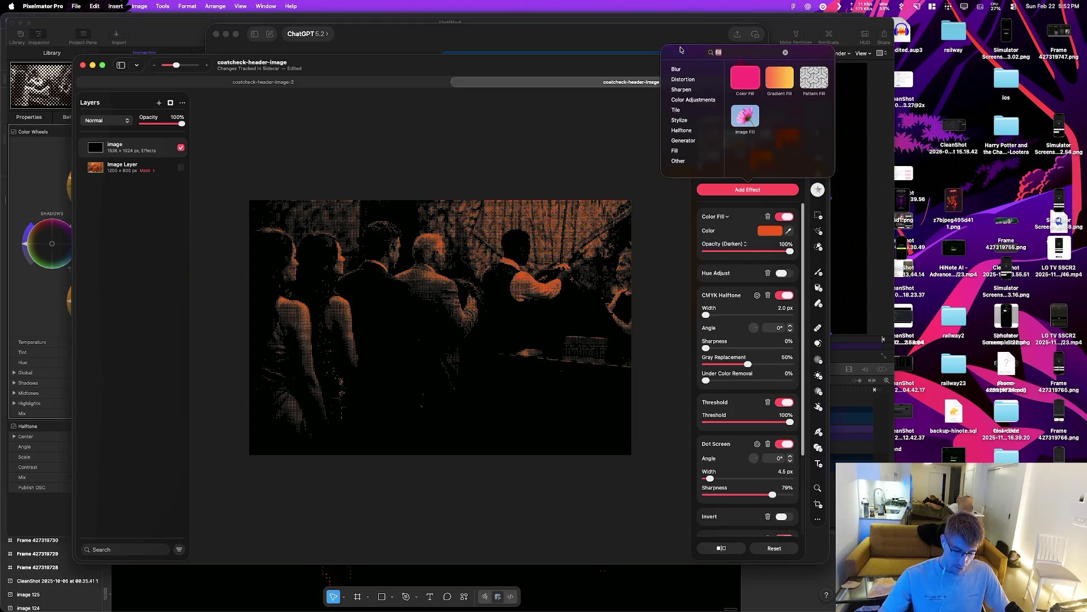
Step: Add a Color Controls effect to coatcheck-header-image and drag its tab out into a separate window
type("color controls")
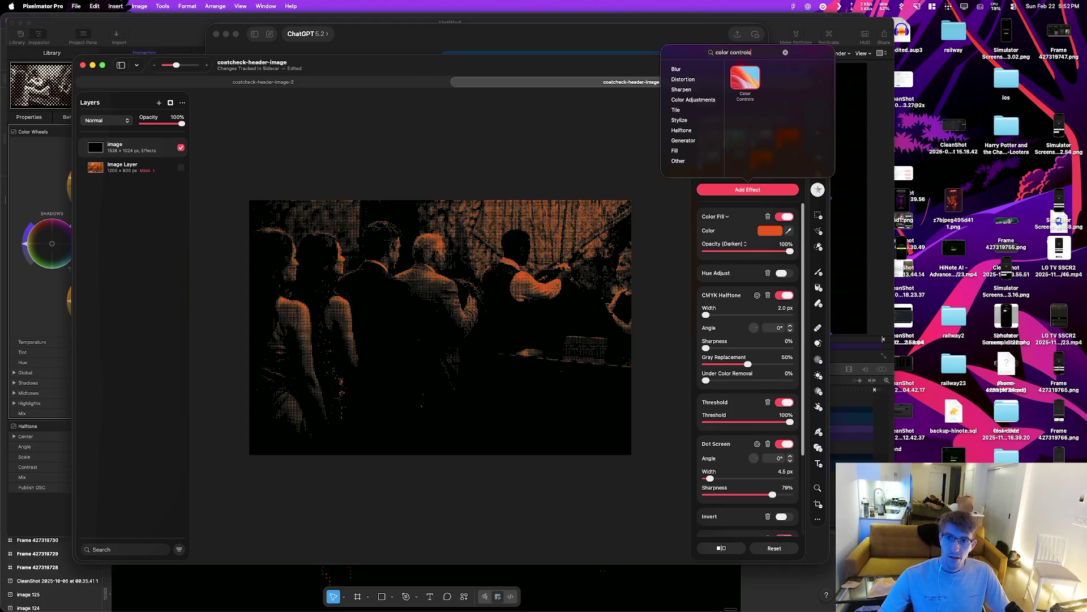
left_click(742, 77)
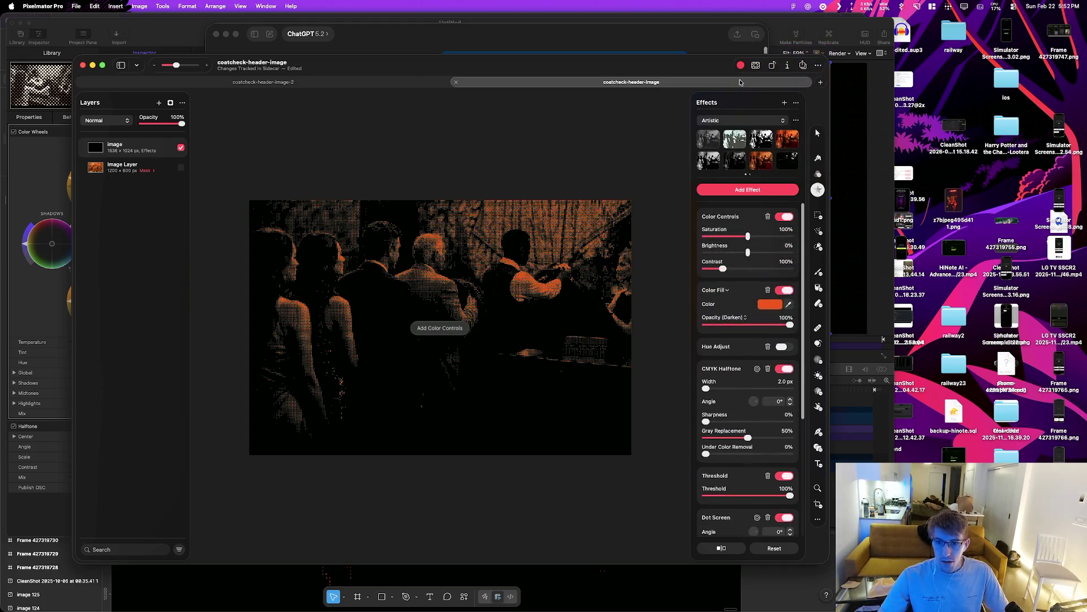
left_click(385, 85)
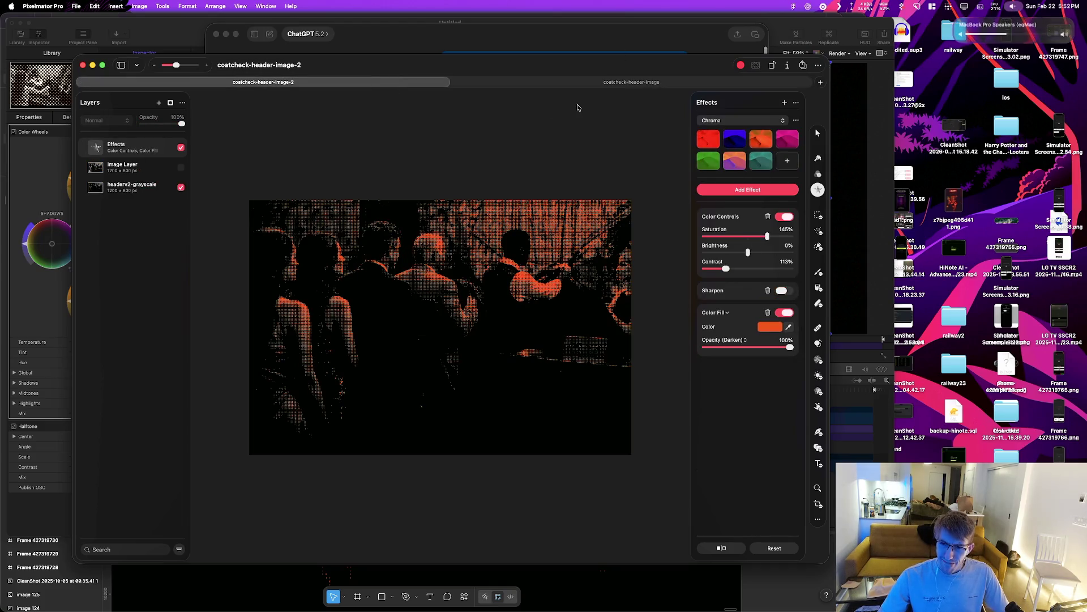
key("XF86AudioLowerVolume")
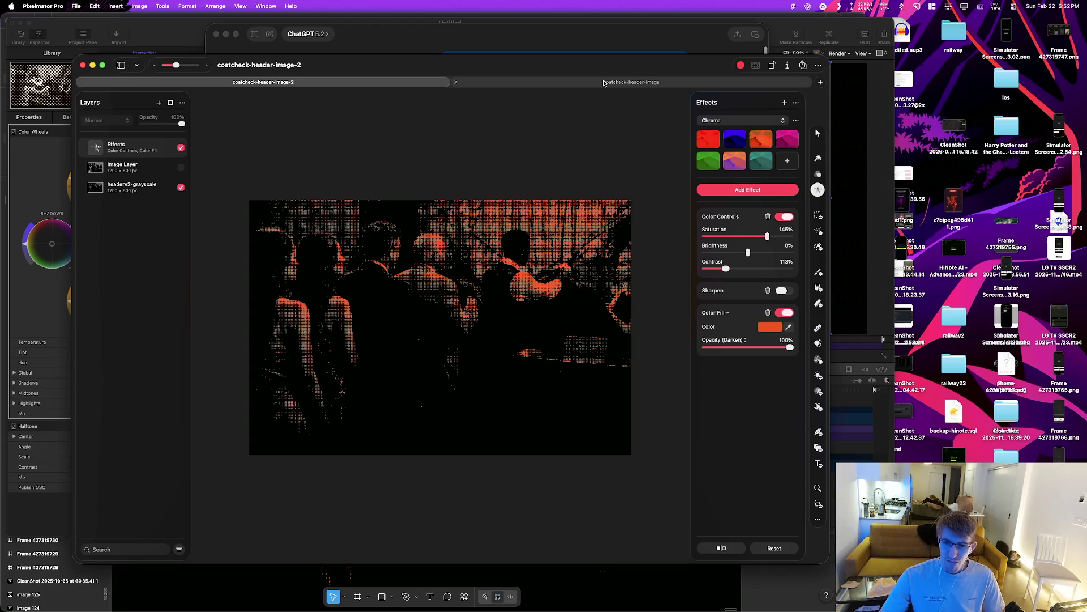
mouse_move(604, 83)
left_mouse_down()
mouse_move(602, 55)
mouse_move(546, 56)
left_mouse_up()
Step: Set Color Controls Saturation to 145% and Contrast to 113% on coatcheck-header-image
left_click(660, 215)
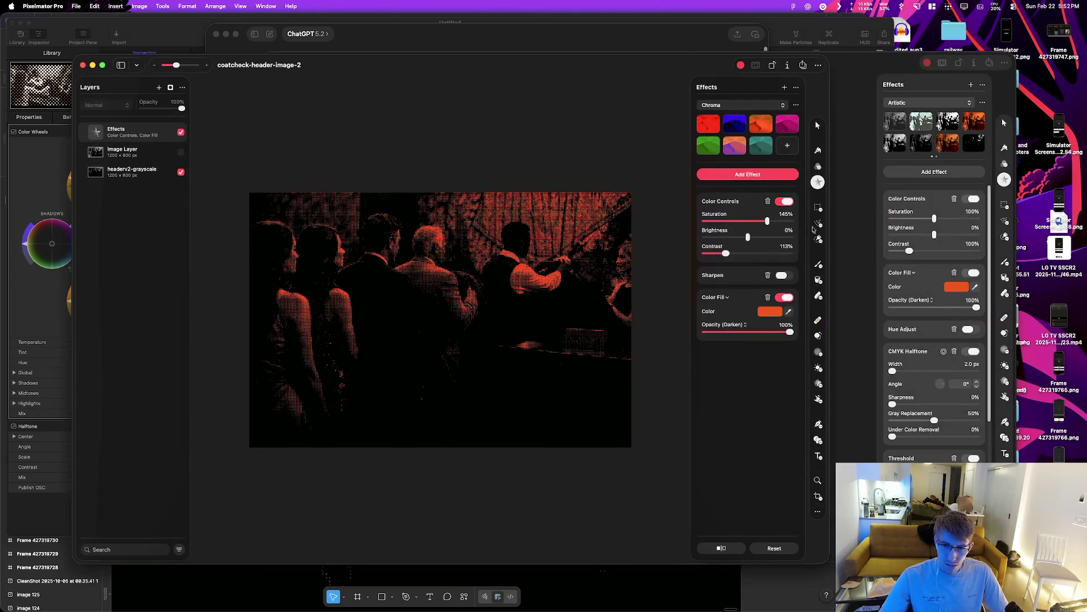
key("super+grave")
double_click(973, 211)
type("145")
key("Return")
key("super+grave")
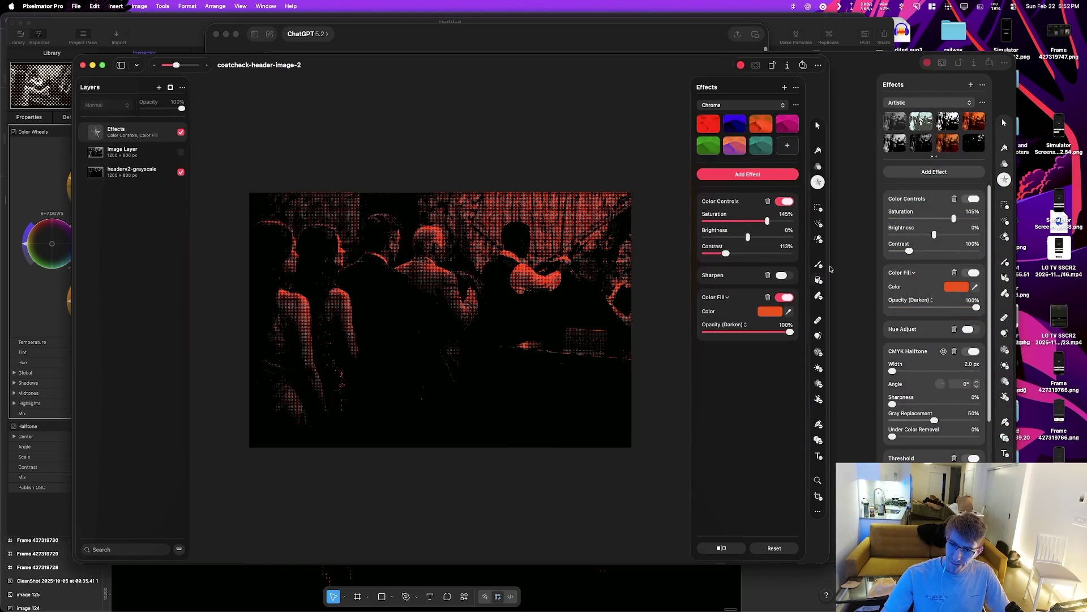
left_click(958, 241)
type("113")
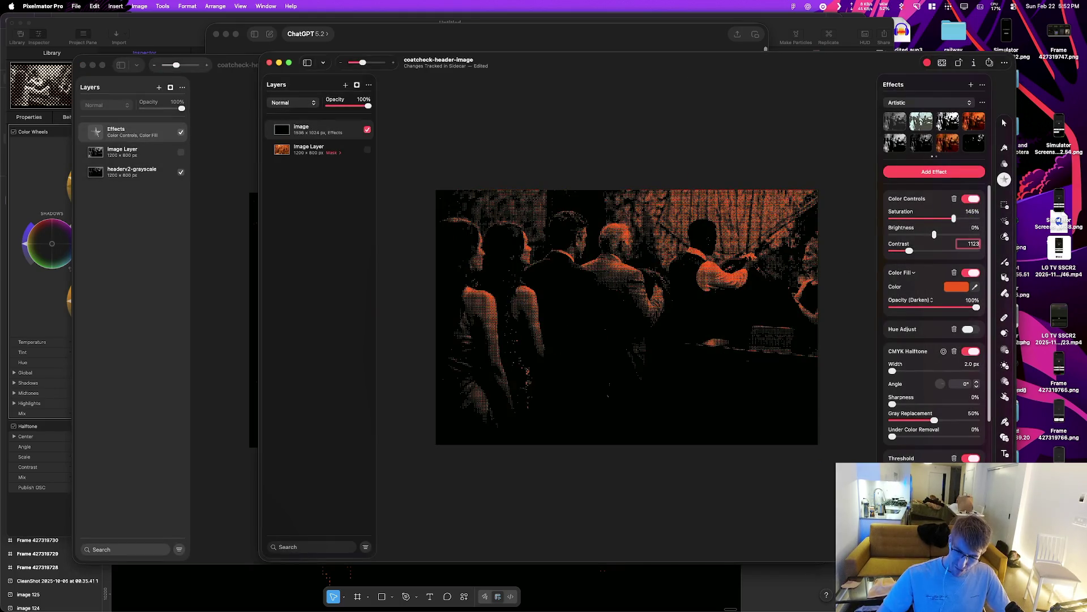
key("Return")
key("super+grave")
key("super+grave")
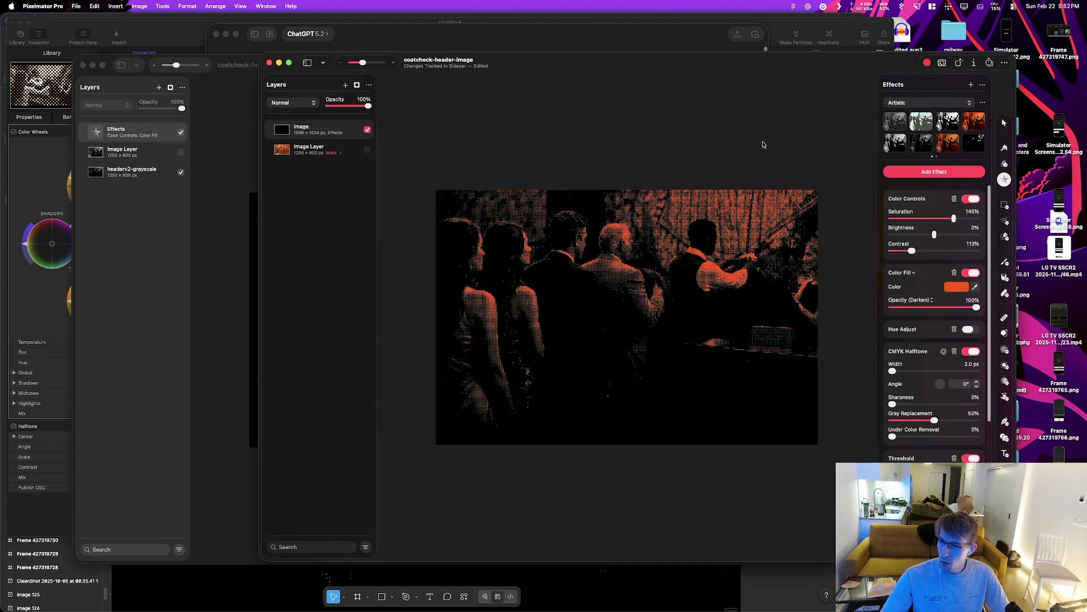
Step: Toggle Color Controls to compare, and confirm the second header's fill stays in Darken mode
mouse_move(618, 63)
left_mouse_down()
mouse_move(768, 249)
mouse_move(857, 77)
mouse_move(817, 90)
left_mouse_up()
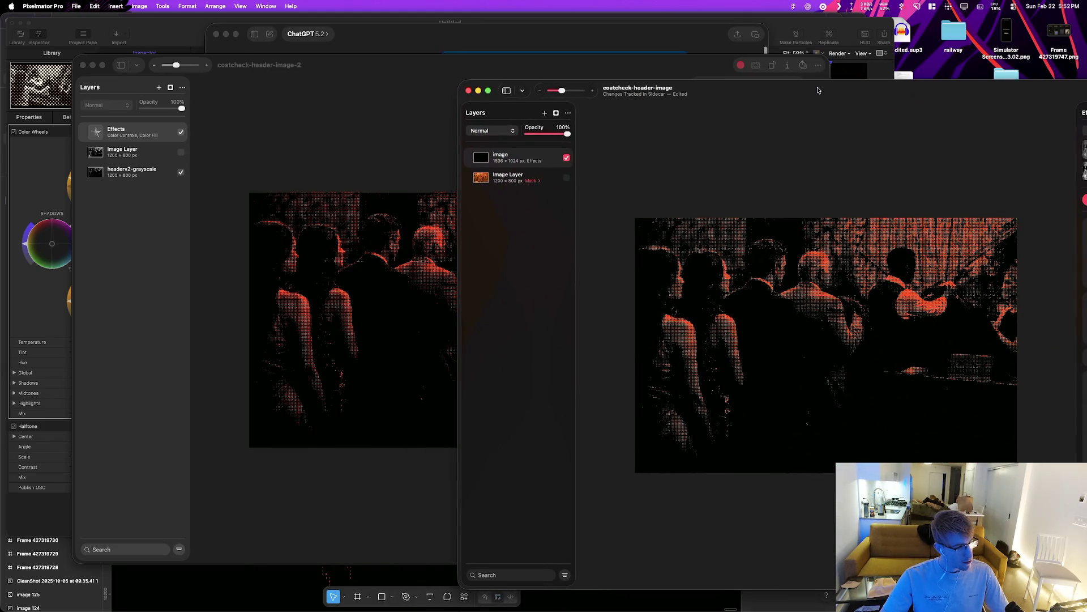
mouse_move(817, 90)
left_mouse_down()
mouse_move(413, 55)
mouse_move(889, 73)
mouse_move(764, 60)
mouse_move(473, 64)
left_mouse_up()
scroll(784, 277, "down", 5)
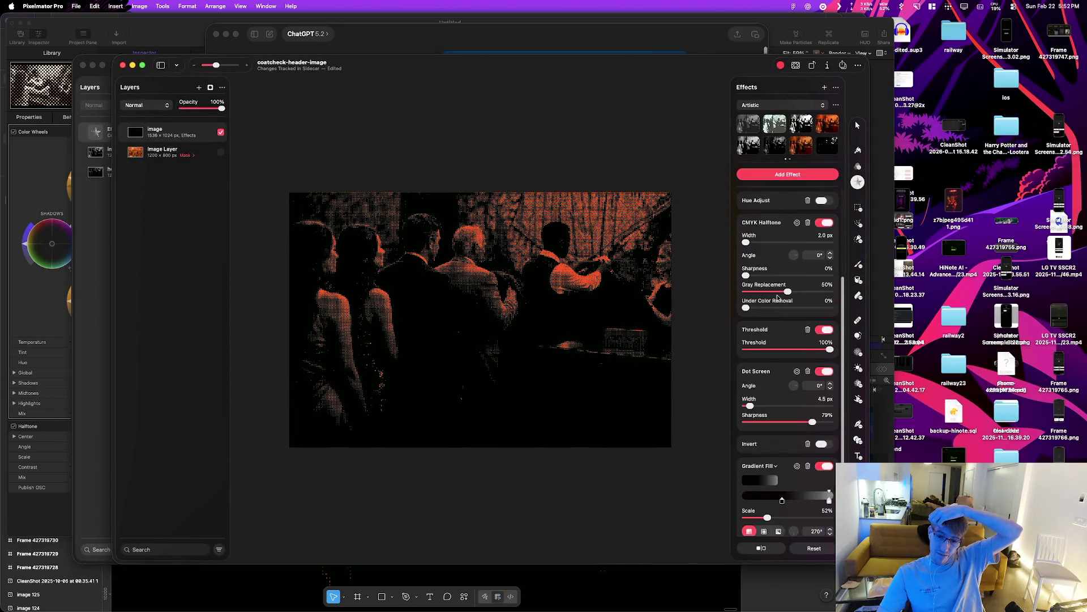
scroll(782, 296, "down", 1)
scroll(784, 296, "up", 6)
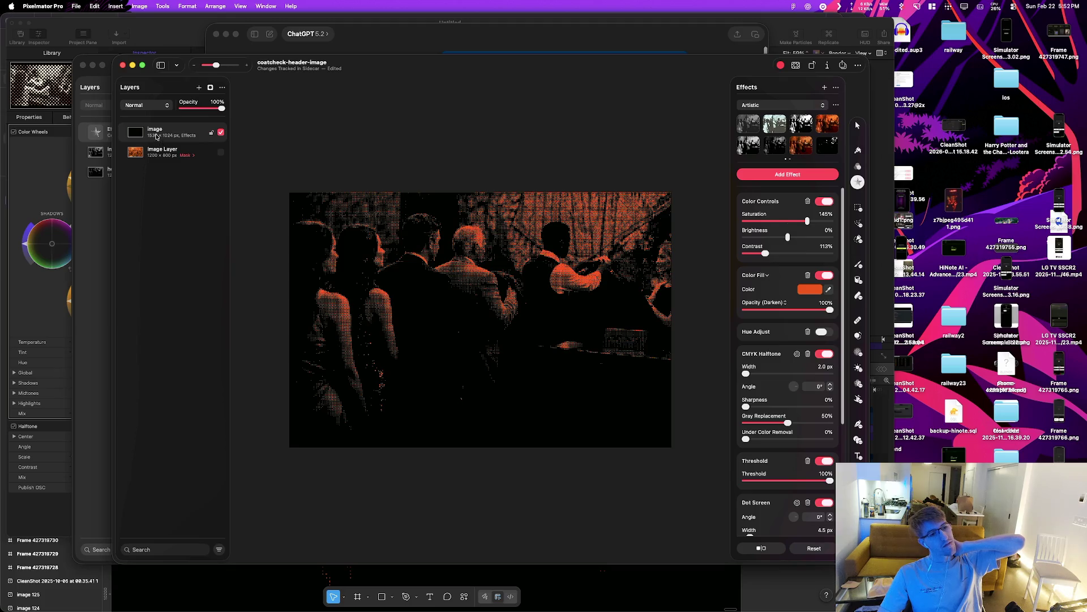
left_click(831, 203)
left_click(828, 205)
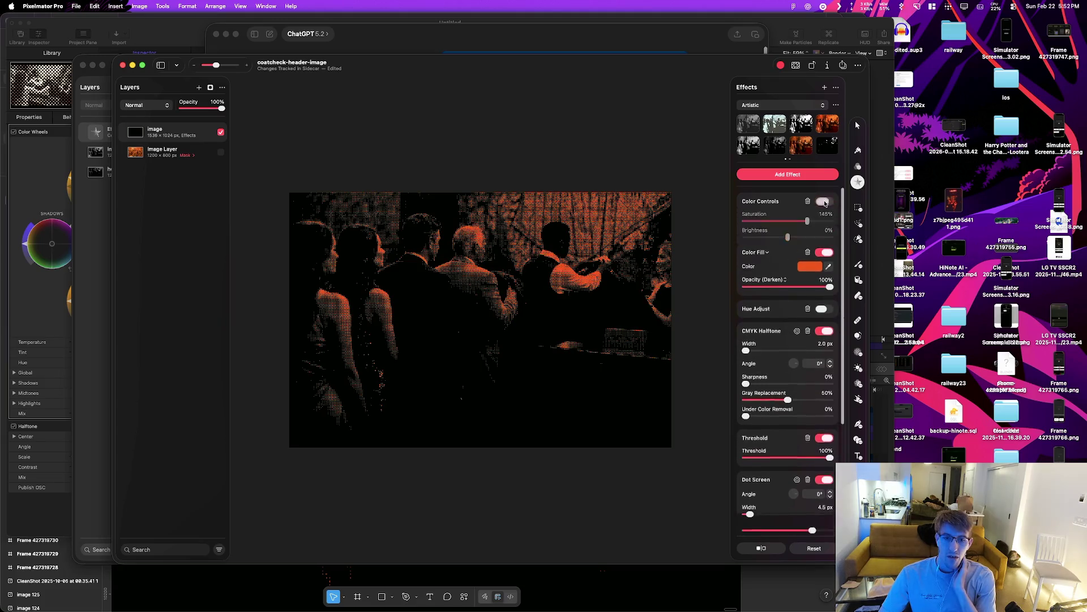
mouse_move(294, 85)
left_mouse_down()
mouse_move(719, 96)
mouse_move(466, 99)
left_mouse_up()
mouse_move(694, 87)
left_mouse_down()
mouse_move(741, 472)
mouse_move(624, 472)
mouse_move(566, 428)
left_mouse_up()
left_click(786, 387)
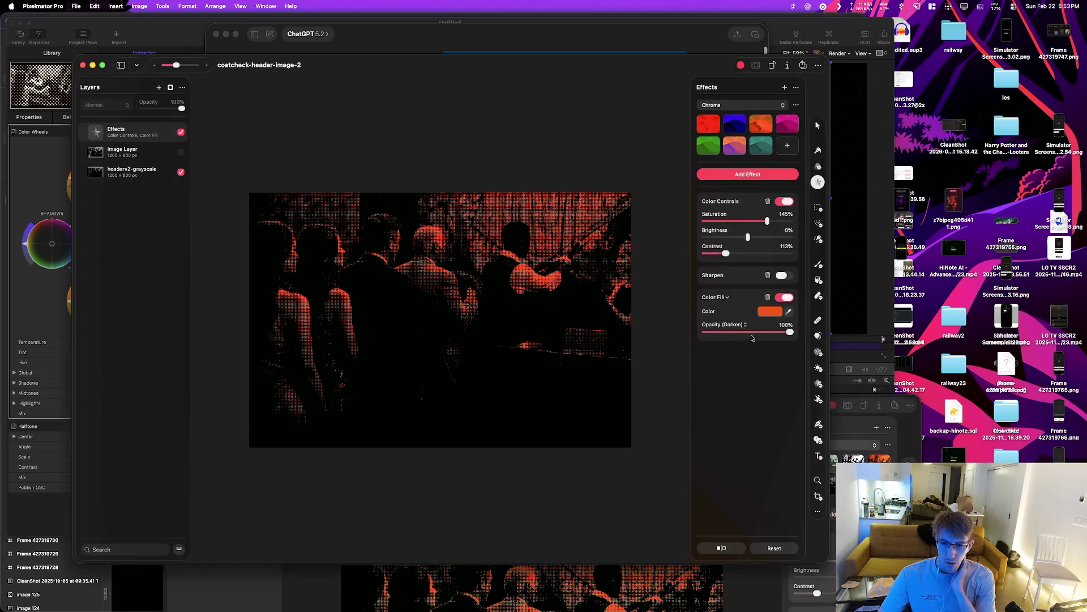
left_click(746, 325)
key("Escape")
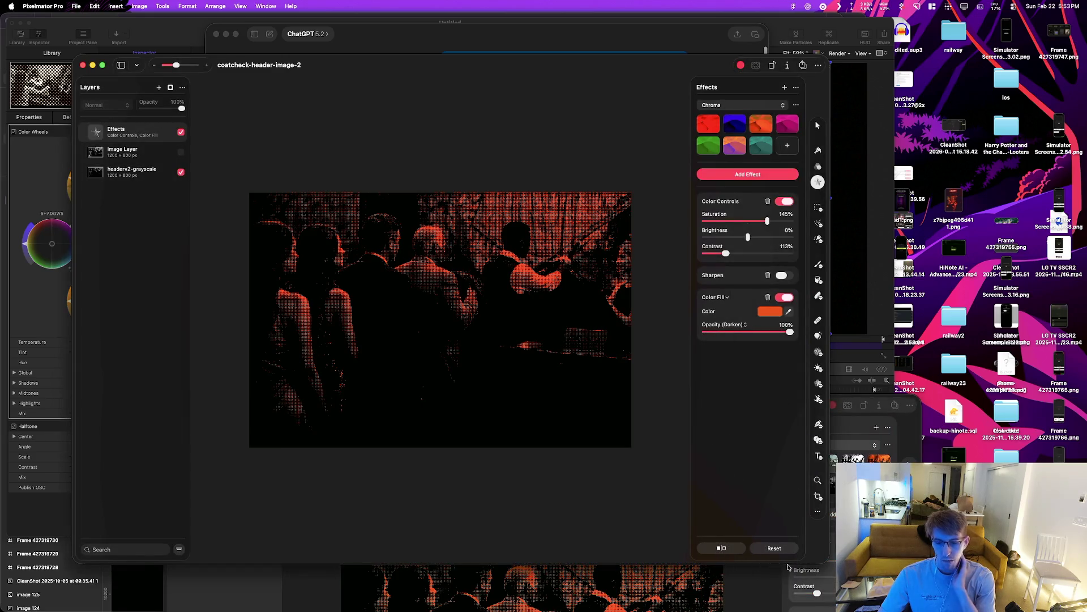
key("super+grave")
Step: Briefly preview Hue Adjust, rearrange the two header windows, and select the headerv2-grayscale layer
mouse_move(688, 402)
left_mouse_down()
mouse_move(578, 311)
mouse_move(445, 84)
left_mouse_up()
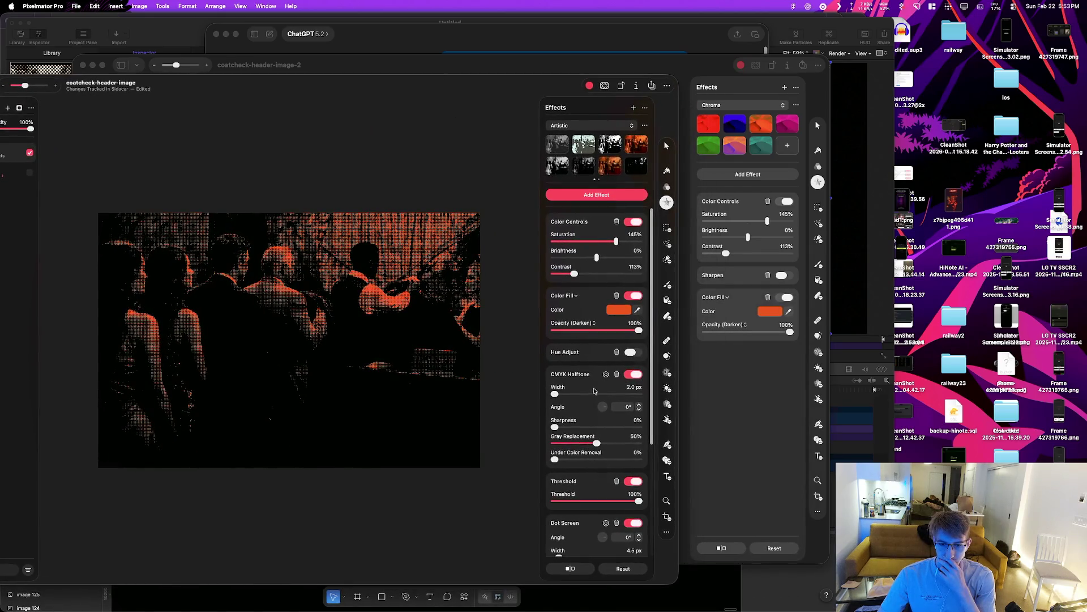
scroll(595, 390, "down", 2)
scroll(627, 305, "up", 2)
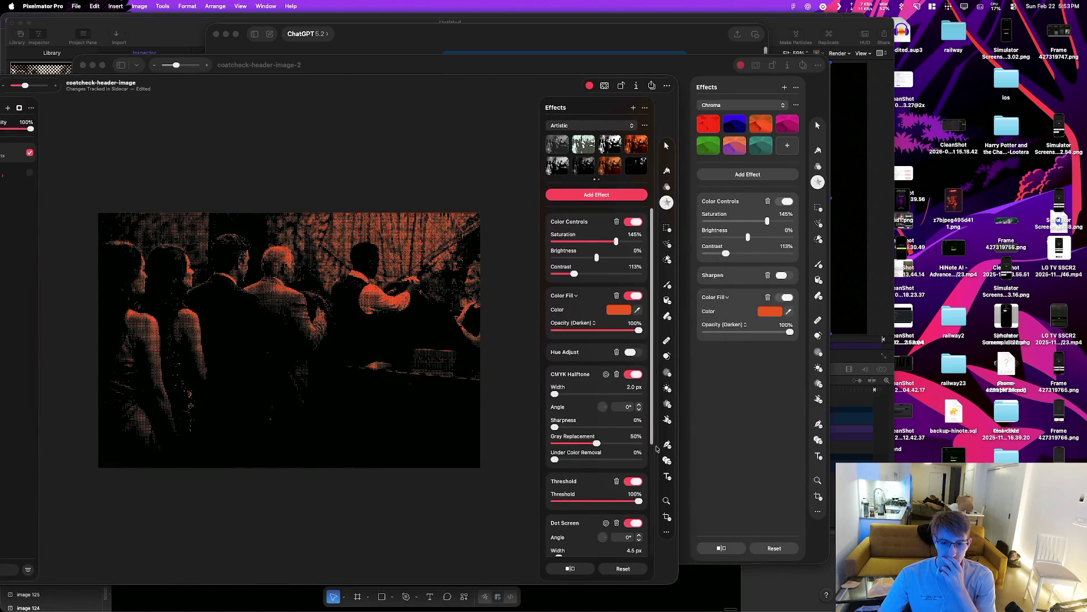
left_click(637, 354)
left_click(638, 354)
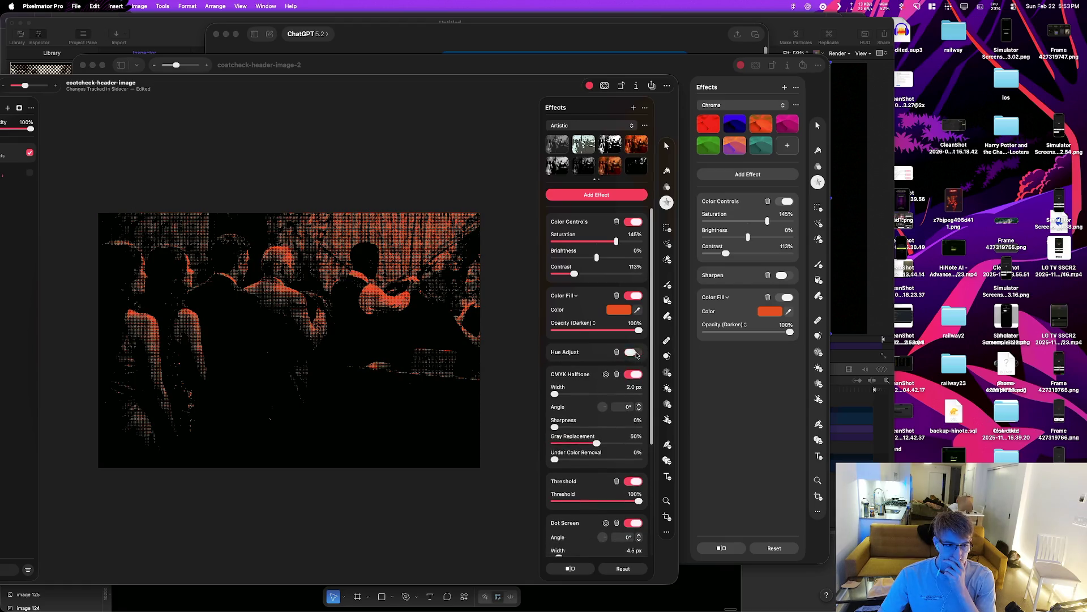
mouse_move(368, 83)
left_mouse_down()
mouse_move(597, 106)
mouse_move(948, 261)
left_mouse_up()
double_click(949, 262)
left_click(462, 90)
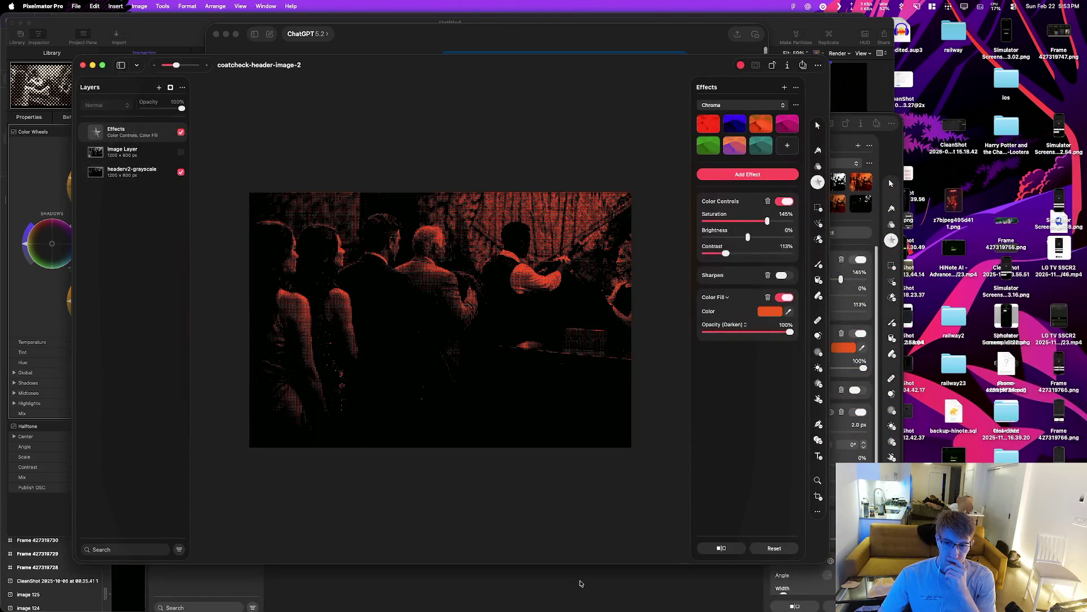
left_click(580, 584)
left_click(604, 90)
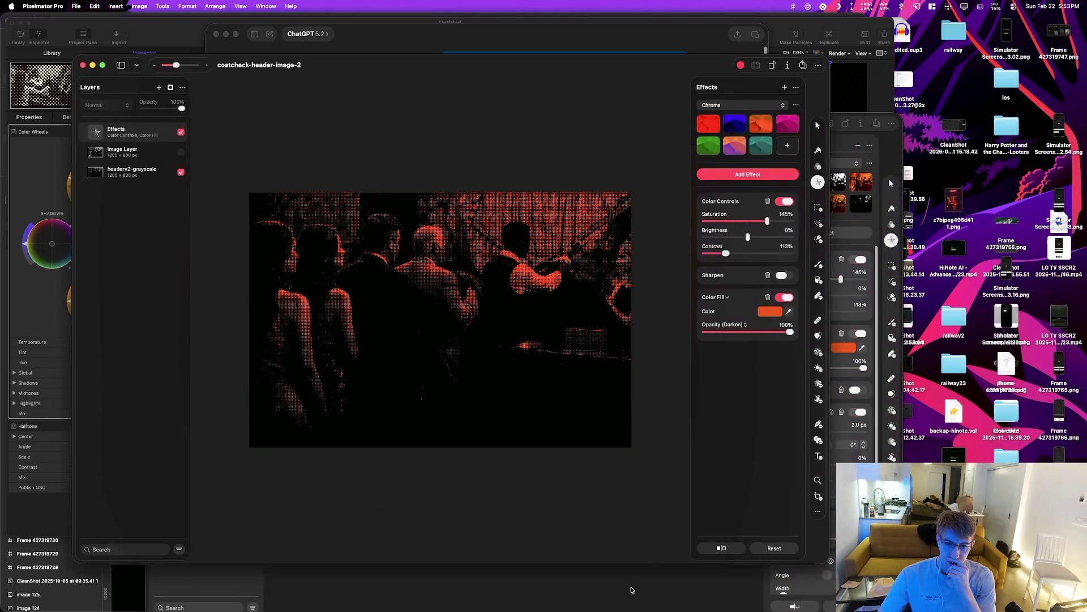
left_click(136, 172)
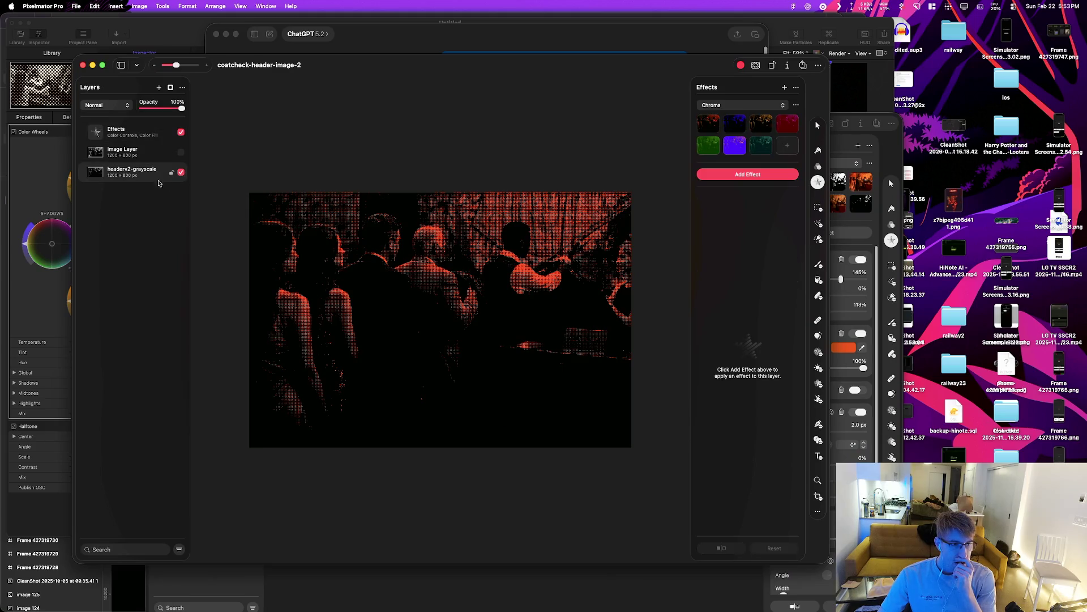
left_click(362, 582)
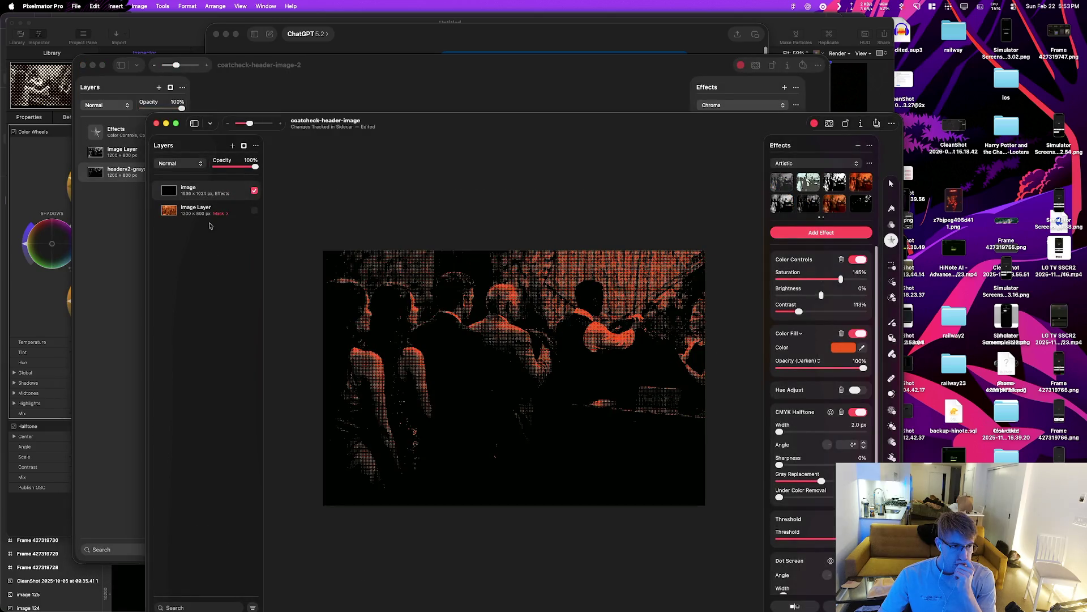
Step: Try Darken blending on the image layer, then return it to Normal
left_click(190, 168)
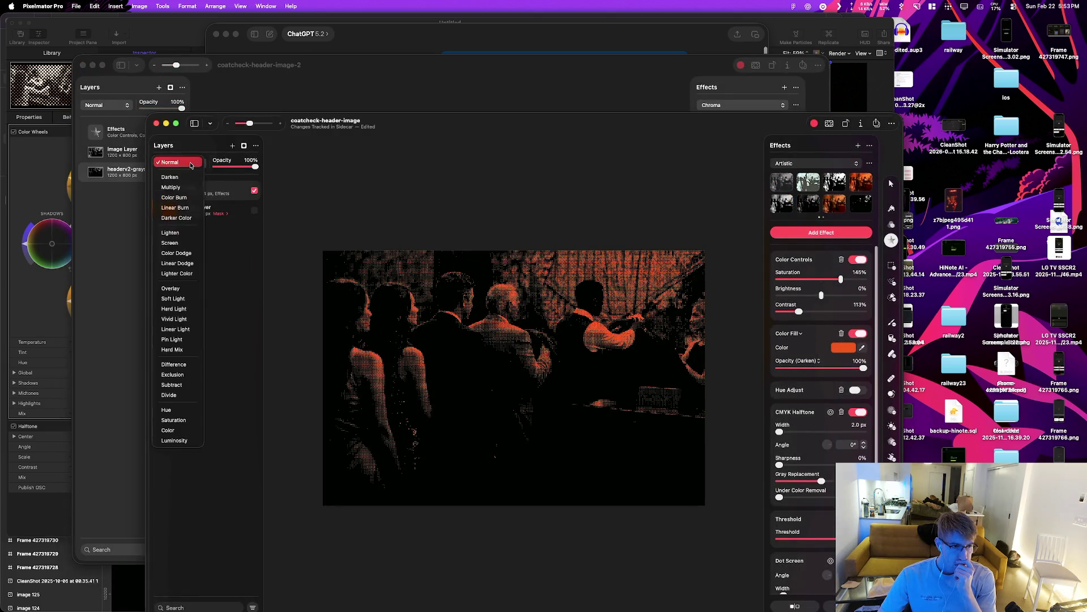
left_click(190, 178)
left_click(189, 164)
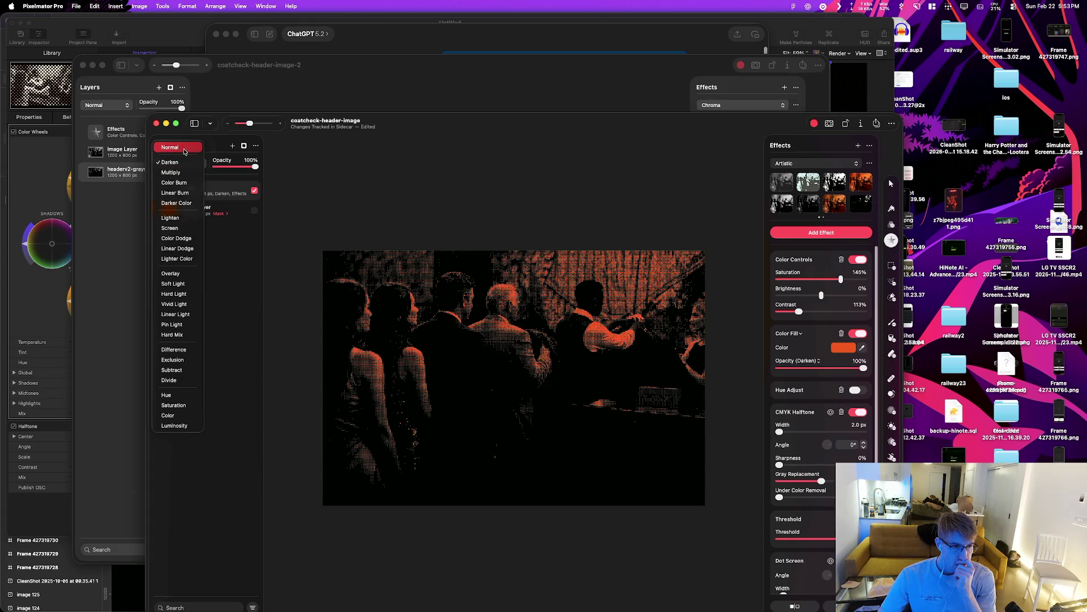
left_click(181, 147)
Step: Turn off Hue Adjust, the red-orange Color Fill and Color Controls, then export the halftone
left_click_drag(380, 125, 500, 104)
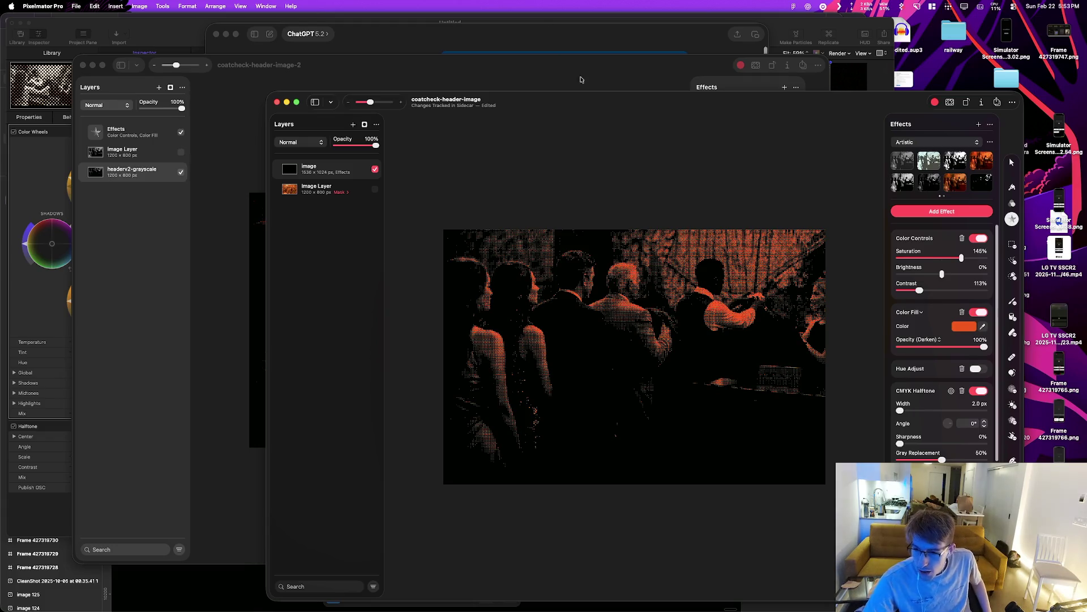
left_click_drag(640, 107, 501, 82)
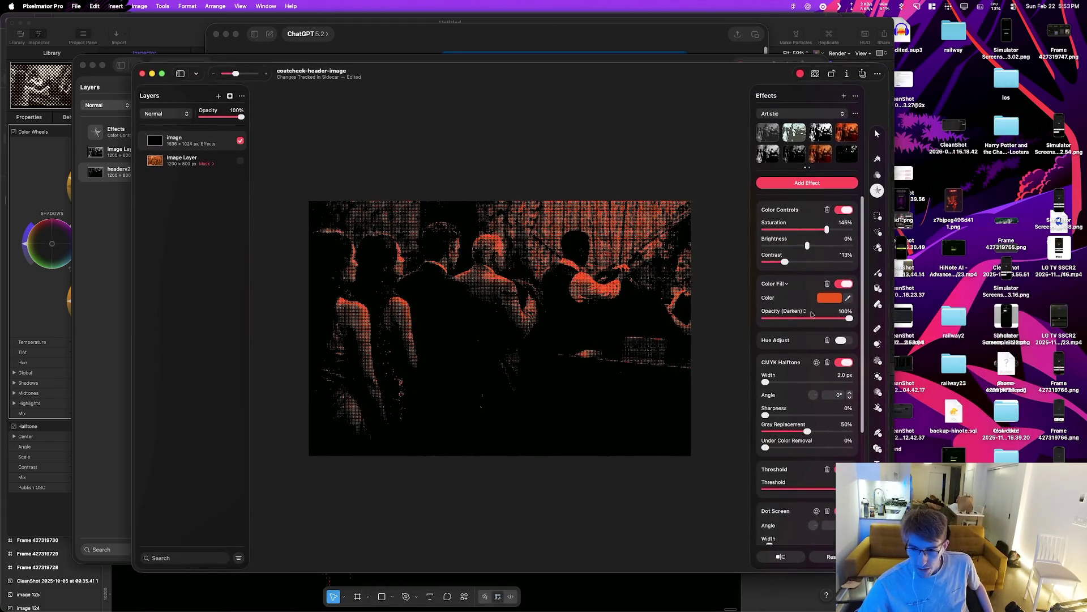
left_click(844, 340)
left_click(844, 341)
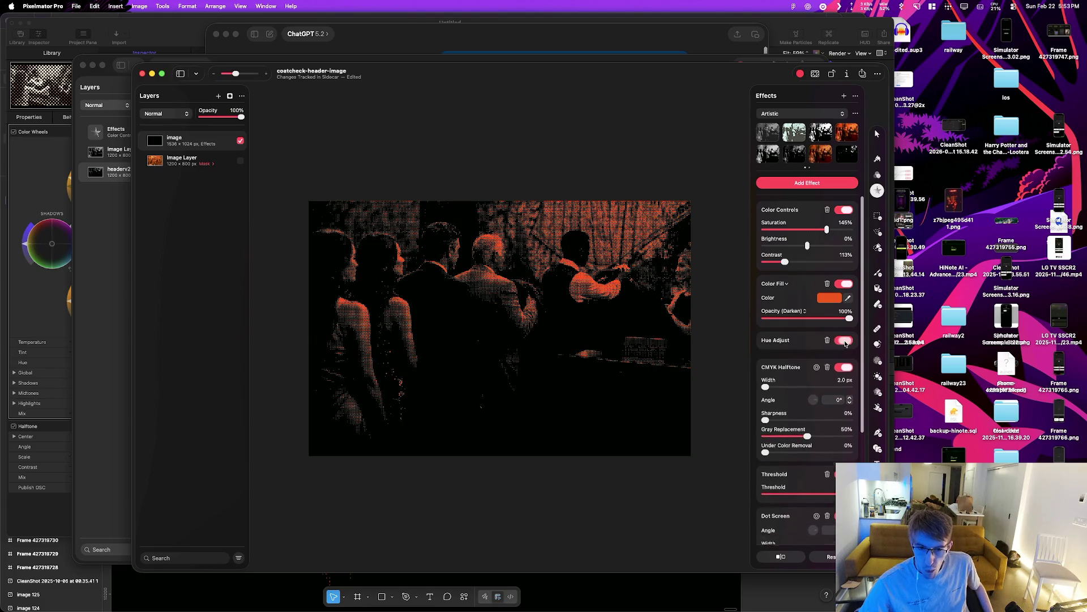
left_click(842, 284)
left_click(845, 210)
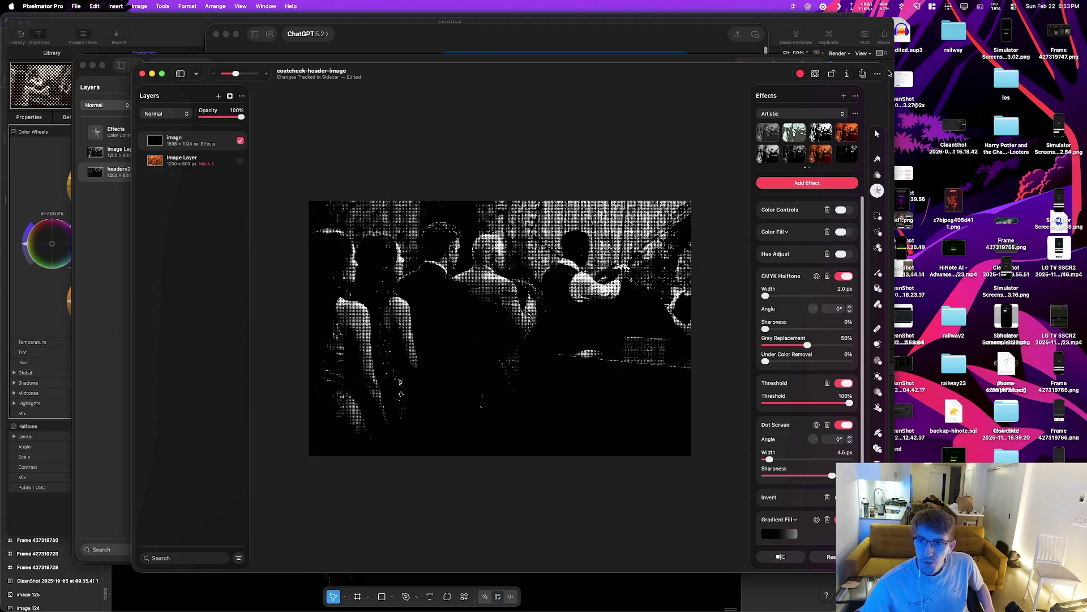
left_click(862, 74)
left_click(862, 73)
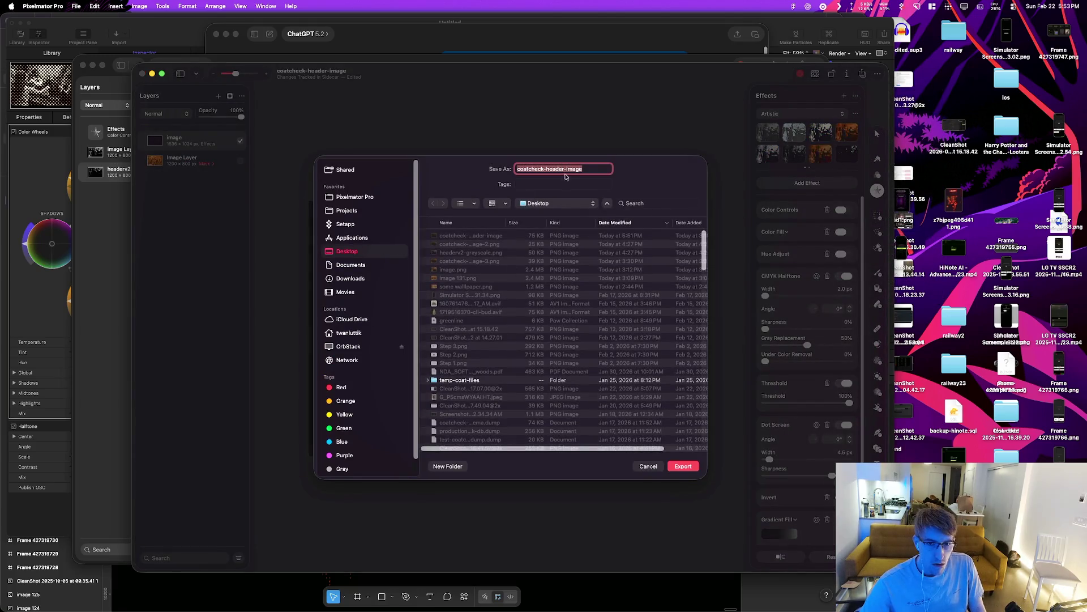
Step: Export the black-and-white halftone as xx-test.png and close its window
type("xx")
type("xxxx")
key("Return")
key("cmd+w")
Step: Drag xx-test.png from the Desktop into coatcheck-header-image-2's Layers panel as a new layer
key("cmd+space")
key("Escape")
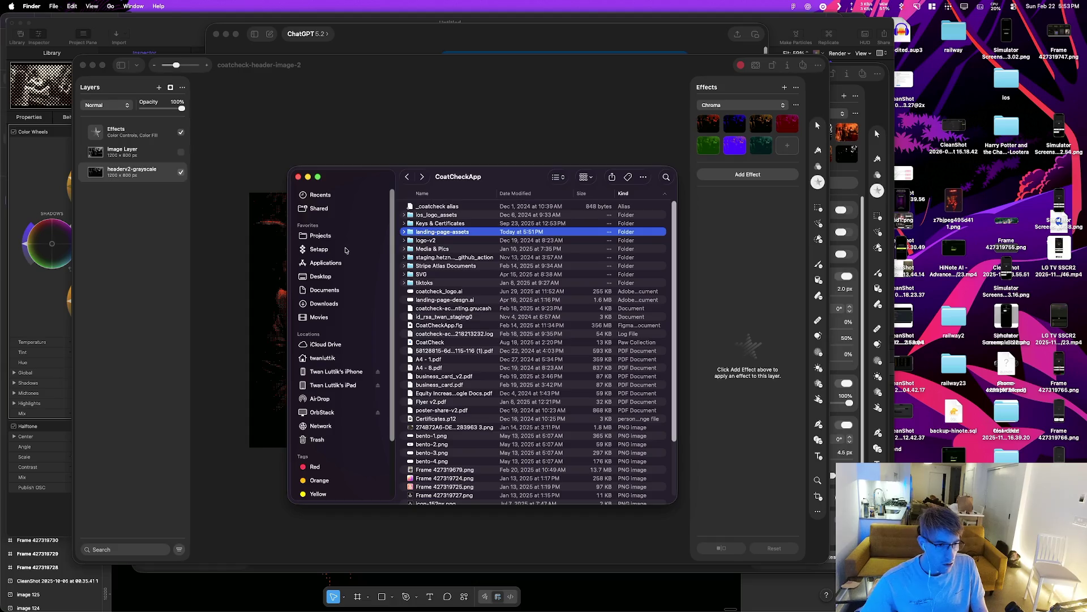
key("cmd+t")
left_click(321, 276)
left_click(460, 224)
key("Down")
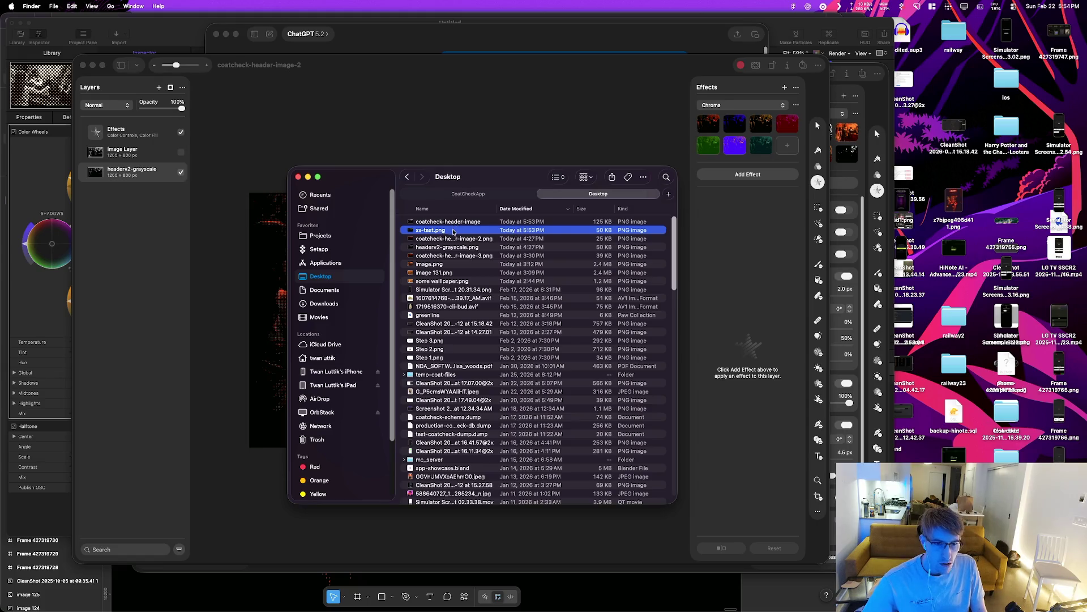
mouse_move(432, 231)
left_mouse_down()
mouse_move(116, 226)
mouse_move(136, 205)
mouse_move(136, 249)
left_mouse_up()
Step: Hide and reshow the headerv2-grayscale layer to compare it with the halftone
left_click(181, 173)
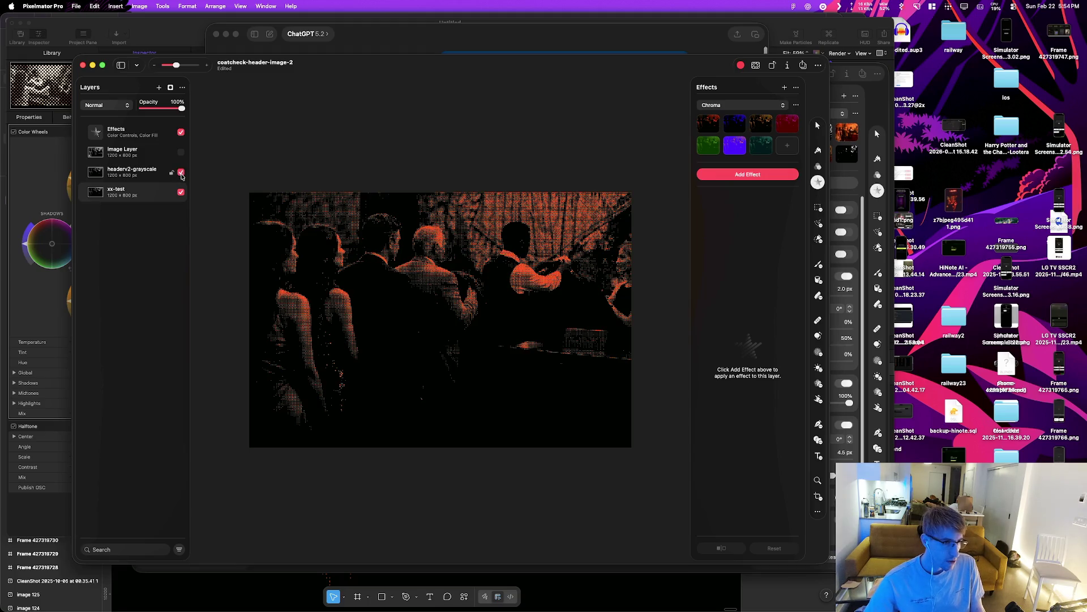
left_click(182, 173)
key("super+grave")
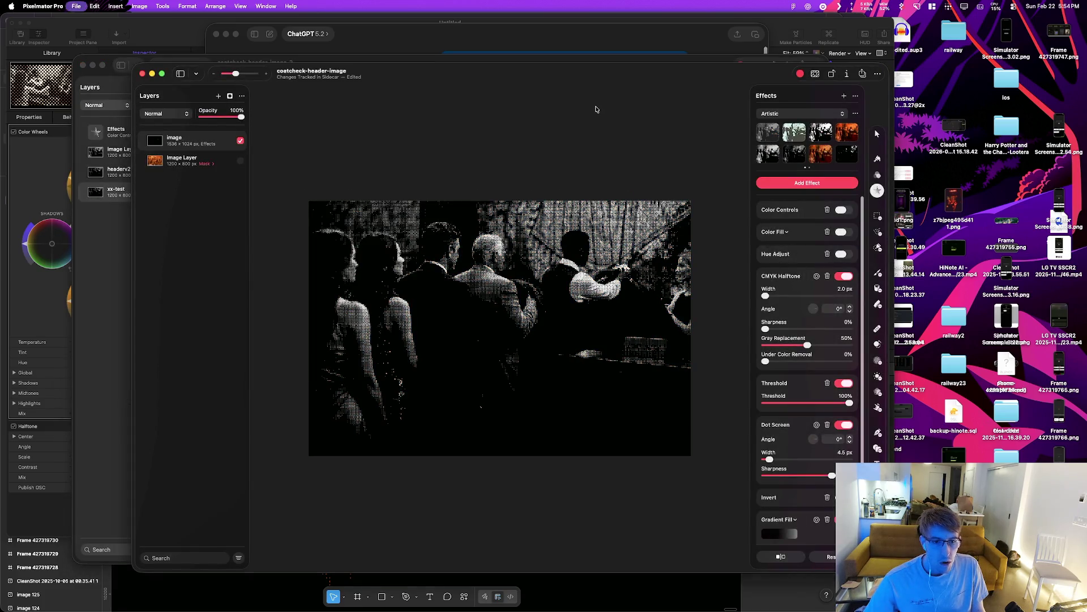
Step: Bring coatcheck-header-image forward, save it, open the view options list, then switch to ChatGPT
key("super+grave")
key("super+grave")
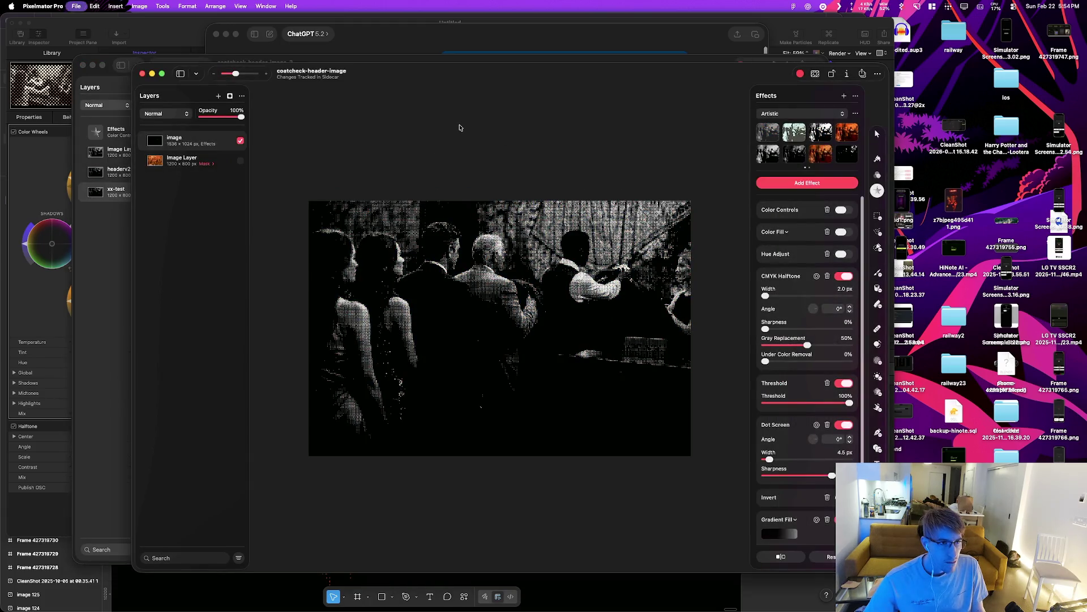
key("super+grave")
key("super+grave")
left_click(458, 129)
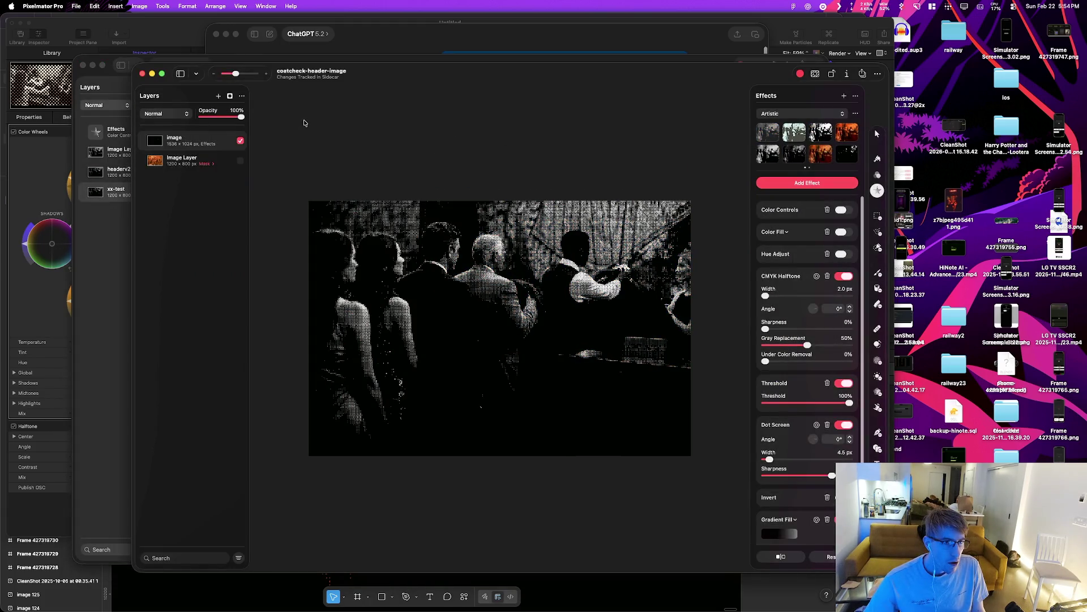
key("super+s")
left_click(197, 74)
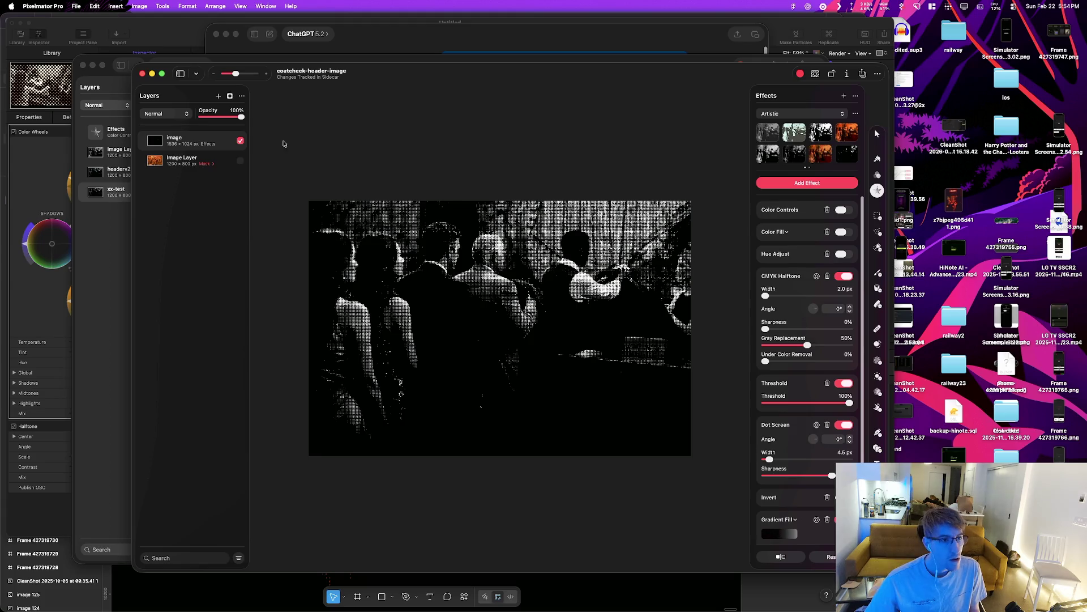
key("super+Tab")
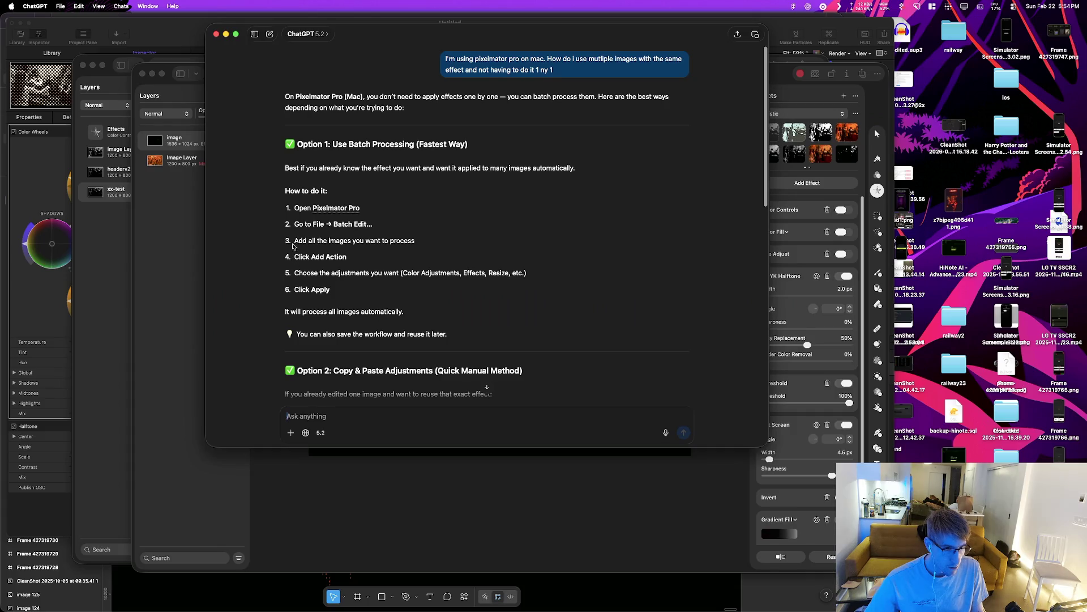
Step: Flip between Pixelmator Pro and ChatGPT's Batch Edit answer to review the steps
key("super+Tab")
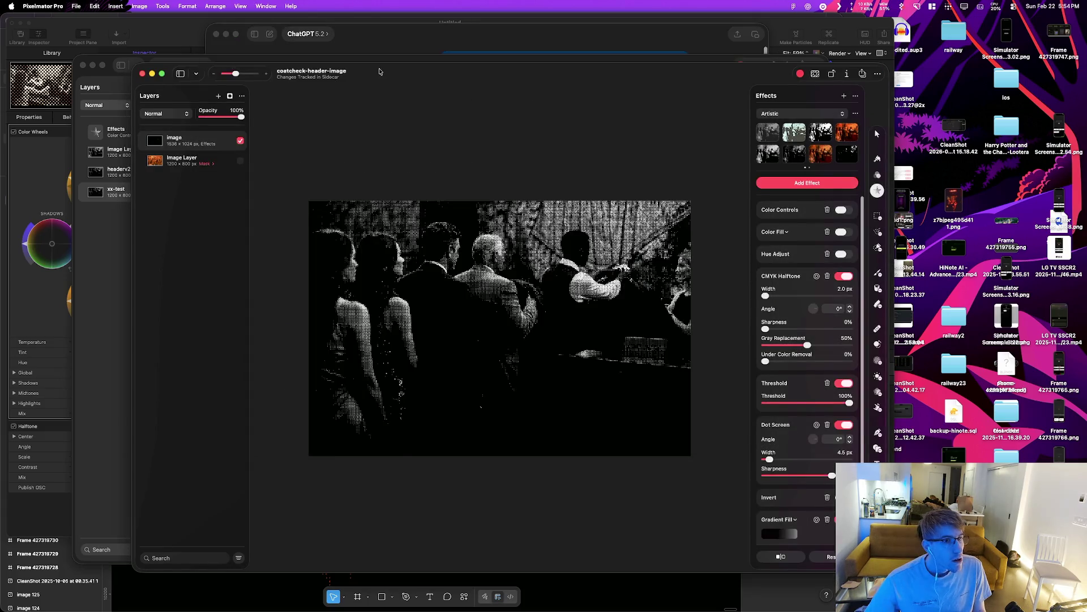
key("super+Tab")
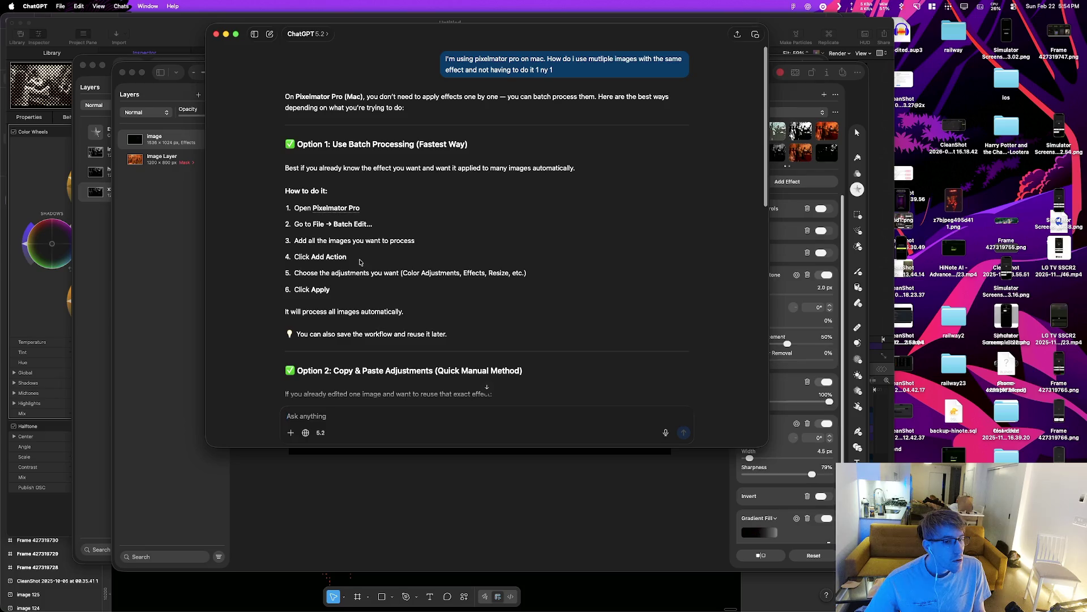
key("super+Tab")
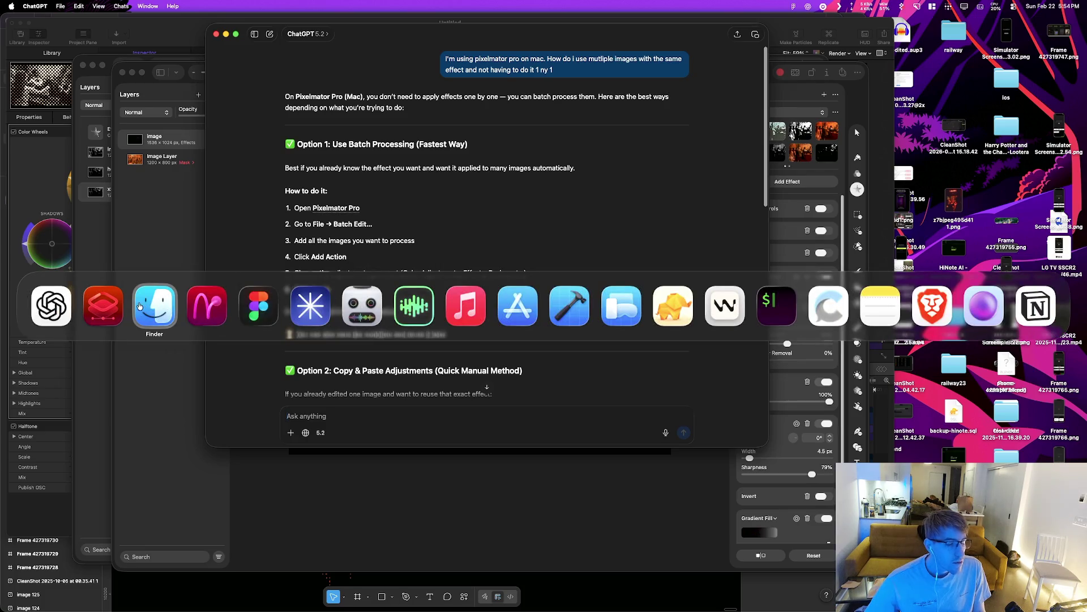
key("super+Tab")
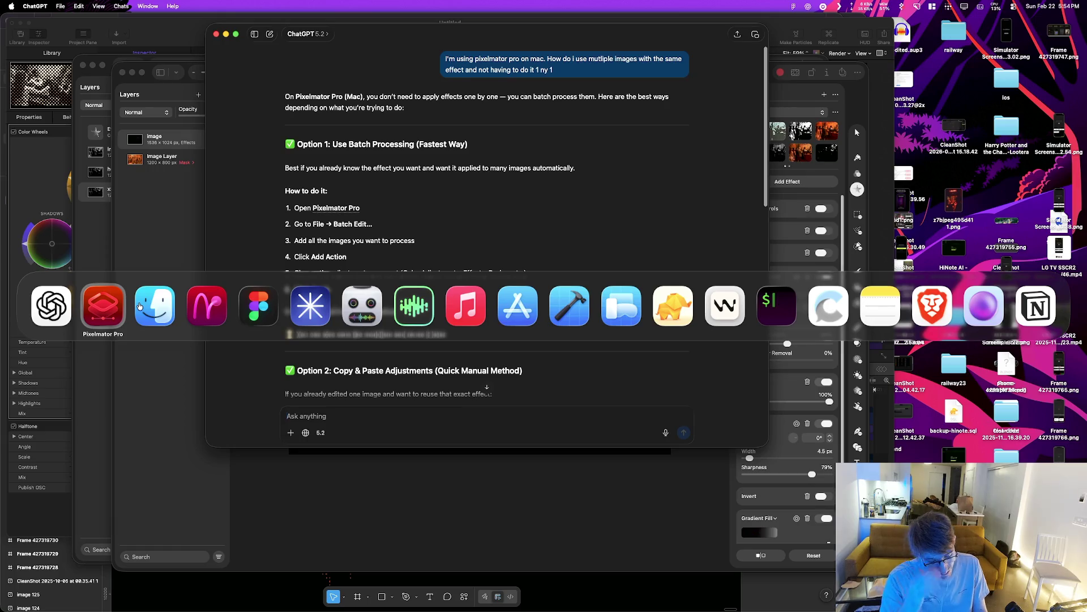
key("super+shift+Tab")
Step: Bring the Helium browser forward and type the search 'convert video to images'
key("super+Tab")
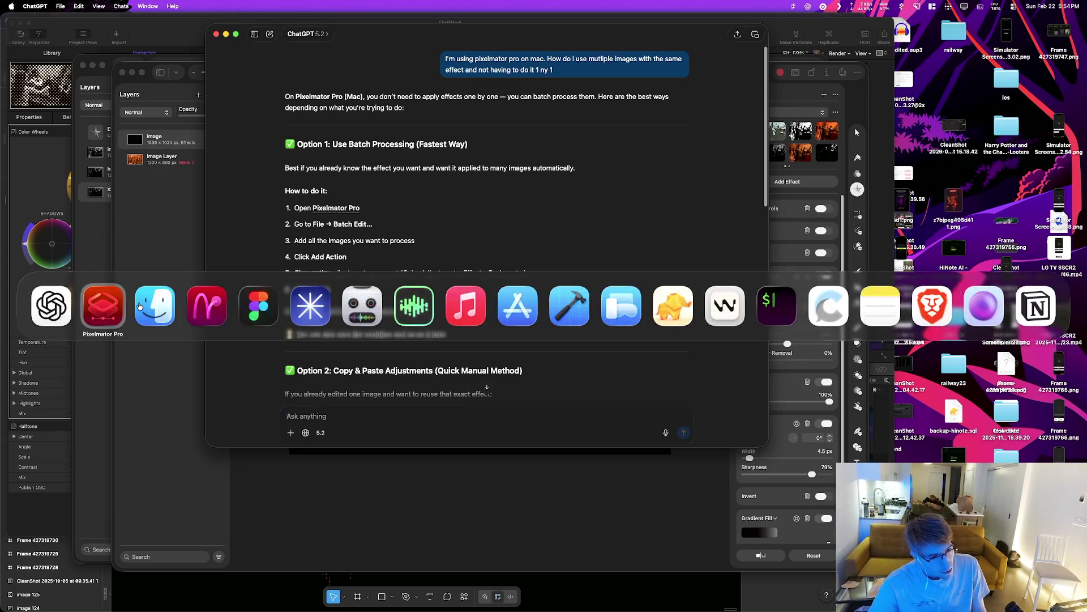
key("super+Tab")
key("super+Tab")
key("super+shift+Tab")
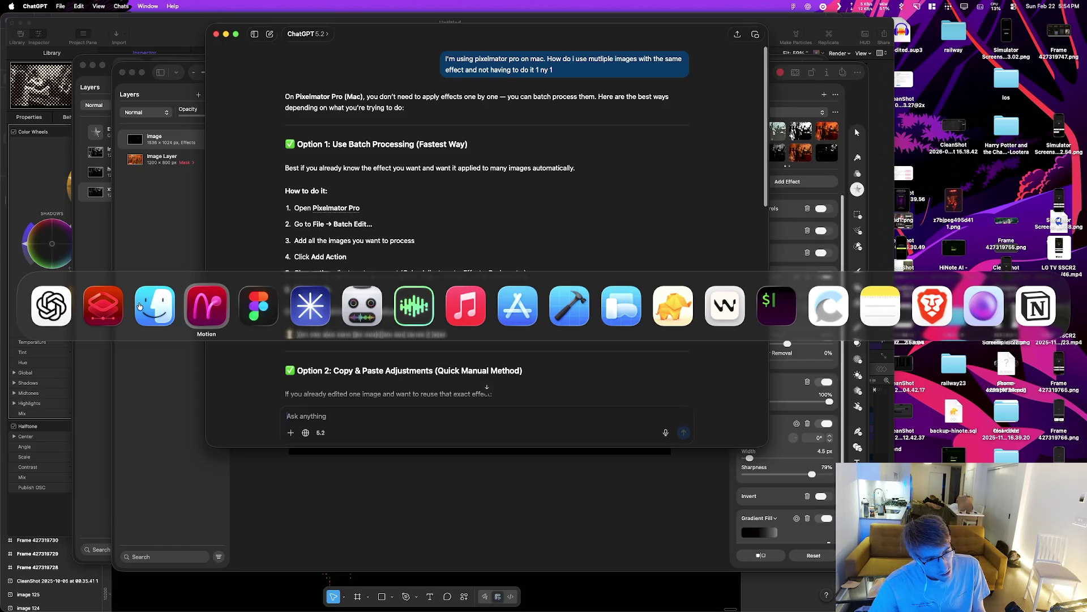
key("super+Tab")
key("super+Tab")
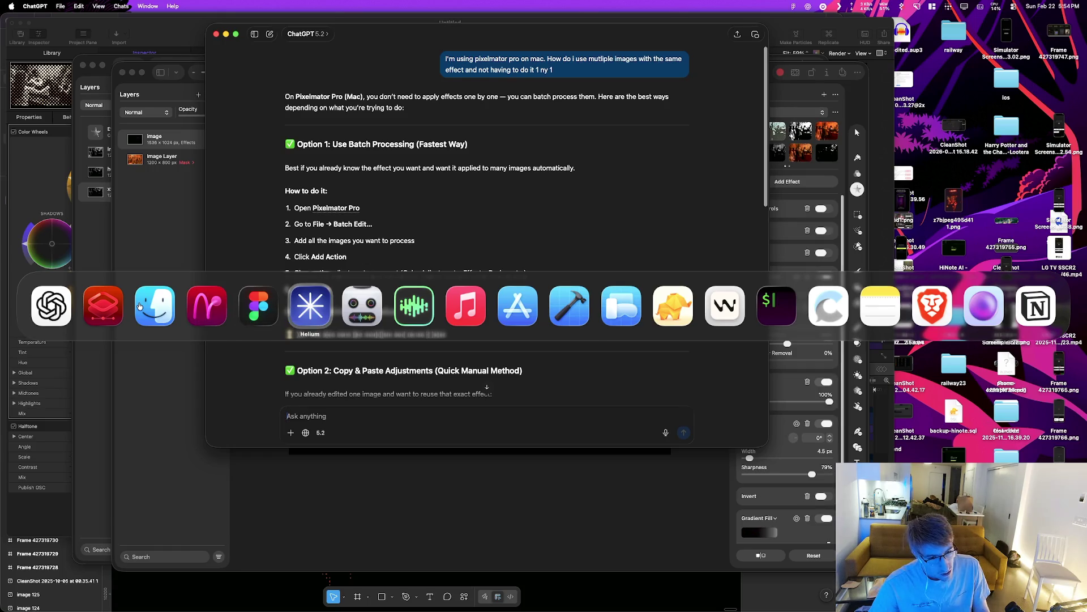
type("convert video to ")
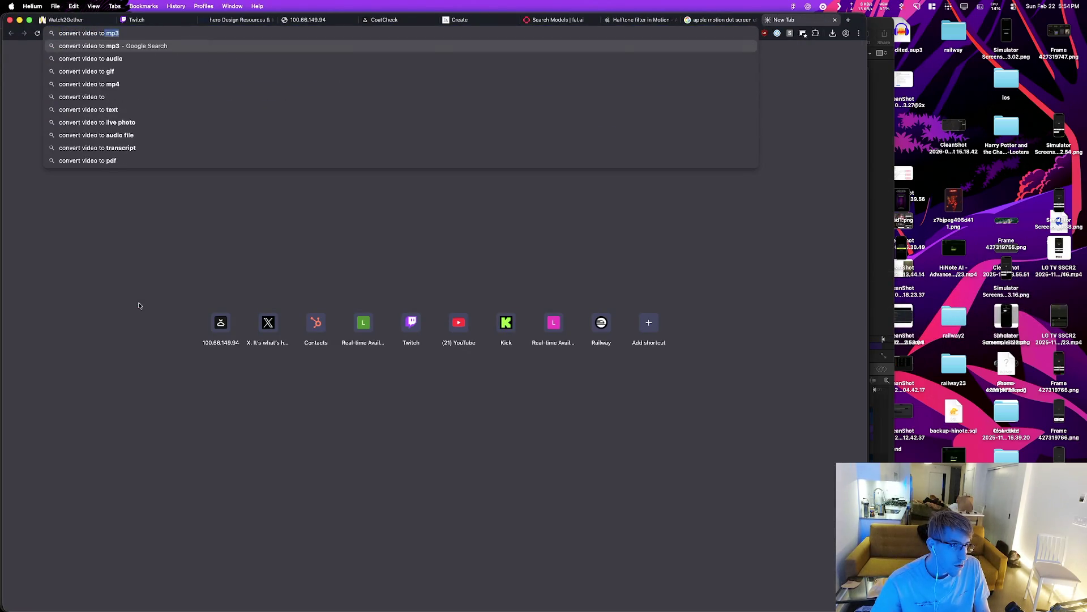
type("images")
Step: Search 'convert video to images' and open Ezgif's Video to JPG converter
key("Return")
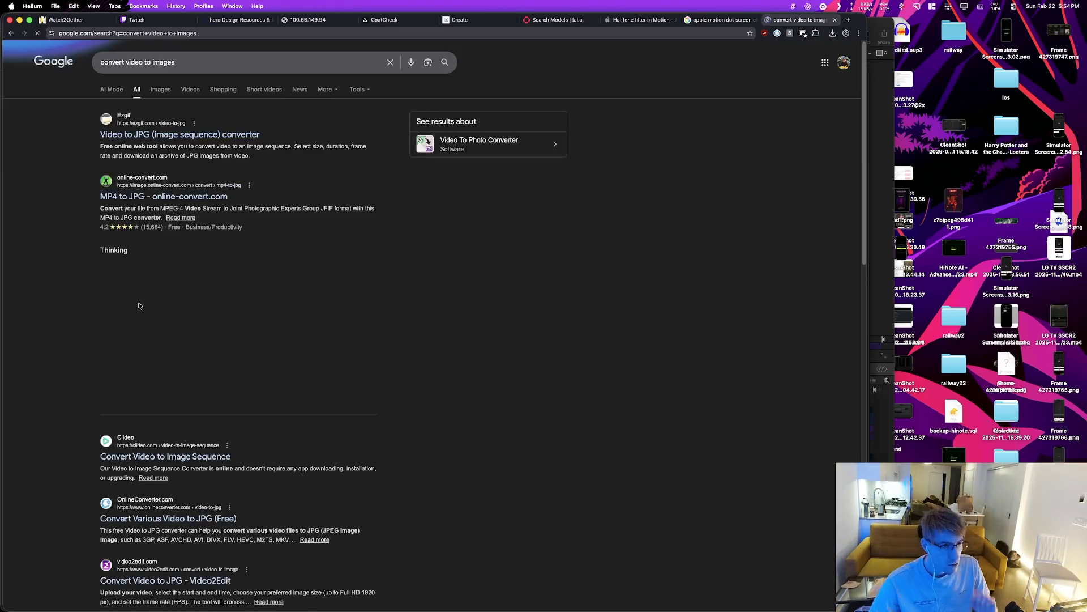
left_click(227, 135)
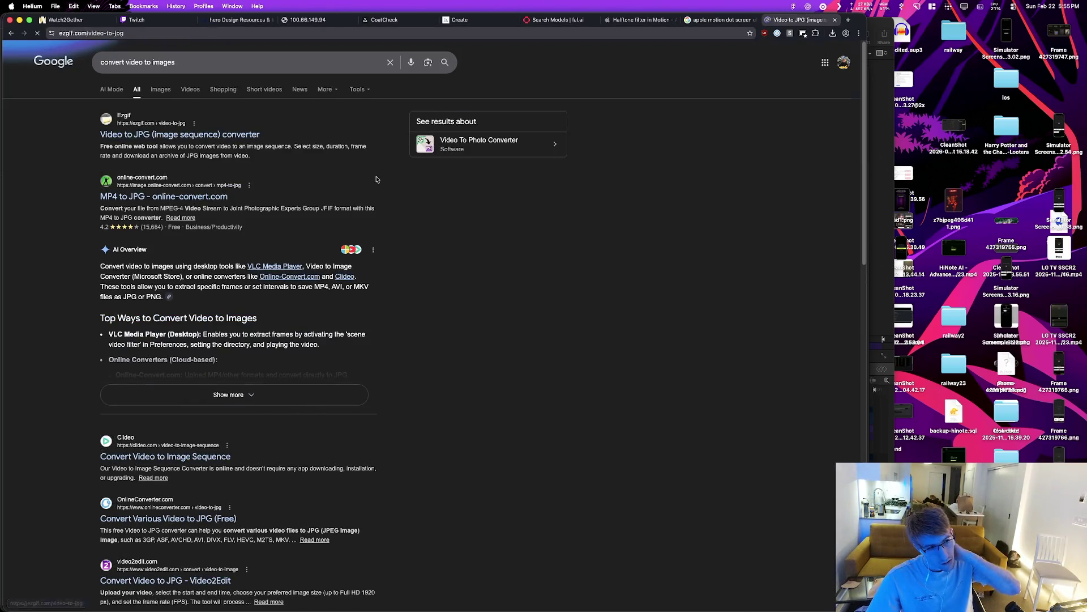
key("super+Tab")
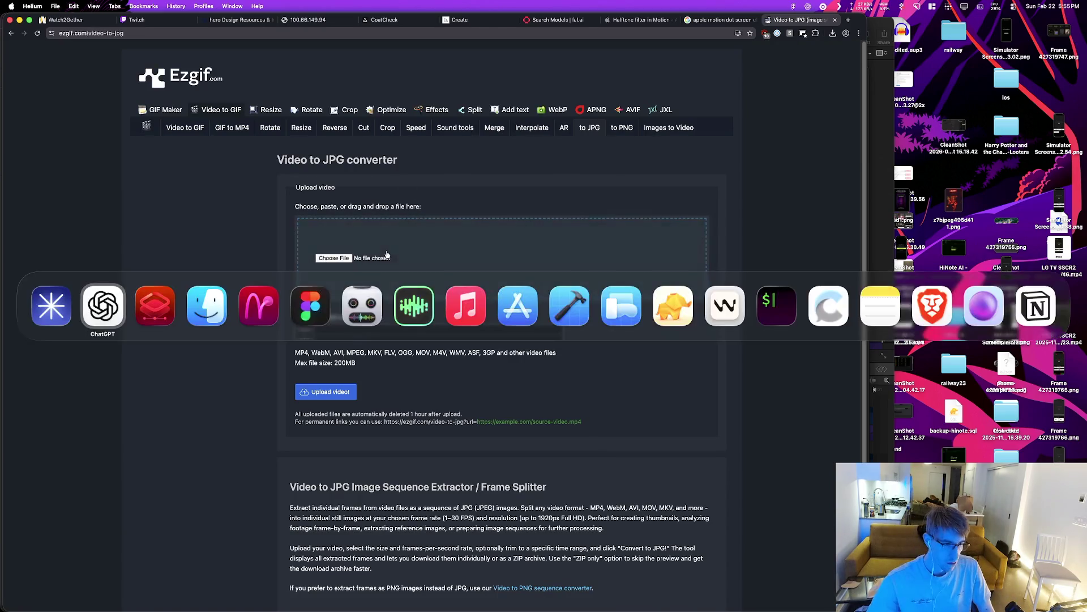
left_click(215, 320)
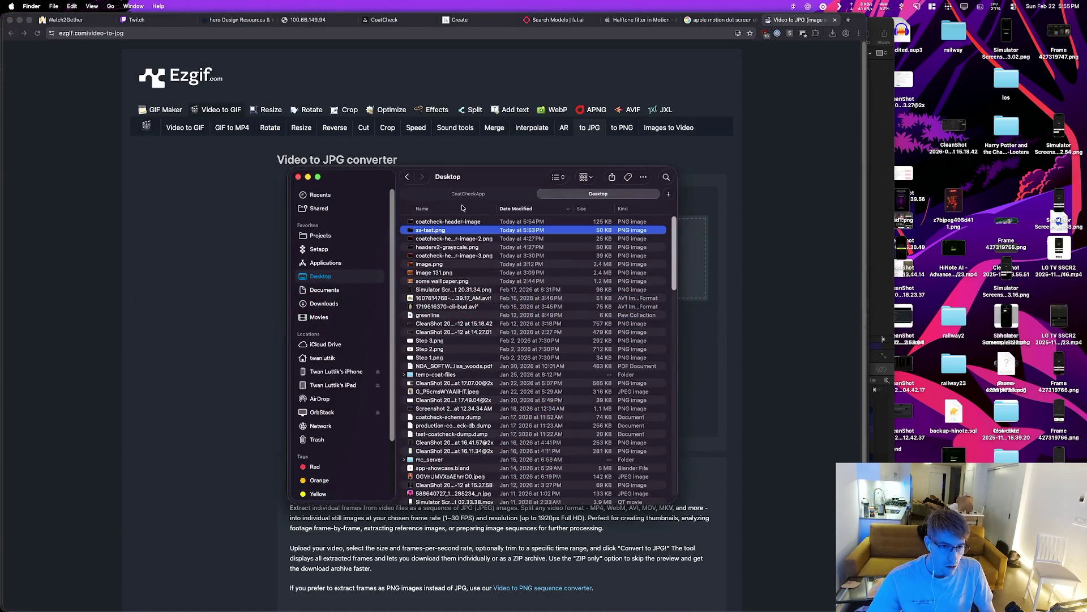
Step: Browse Finder's Downloads, Applications and Projects folders to open the CoatCheckApp folder
left_click(329, 305)
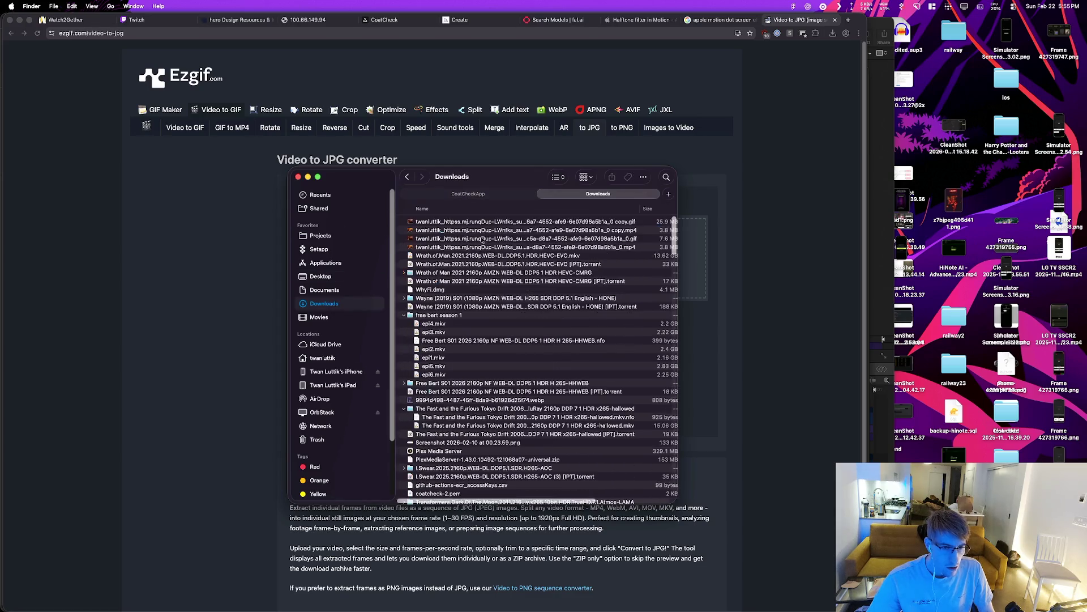
left_click(454, 223)
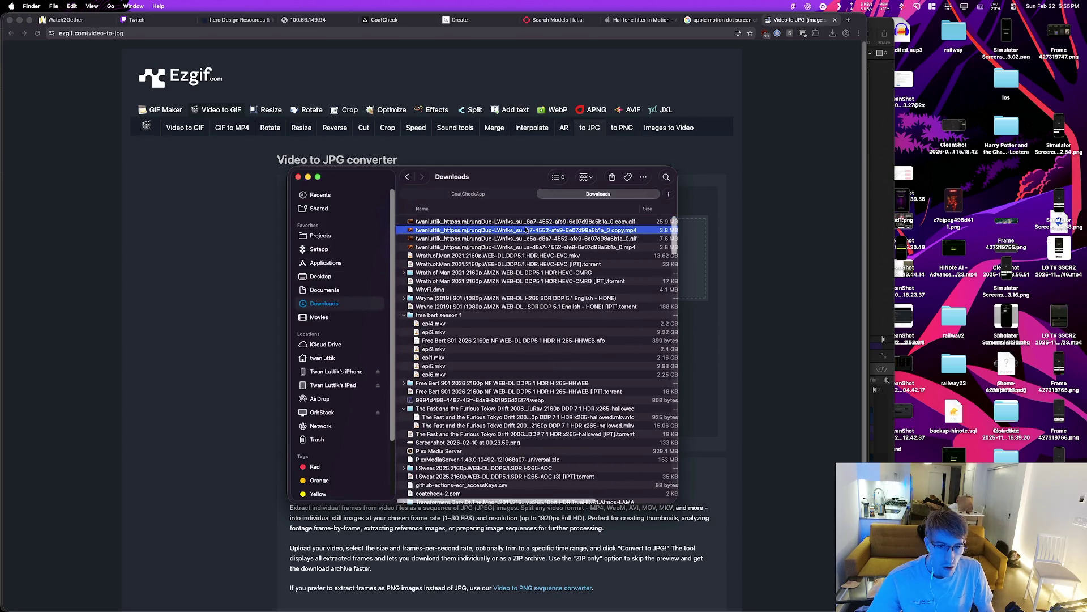
left_click(467, 193)
key("ctrl+Tab")
left_click(340, 264)
left_click(330, 236)
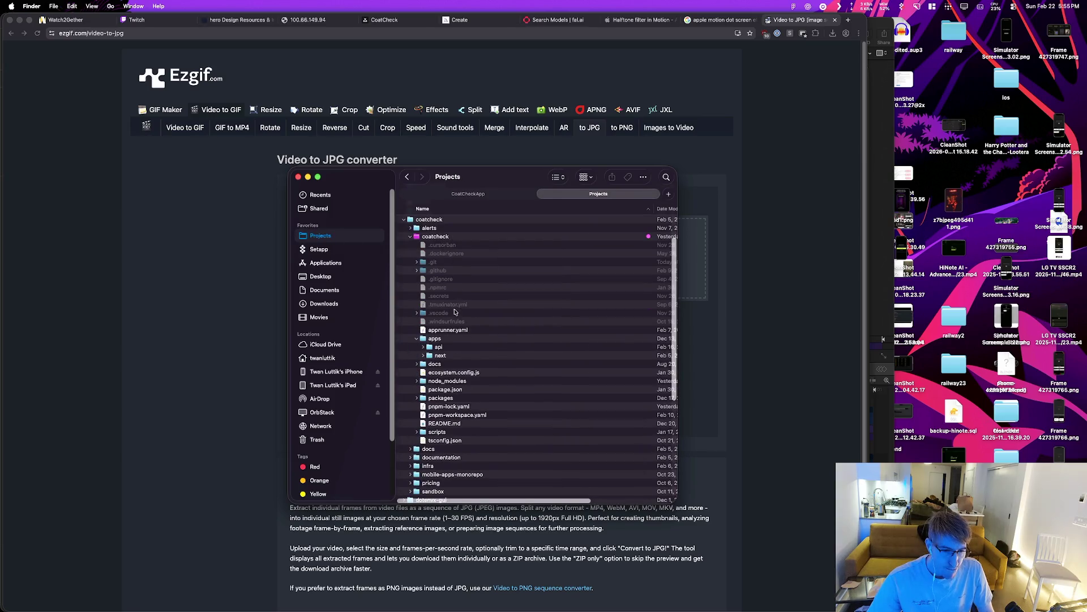
left_click(330, 291)
double_click(453, 221)
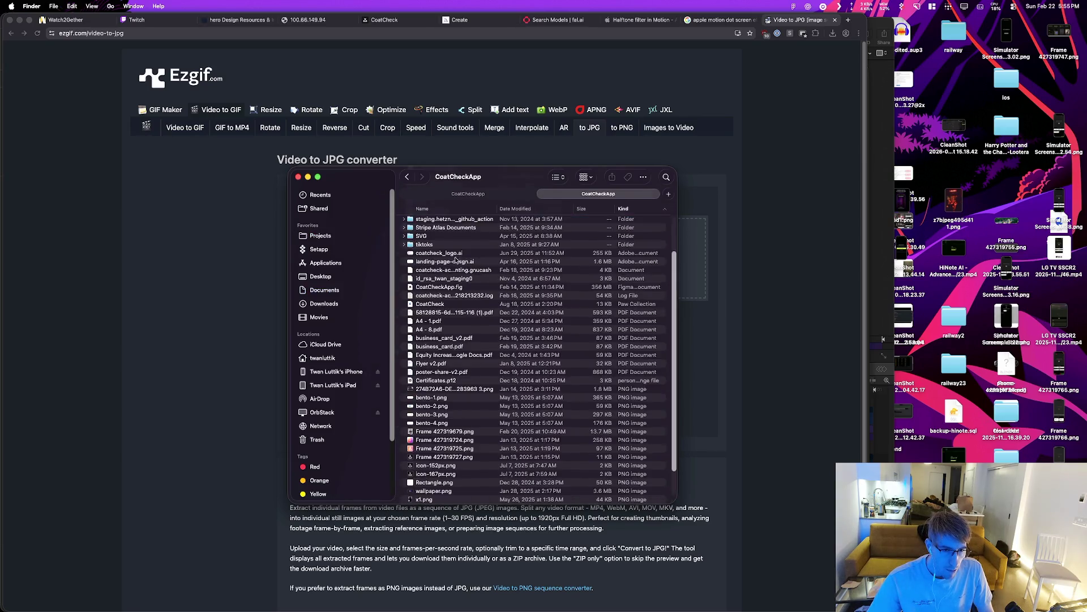
Step: Open landing-page-assets and drop the mp4 video onto Ezgif's upload area
scroll(479, 291, "up", 3)
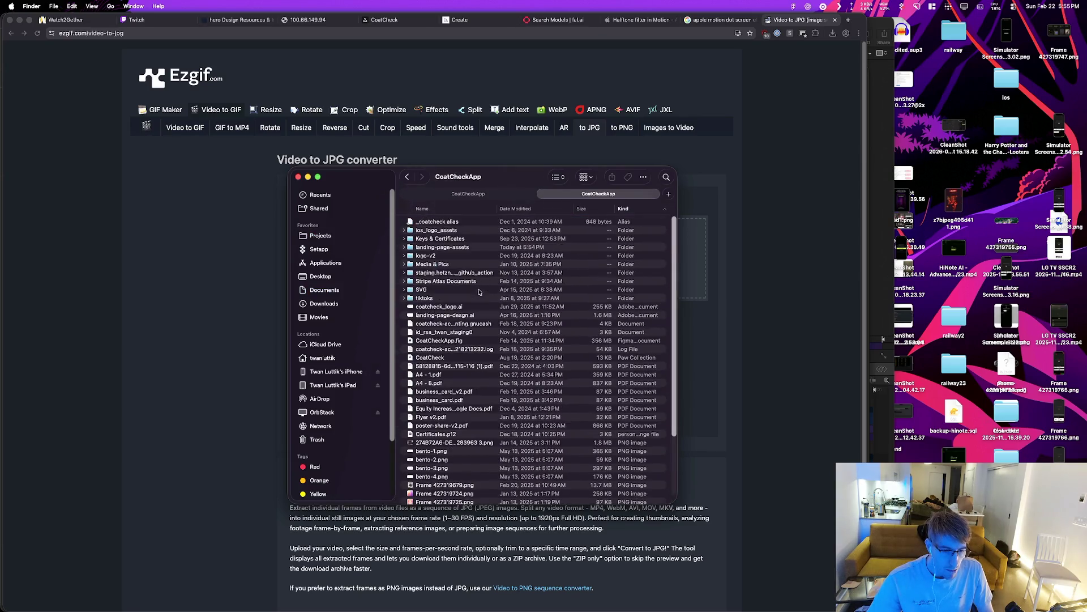
double_click(443, 248)
mouse_move(451, 230)
left_mouse_down()
mouse_move(487, 300)
mouse_move(530, 299)
left_mouse_up()
key("super+Tab")
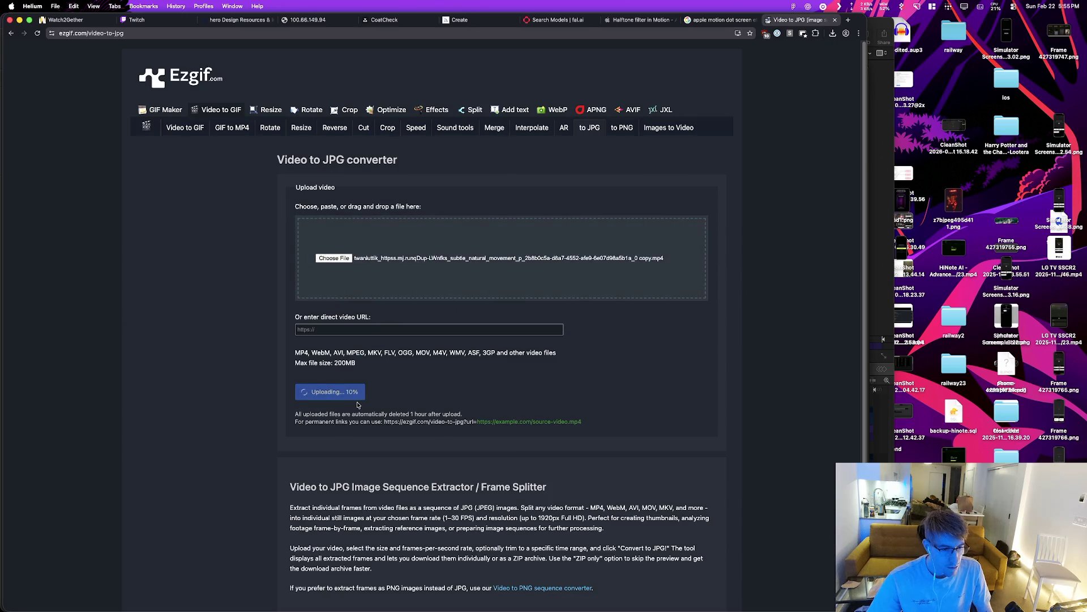
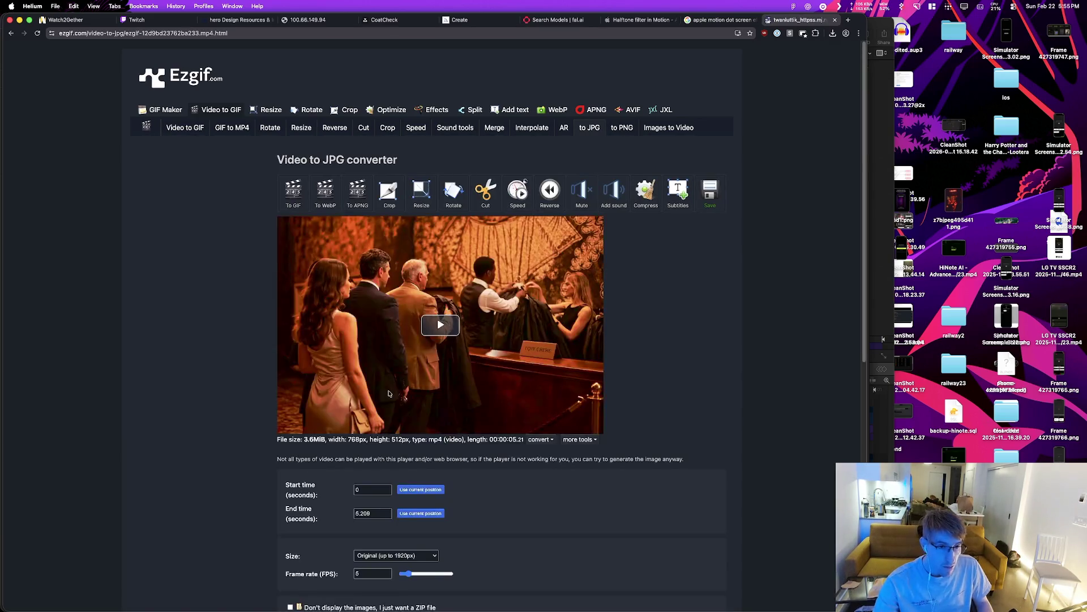
Step: Open the Get Info panel for the coat-check mp4 in landing-page-assets
scroll(469, 342, "down", 3)
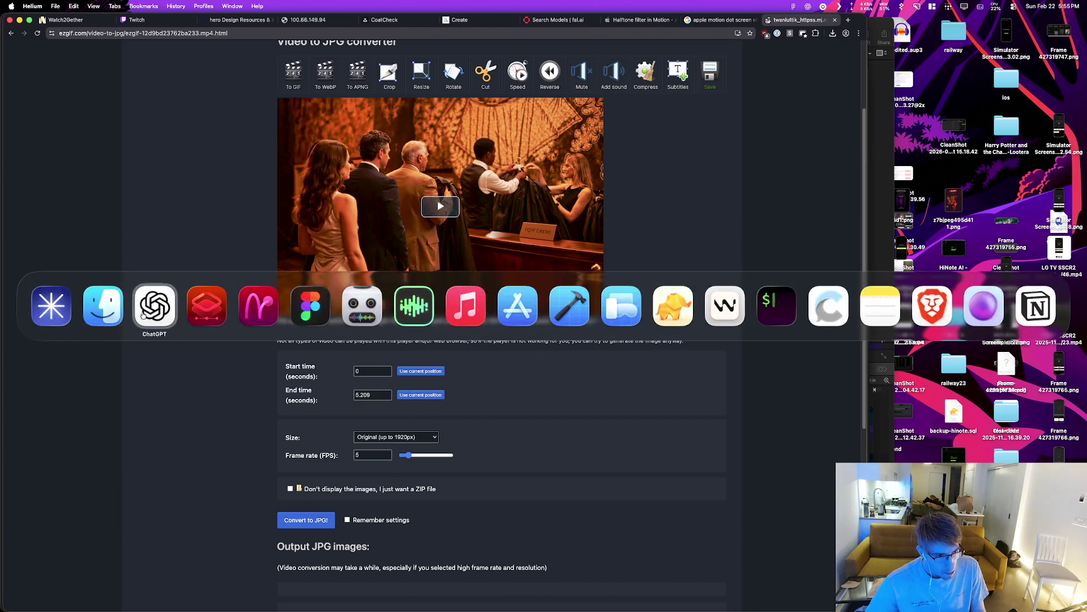
left_click(104, 306)
key("space")
key("space")
right_click(414, 223)
key("Escape")
right_click(439, 232)
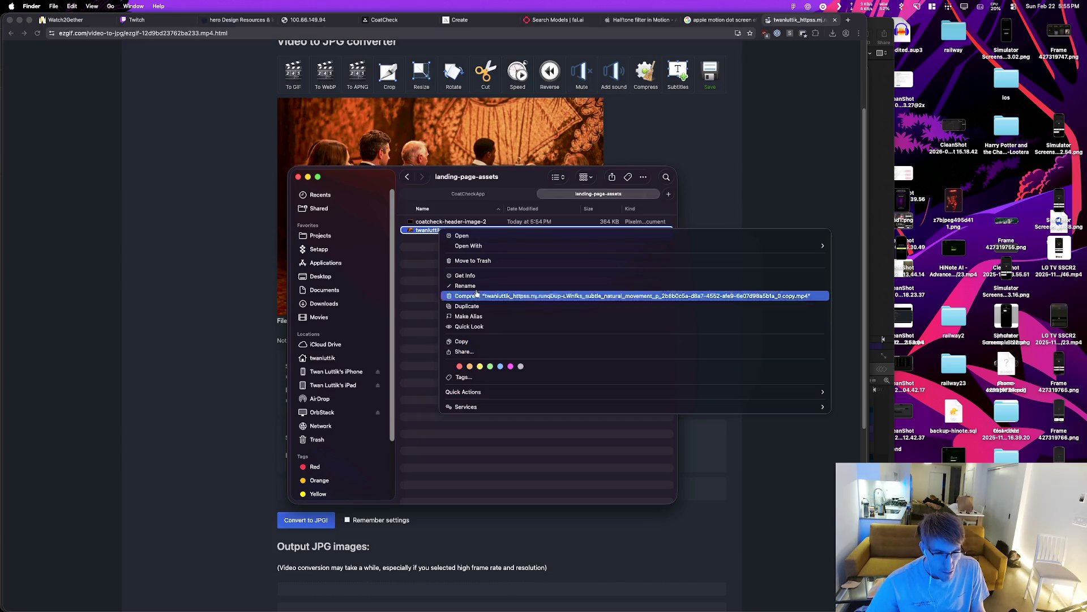
left_click(481, 276)
mouse_move(66, 44)
left_mouse_down()
mouse_move(357, 201)
mouse_move(569, 293)
left_mouse_up()
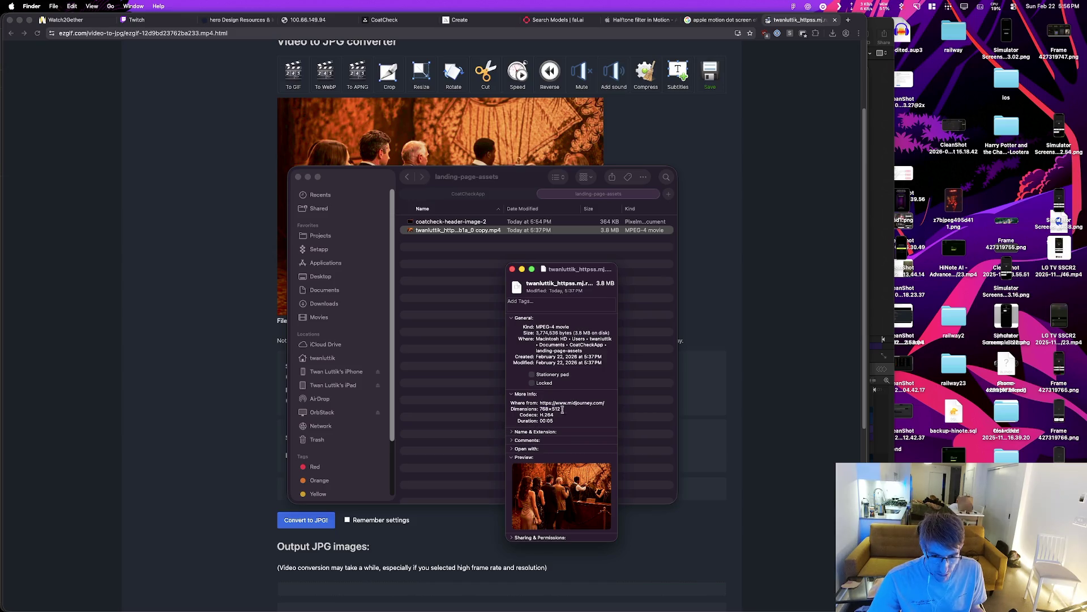
Step: Check the 00:05 duration, toggle the Name & Extension and Open with sections, and open the clip
double_click(520, 420)
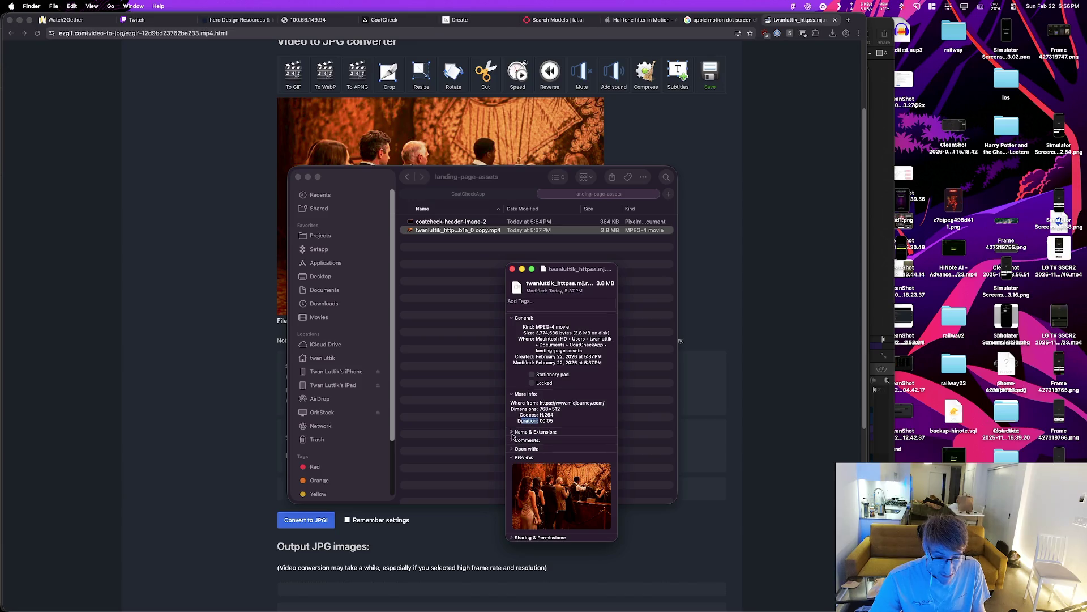
left_click(512, 432)
left_click(512, 432)
left_click(511, 449)
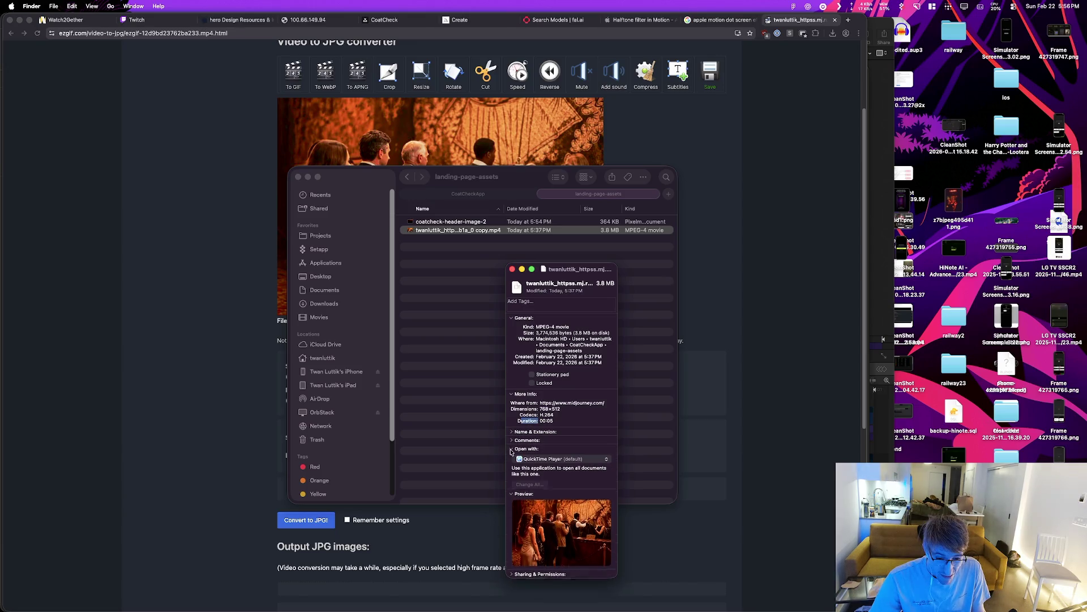
left_click(511, 449)
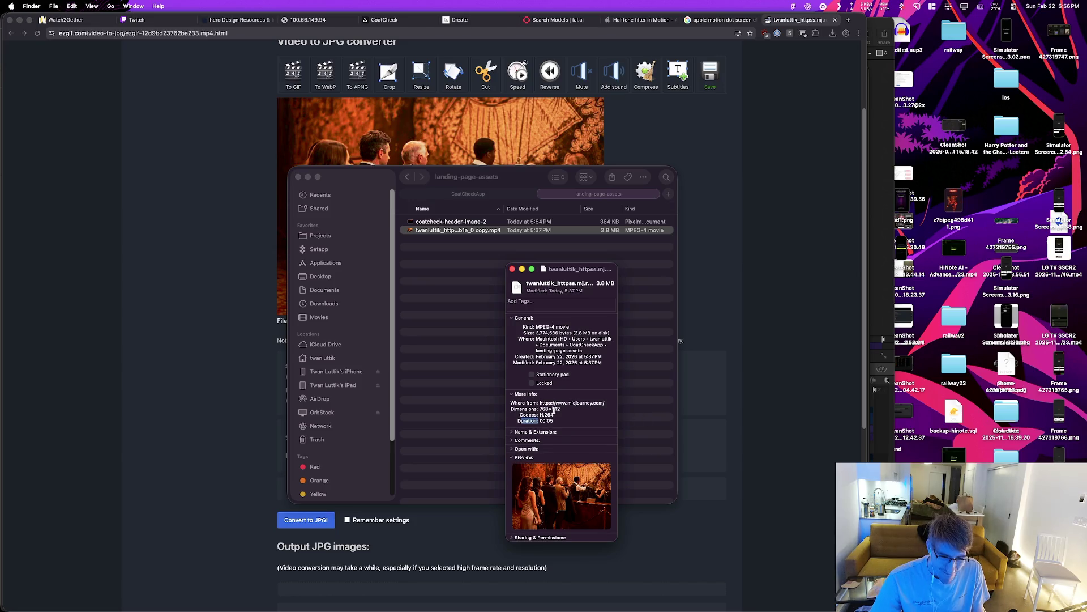
double_click(461, 230)
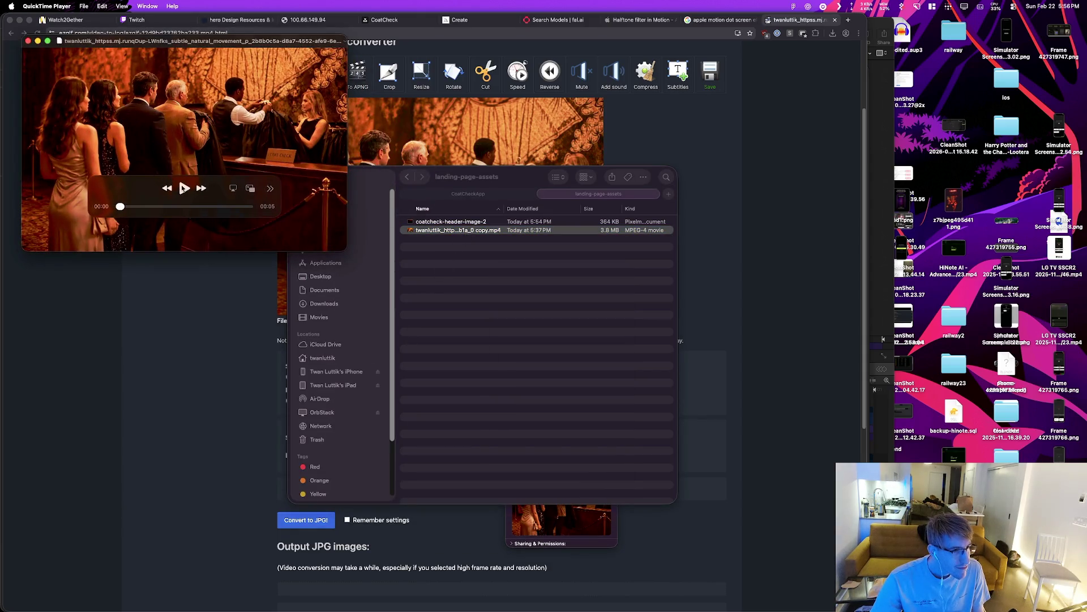
Step: Play, pause and replay the five-second coat-check clip in QuickTime Player
left_click(185, 189)
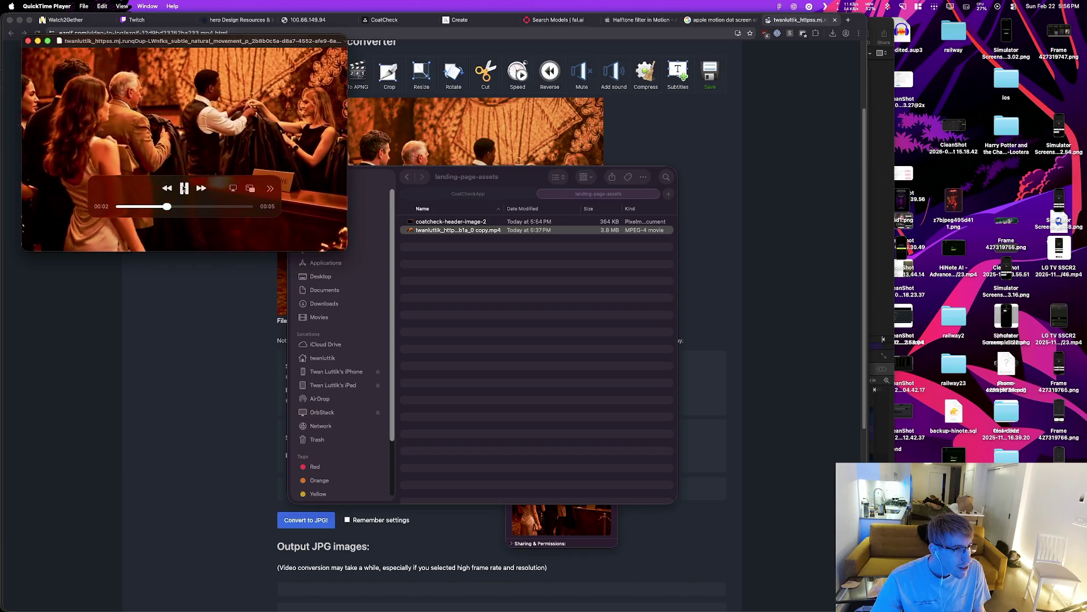
left_click(184, 188)
left_click(184, 188)
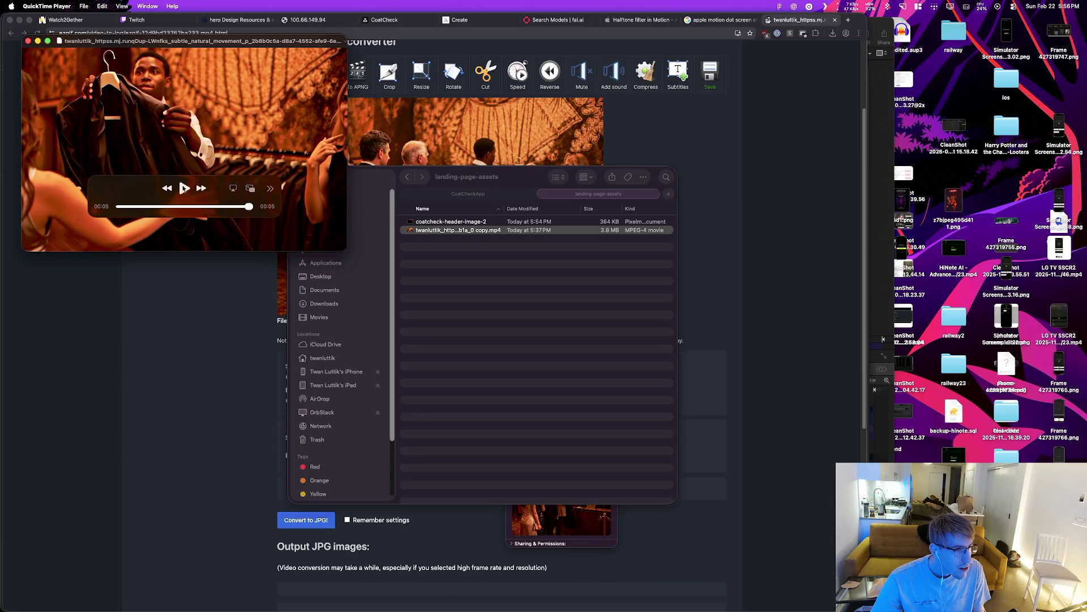
left_click(184, 188)
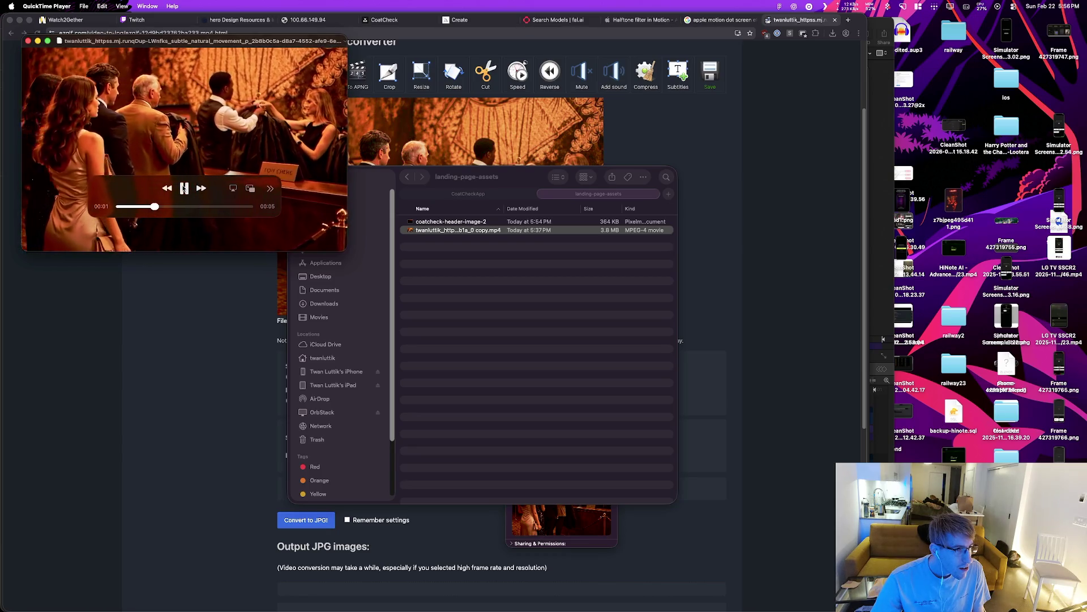
left_click(184, 188)
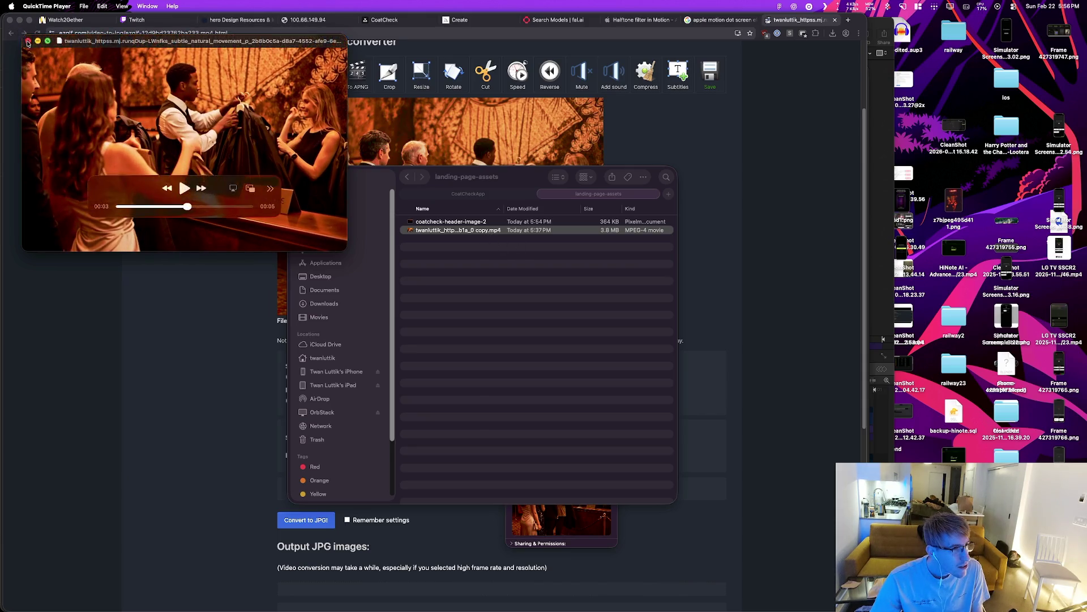
Step: Close the video window and switch through Pixelmator Pro to Apple Motion
key("super+w")
key("super+Tab")
left_click(249, 304)
key("super+Tab")
left_click(299, 307)
Step: Select the still coat-check image clip, glance at the Library, and return to the Inspector
left_click(348, 449)
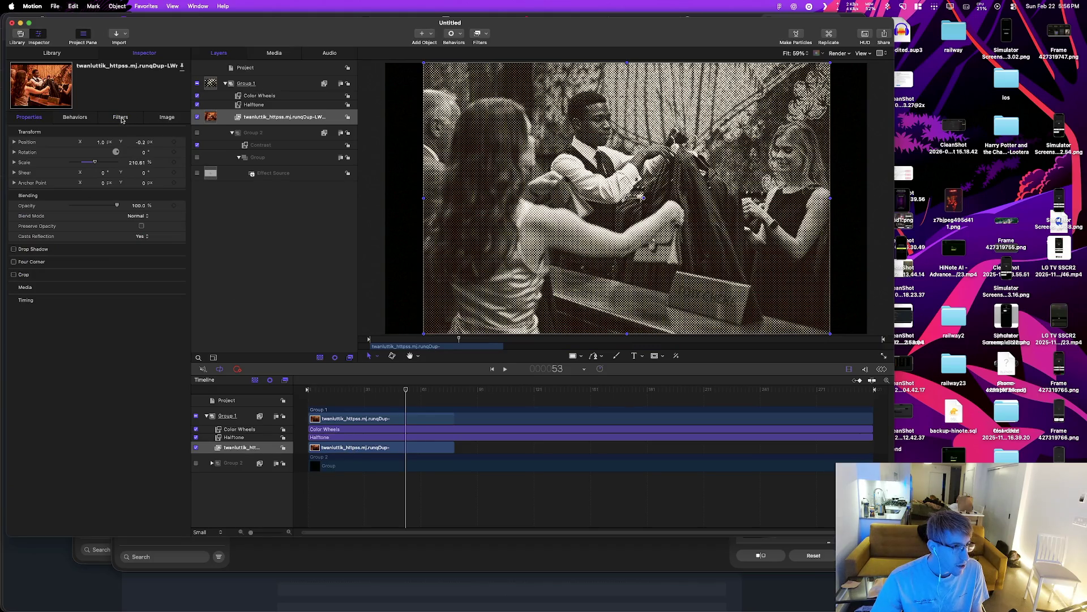
left_click(52, 53)
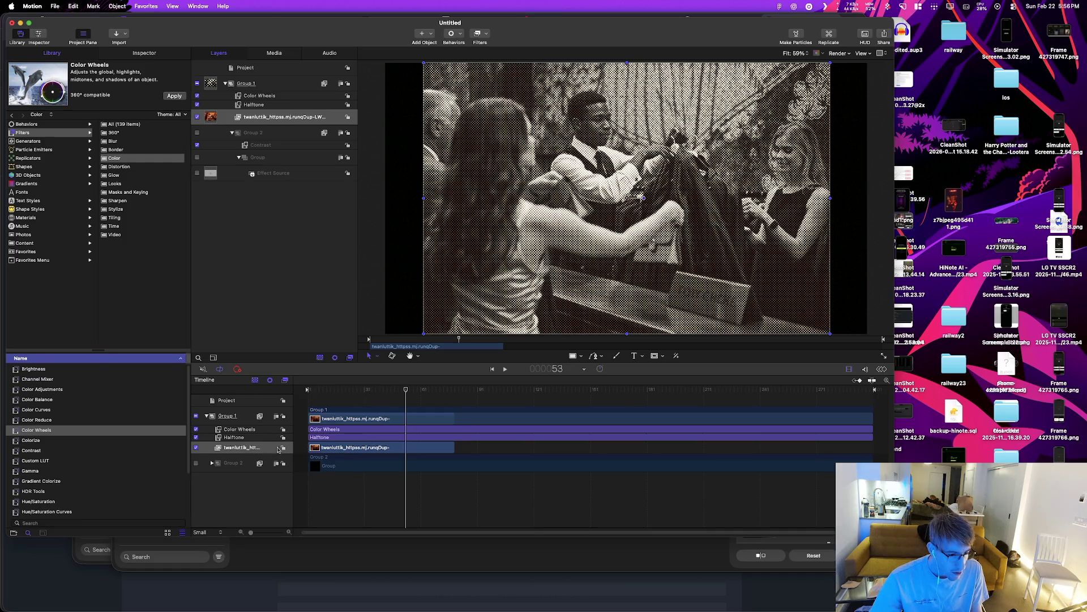
left_click(397, 451)
mouse_move(155, 308)
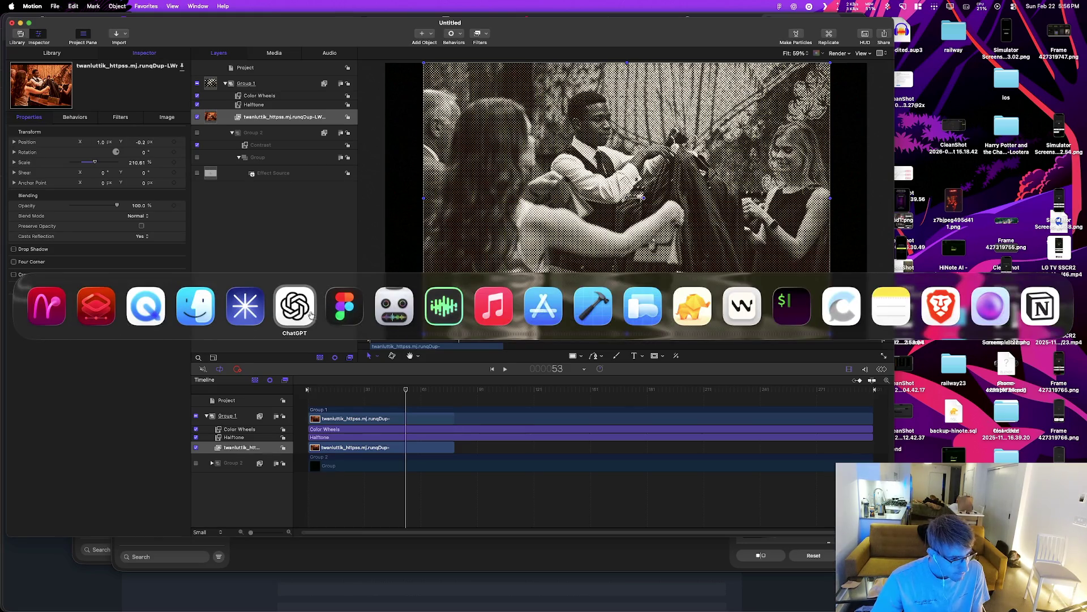
left_click(195, 306)
Step: Drop the coat-check mp4 into Group 2, enable it, and disable the still layer and Contrast filter
mouse_move(457, 232)
left_mouse_down()
mouse_move(329, 481)
mouse_move(349, 468)
left_mouse_up()
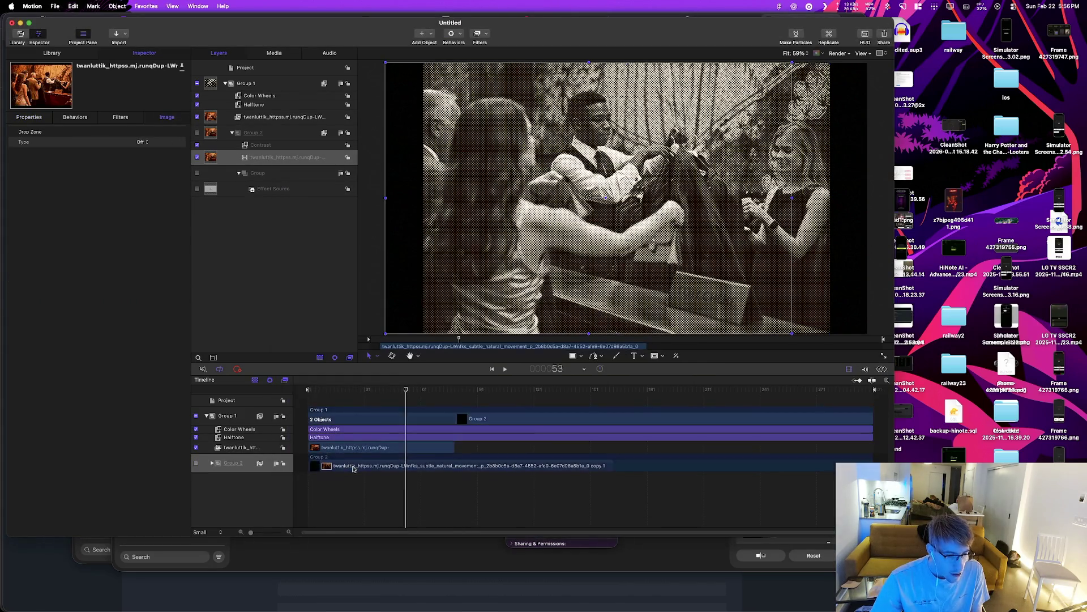
left_click(196, 464)
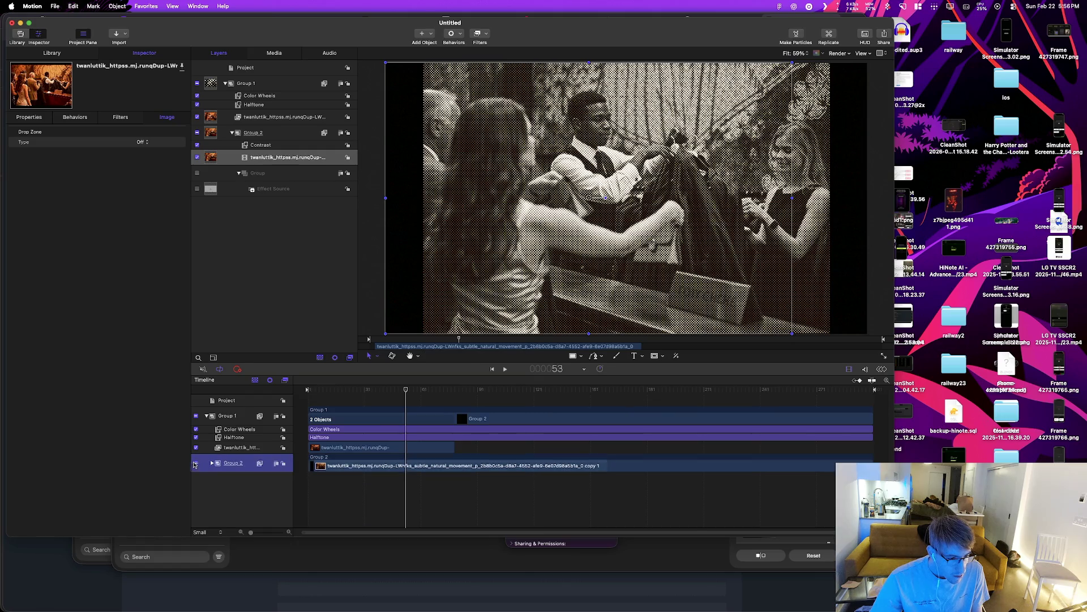
left_click(196, 447)
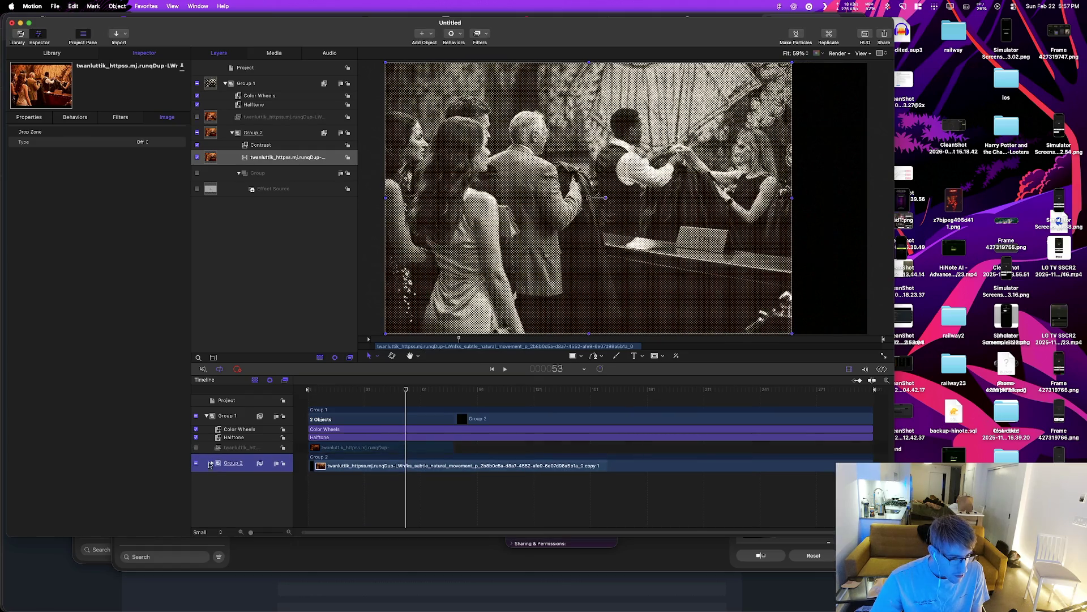
left_click(213, 463)
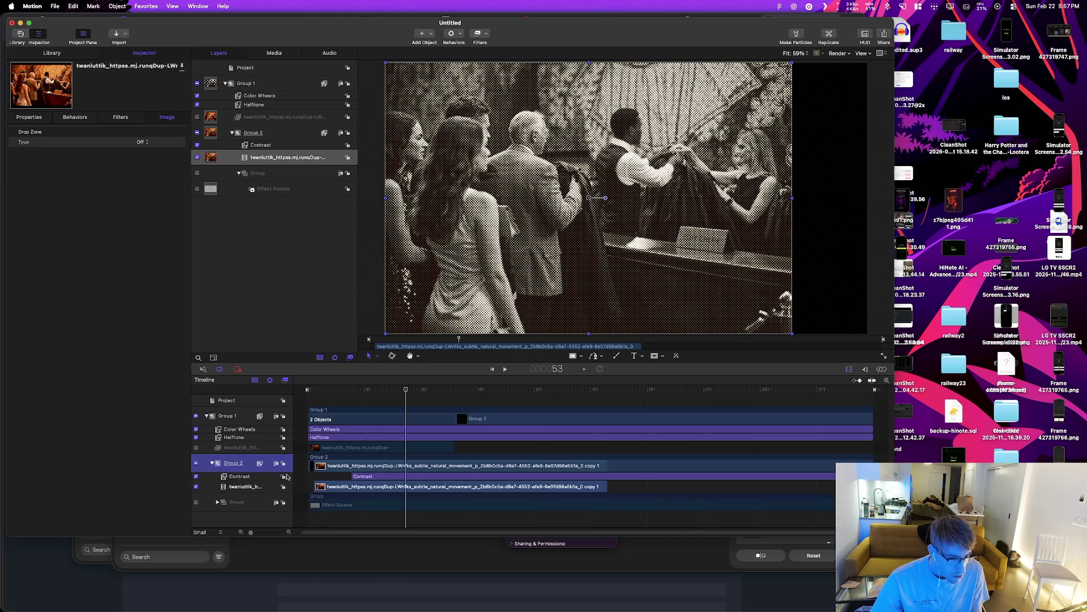
key("space")
key("space")
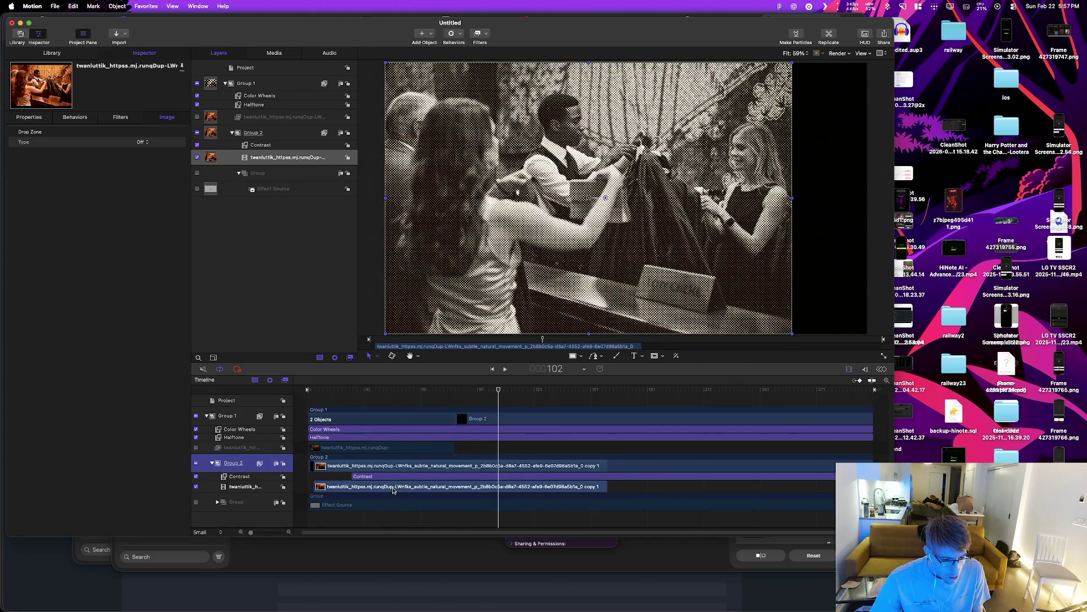
left_click(196, 477)
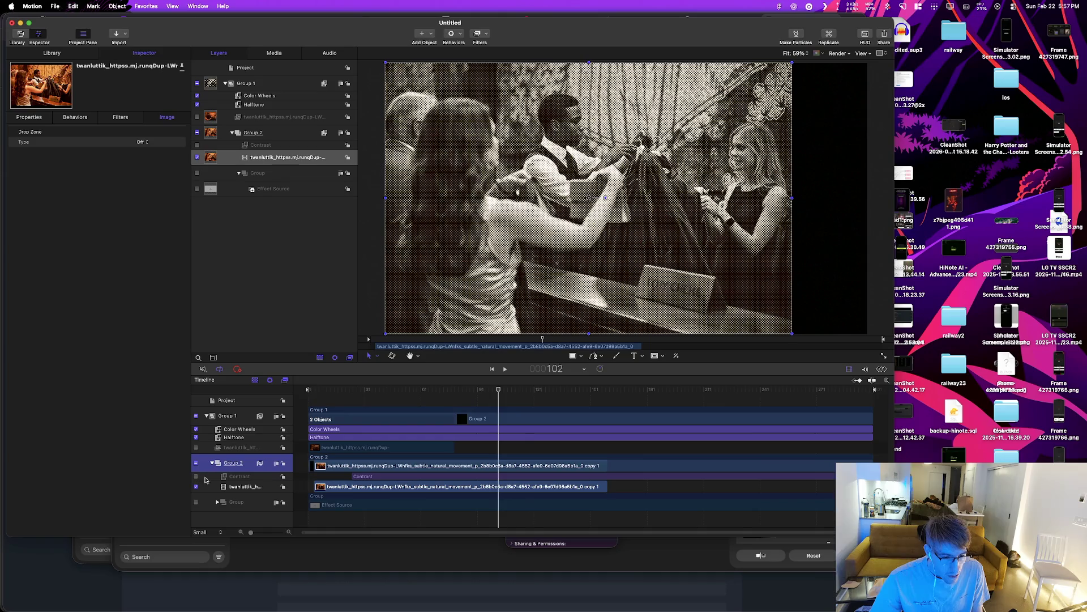
Step: Review the video clip's Filters, Behaviors and Properties tabs and the filter library
right_click(431, 491)
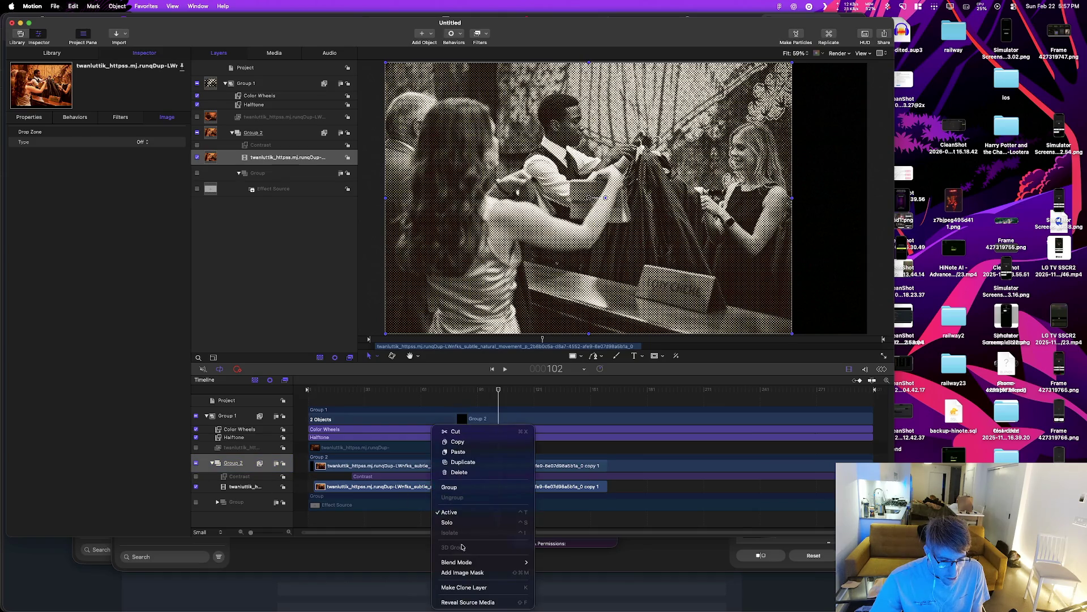
key("Escape")
left_click(120, 117)
left_click(75, 117)
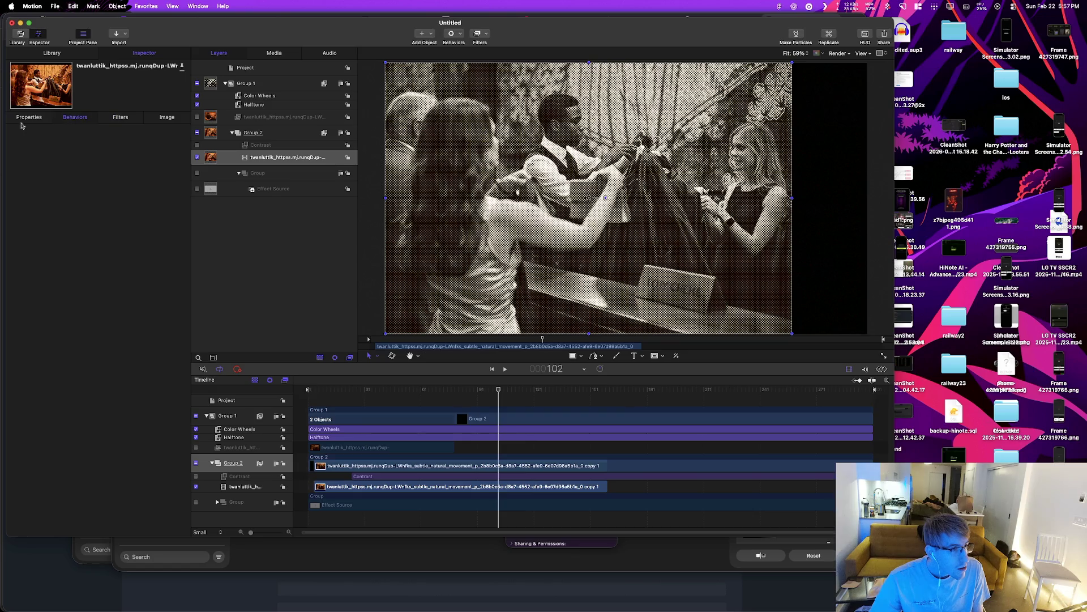
left_click(32, 118)
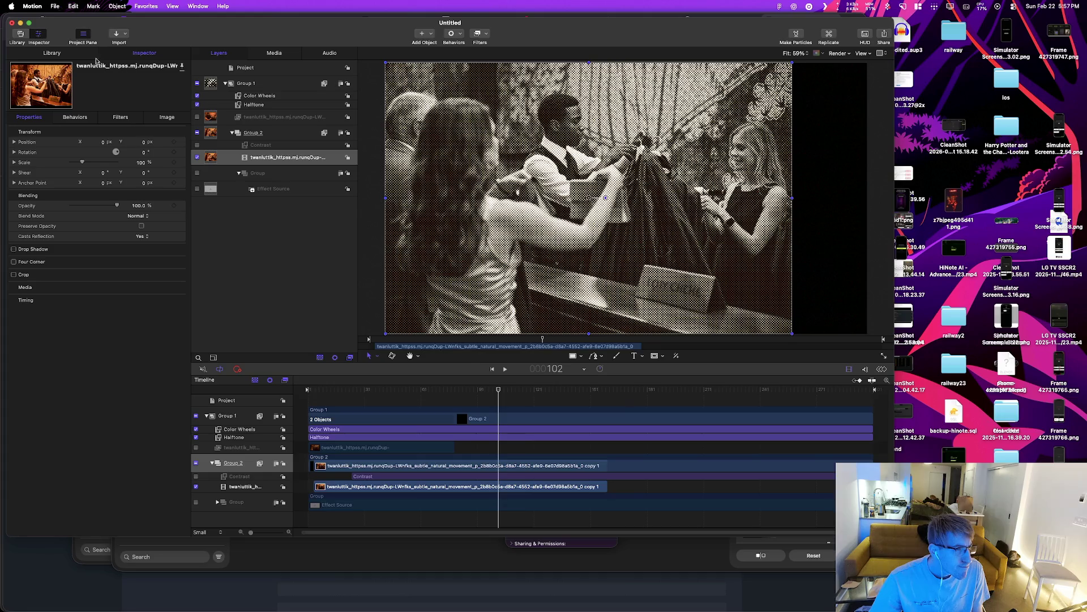
left_click(68, 54)
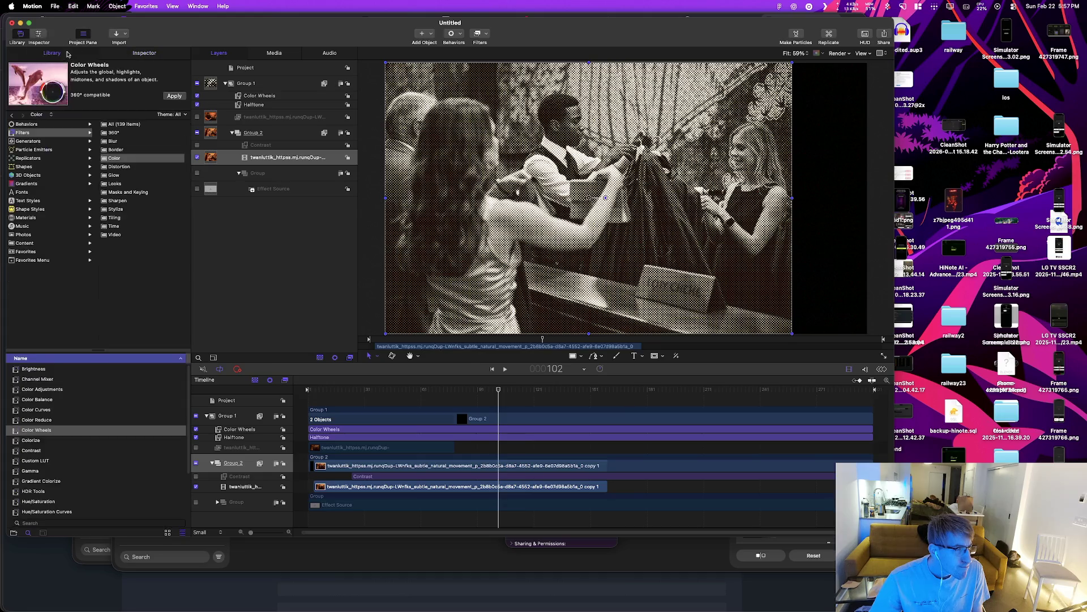
left_click(131, 56)
Step: Check the video's frame count and rate in the Media list, then switch to Ezgif
left_click(274, 54)
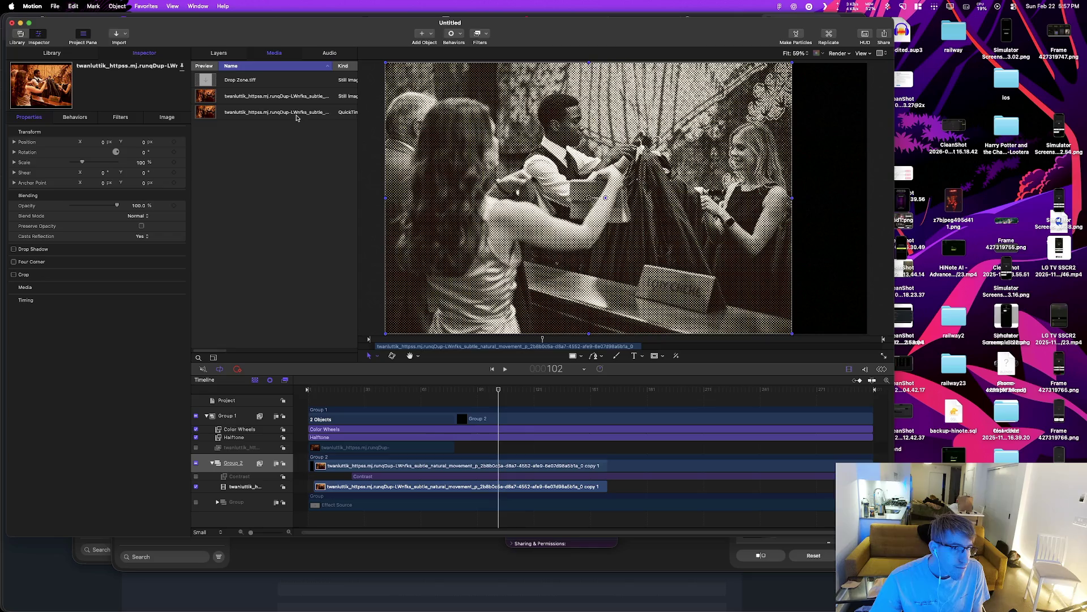
left_click_drag(358, 109, 423, 116)
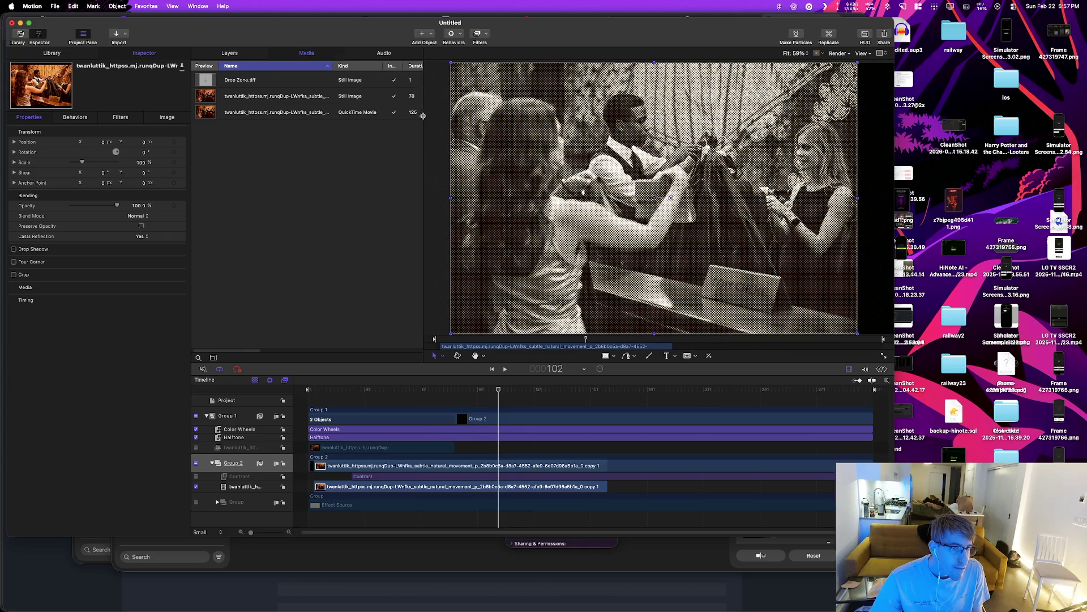
left_click(266, 112)
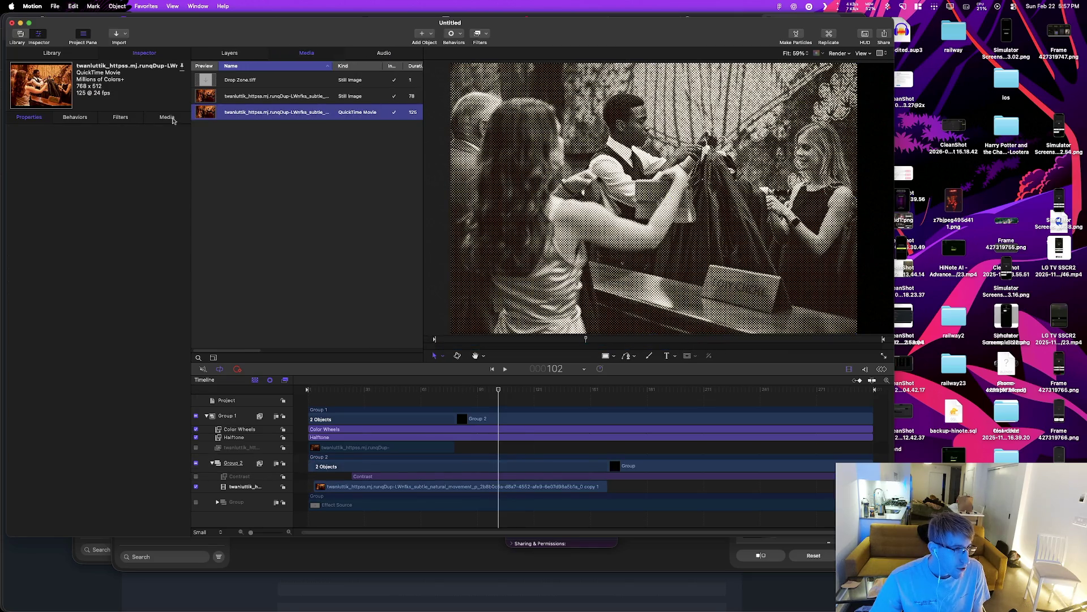
key("super+Tab")
key("super+Tab")
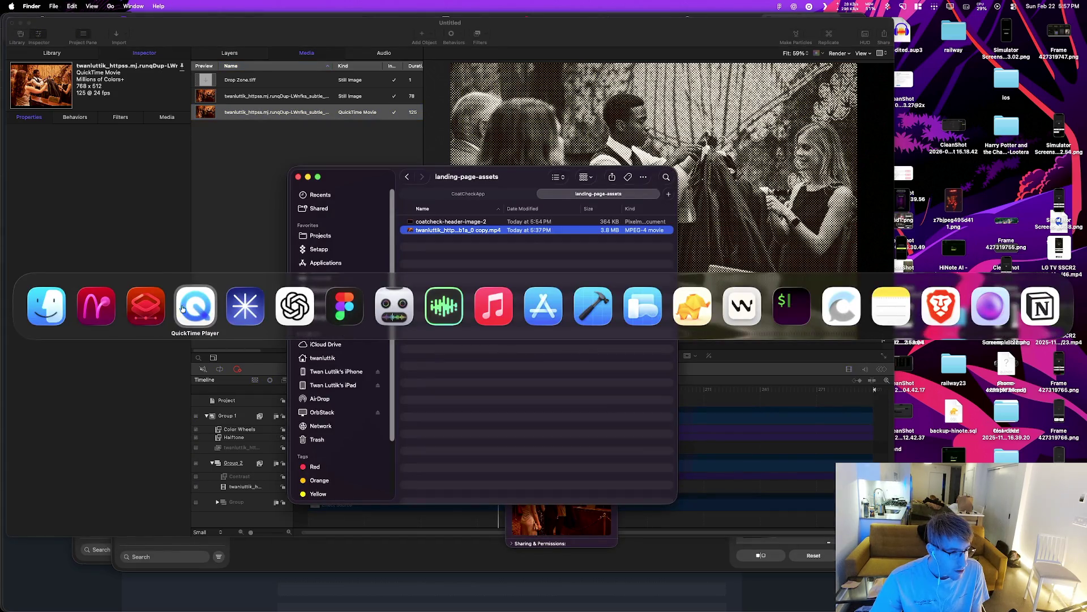
key("super+Tab")
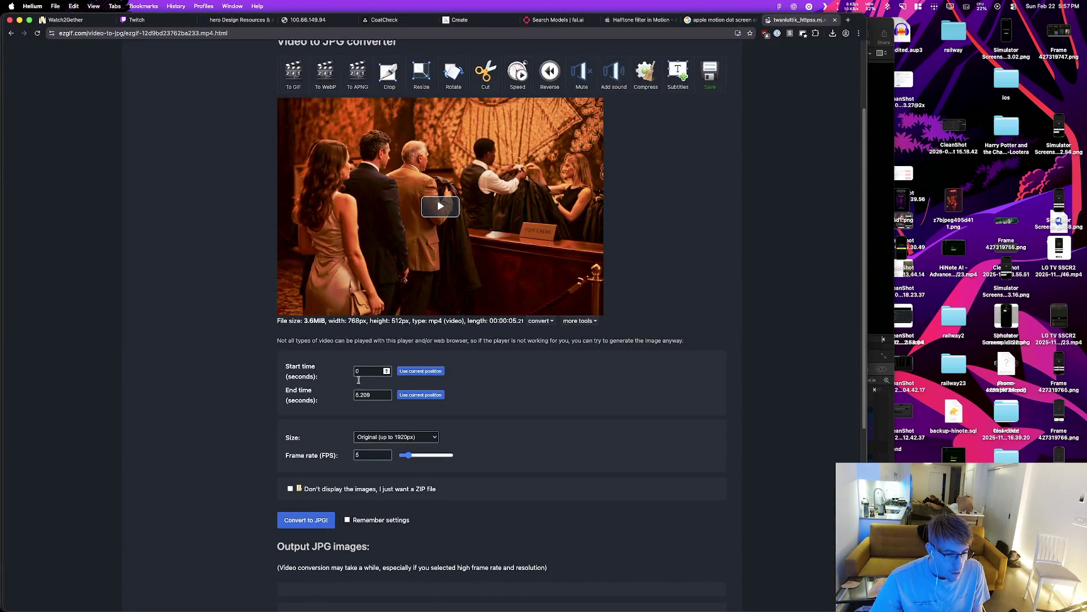
Step: Convert the video to JPG frames at 24 fps, original size, as a frames-only ZIP
double_click(363, 455)
type("24")
left_click(409, 438)
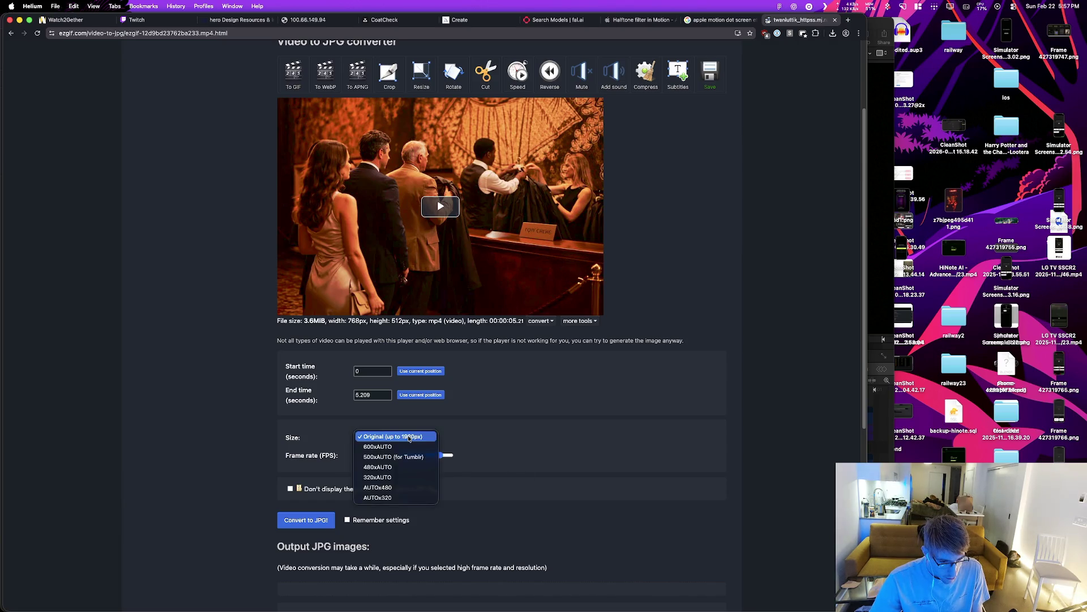
left_click(417, 439)
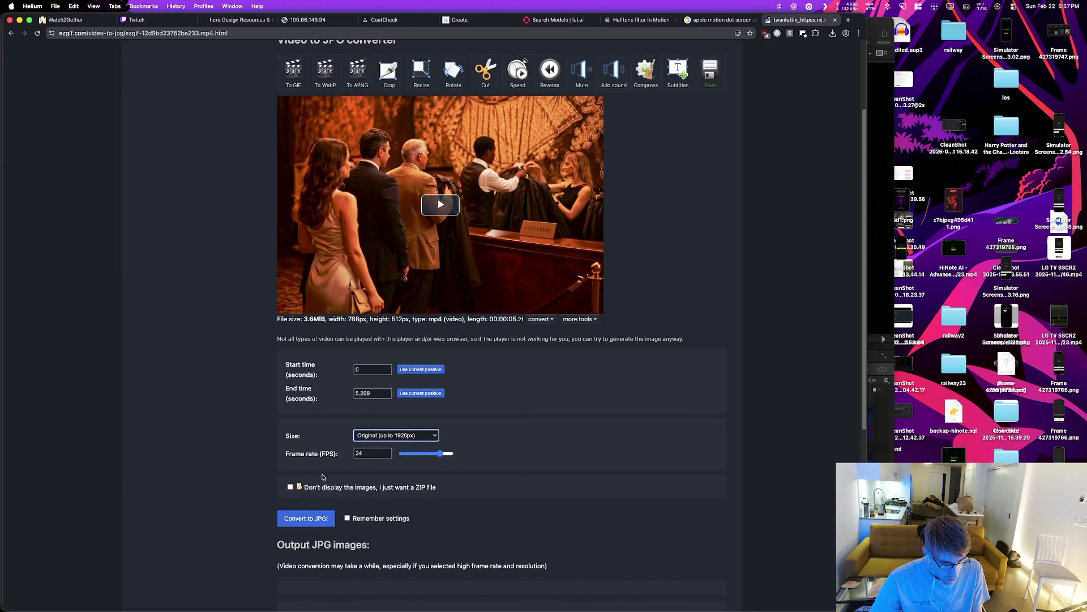
left_click(290, 488)
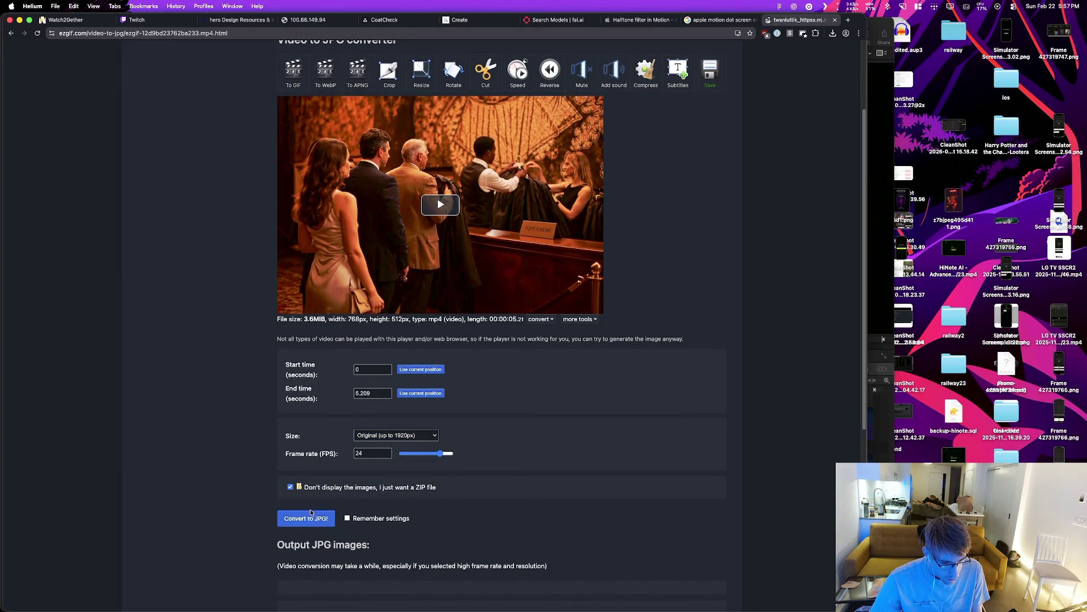
scroll(238, 391, "down", 2)
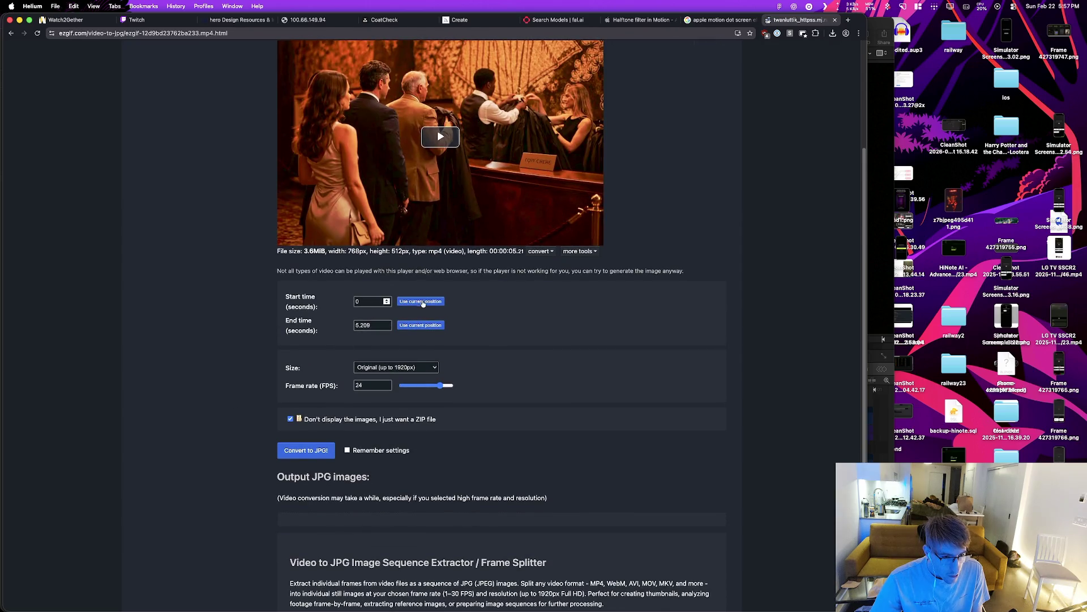
left_click(314, 456)
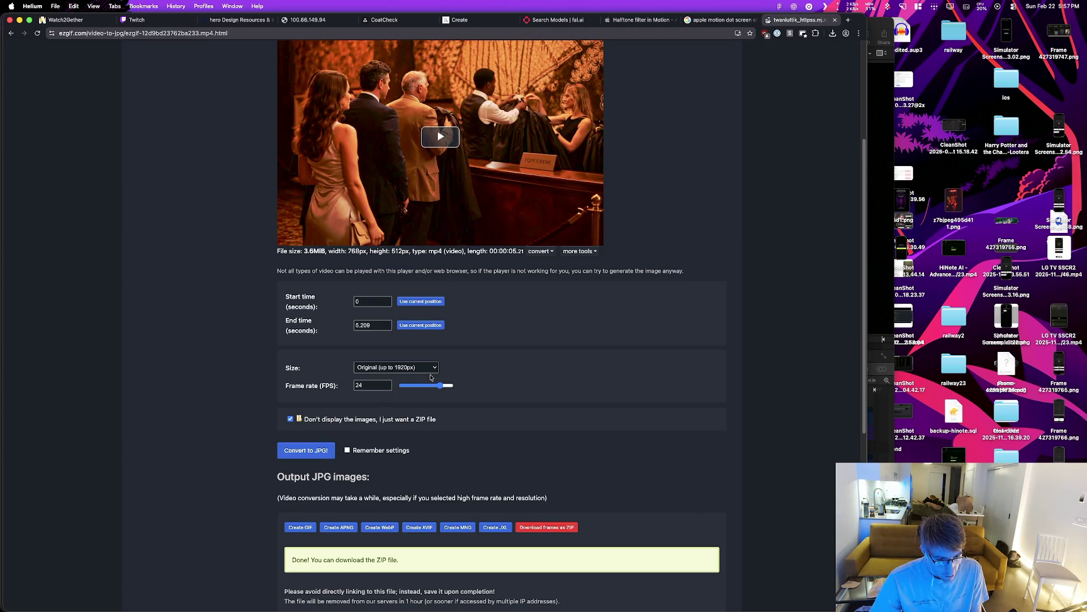
Step: Download the 2.3 MB frames ZIP and preview it in Finder
scroll(431, 377, "down", 3)
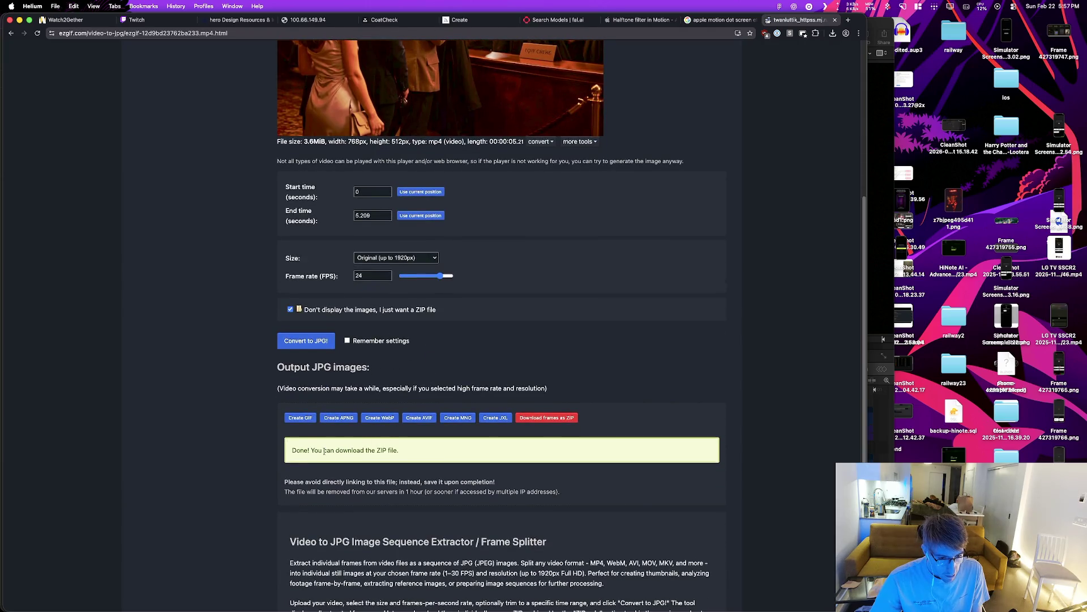
left_click(541, 419)
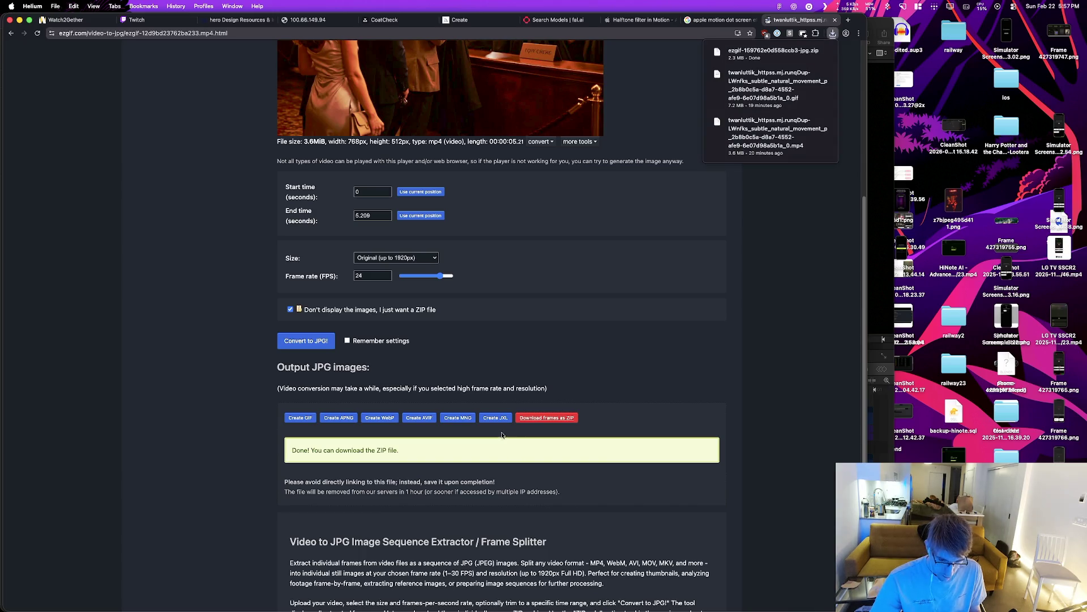
left_click(773, 52)
key("space")
Step: Step through the extracted frame previews to frame 121, then close Quick Look
key("Down")
key("Down")
key("Down")
key("Down")
key("Down")
key("Down")
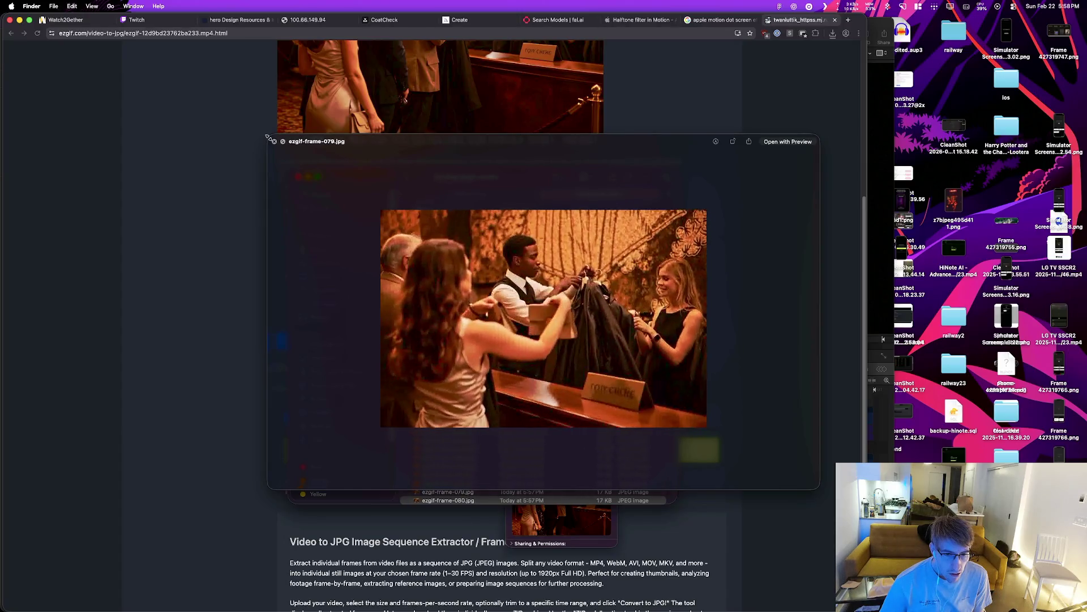
key("Down")
key("Down")
key("Down")
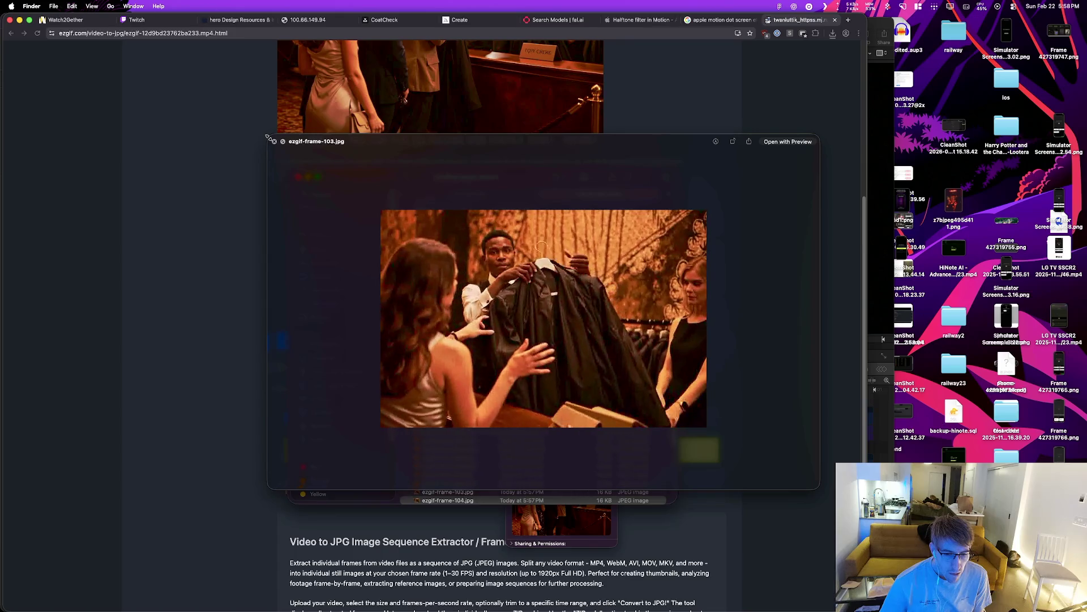
key("Down")
key("Down")
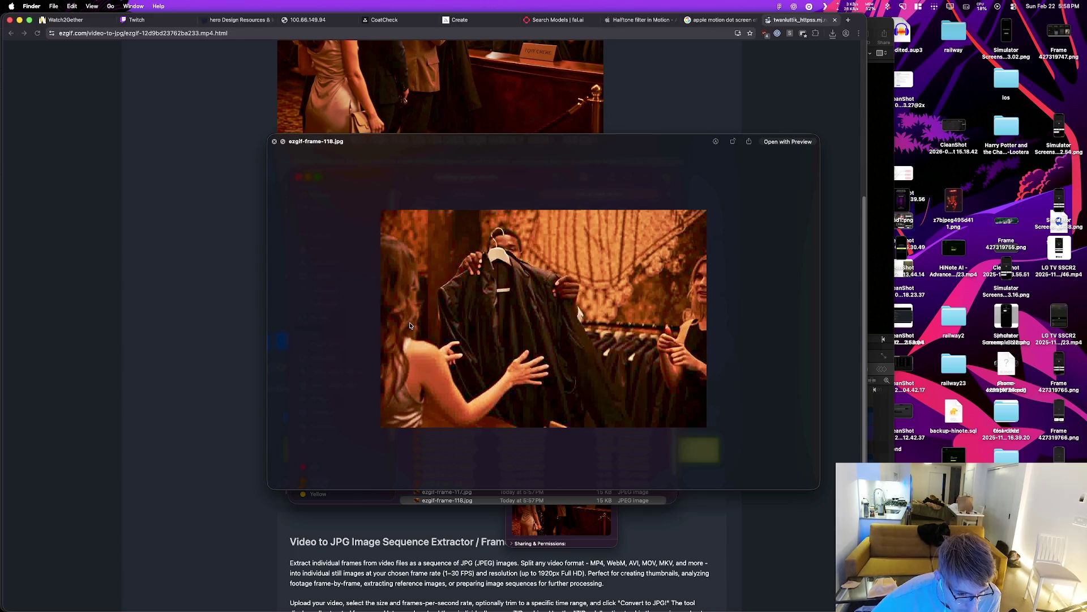
key("Down")
key("Down")
key("Down")
key("Down")
key("Down")
key("Down")
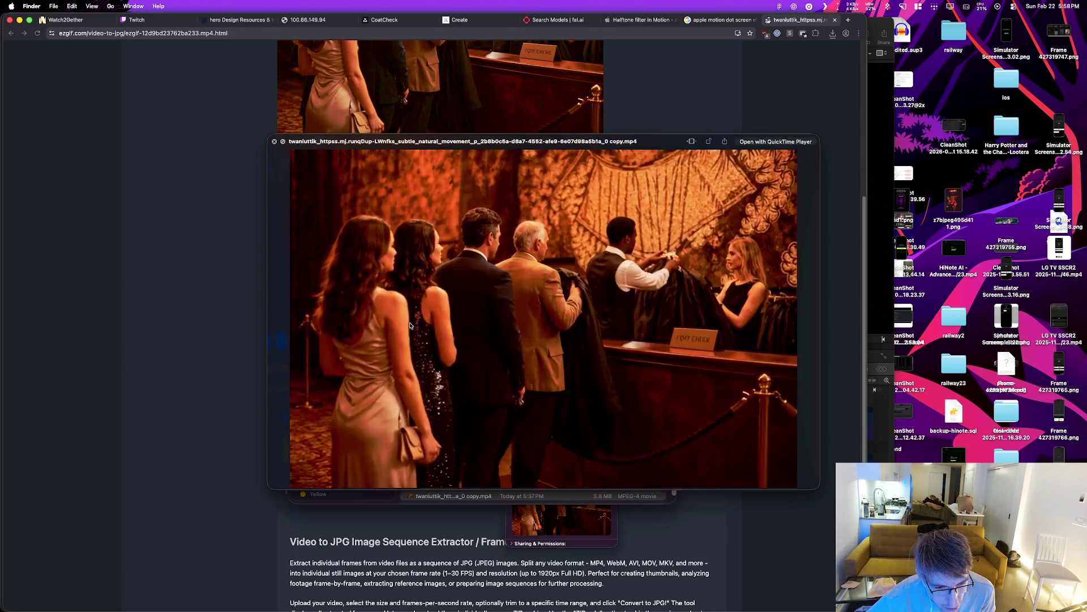
key("Up")
key("Up")
key("space")
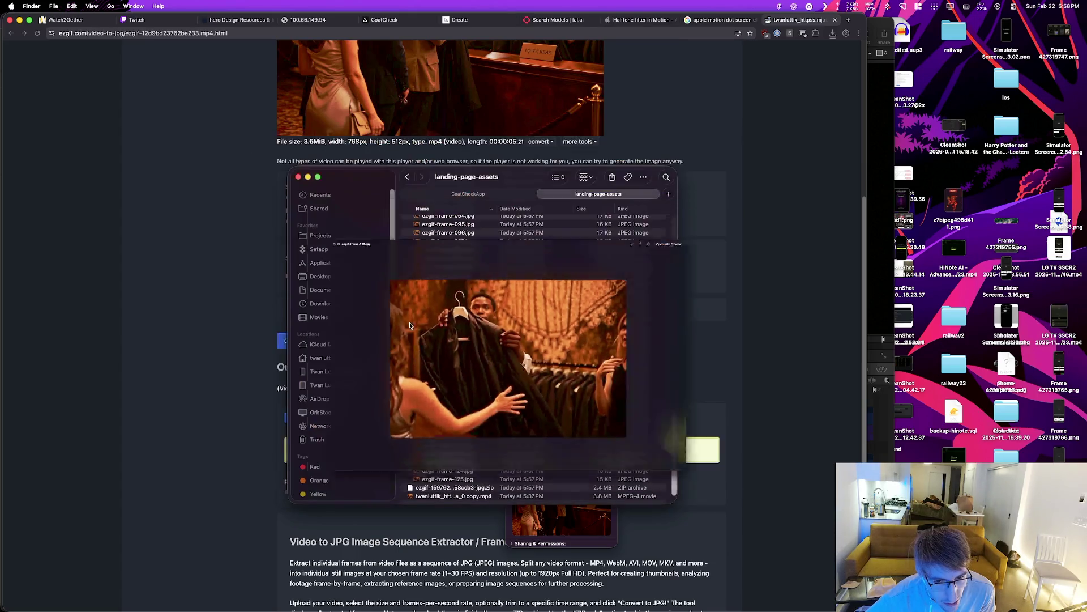
scroll(532, 363, "up", 5)
Step: Check the ChatGPT batch-editing answer, then bring up Pixelmator Pro's halftone image
key("super+Tab")
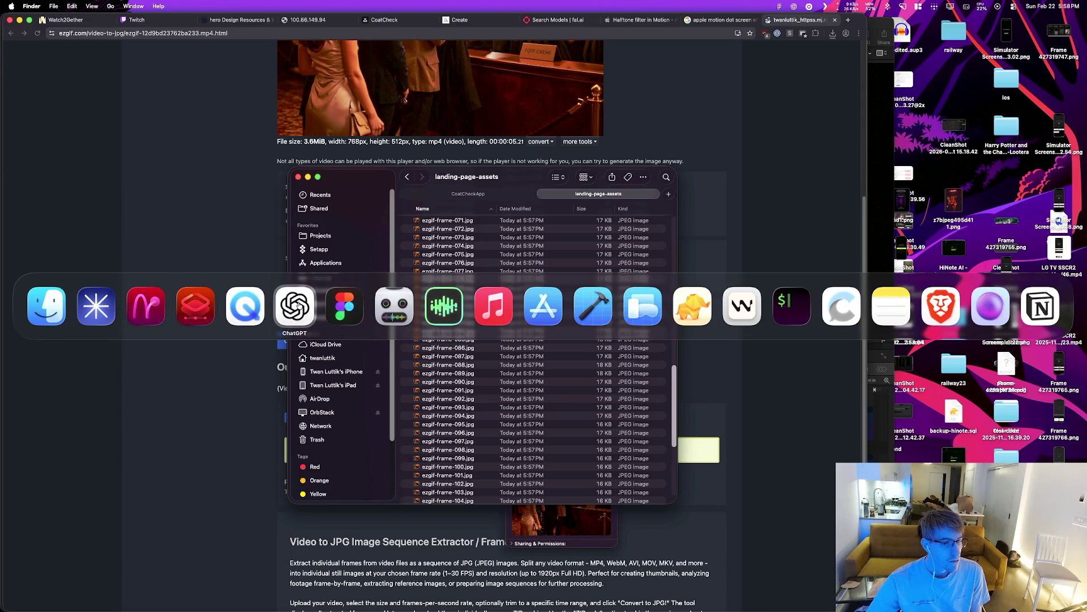
left_click(298, 306)
key("super+Tab")
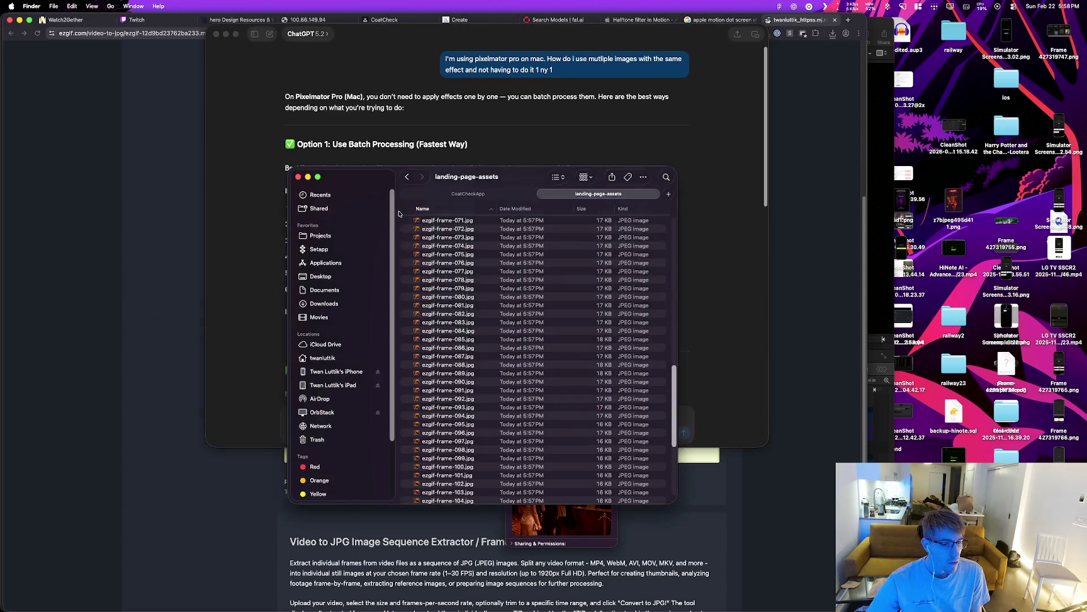
left_click(283, 267)
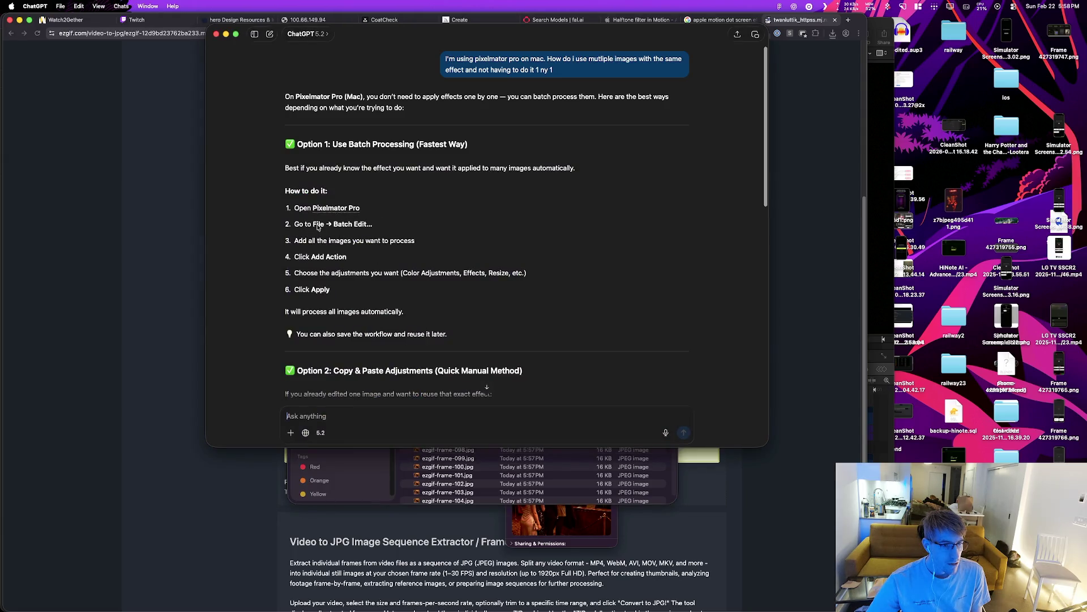
key("super+Tab")
left_click(235, 302)
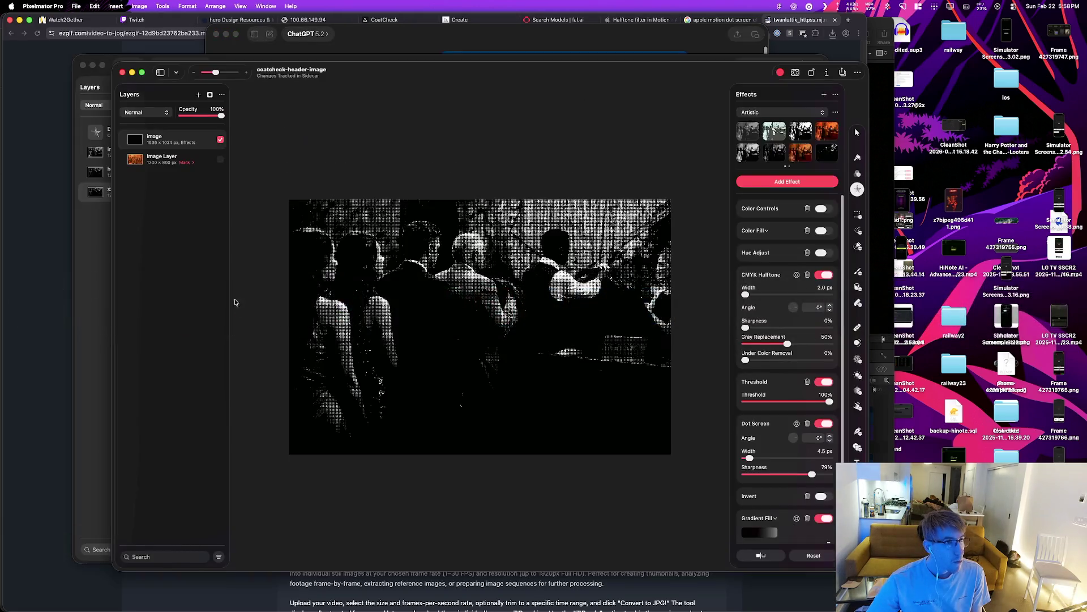
left_click(77, 6)
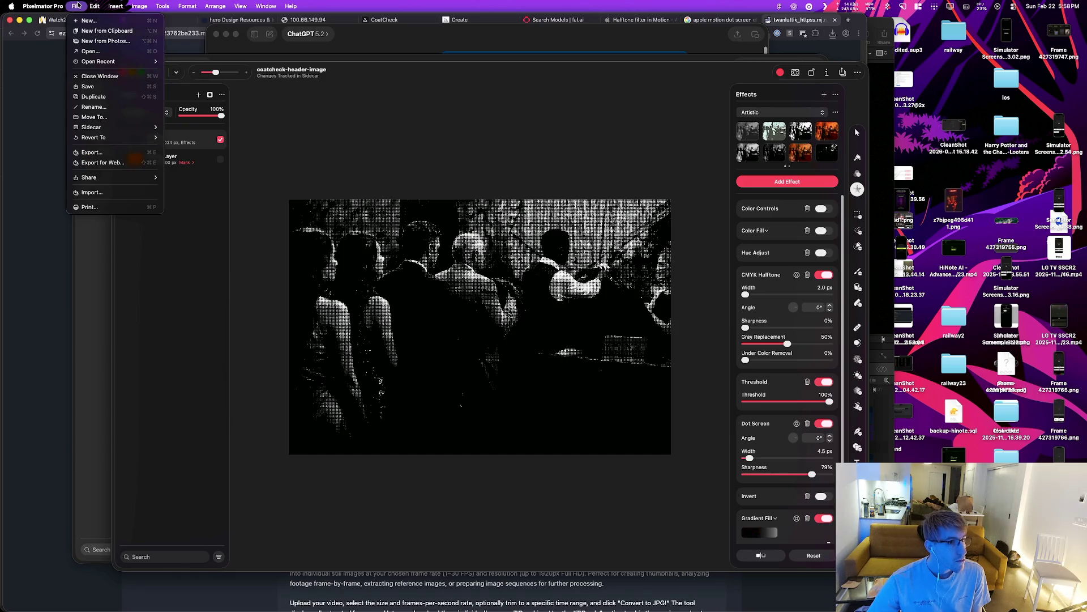
left_click(77, 6)
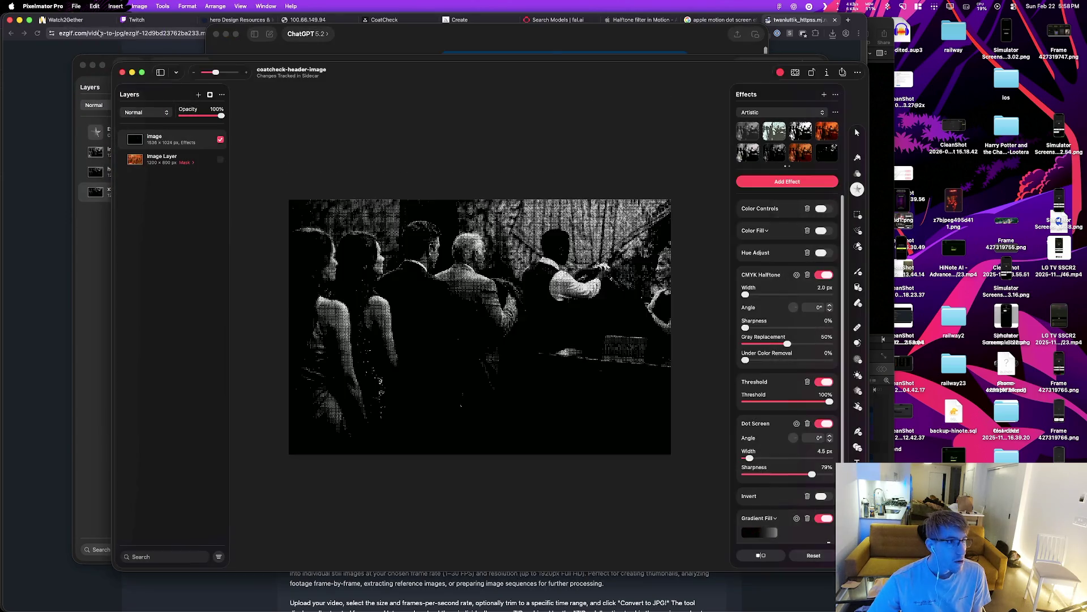
left_click(77, 7)
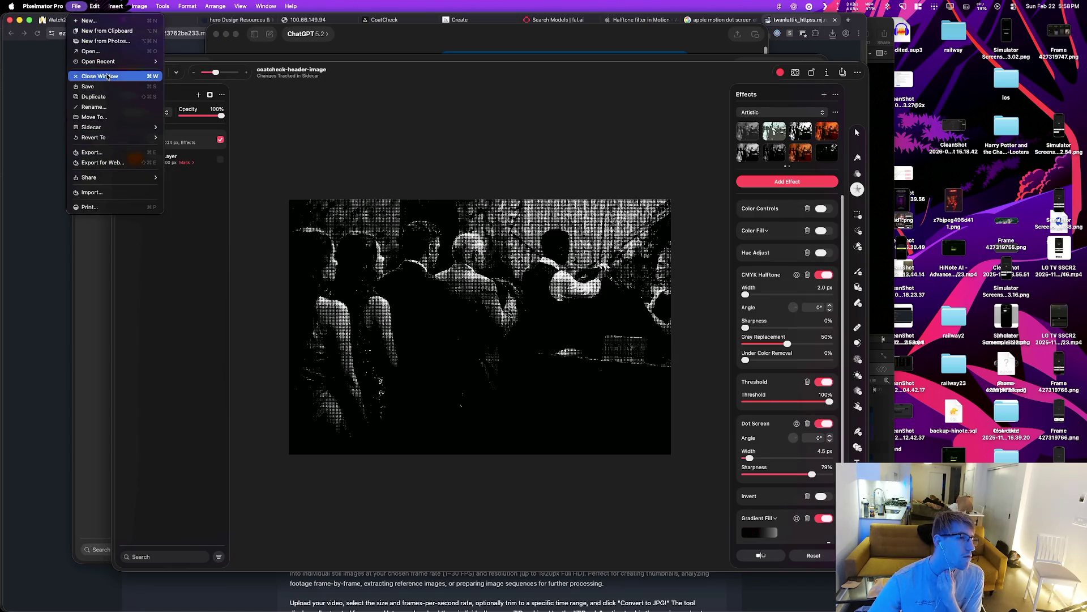
mouse_move(111, 63)
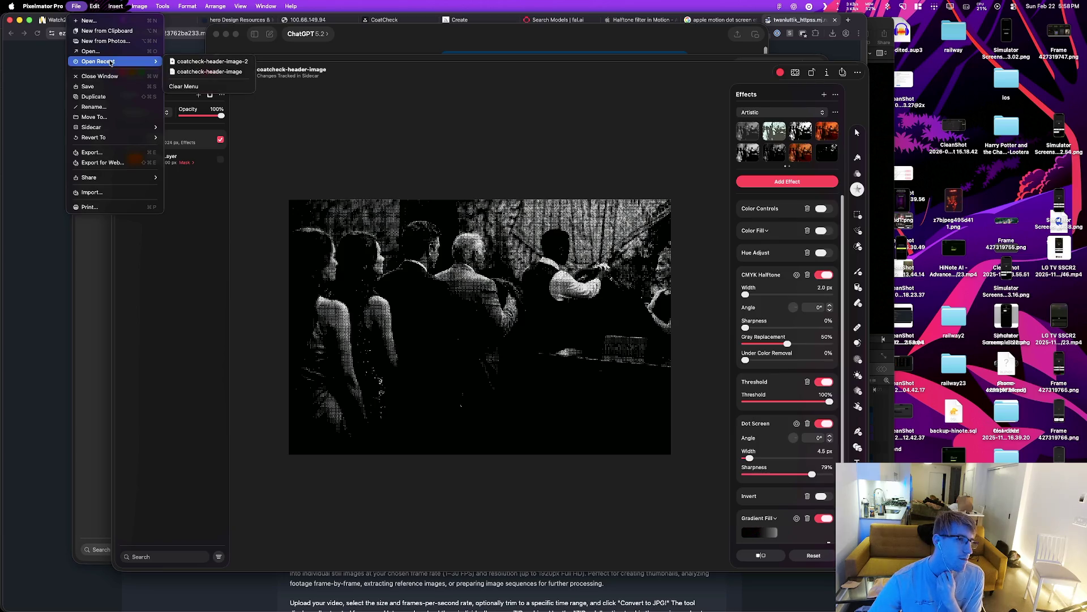
mouse_move(134, 132)
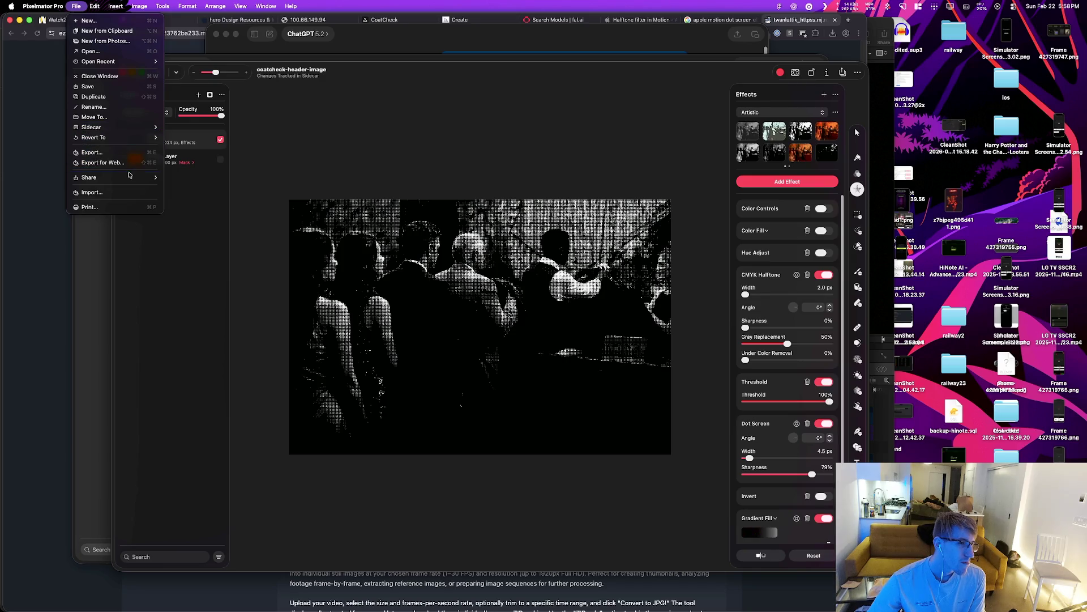
mouse_move(130, 179)
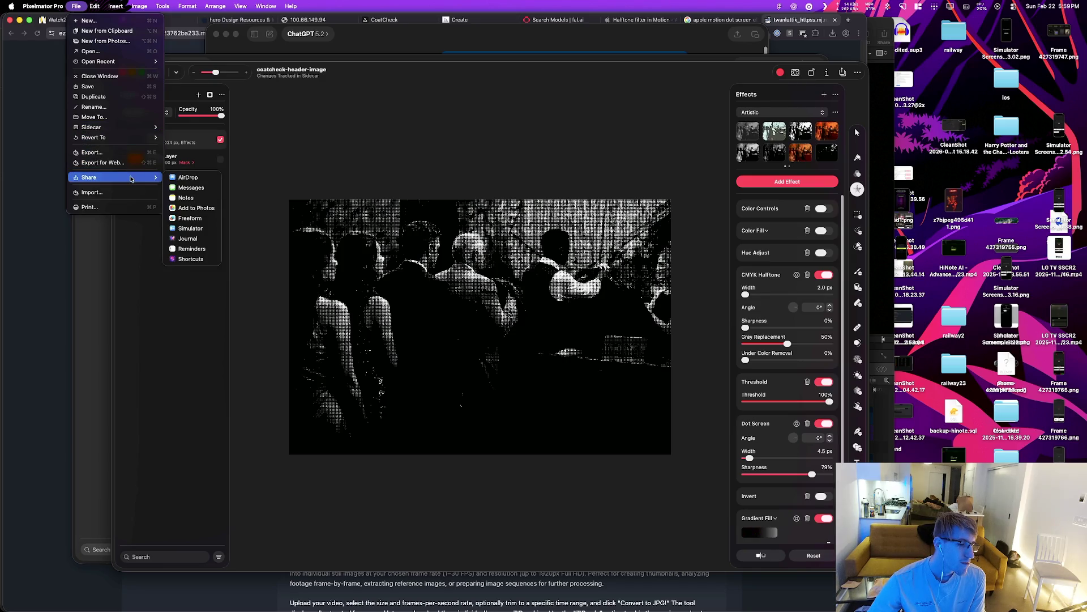
mouse_move(100, 9)
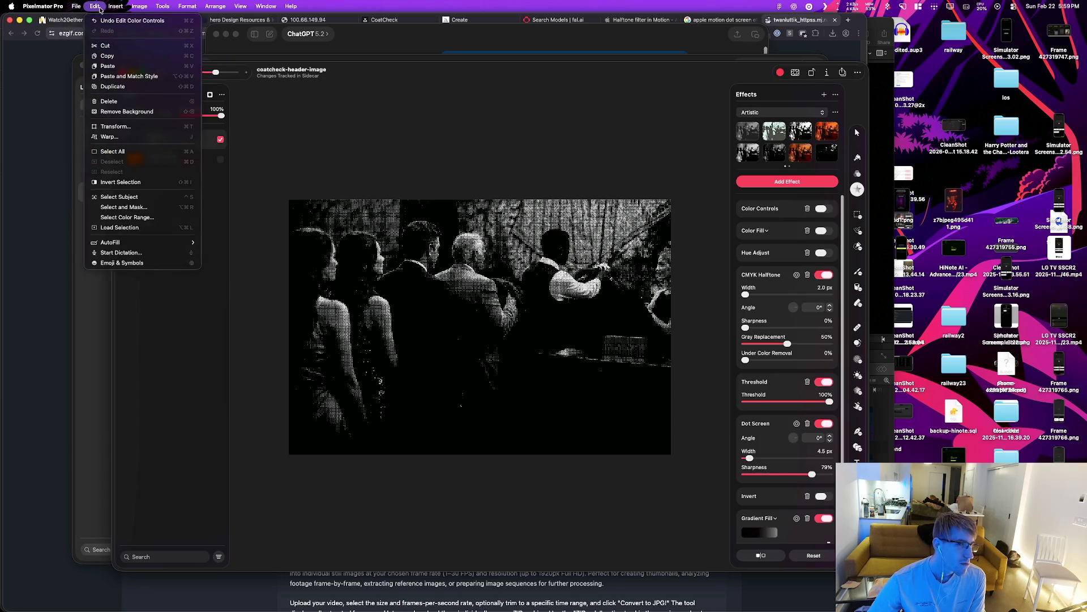
mouse_move(287, 7)
type("batch")
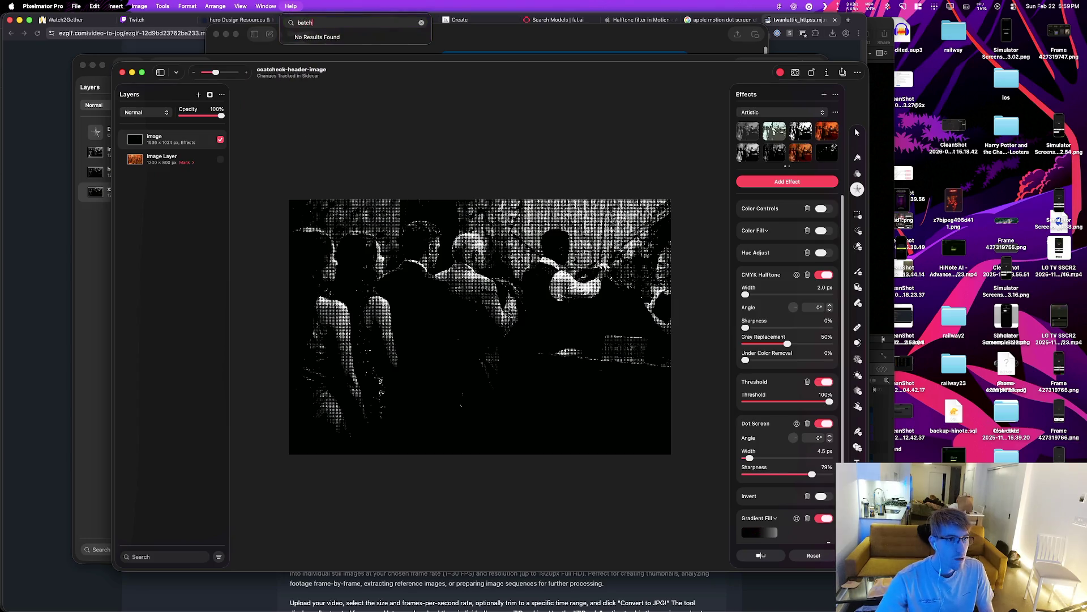
key("BackSpace")
type("mut")
key("BackSpace")
key("BackSpace")
key("BackSpace")
type("files")
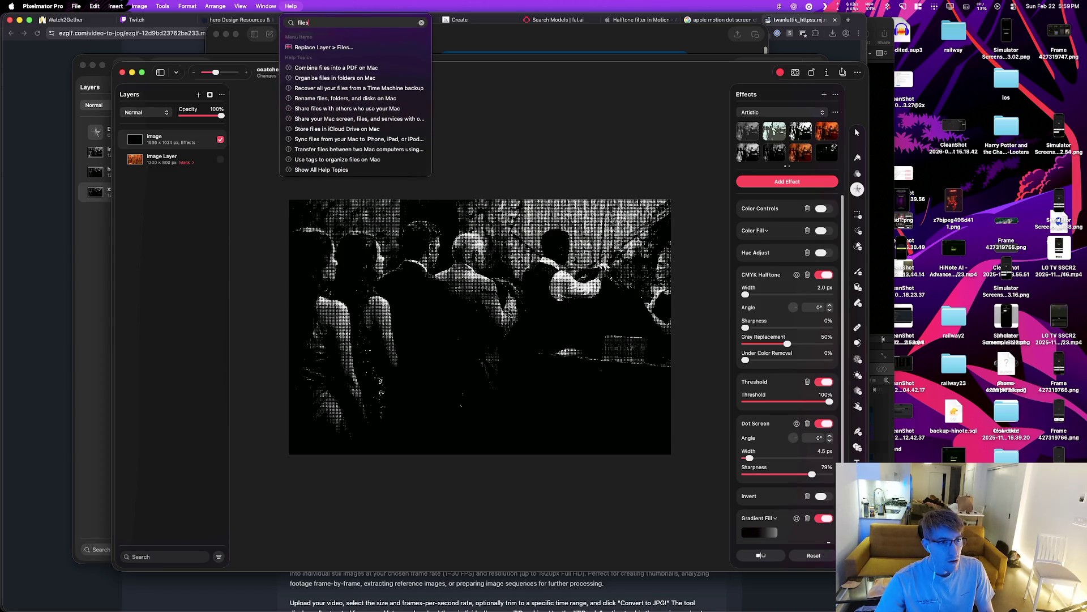
key("Escape")
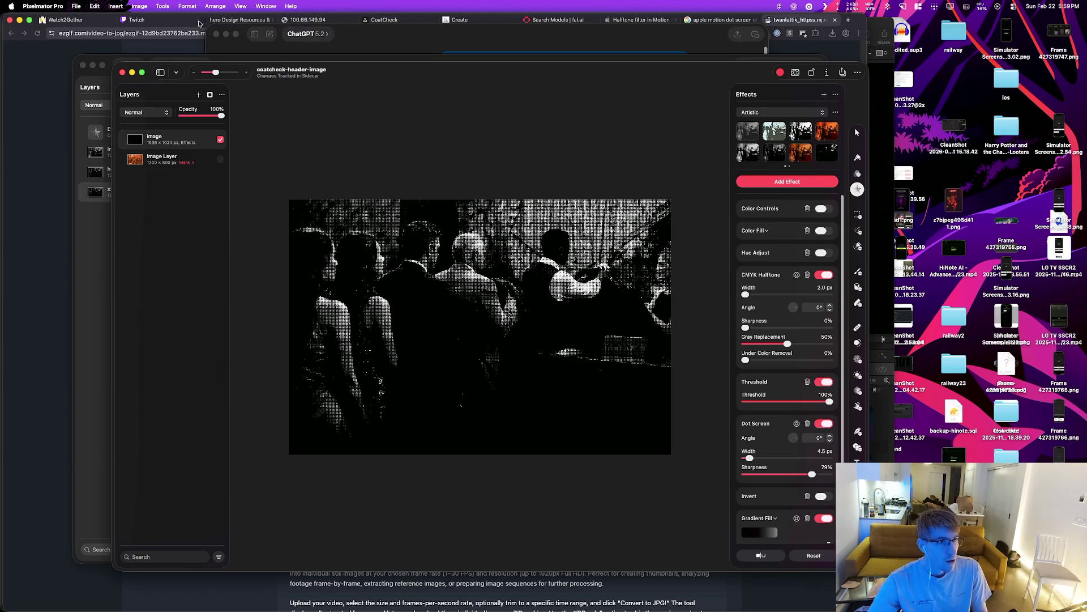
left_click(139, 6)
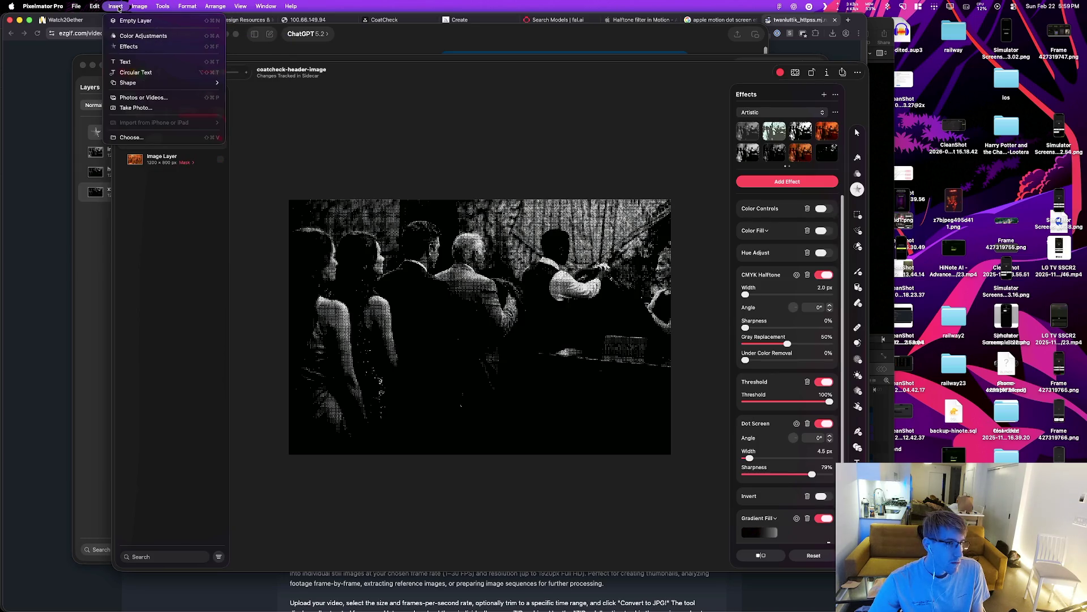
left_click(198, 201)
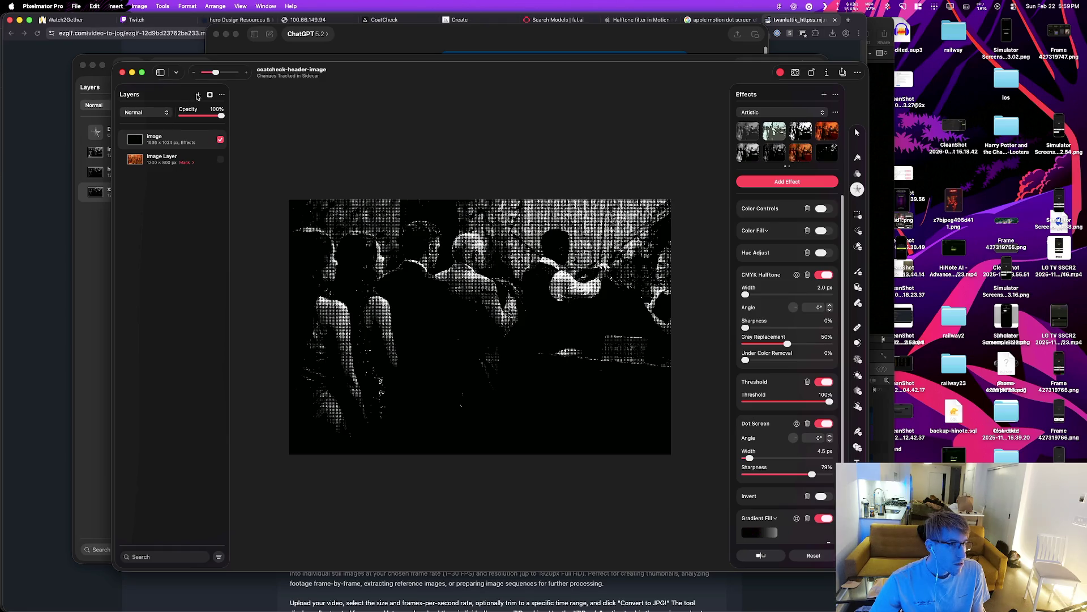
left_click(222, 95)
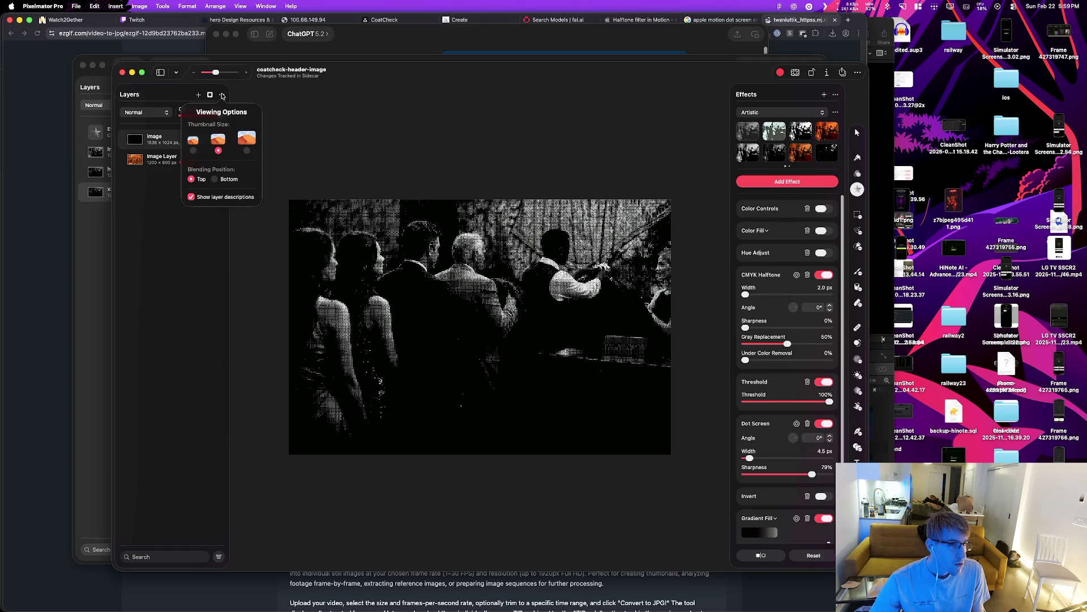
left_click(222, 95)
left_click(198, 95)
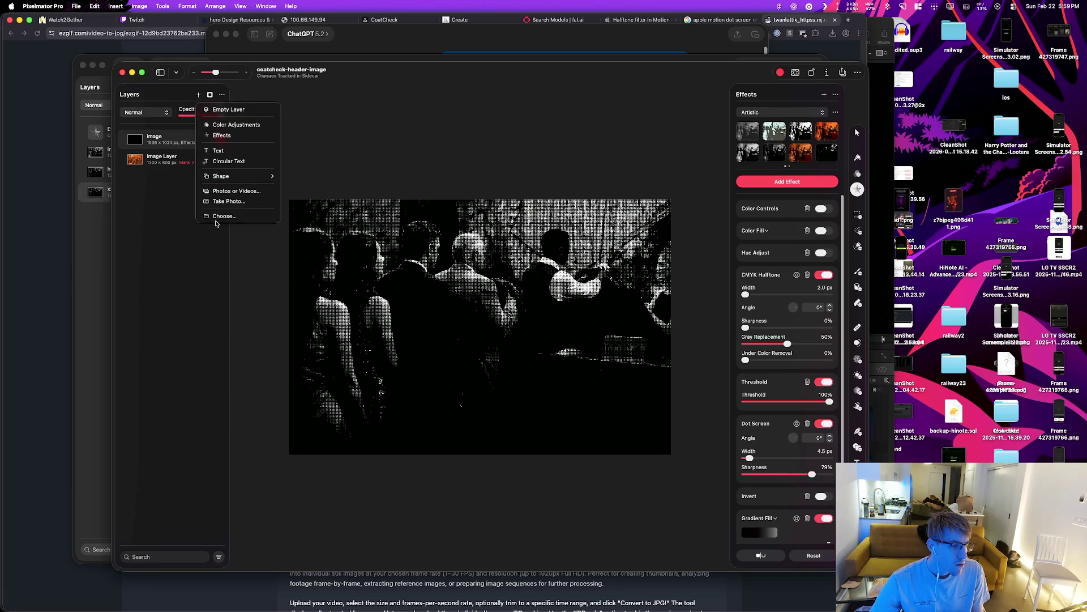
left_click(156, 334)
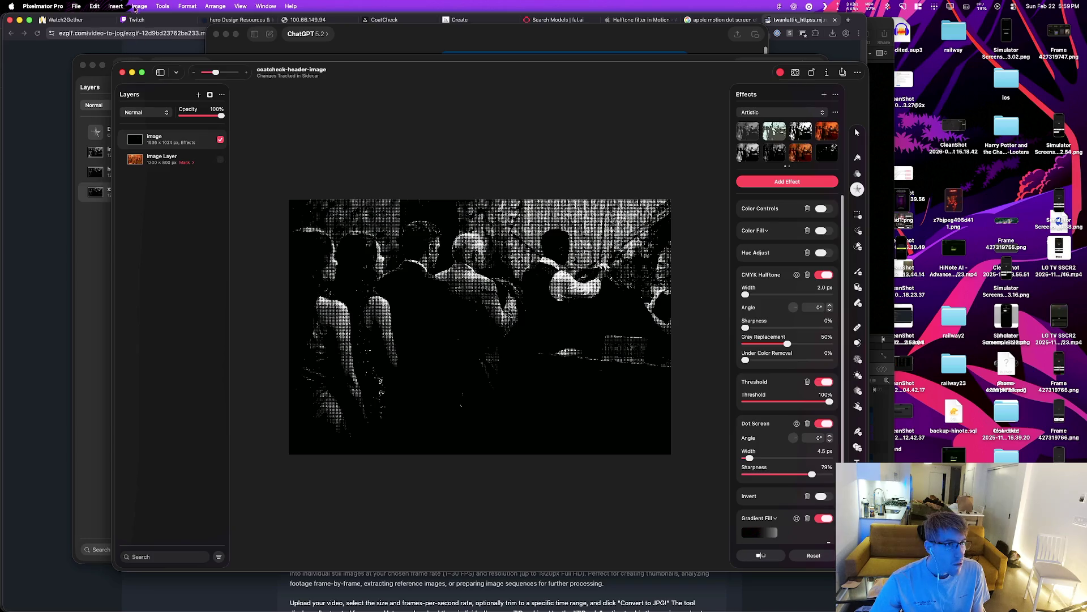
left_click(179, 6)
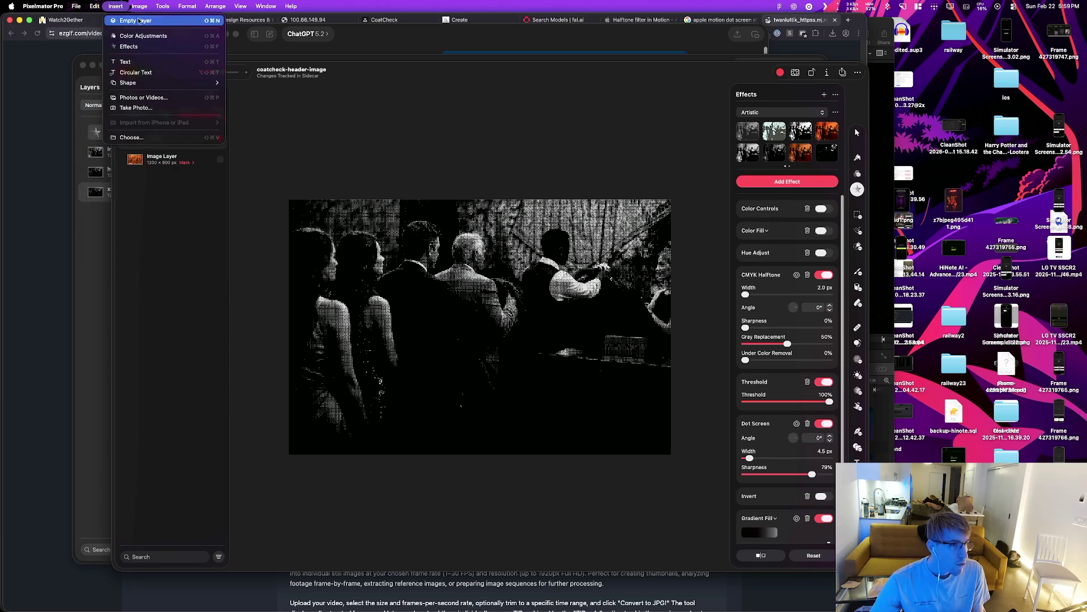
mouse_move(157, 85)
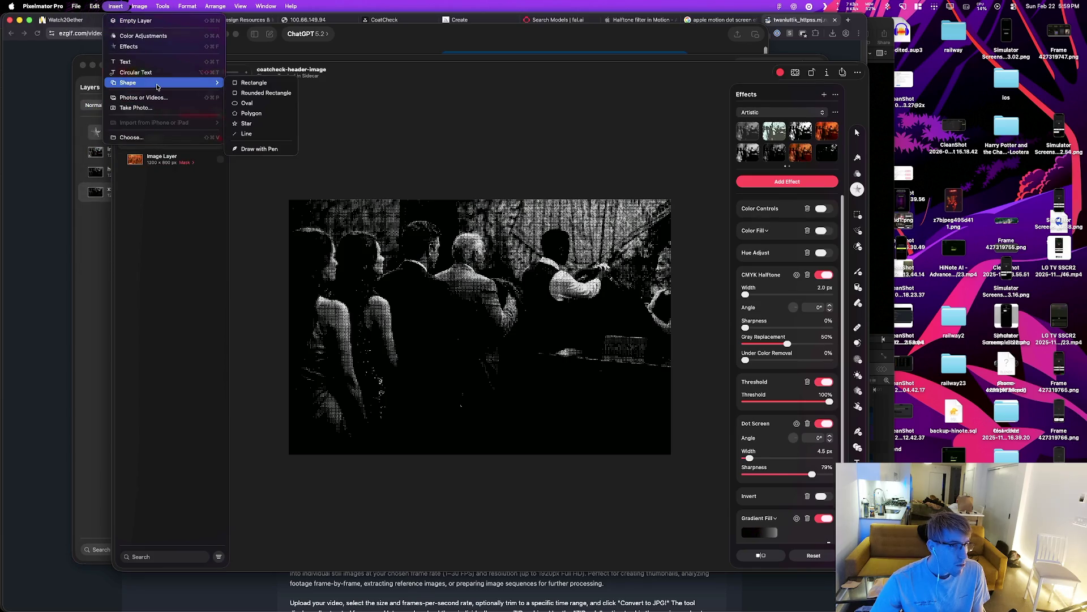
key("Escape")
key("super+Tab")
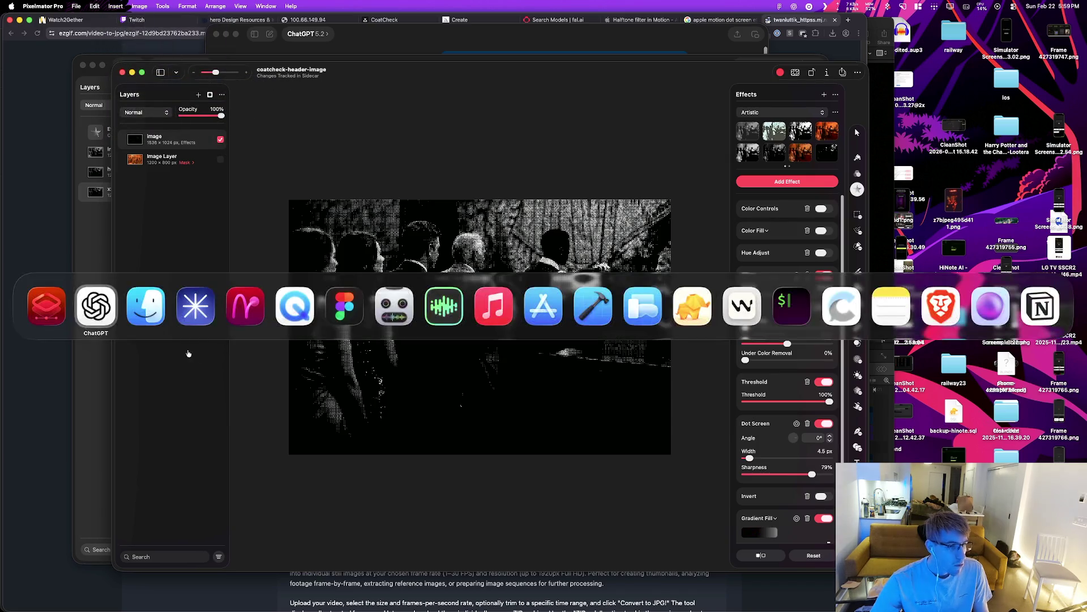
Step: Search Google for 'apple motion batchpictures edit' and expand the batch-editing question
key("super+Tab")
key("super+Tab")
key("super+t")
type("mn")
key("BackSpace")
key("BackSpace")
type("apple mo")
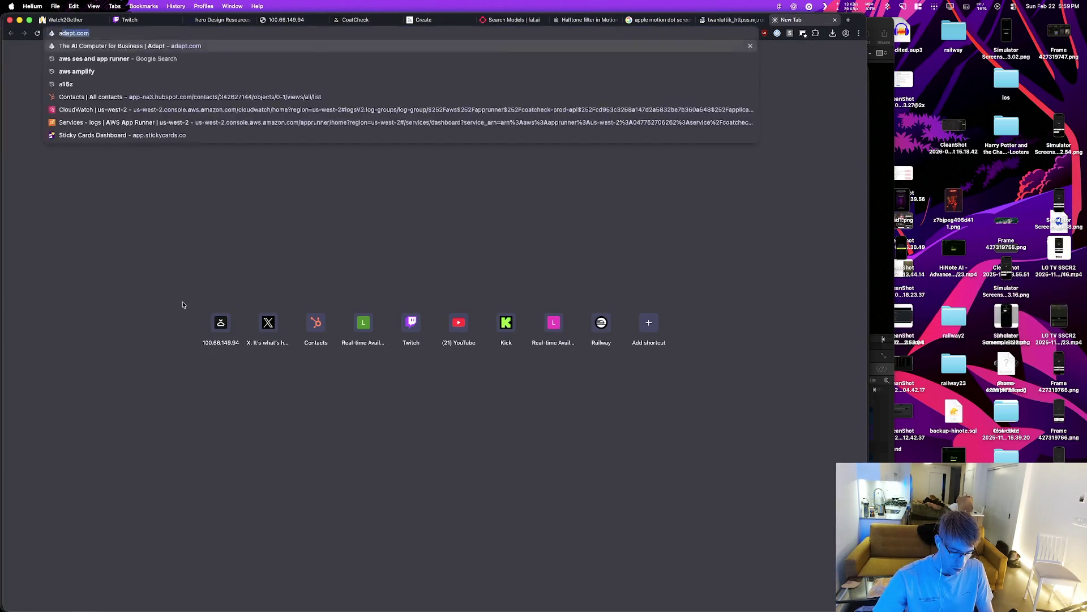
type("tion mutli")
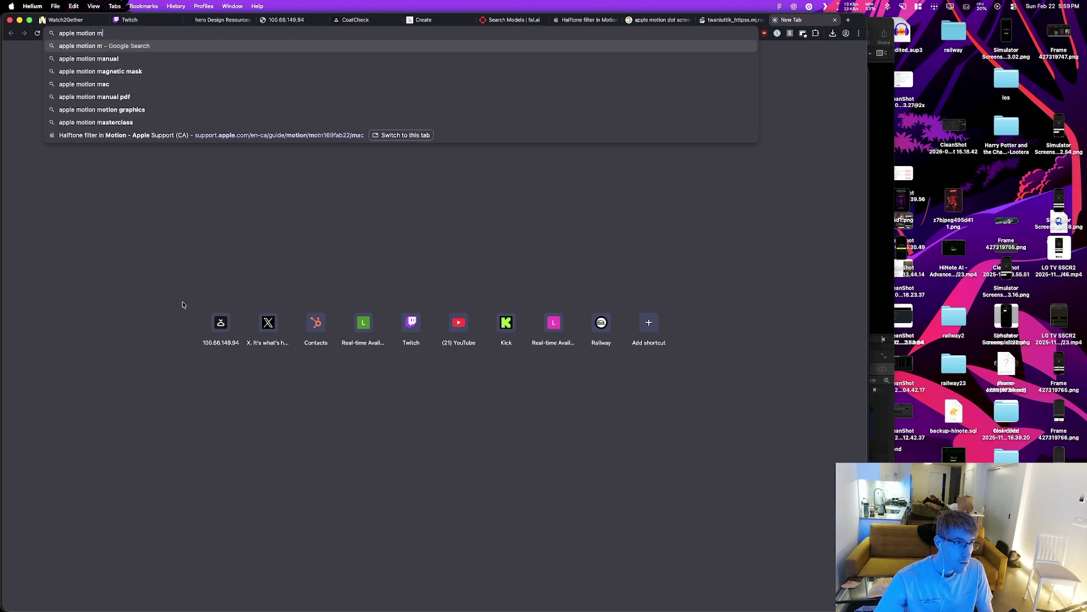
key("BackSpace")
key("BackSpace")
key("BackSpace")
type("batc")
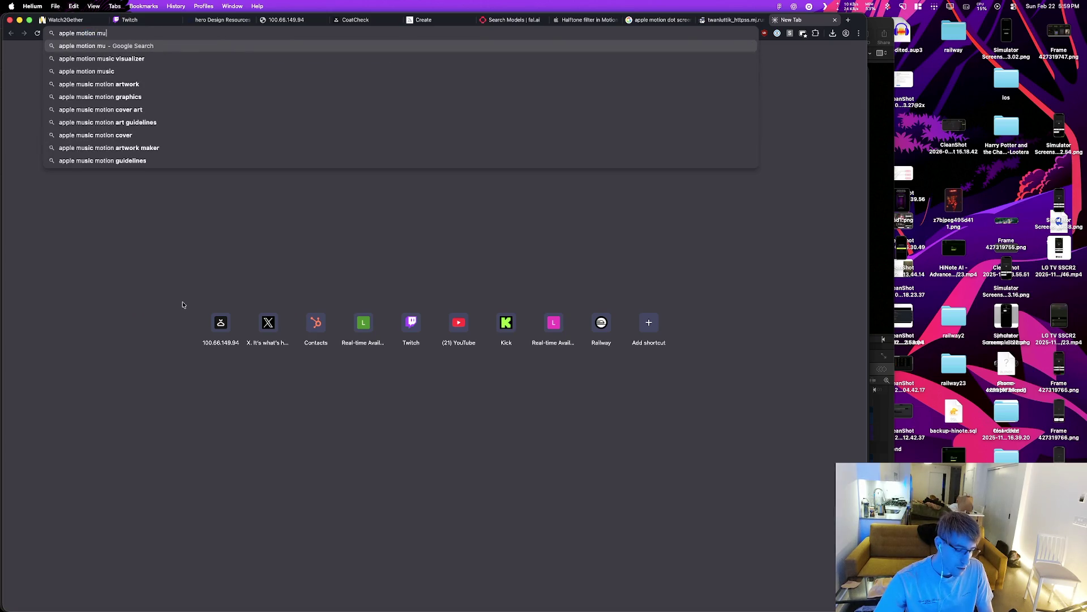
type("h")
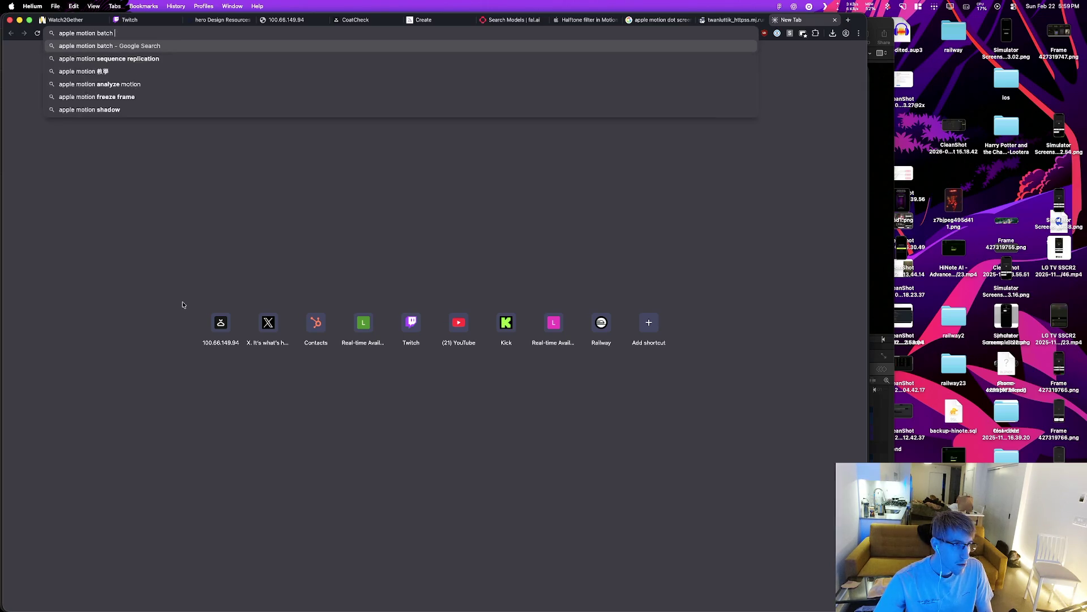
type("pictures edit")
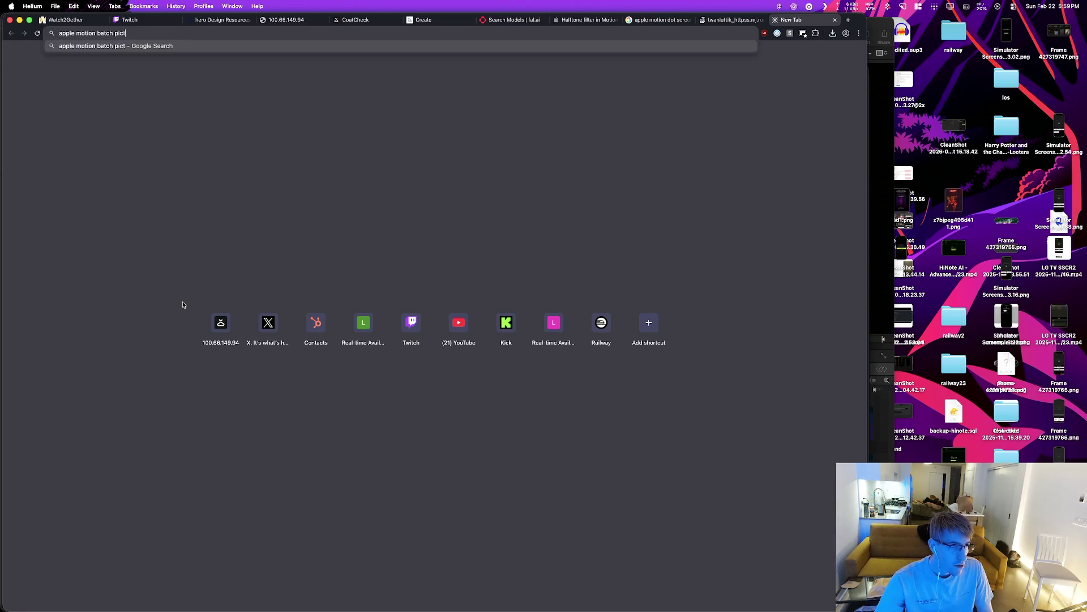
key("Return")
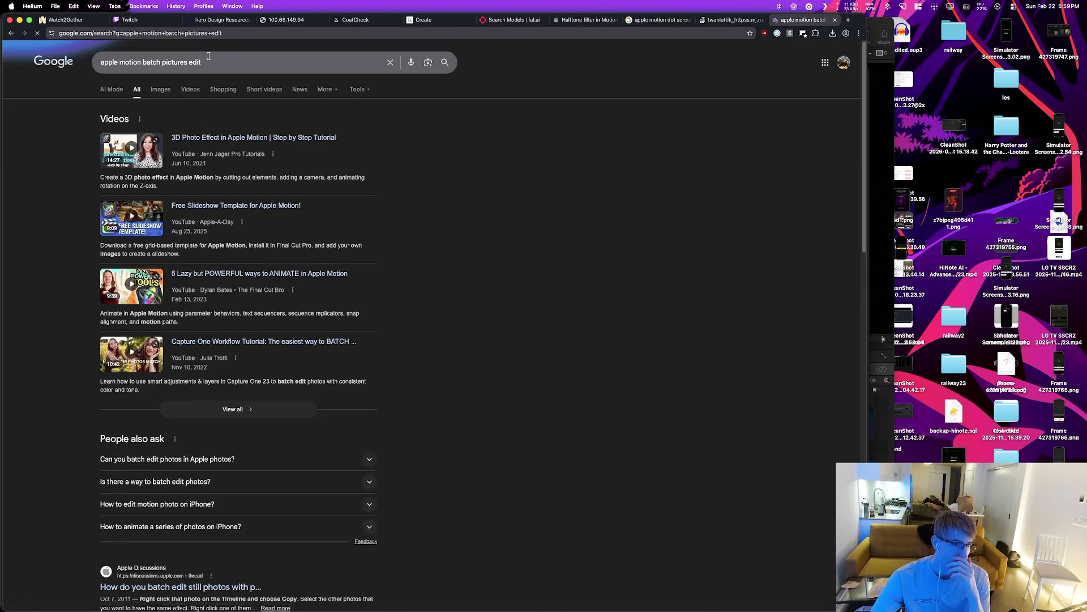
scroll(242, 250, "down", 3)
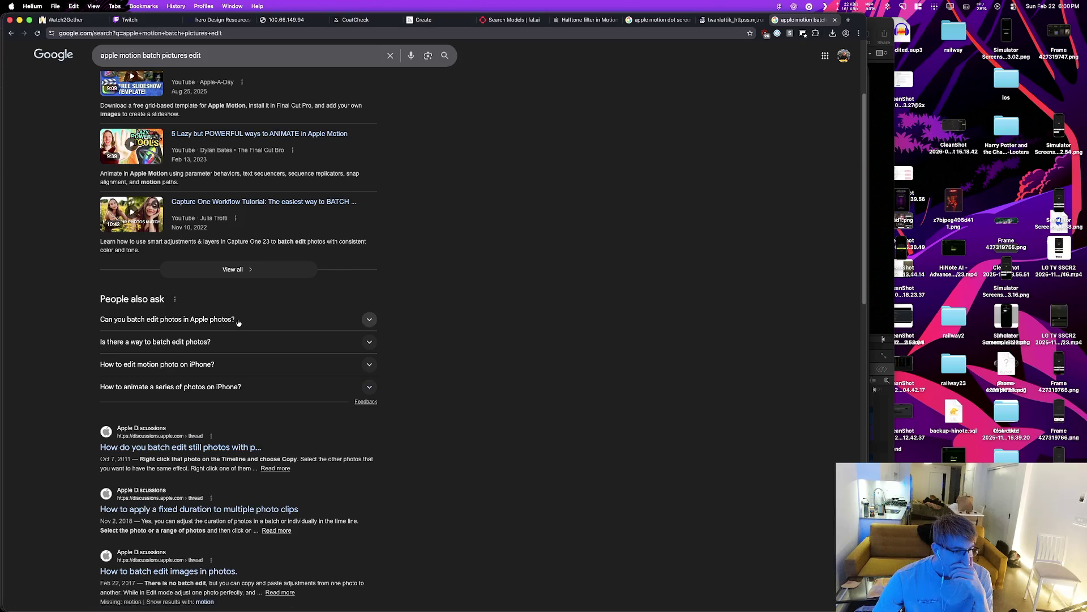
left_click(237, 320)
Step: Change the query to 'apple pixelmator pro batch pictures edit' and search again
left_click(118, 55)
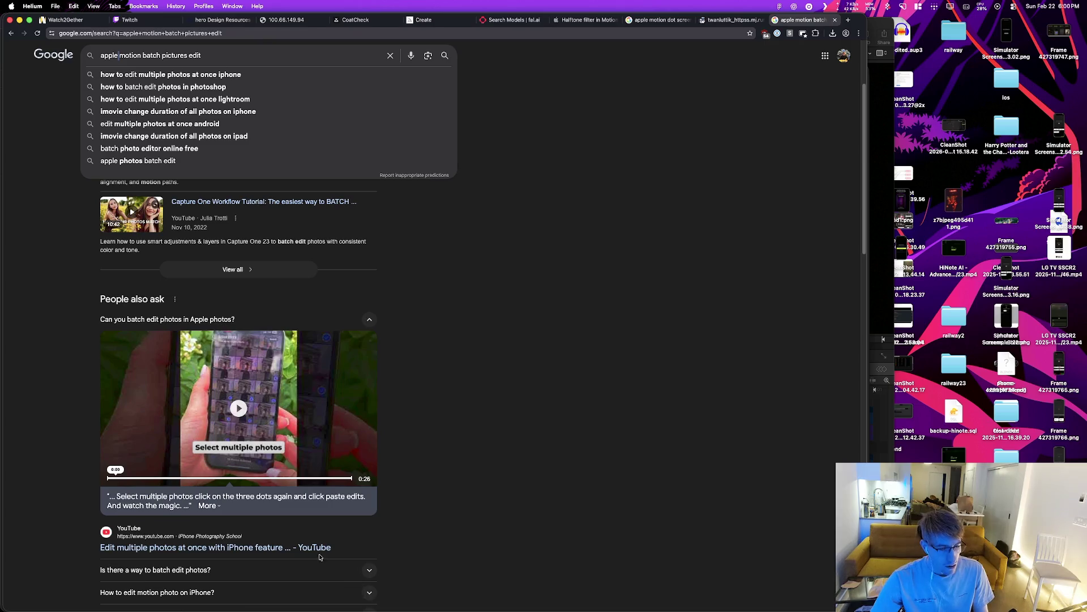
key("super+Tab")
key("Escape")
double_click(130, 55)
type("pixelmator pro")
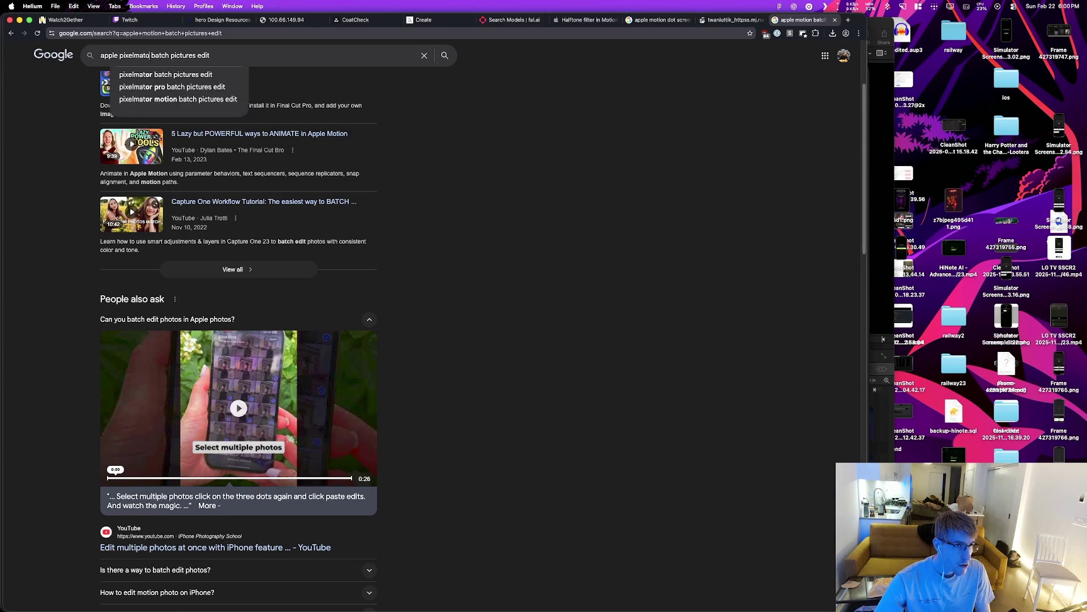
key("Return")
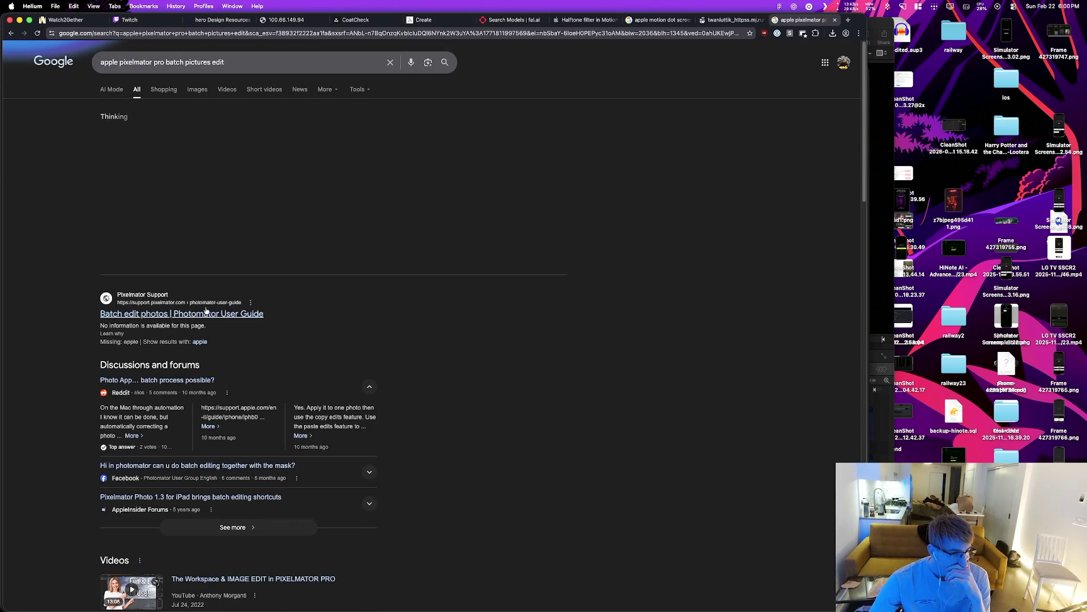
Step: Open the Pixelmator batch edit photos guide, then visit the Support homepage and pixelmator.com
left_click(229, 313)
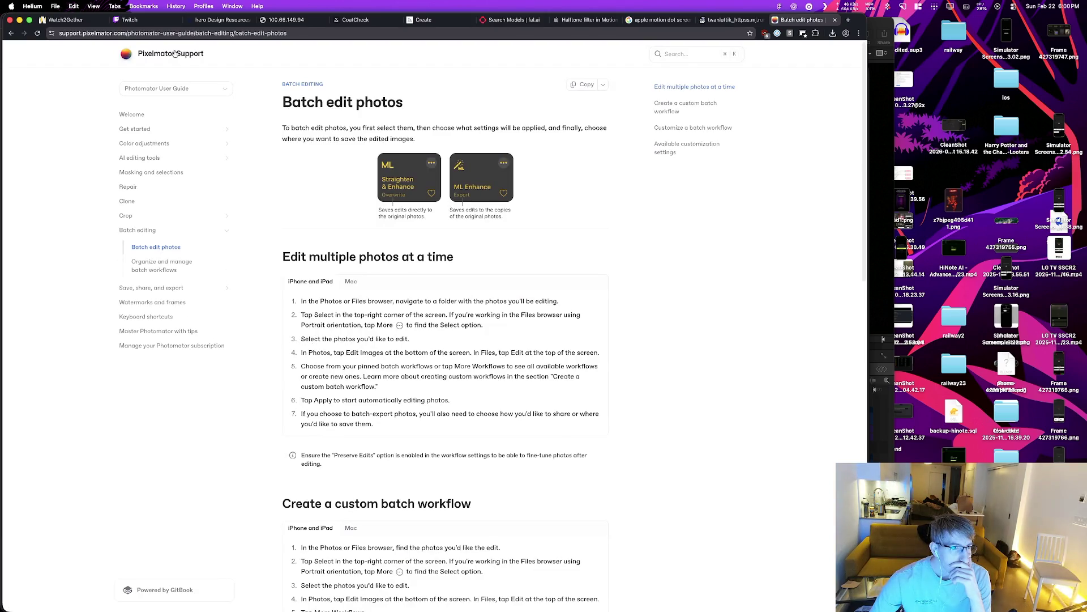
left_click(152, 54)
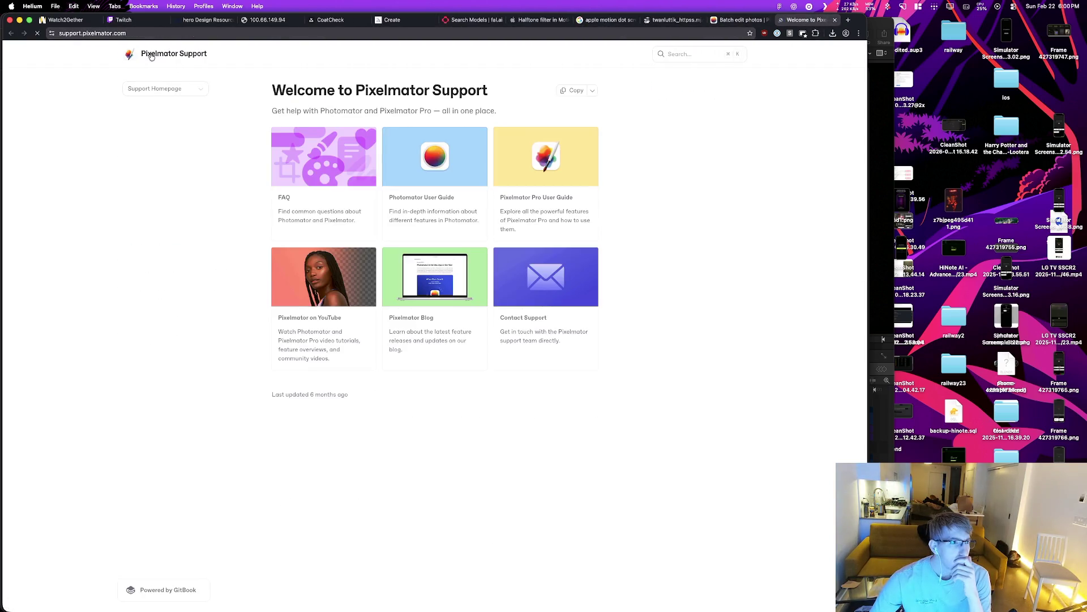
left_click(85, 33)
type("pixelmator.com")
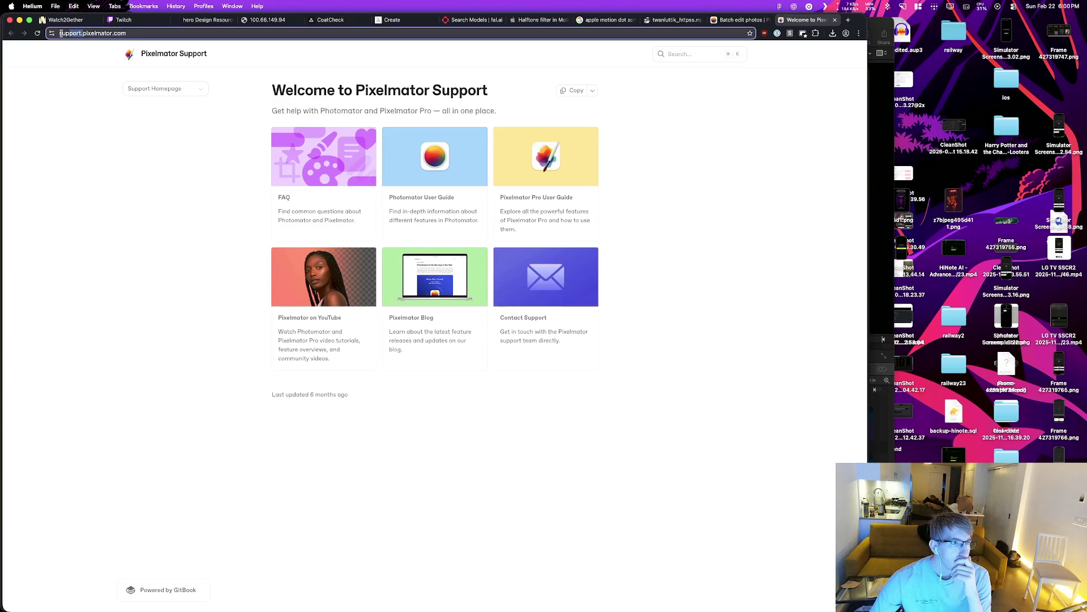
key("Return")
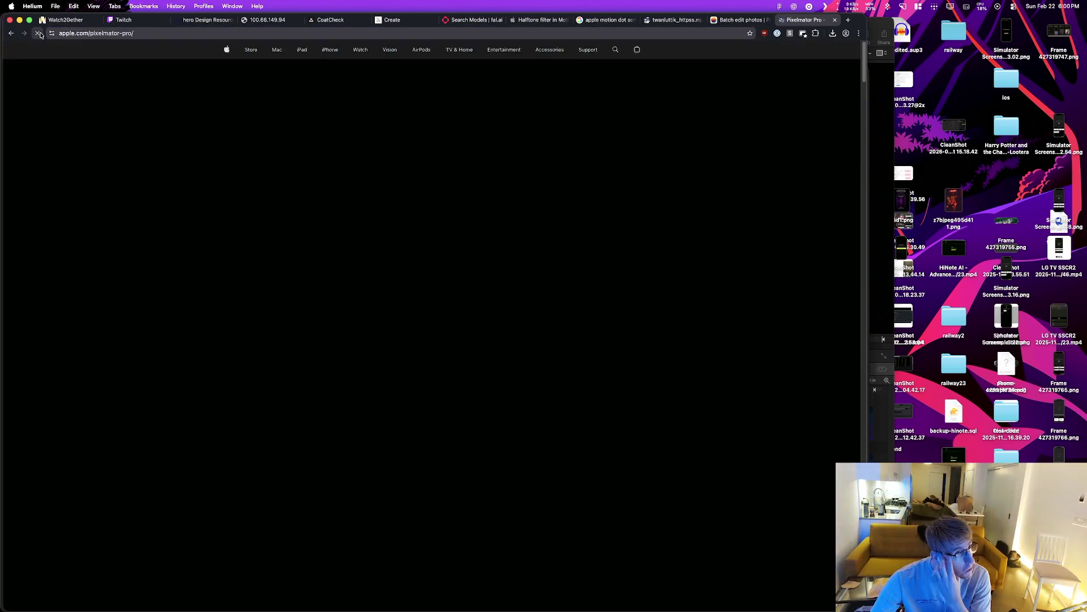
Step: Browse back to Support, peek at Photomator support, and close the extra tab
key("super+bracketleft")
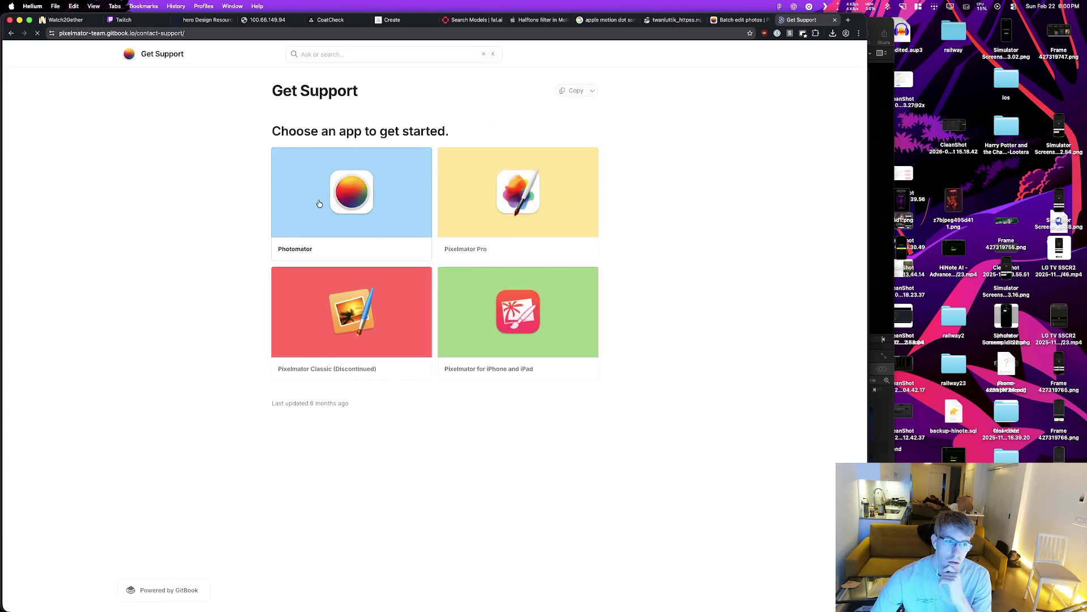
left_click(319, 203)
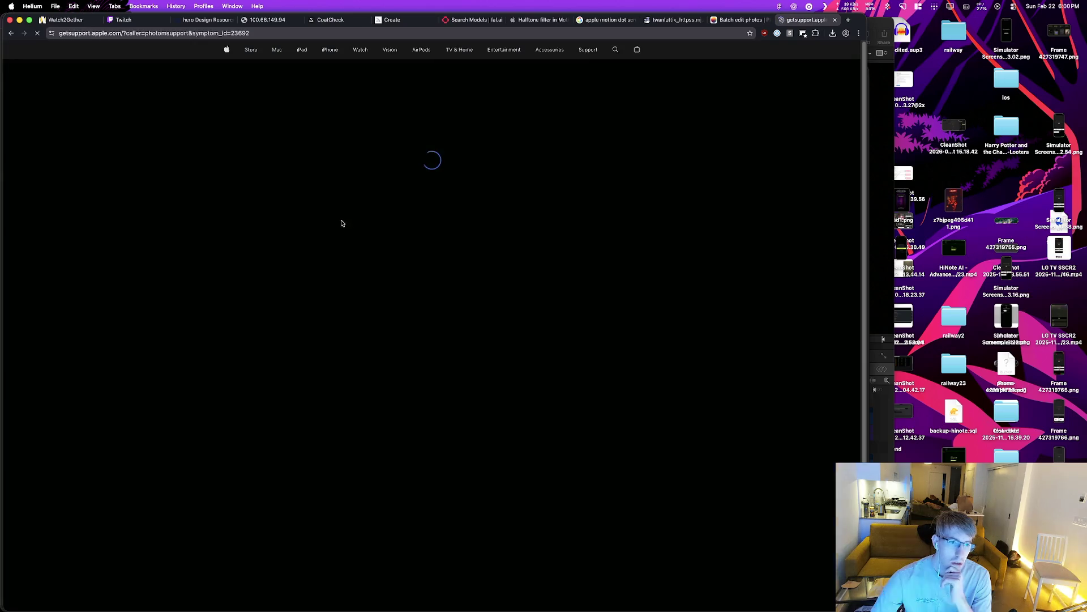
key("super+bracketleft")
key("super+bracketleft")
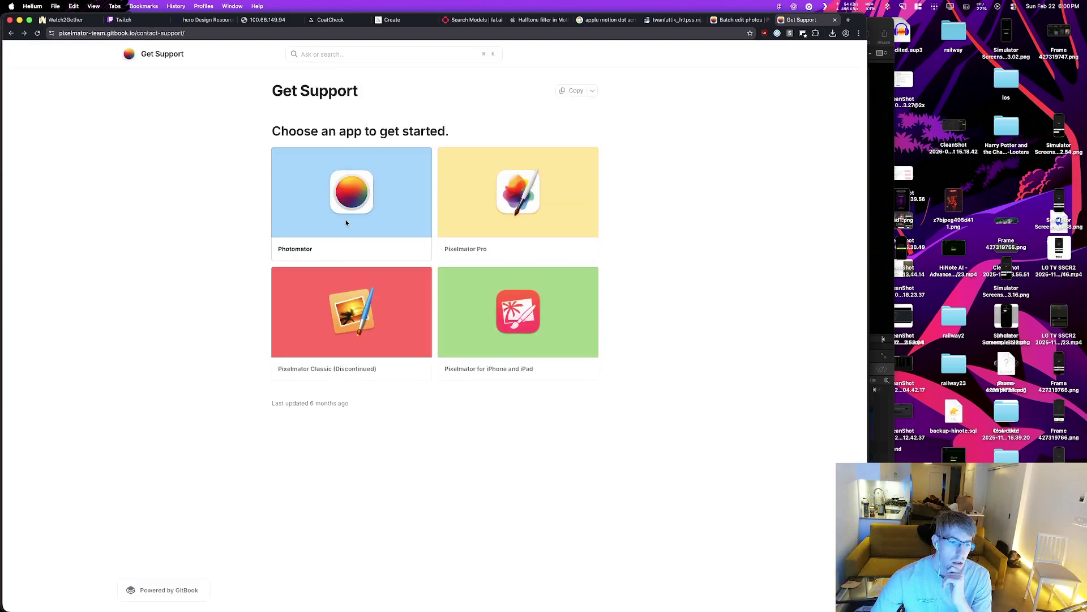
key("super+bracketright")
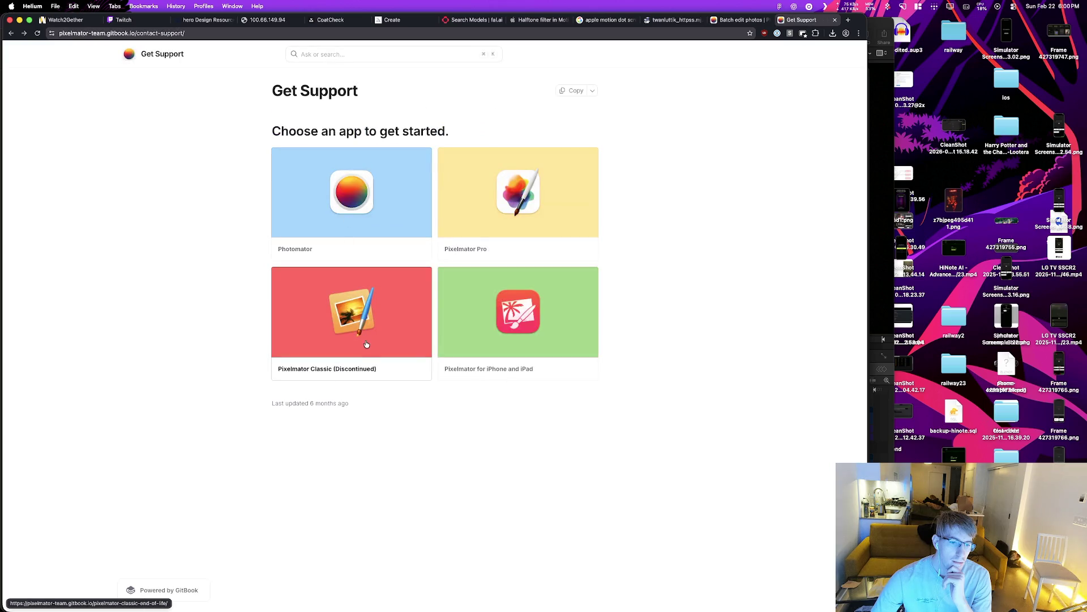
key("super+bracketleft")
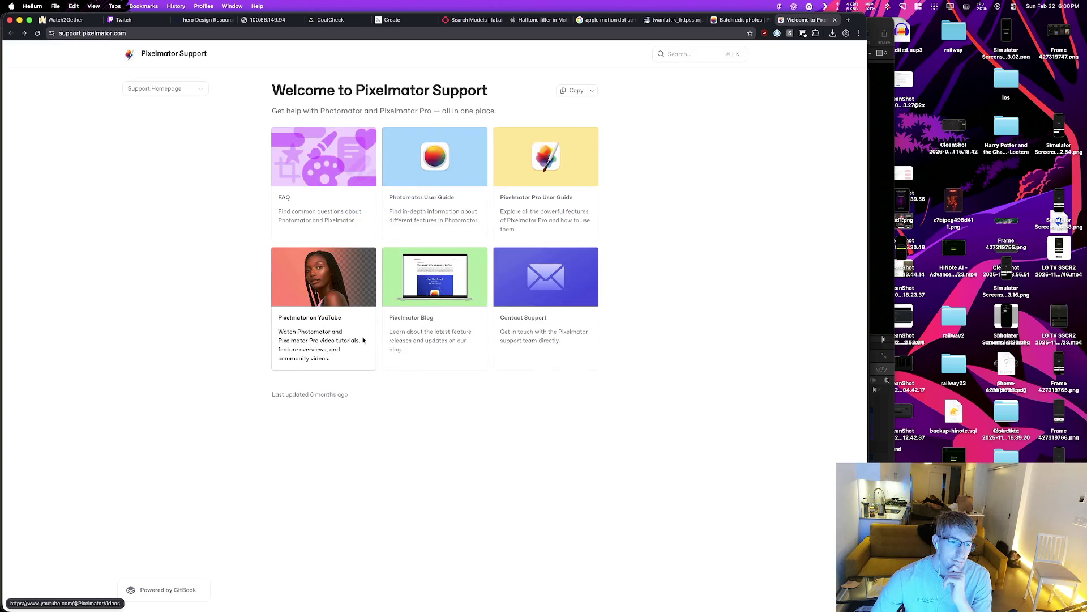
left_click(834, 20)
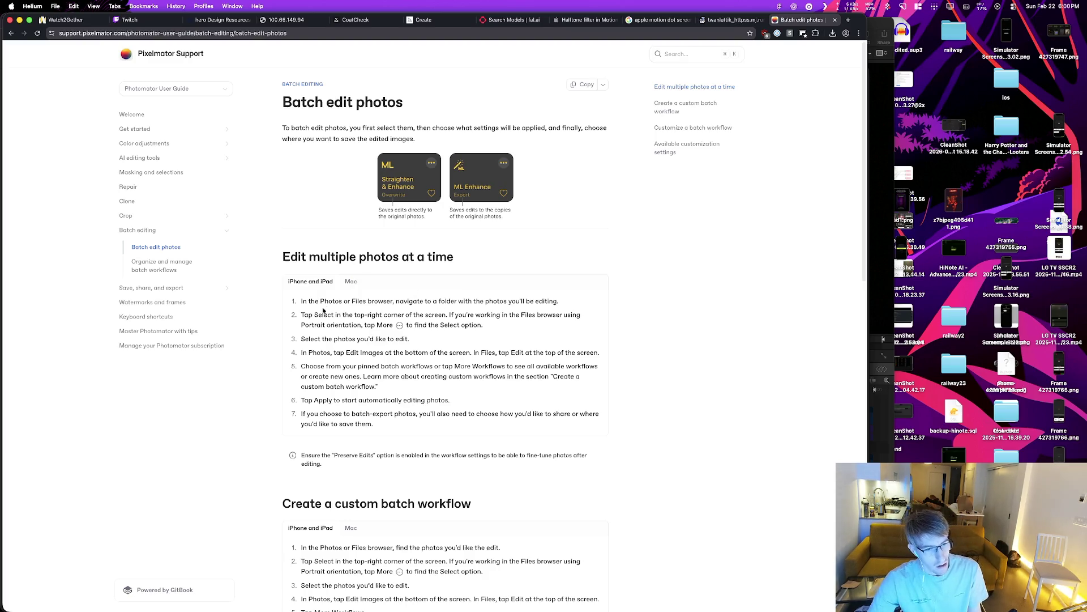
Step: Show the guide's Mac steps and look for the Workflows command in Pixelmator Pro's Image menu
left_click(352, 281)
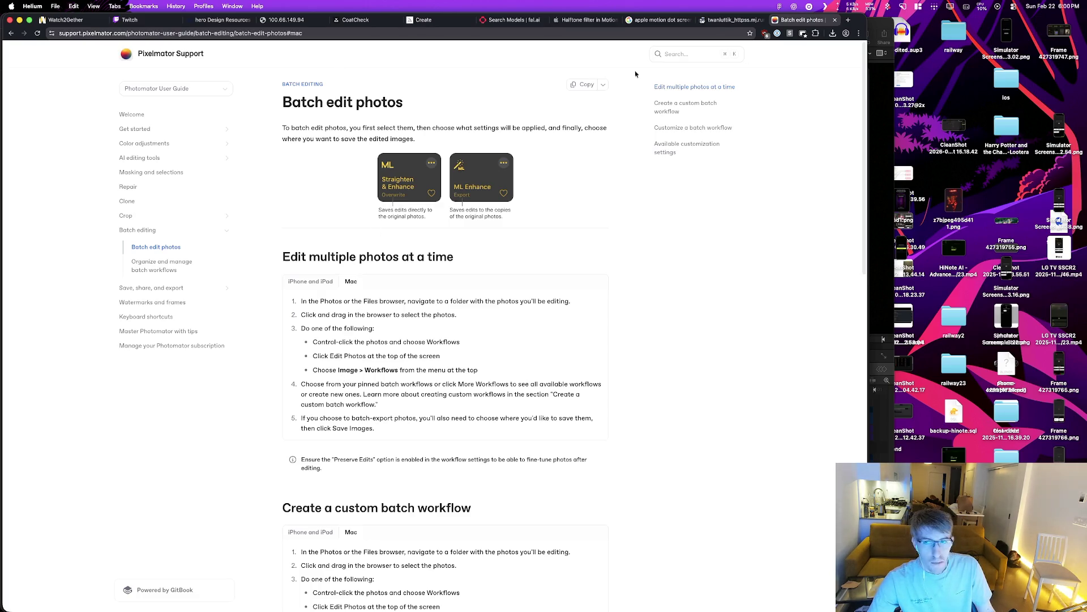
left_click(882, 21)
key("super+Tab")
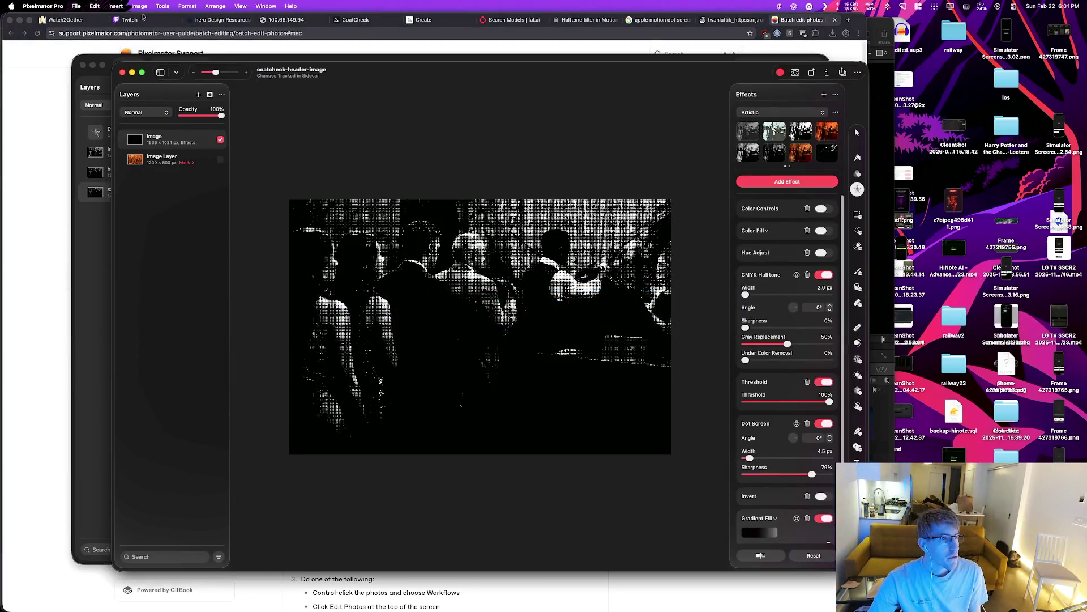
left_click(140, 7)
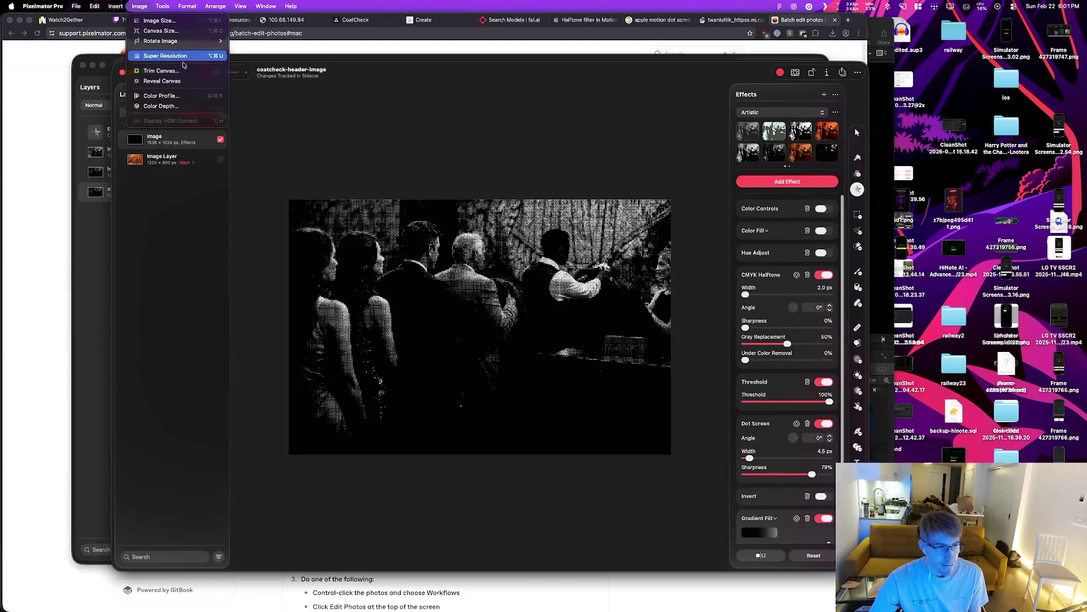
mouse_move(193, 45)
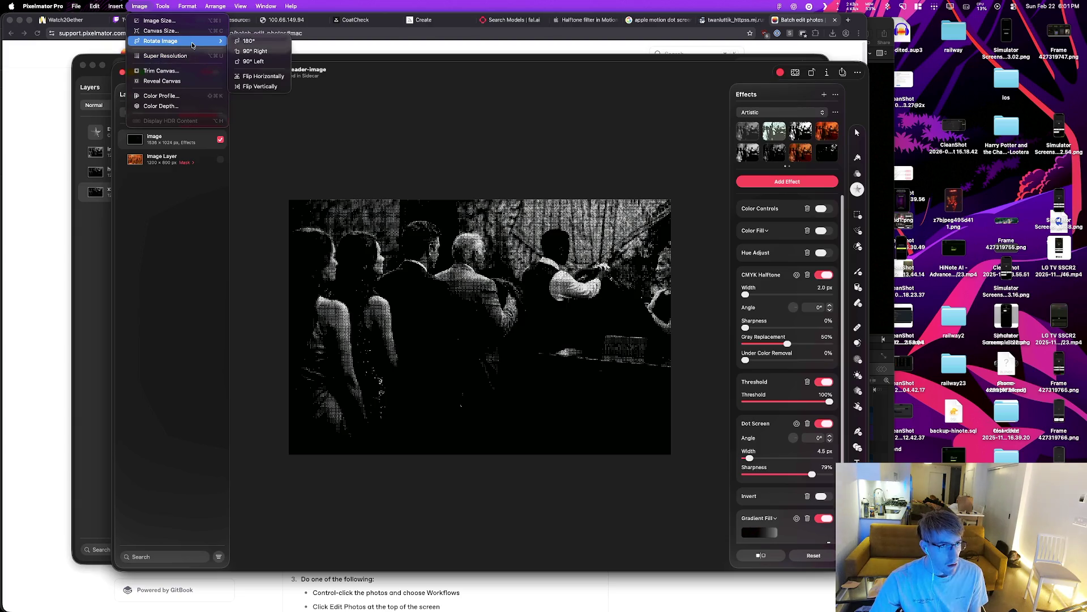
key("super+Tab")
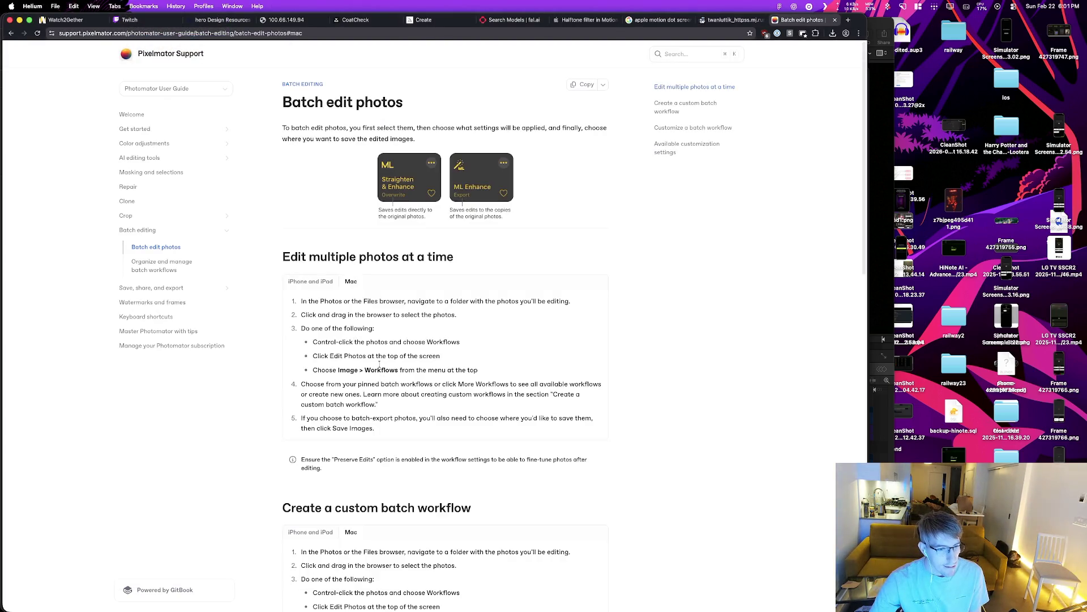
Step: Highlight the first Mac step on the Batch edit photos guide, then switch away
left_click_drag(300, 304, 347, 303)
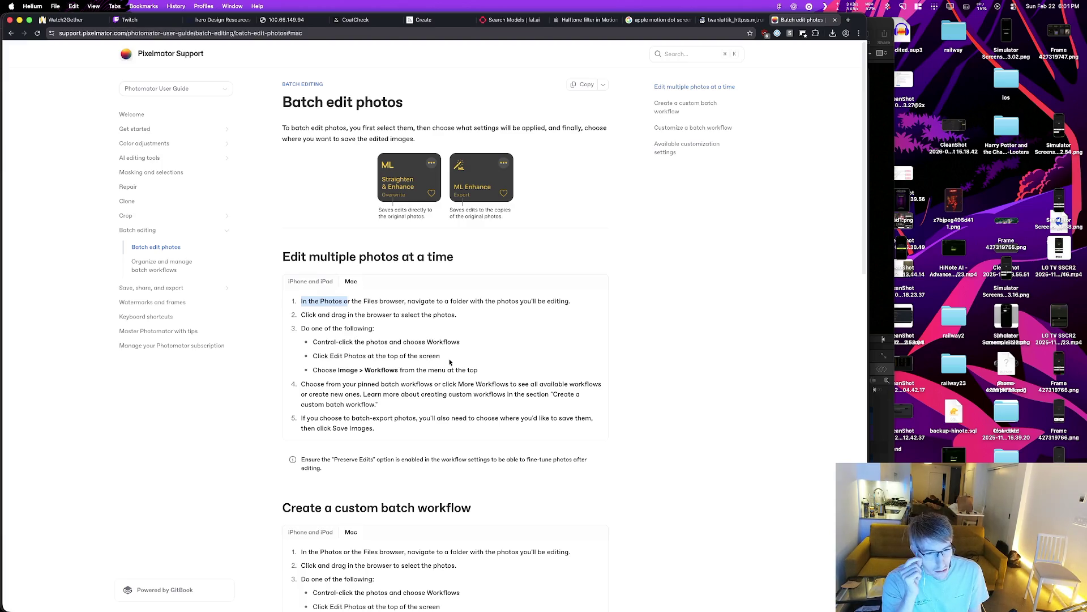
key("super+Tab")
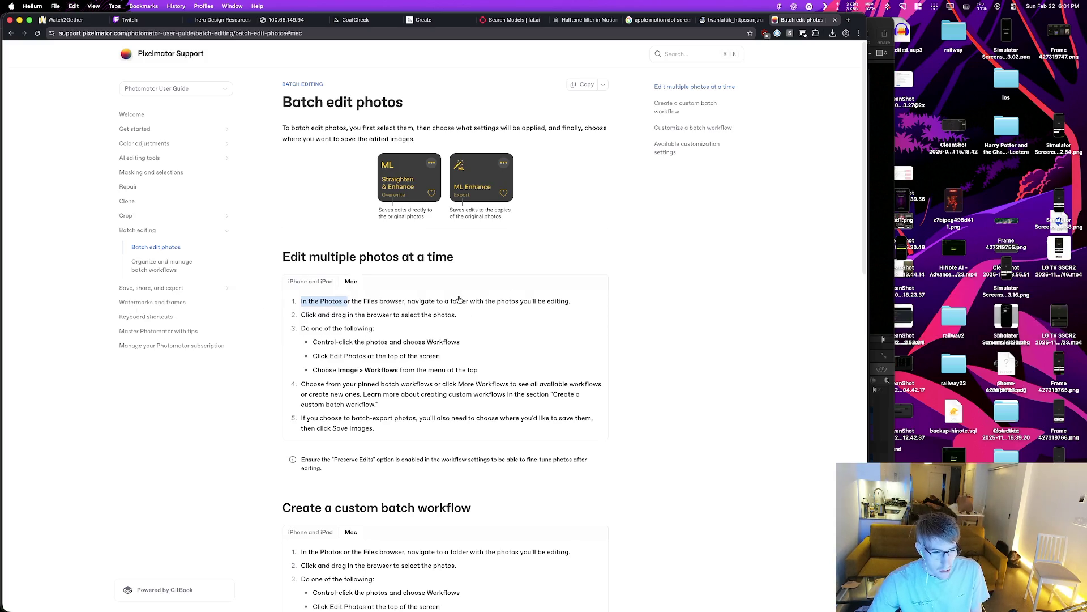
key("super+Tab")
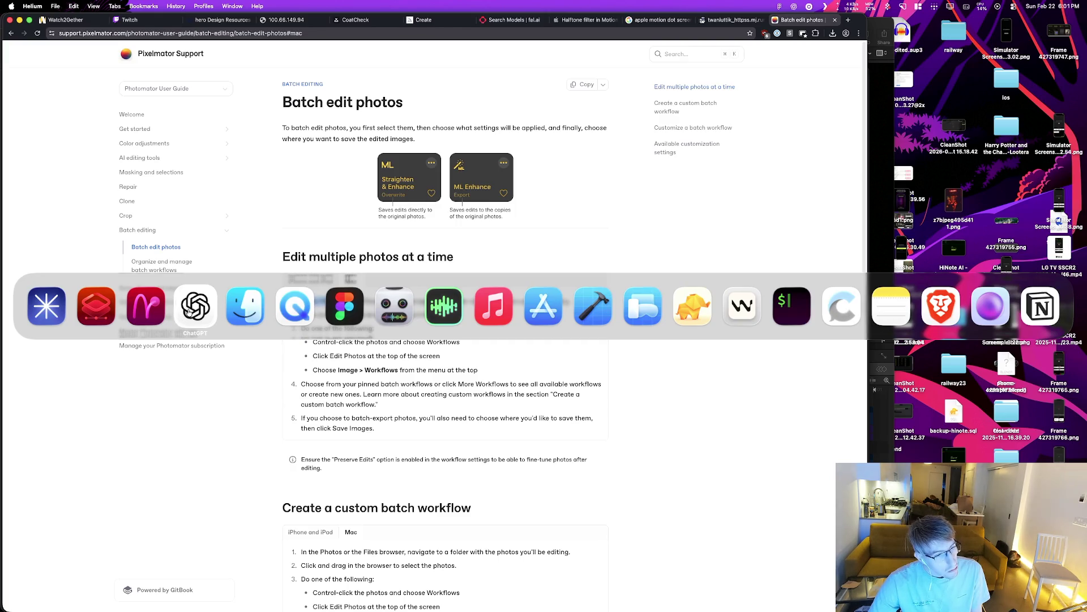
Step: Select ezgif-frame-001 through ezgif-frame-125 in Finder and drag them into Pixelmator Pro's document
key("super+Tab")
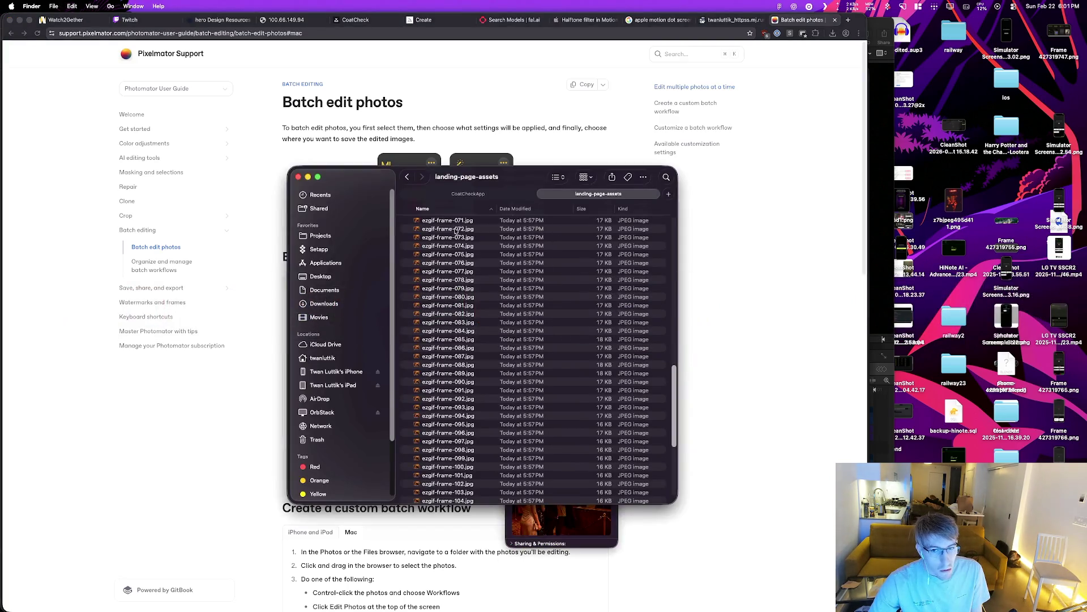
scroll(457, 236, "up", 5)
left_click(458, 239)
scroll(475, 336, "down", 15)
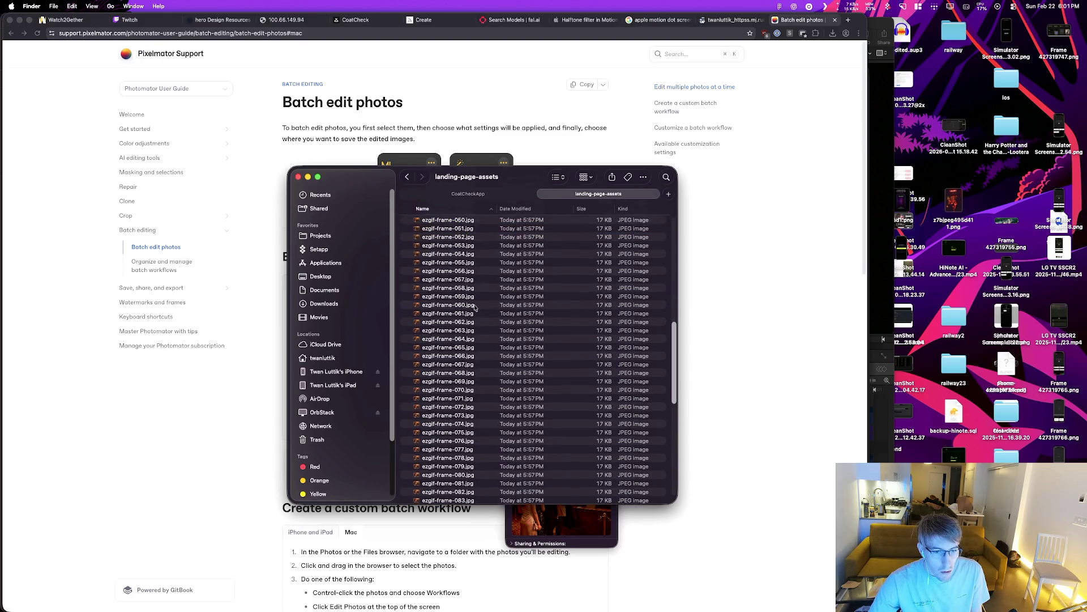
left_click(473, 480, "shift")
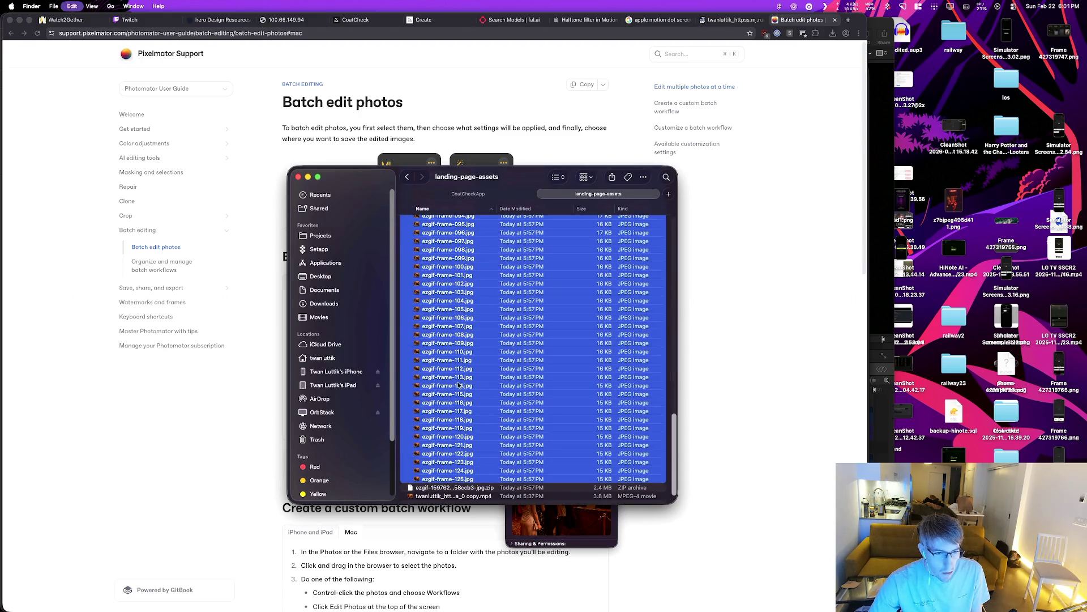
key("super+Tab")
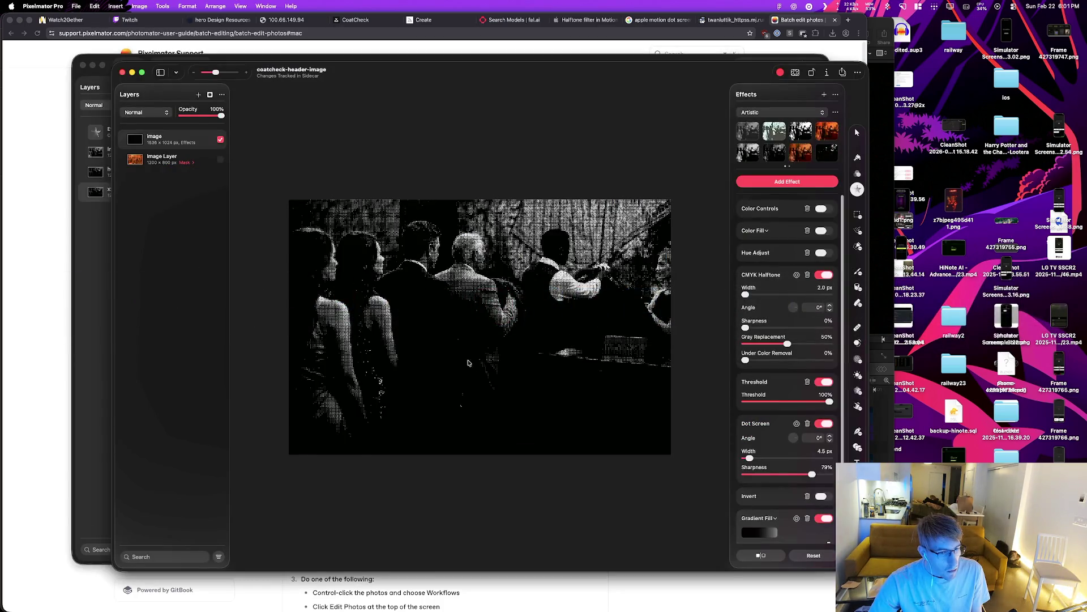
key("super+Tab")
key("super+Tab")
mouse_move(288, 262)
left_mouse_down()
mouse_move(151, 195)
mouse_move(189, 199)
left_mouse_up()
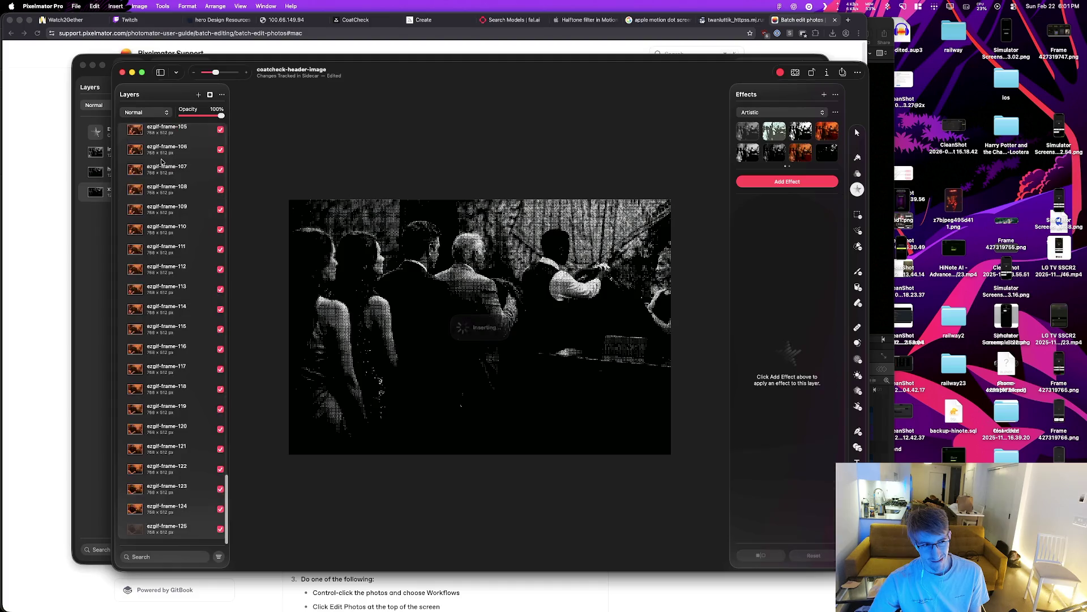
Step: Select the imported ezgif frame layers through frame 125 in the Layers sidebar
scroll(170, 187, "up", 20)
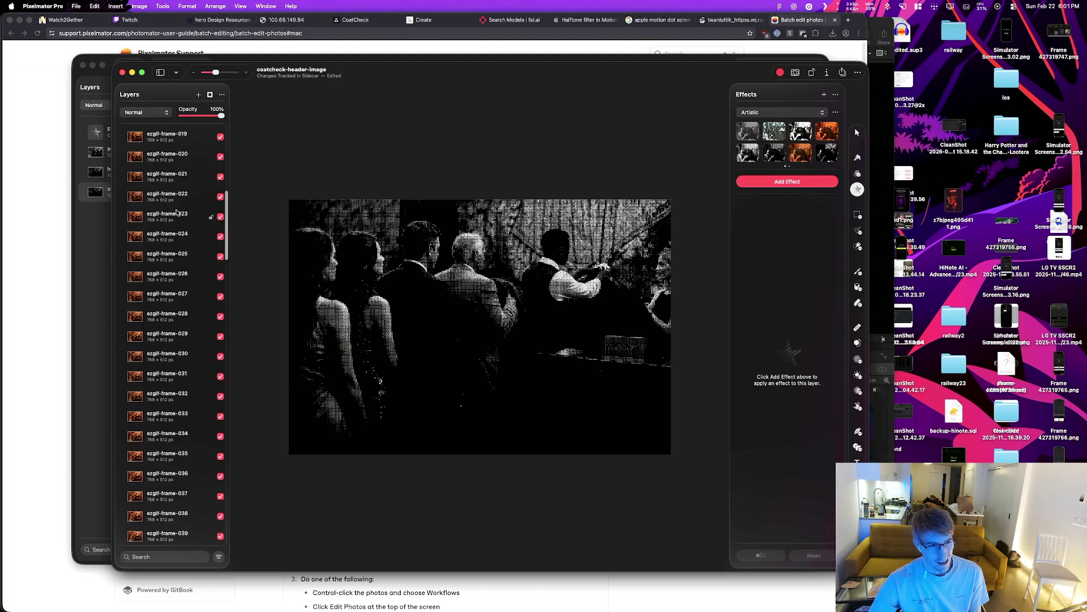
scroll(121, 425, "down", 20)
scroll(121, 424, "down", 5)
left_click(170, 389, "shift")
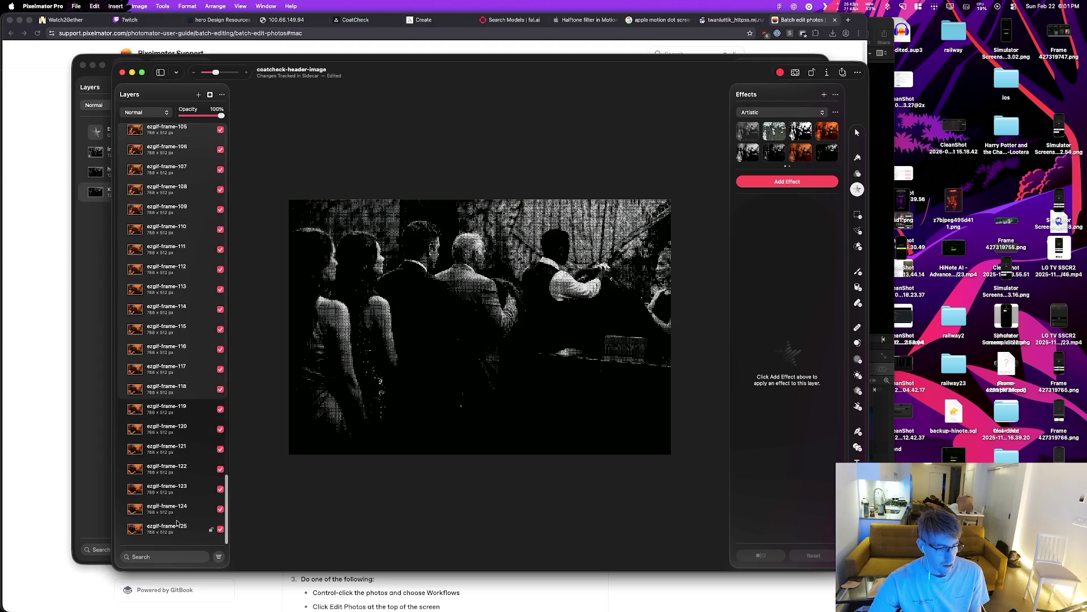
left_click(177, 523, "shift")
right_click(173, 527)
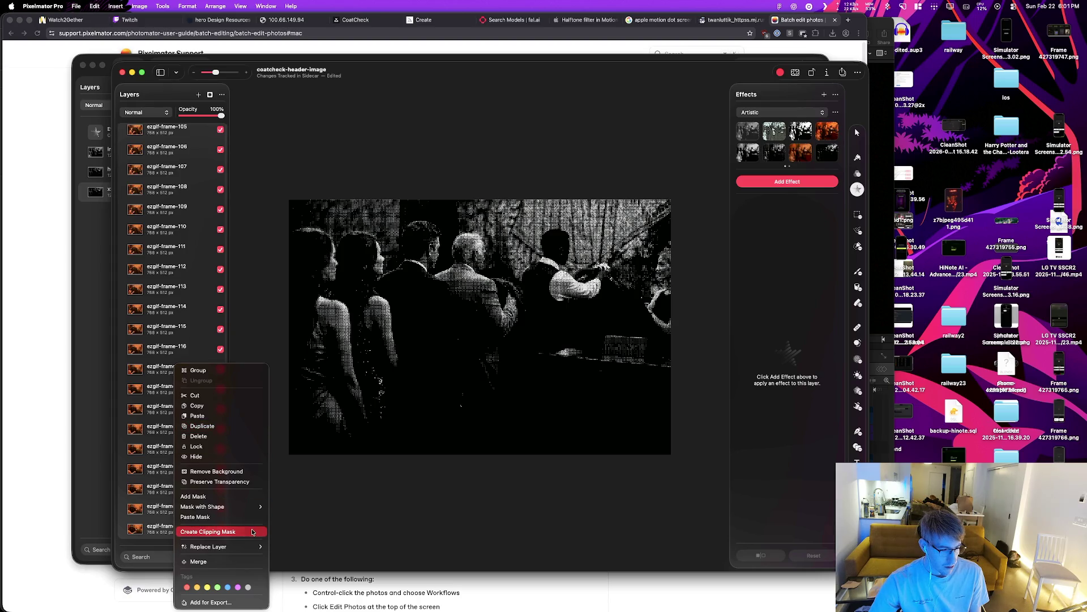
Step: Add the selected frame layers to Export for Web as 768×512 PNGs and review the list and presets
mouse_move(250, 511)
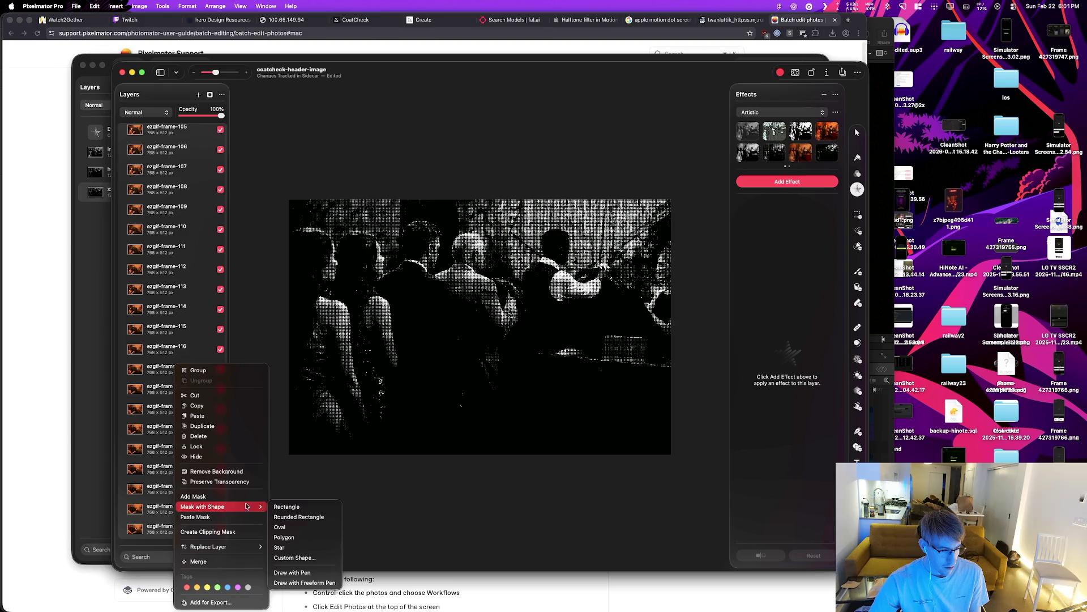
left_click(243, 602)
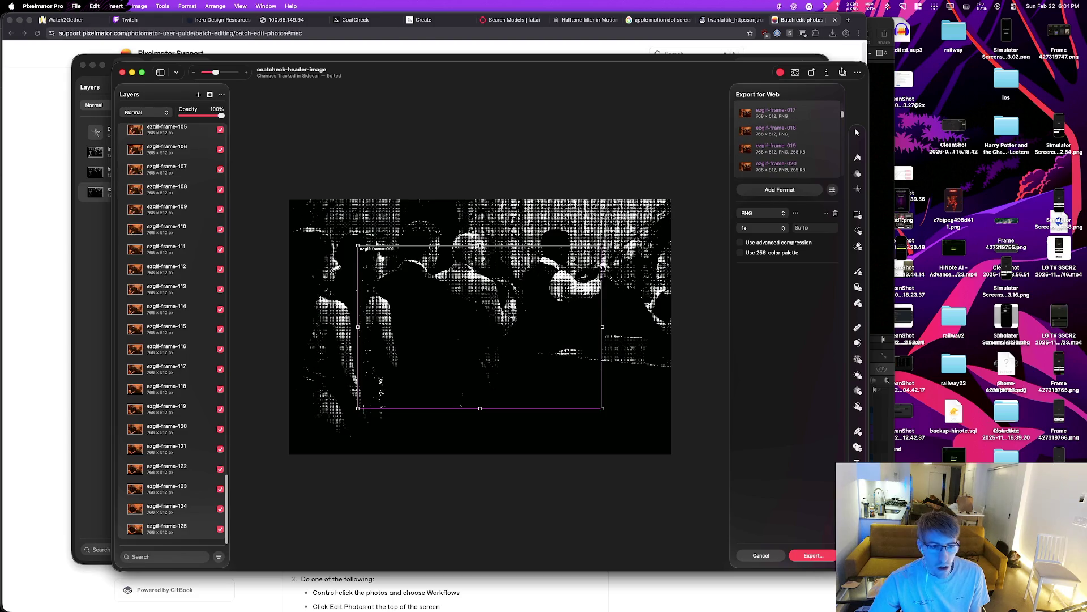
scroll(817, 145, "down", 15)
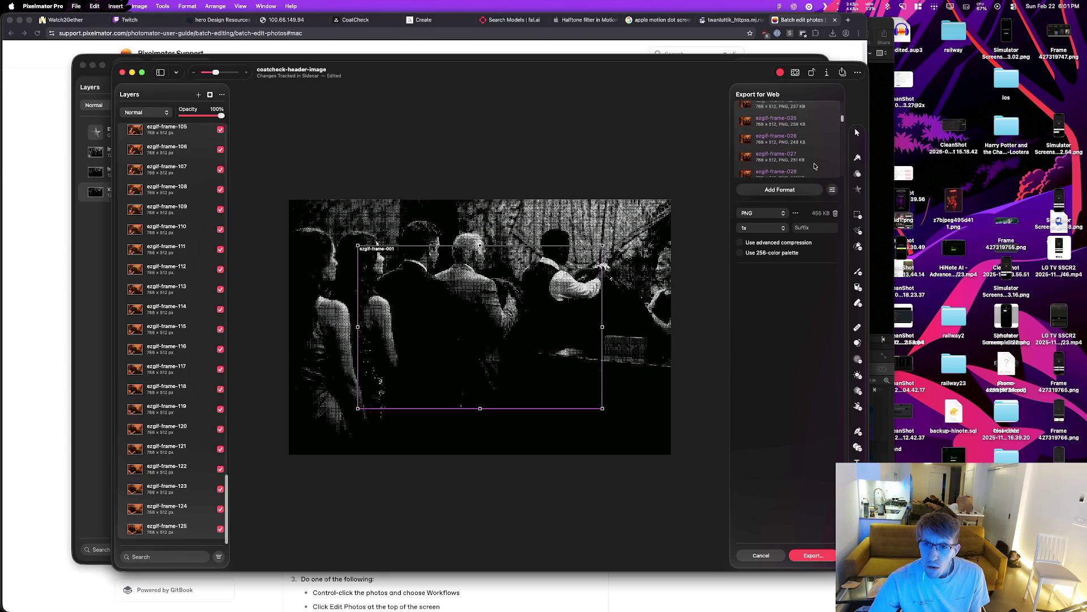
scroll(813, 161, "down", 10)
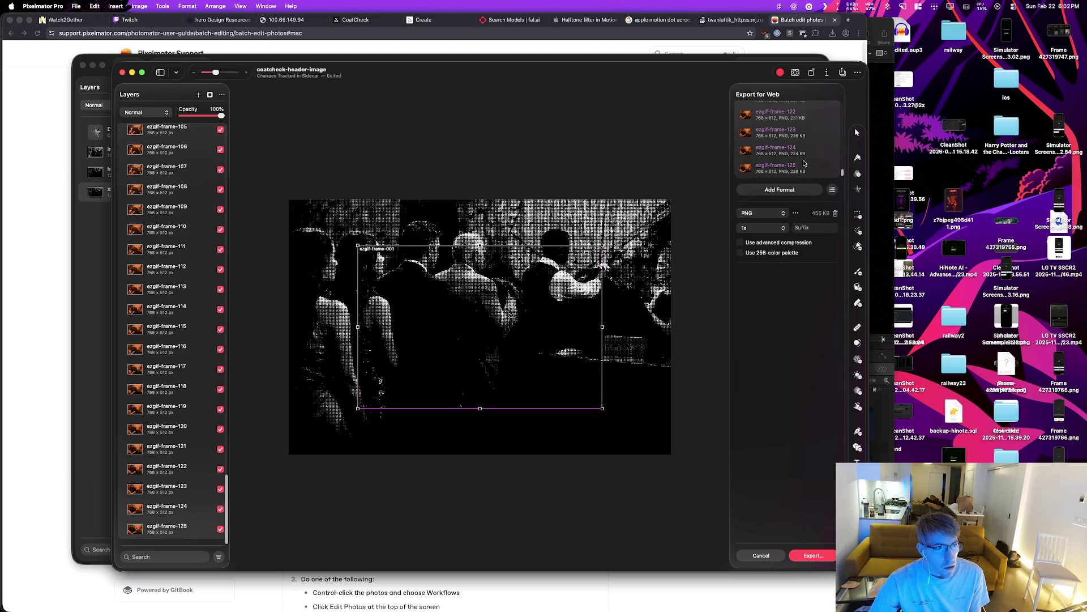
left_click(832, 191)
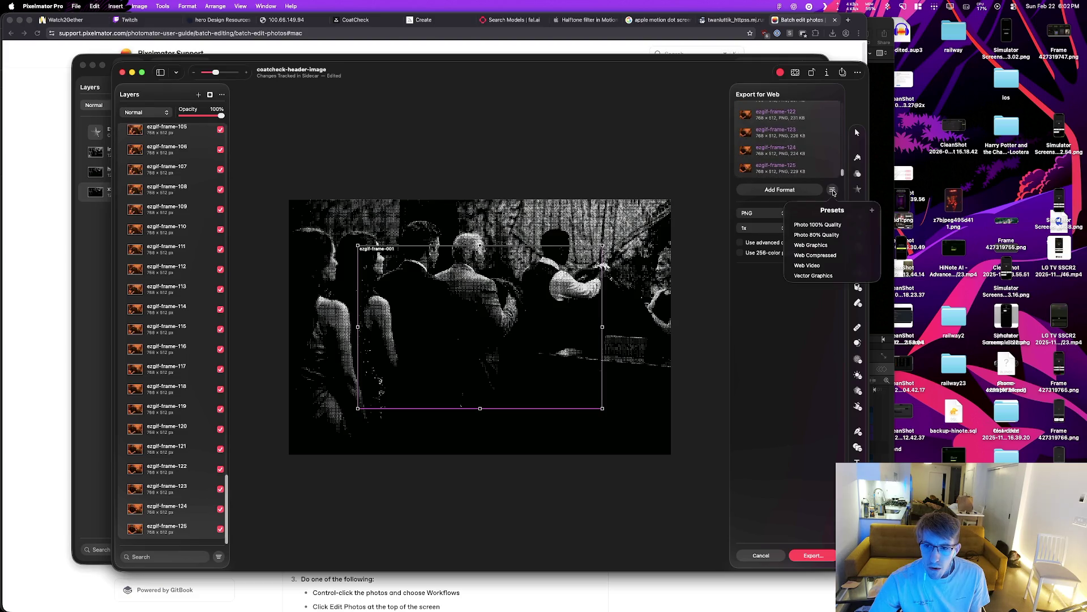
left_click(833, 193)
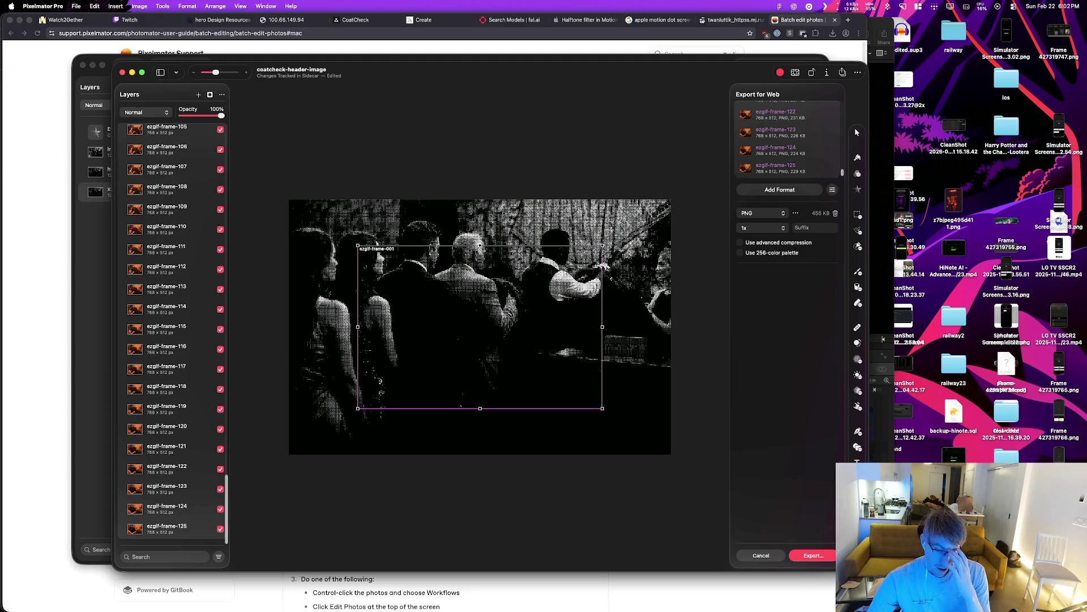
Step: Start the image export and navigate to Documents > landing-page-assets
left_click(820, 555)
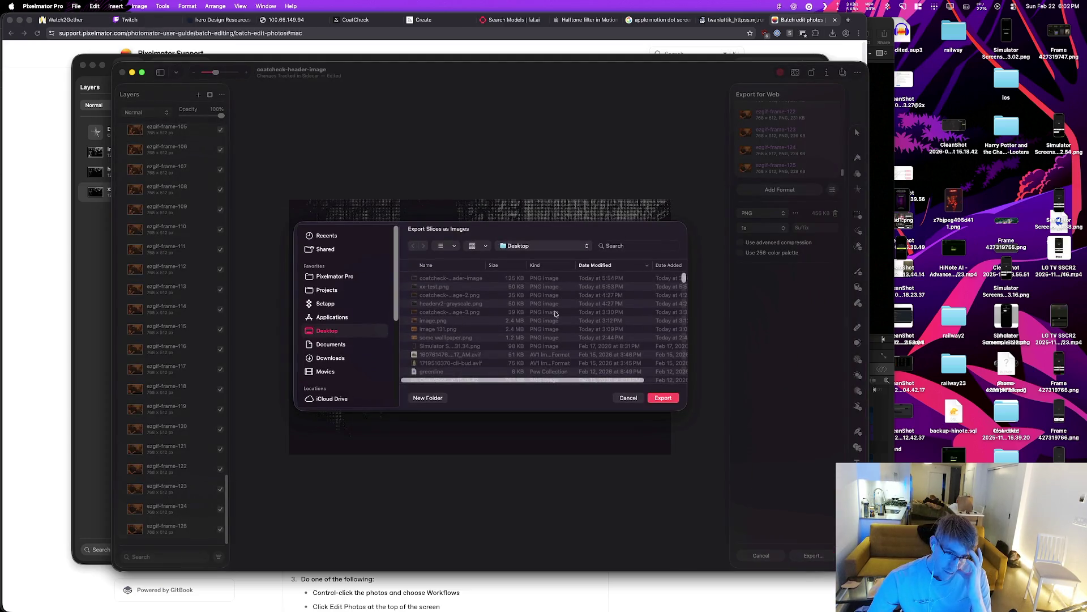
left_click(334, 344)
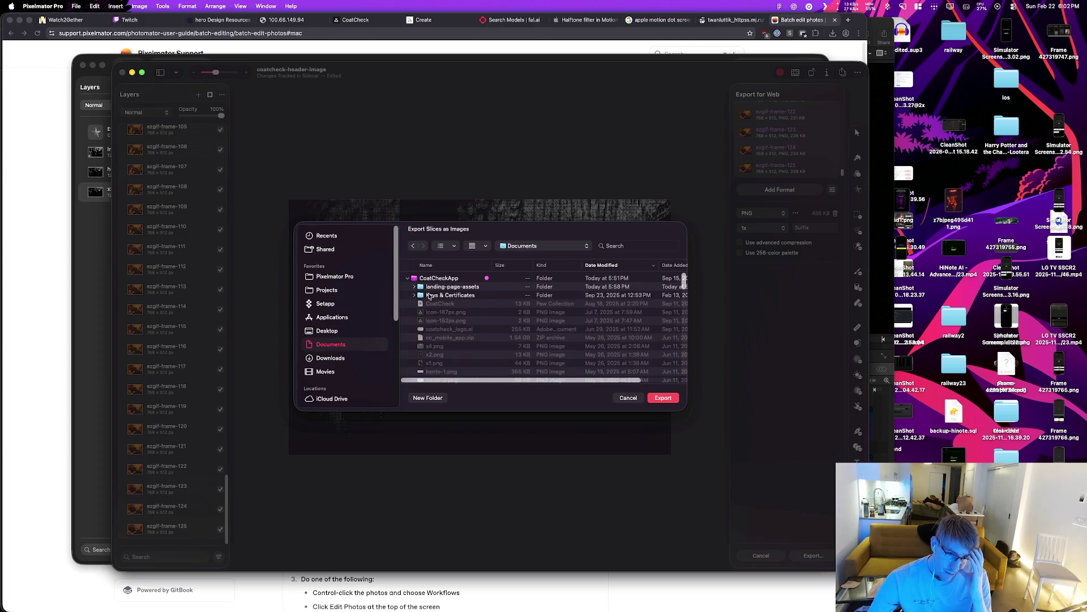
left_click(418, 289)
double_click(454, 287)
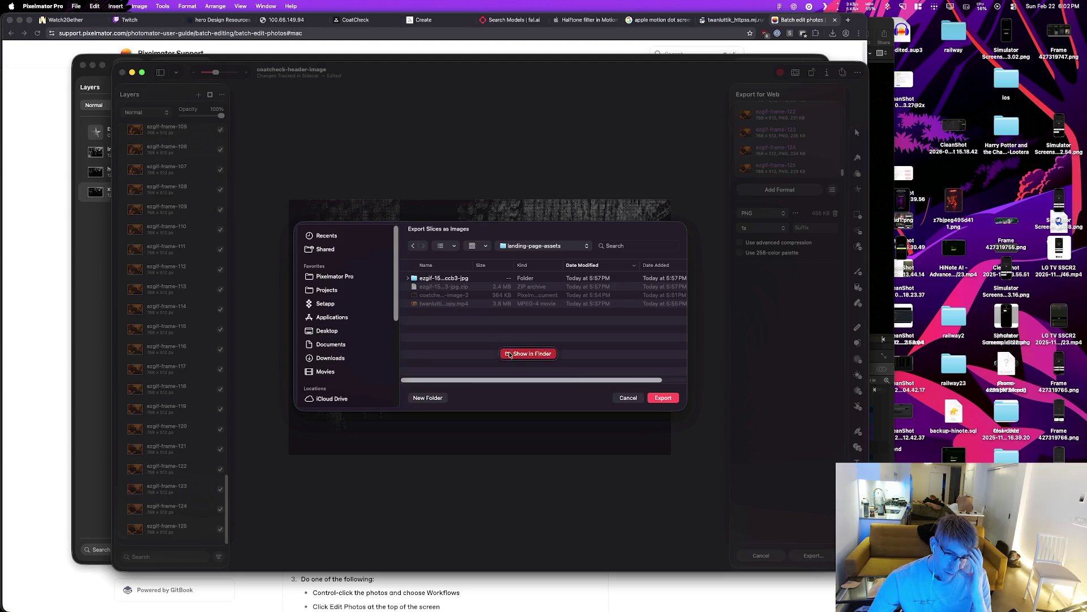
Step: Create a test-output folder there and export the frame PNGs into it
left_click(428, 397)
type("test-out")
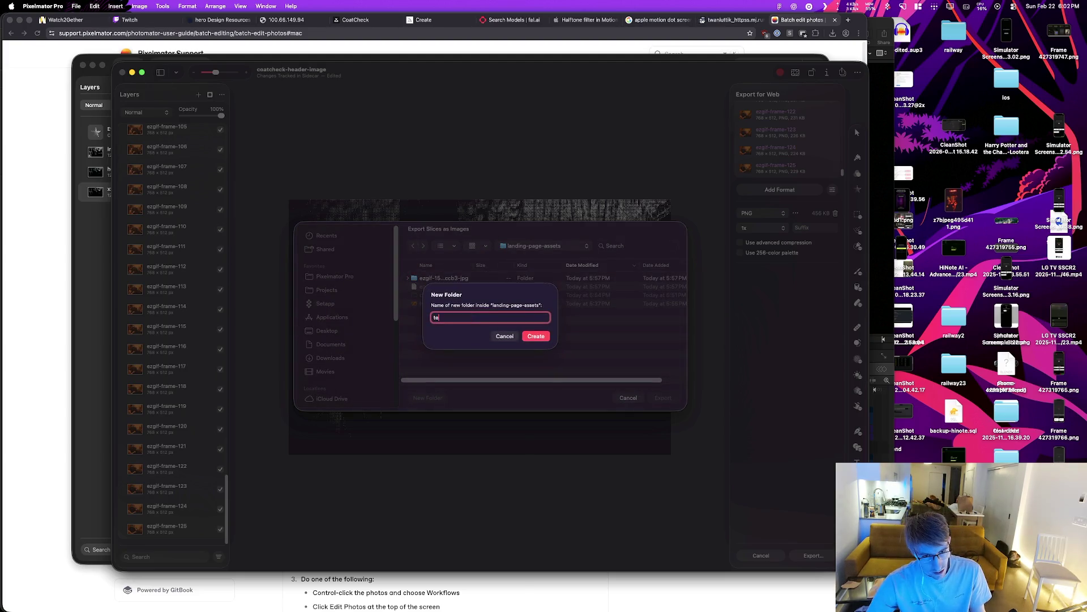
key("Return")
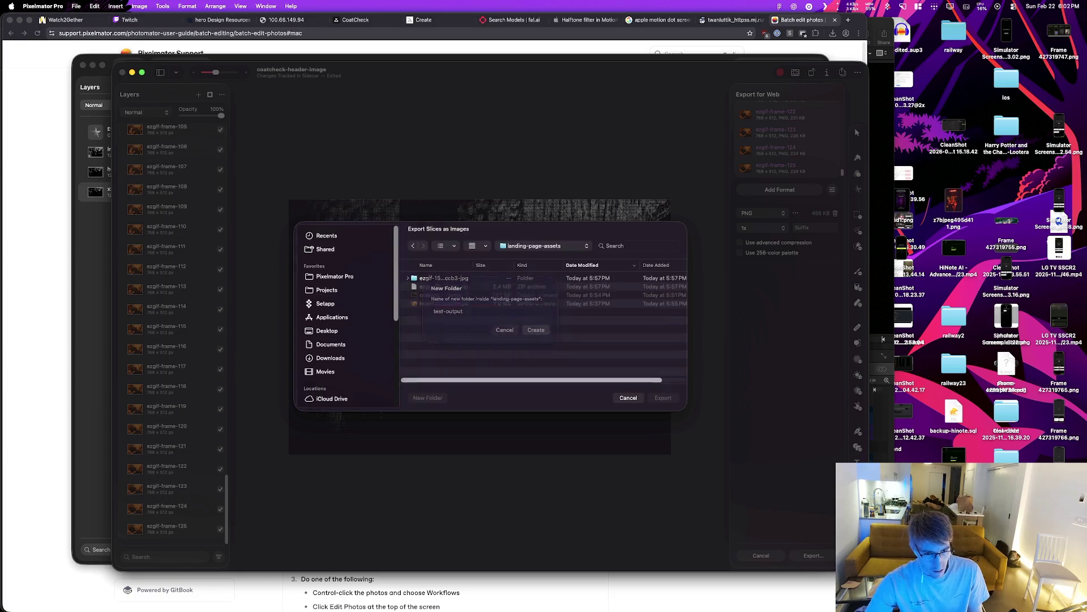
key("Return")
key("super+Tab")
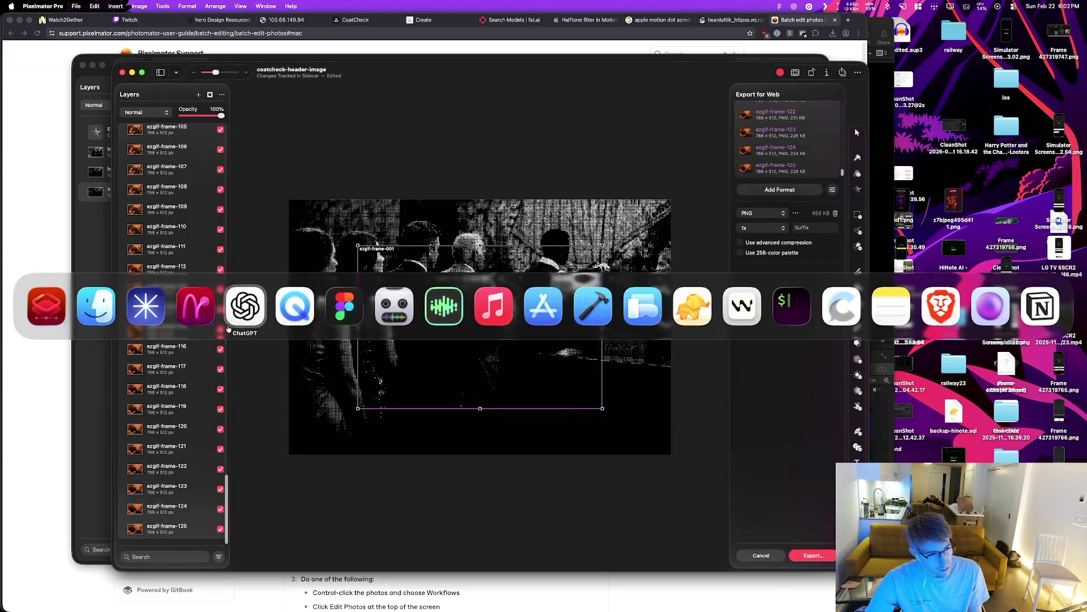
Step: Expand test-output in Finder and preview ezgif-frame-001.png and the following frames
scroll(457, 220, "up", 15)
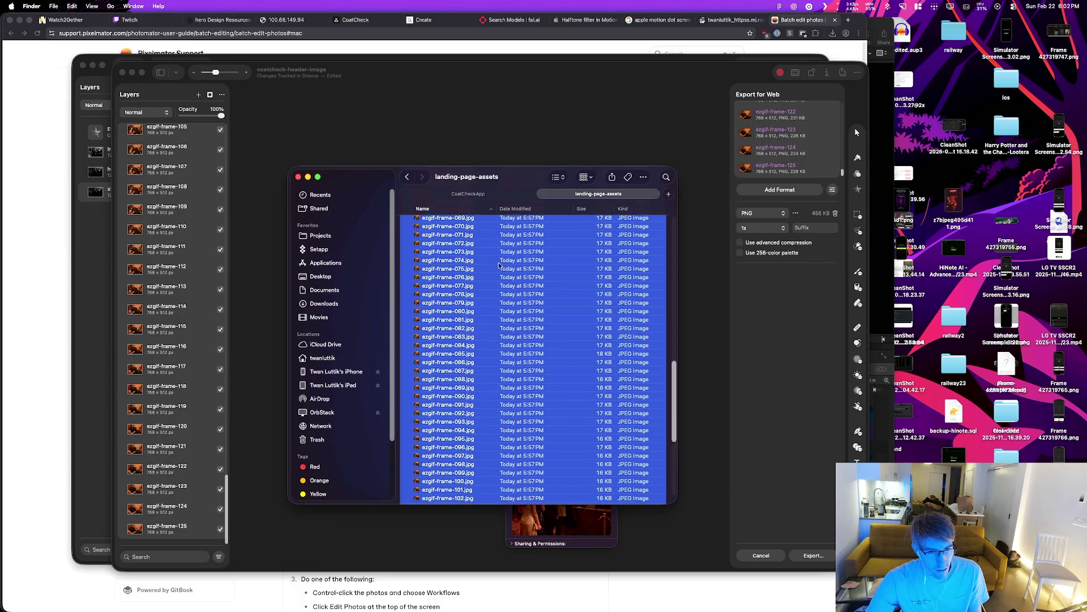
left_click(404, 230)
left_click(406, 248)
left_click(442, 260)
key("space")
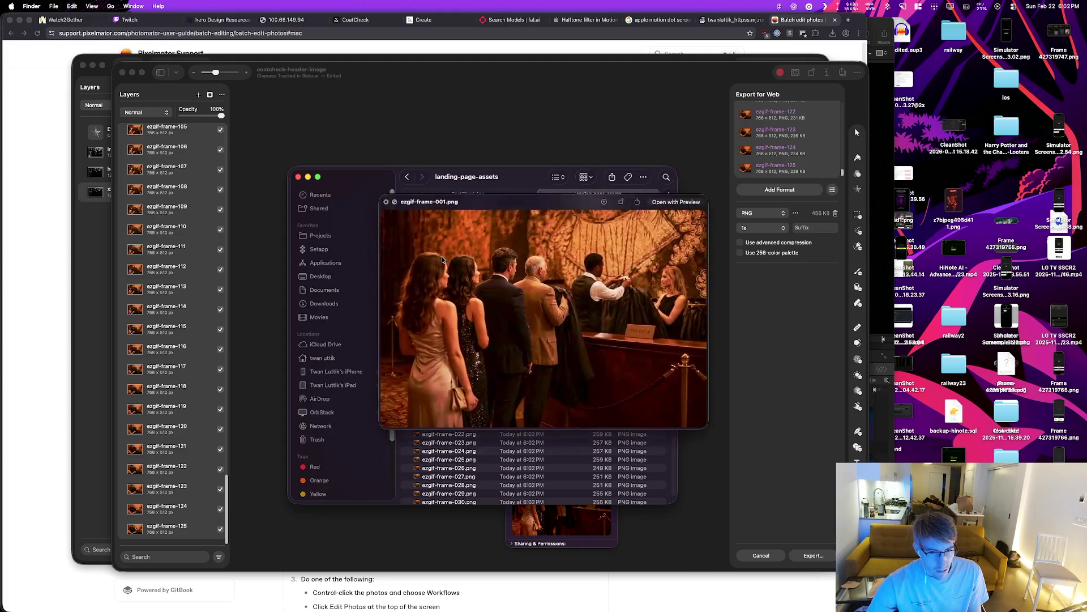
key("Down")
key("Down")
key("Down")
key("Down")
key("Down")
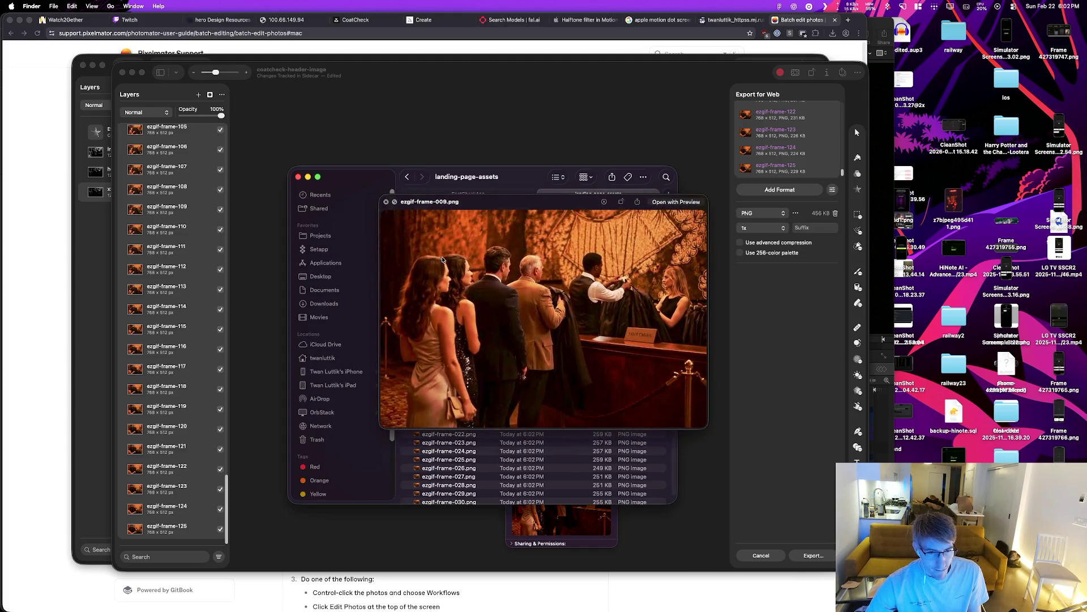
key("Down")
key("Down")
key("Down")
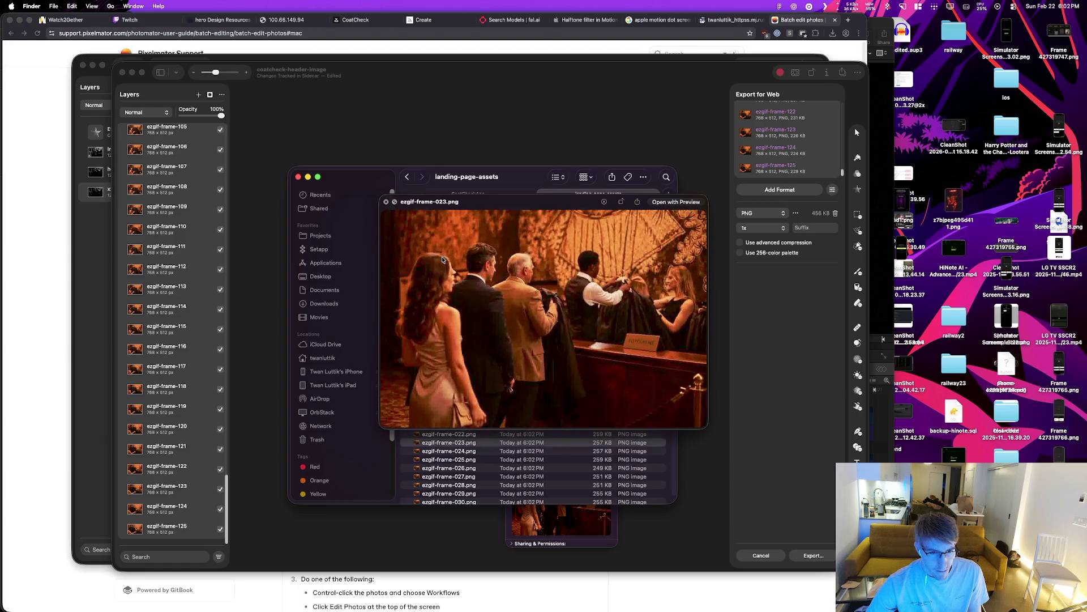
key("Down")
key("Down")
key("Down")
key("space")
Step: Switch to the browser's Midjourney Create page
key("super+Tab")
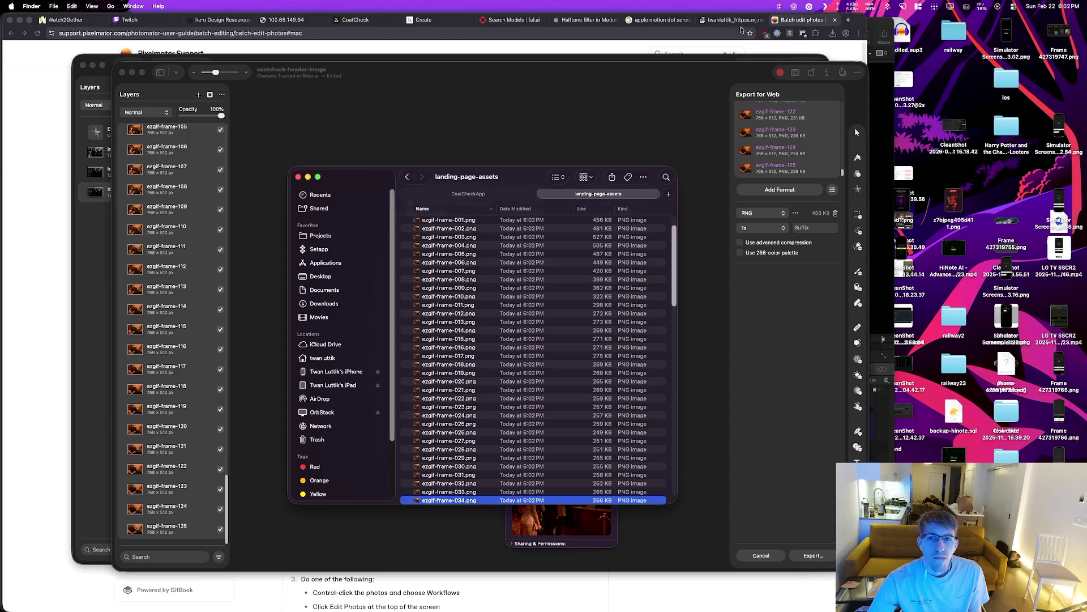
left_click(583, 22)
left_click(419, 20)
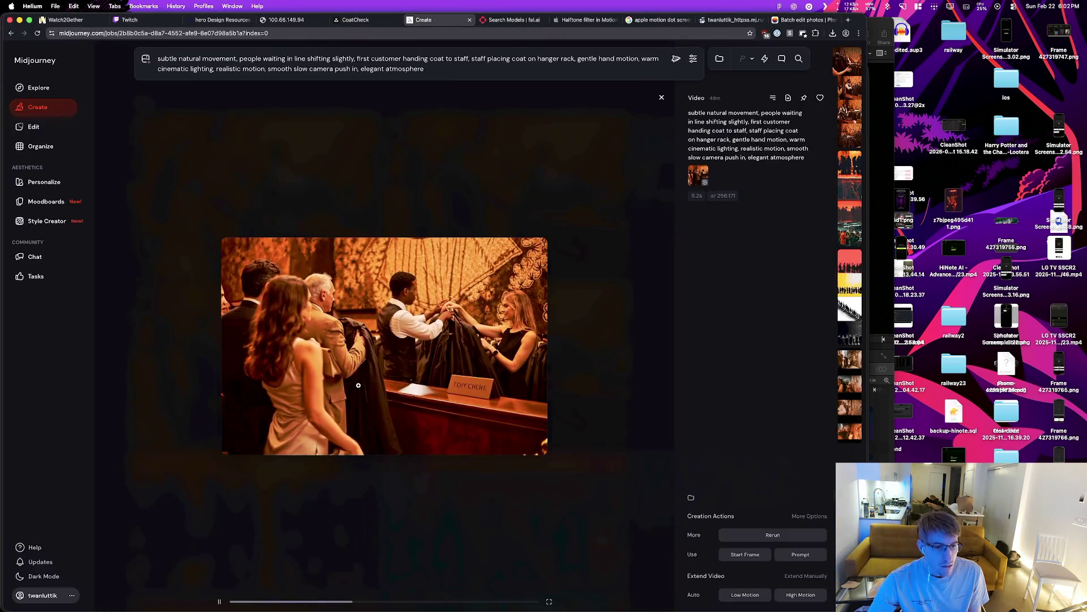
Step: Enlarge the coat-check video, scrub along its timeline, then close the lightbox
left_click(359, 385)
mouse_move(293, 605)
left_mouse_down()
mouse_move(572, 603)
mouse_move(272, 600)
left_mouse_up()
key("Escape")
Step: Move and stretch the frame layer to fill the Pixelmator Pro canvas
key("super+Tab")
key("super+Tab")
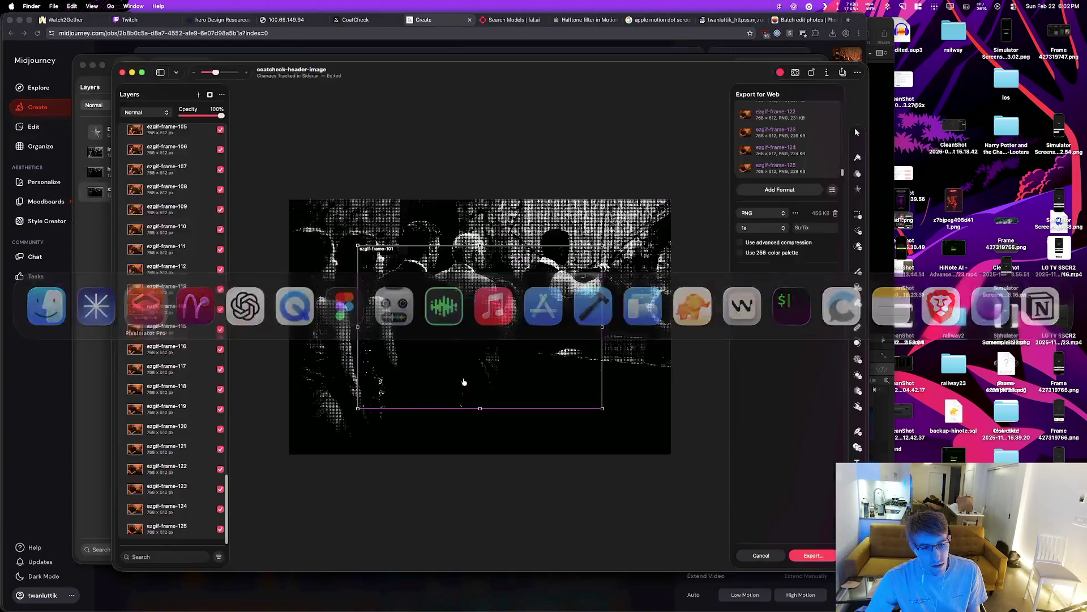
left_click_drag(385, 257, 316, 210)
left_click_drag(534, 362, 671, 453)
left_click_drag(531, 361, 672, 450)
Step: Undo the resize, the added slices and the frame layers back to two layers
key("ctrl+z")
key("ctrl+z")
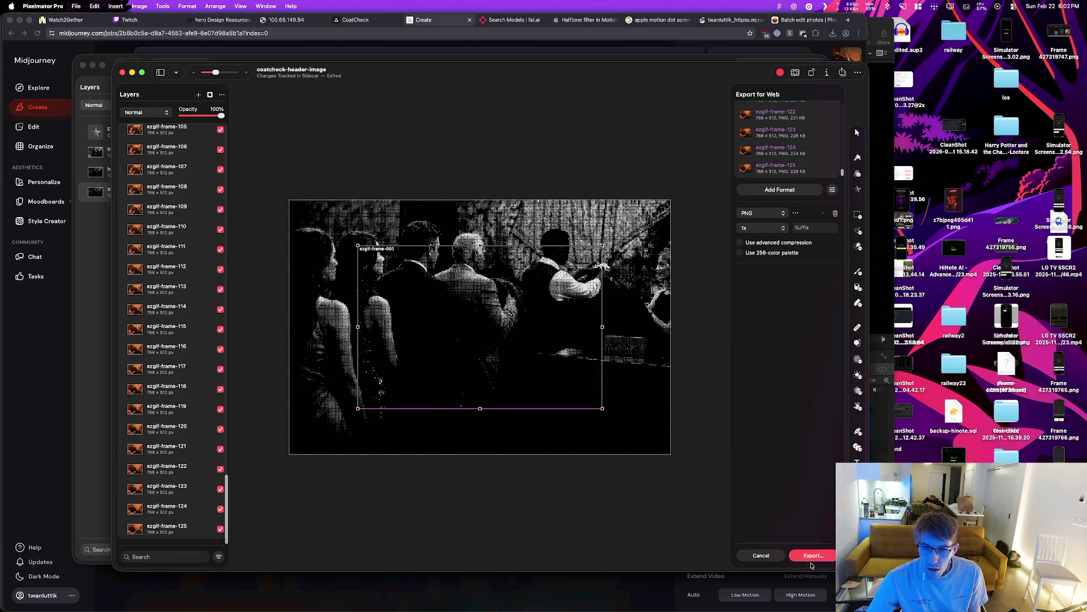
key("ctrl+z")
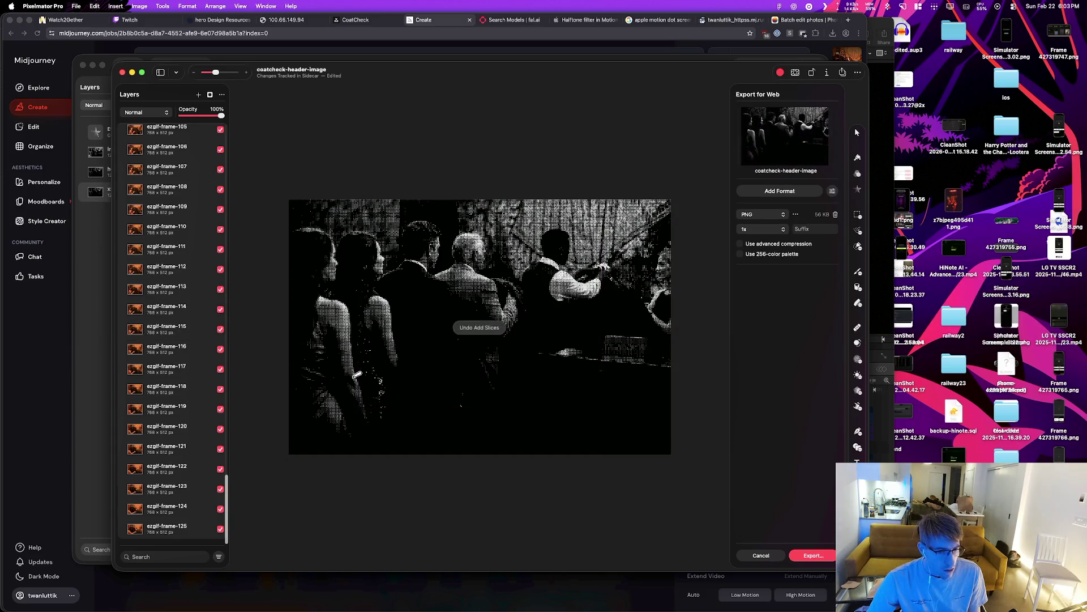
key("ctrl+z")
key("ctrl+shift+z")
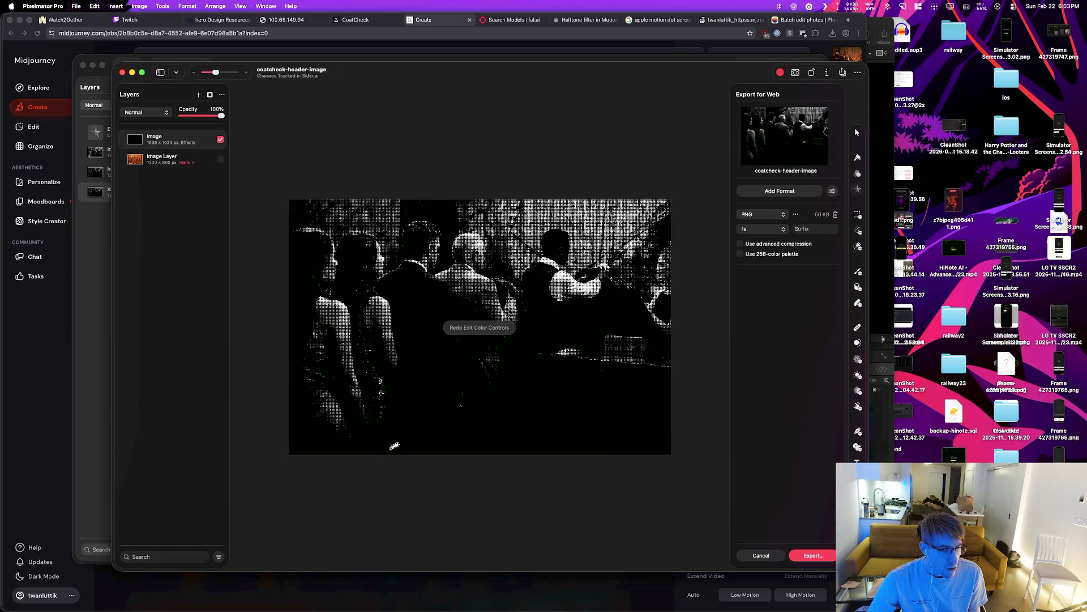
Step: Briefly redo the frame layers, then undo back to just the two layers
key("ctrl+shift+z")
right_click(160, 358)
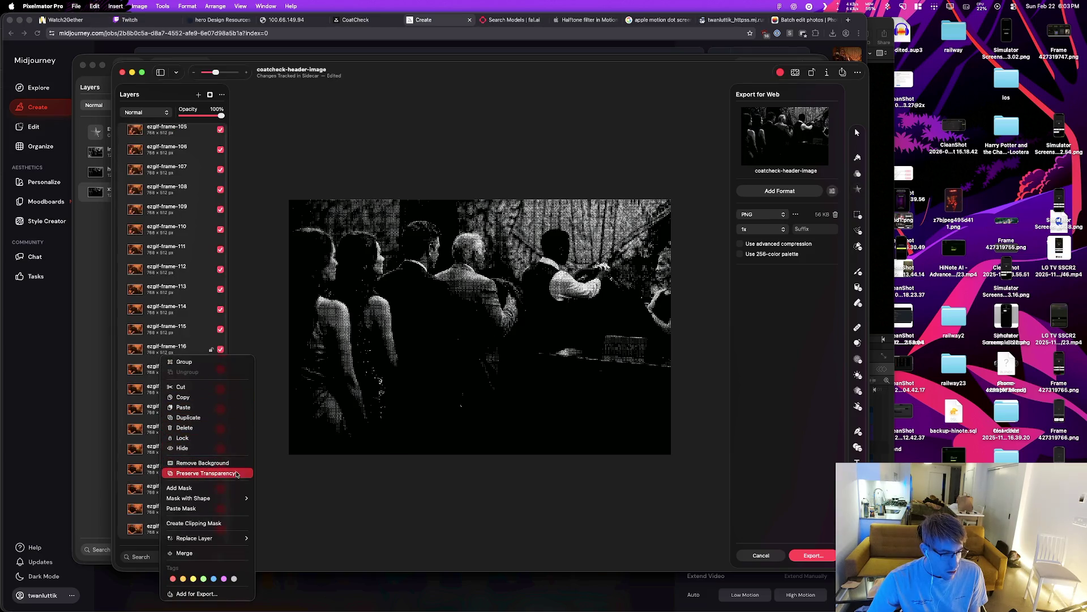
left_click(243, 506)
key("cmd+z")
Step: Add the image layer for export and resize its export bounds to 1200×800
right_click(169, 200)
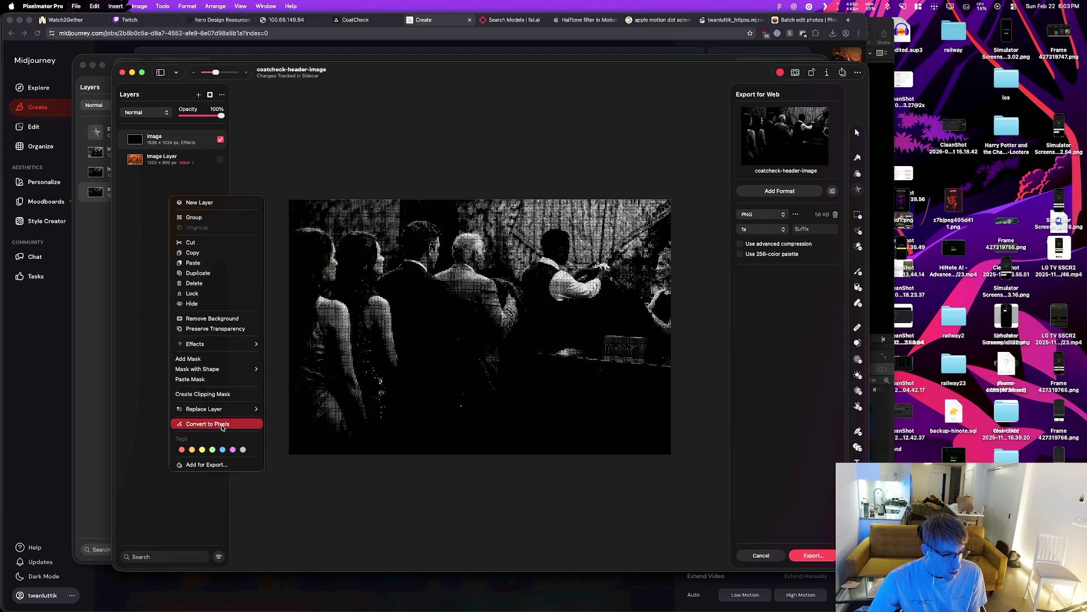
mouse_move(236, 345)
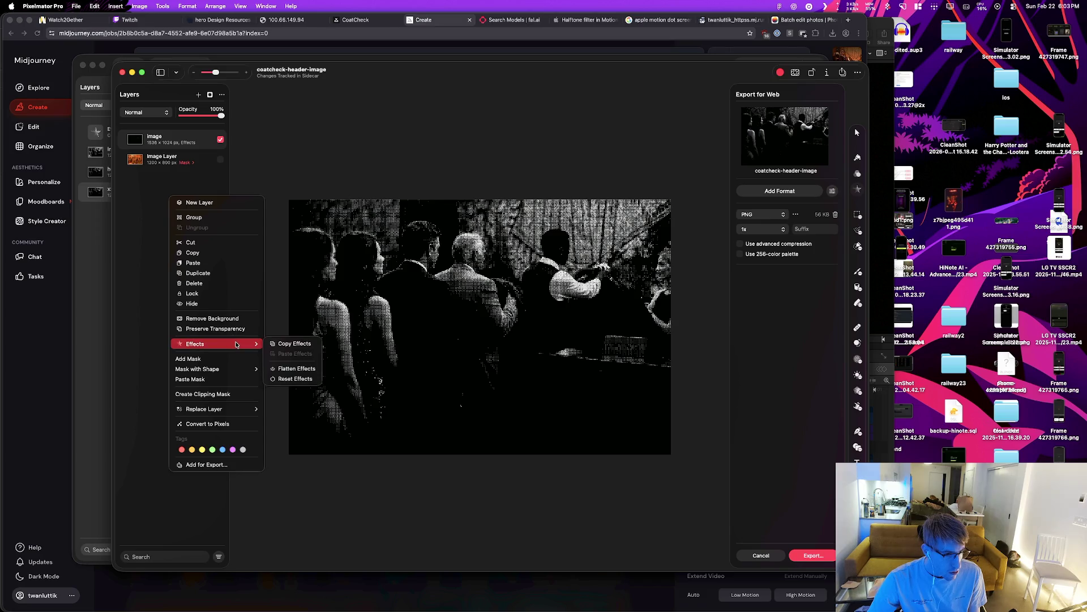
mouse_move(235, 370)
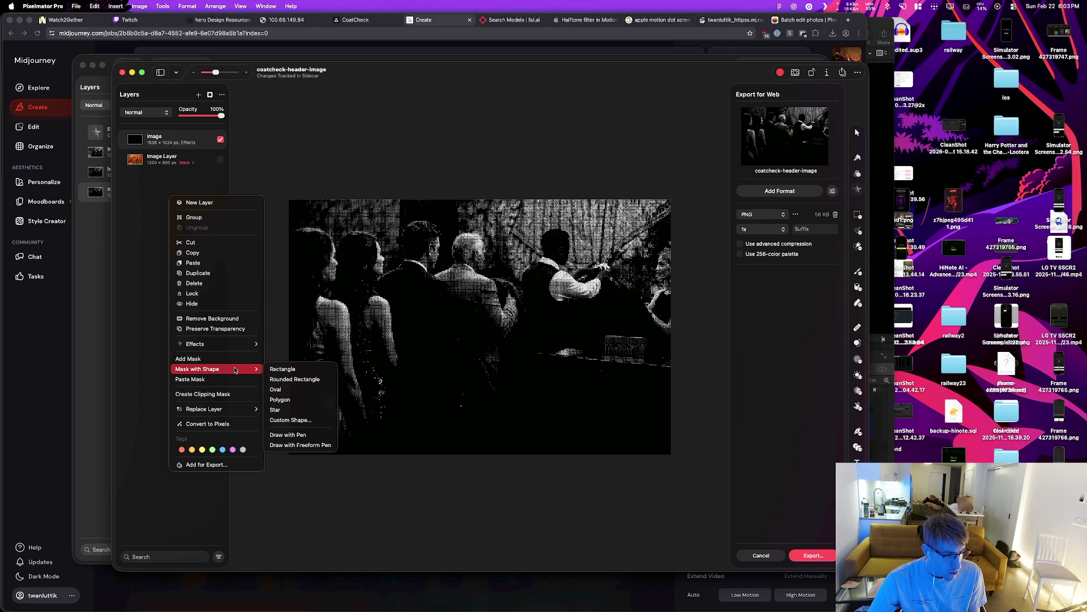
left_click(235, 465)
left_click_drag(234, 164, 287, 201)
left_click_drag(725, 490, 672, 455)
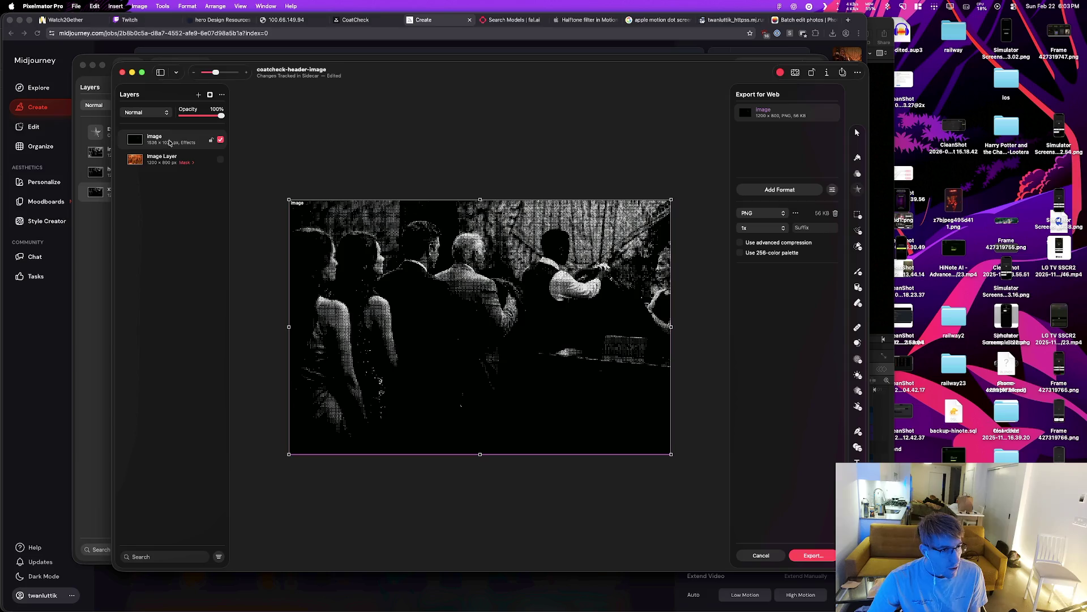
Step: Select Image Layer and export the image as 'image' into test-output
mouse_move(223, 162)
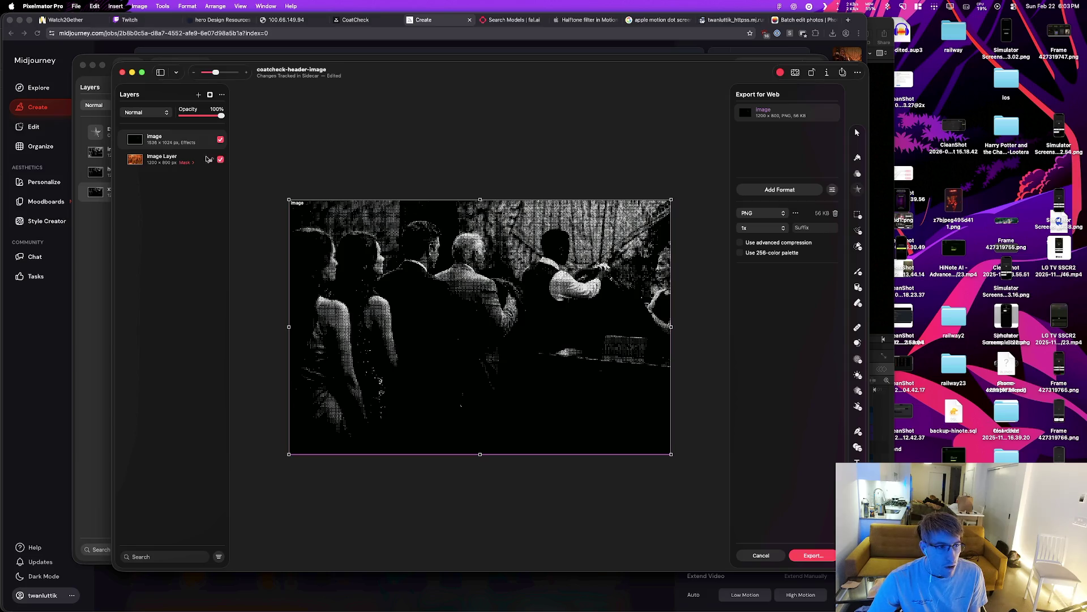
left_click(179, 161)
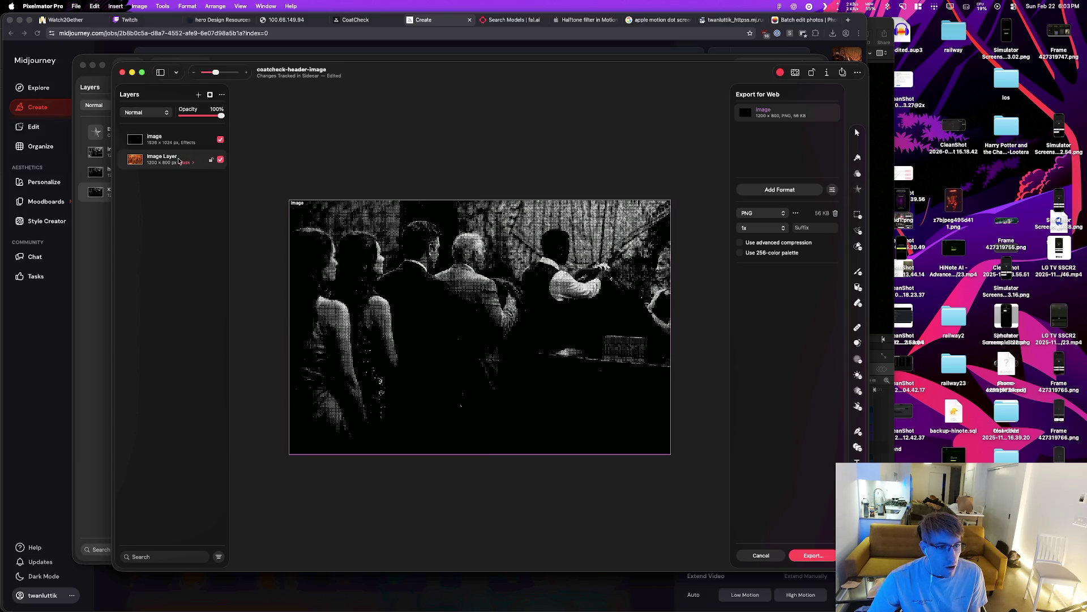
left_click(812, 555)
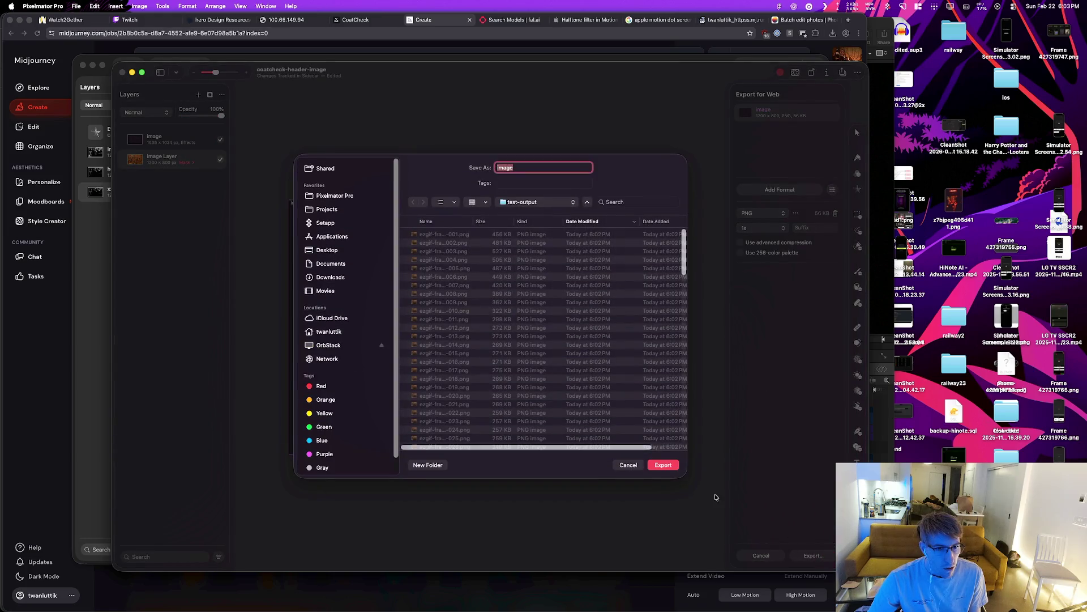
left_click(664, 465)
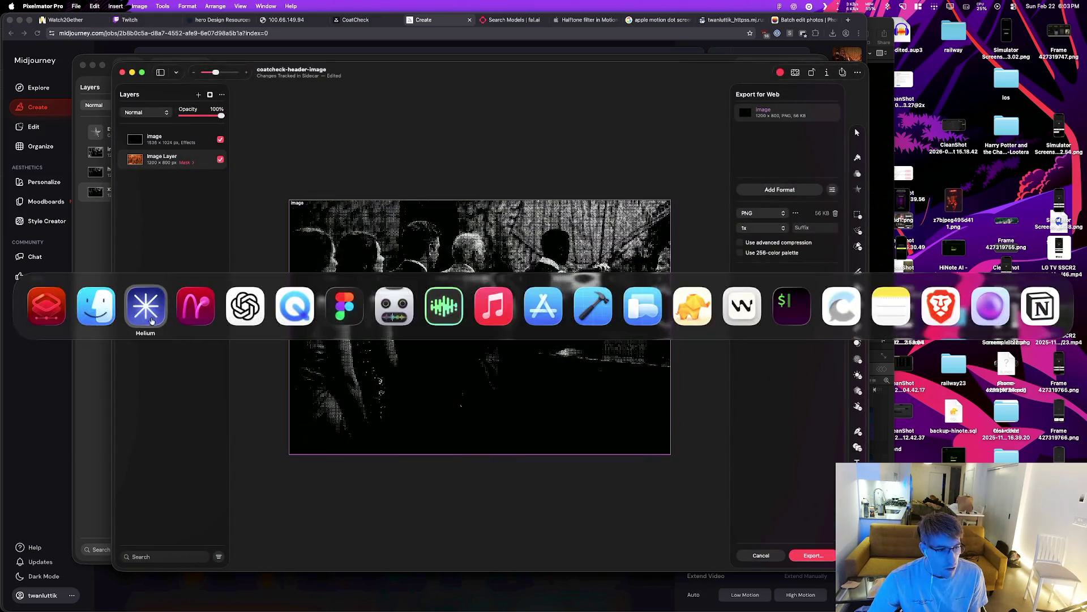
left_click(96, 306)
scroll(474, 258, "up", 3)
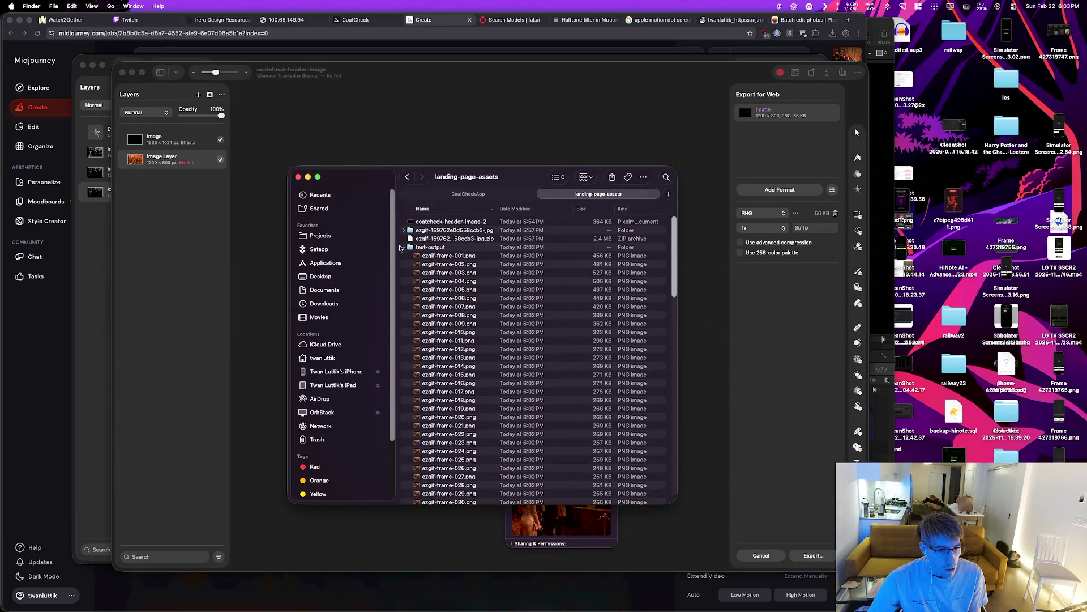
scroll(475, 337, "down", 20)
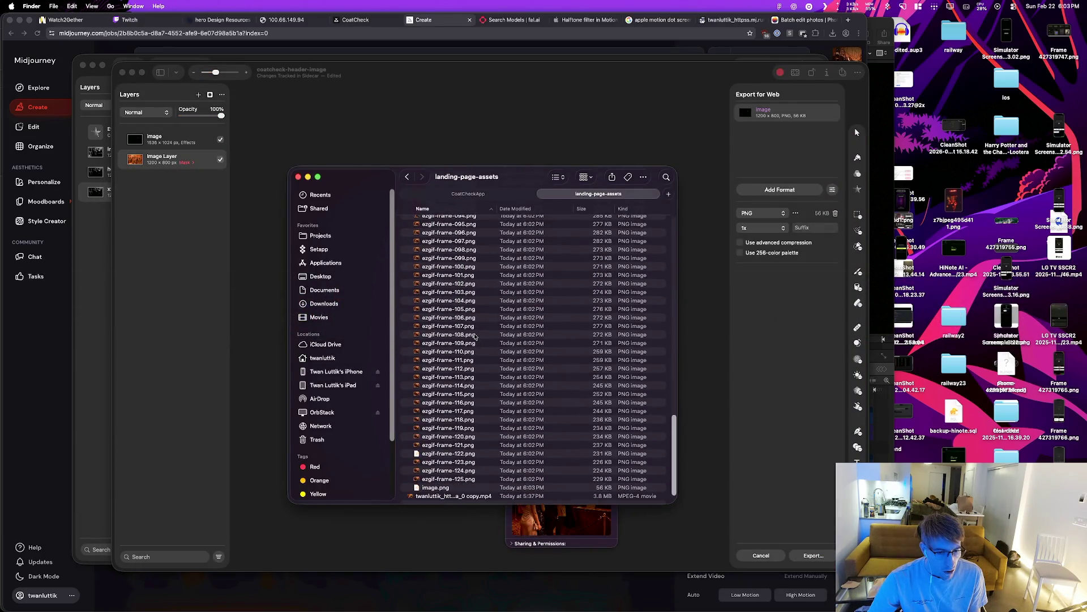
left_click(448, 487)
key("space")
key("space")
scroll(460, 339, "up", 20)
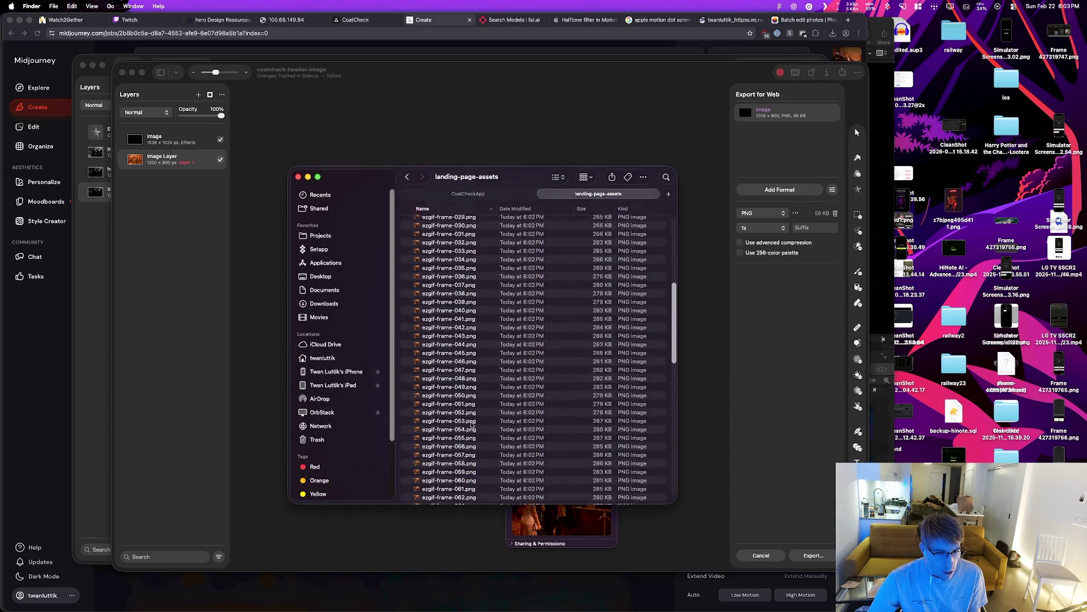
scroll(510, 317, "down", 10)
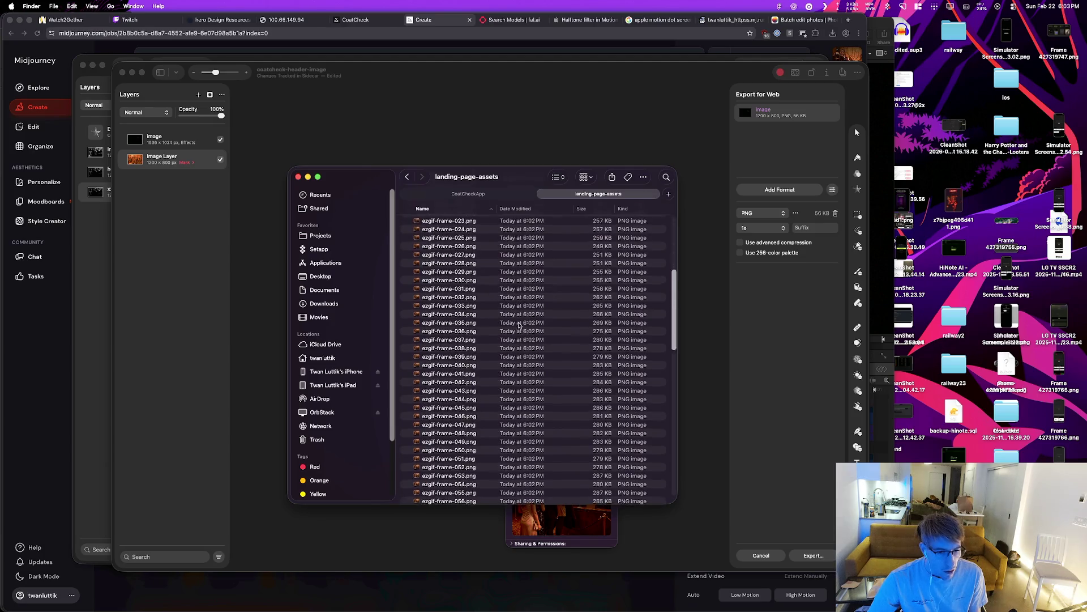
scroll(520, 326, "down", 8)
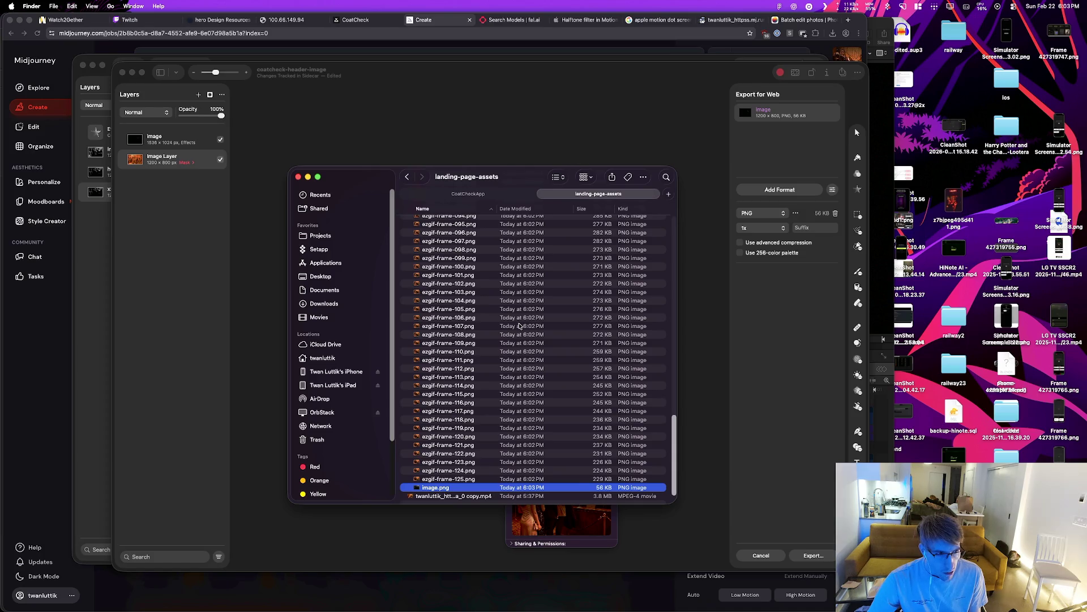
scroll(519, 326, "up", 1)
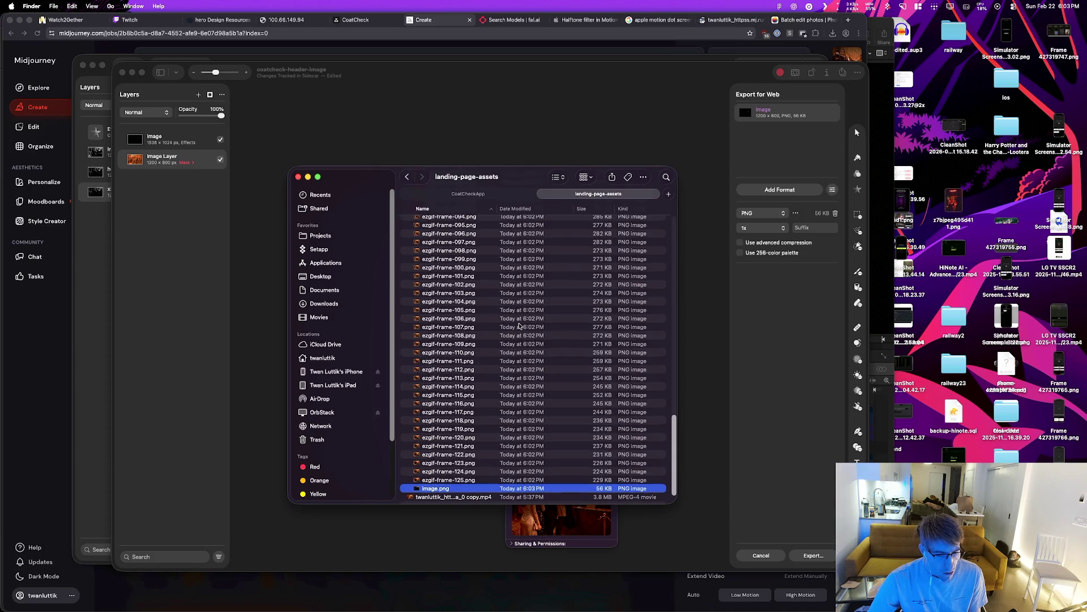
scroll(520, 325, "up", 15)
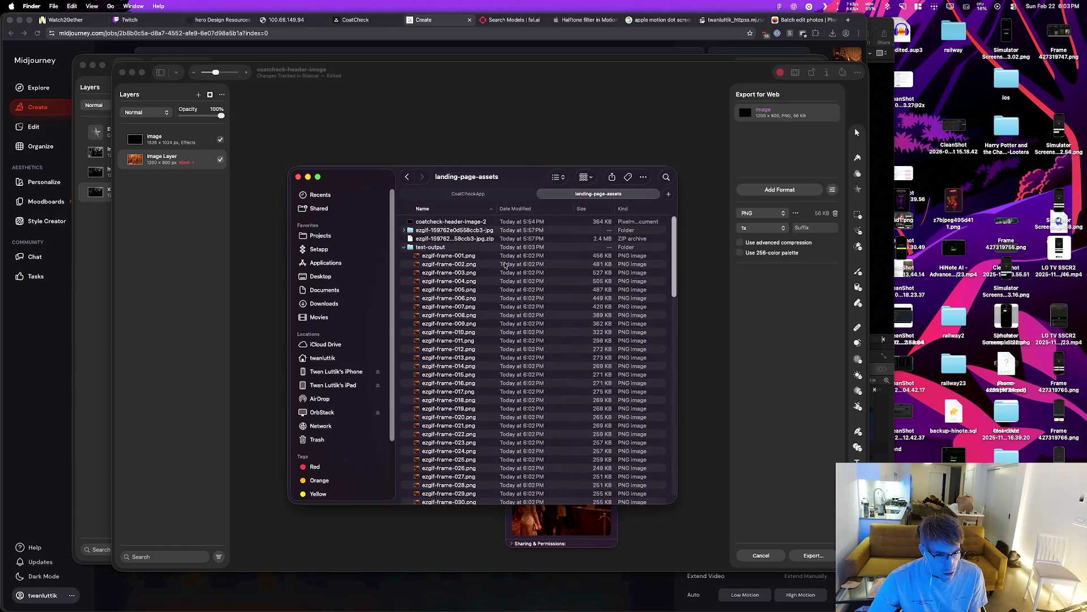
left_click(209, 162)
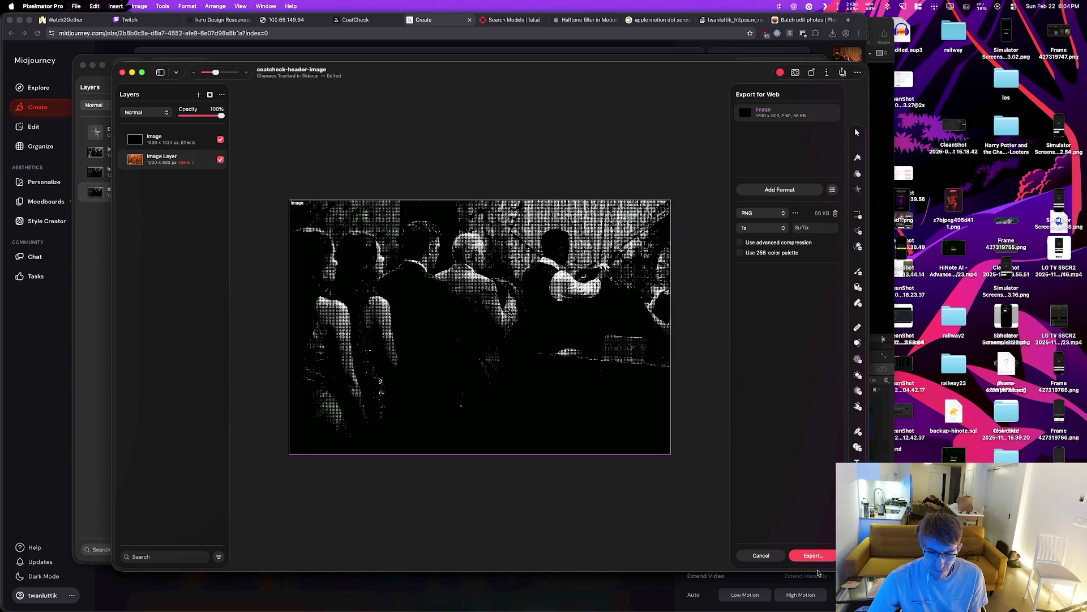
Step: Cancel Export for Web, select the Arrange tool, and view the image size options
left_click(755, 554)
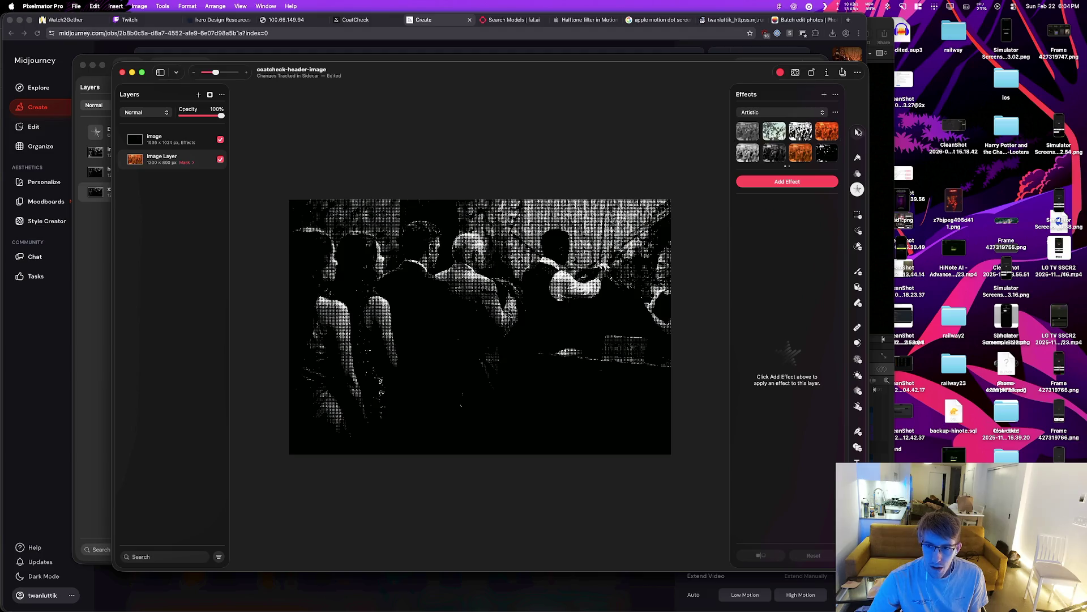
left_click(857, 132)
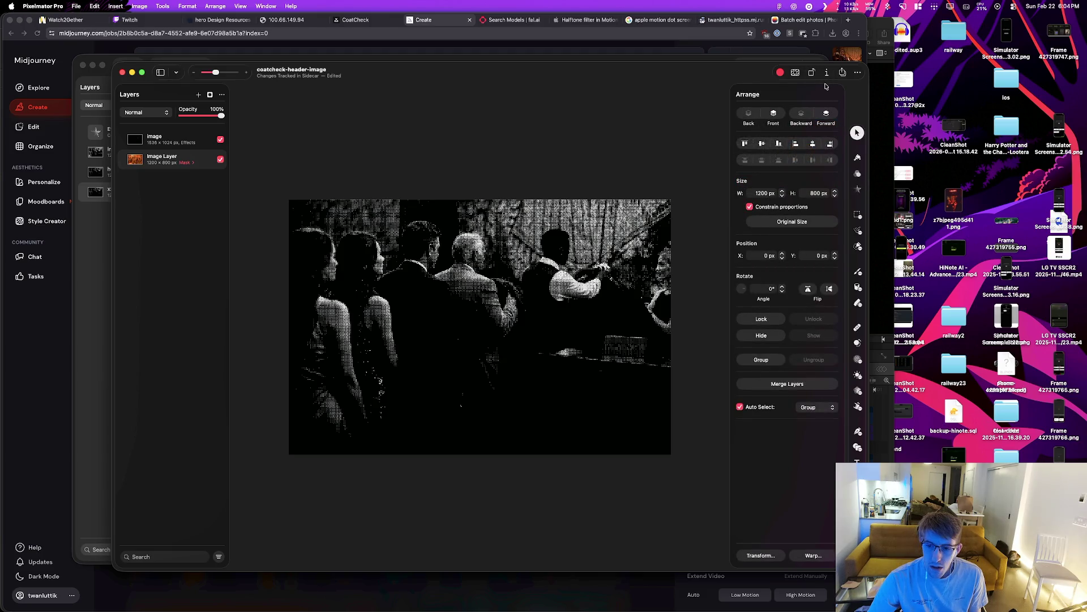
left_click(858, 73)
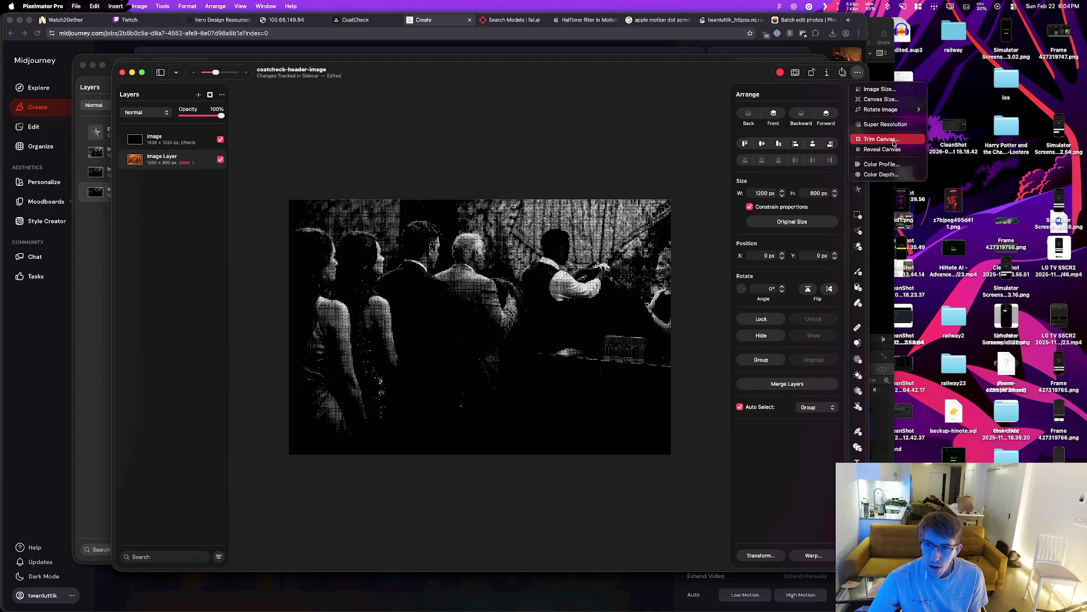
left_click(829, 73)
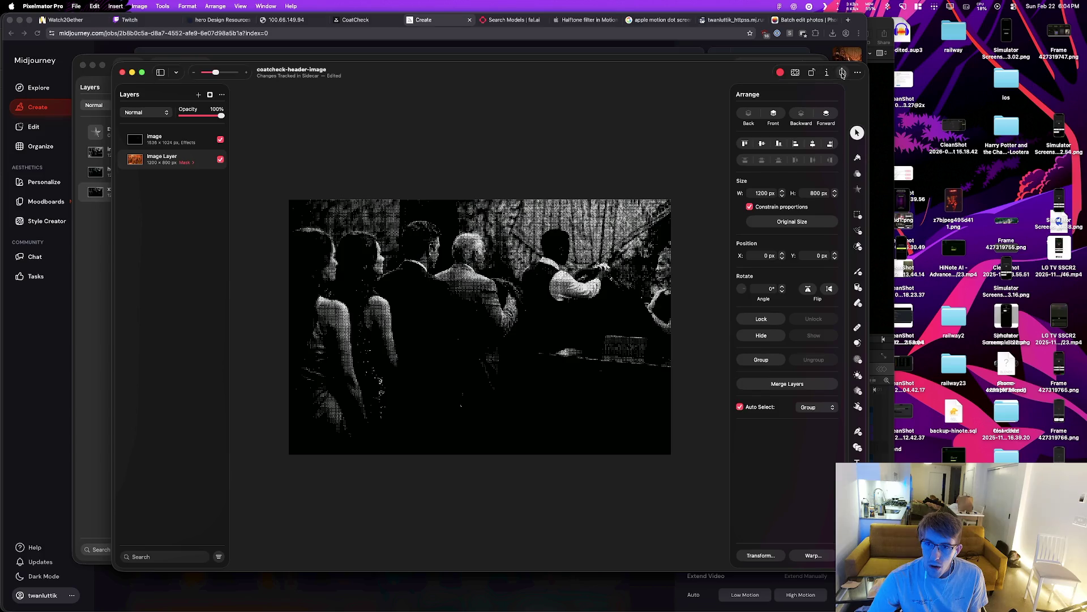
Step: Look through the sharing options and the document's PNG info
left_click(843, 73)
left_click(843, 73)
left_click(827, 73)
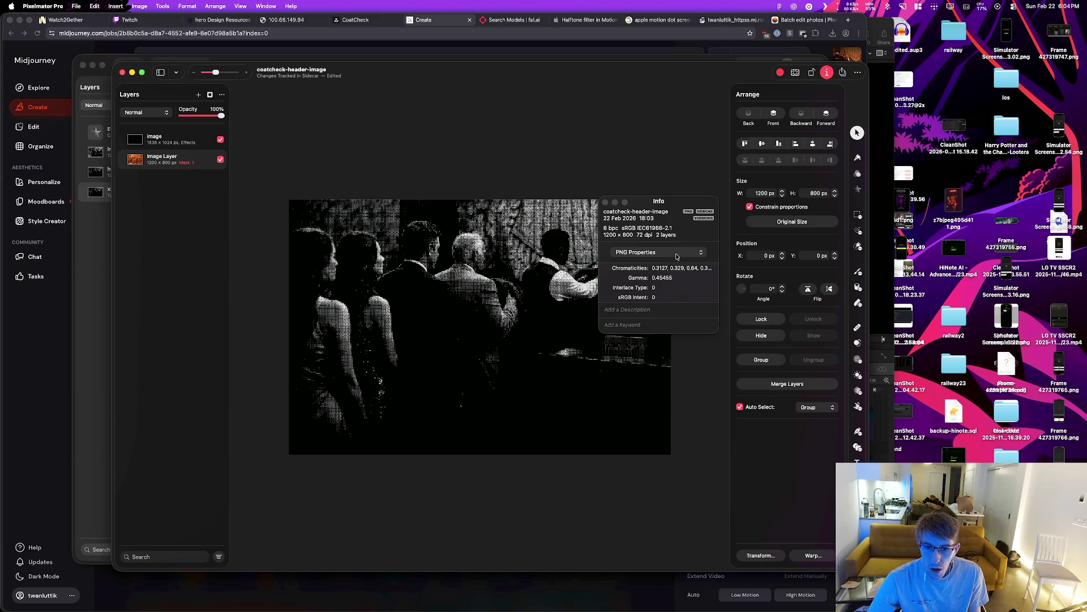
left_click(605, 202)
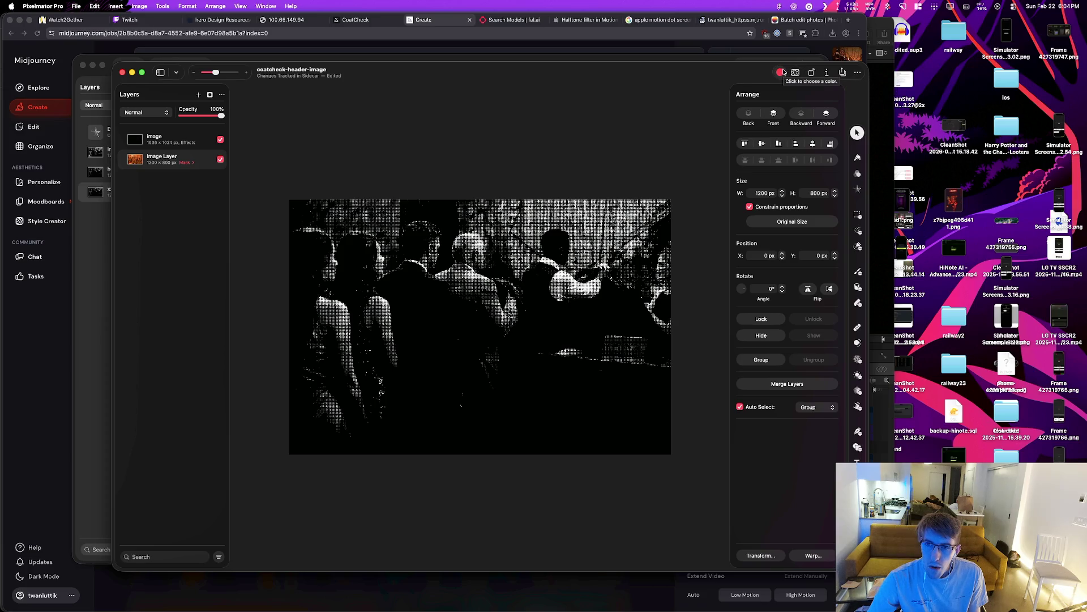
Step: Check the colour chooser, the view options and the layer list viewing options
left_click(784, 72)
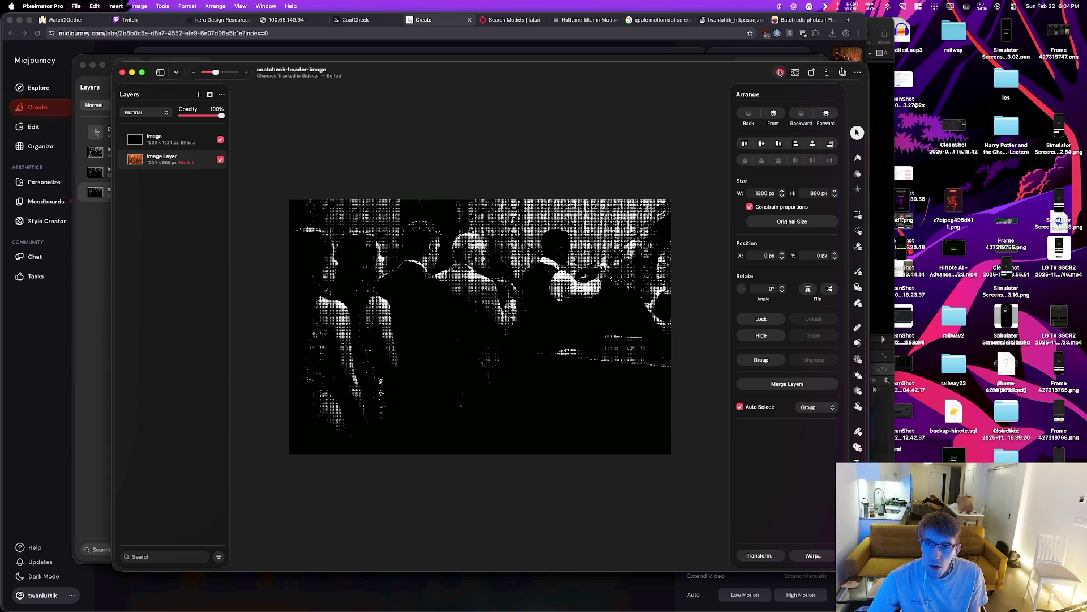
left_click(683, 106)
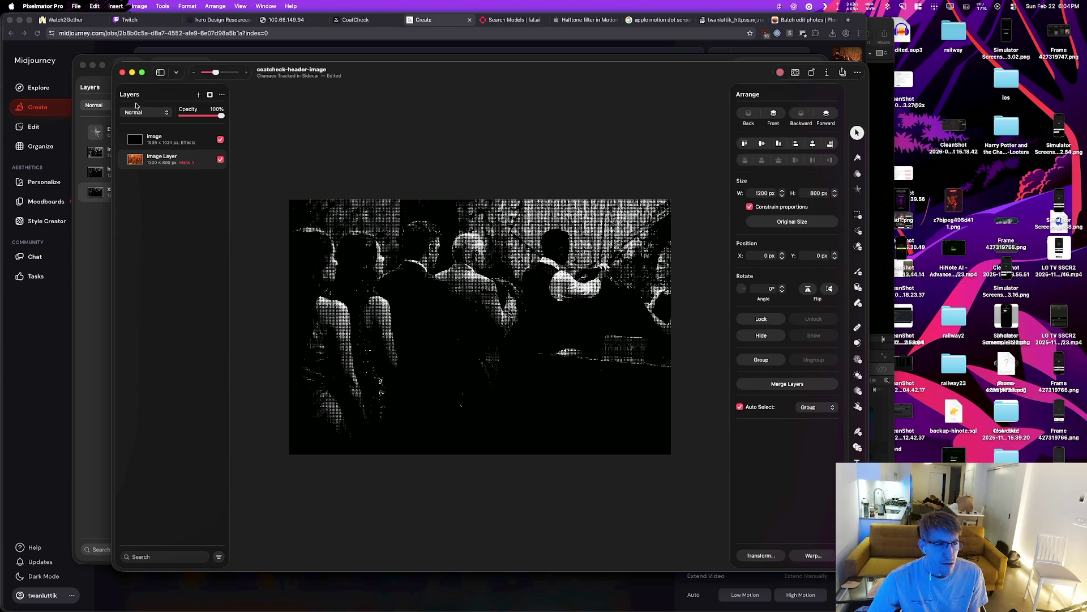
left_click(176, 72)
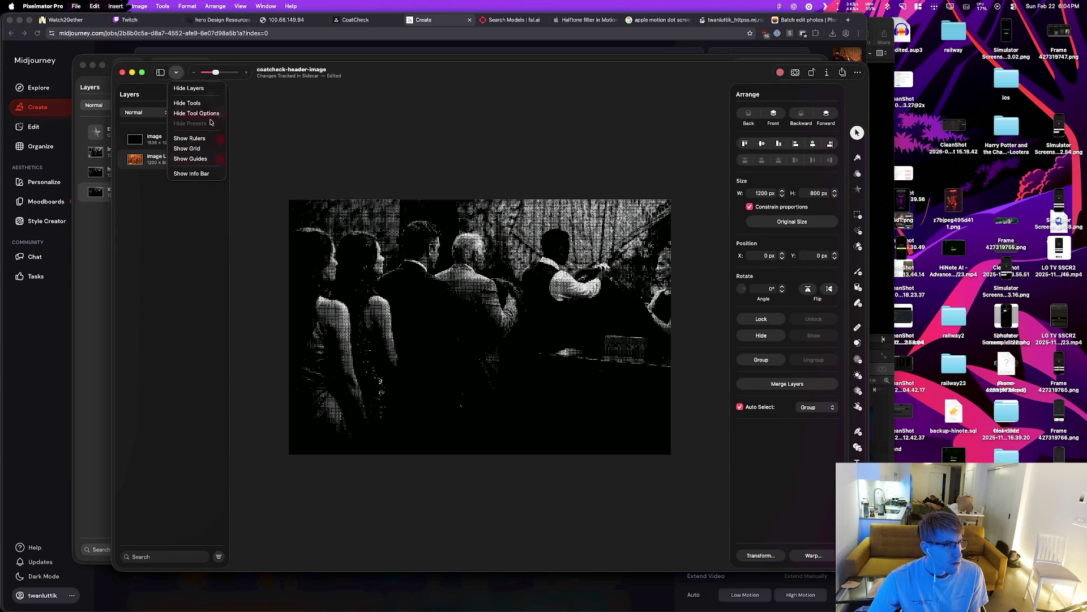
left_click(203, 182)
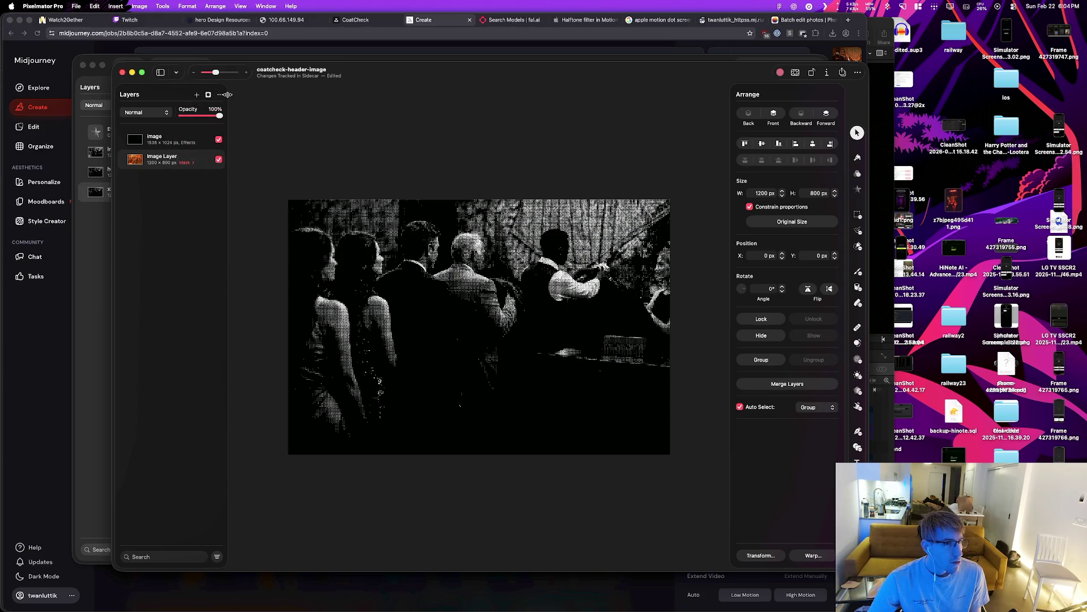
left_click(220, 96)
left_click(220, 96)
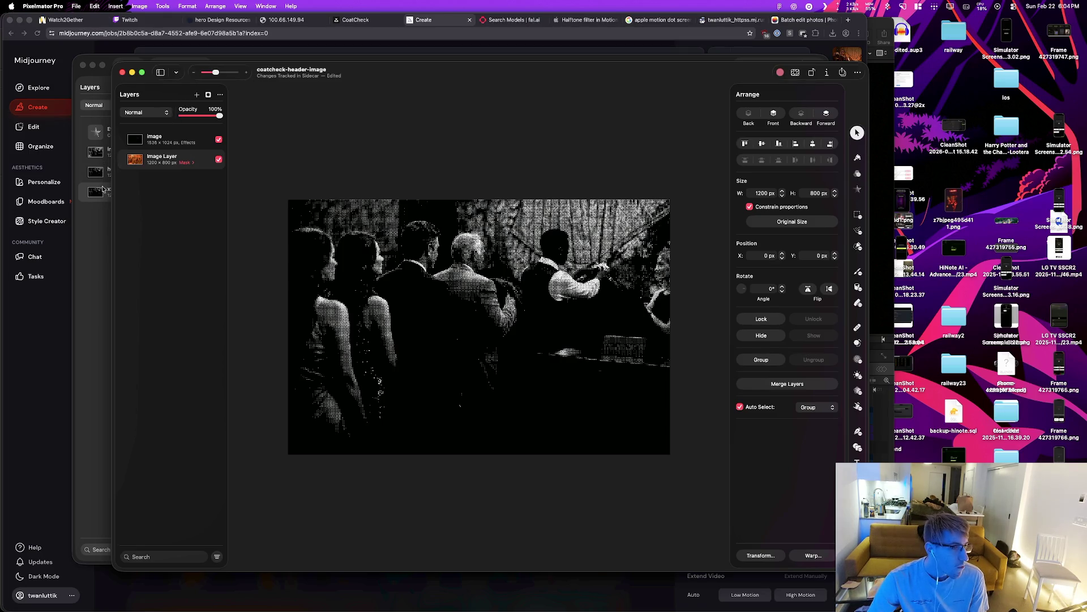
left_click(139, 6)
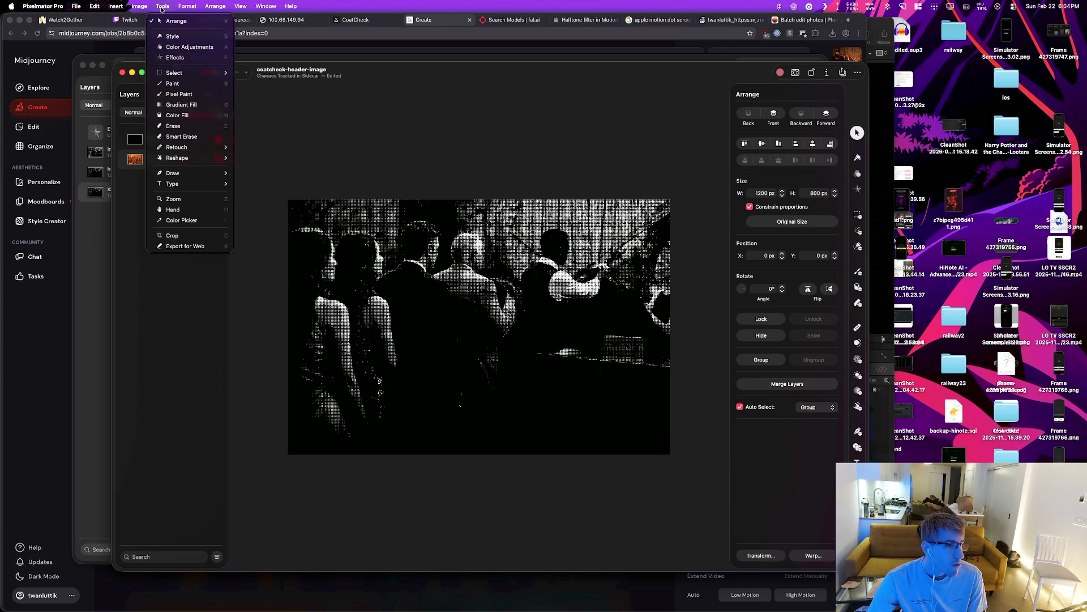
Step: Search the Tools, Image, File, View and Arrange menus for batch export, then return to Midjourney's Create tab
mouse_move(140, 8)
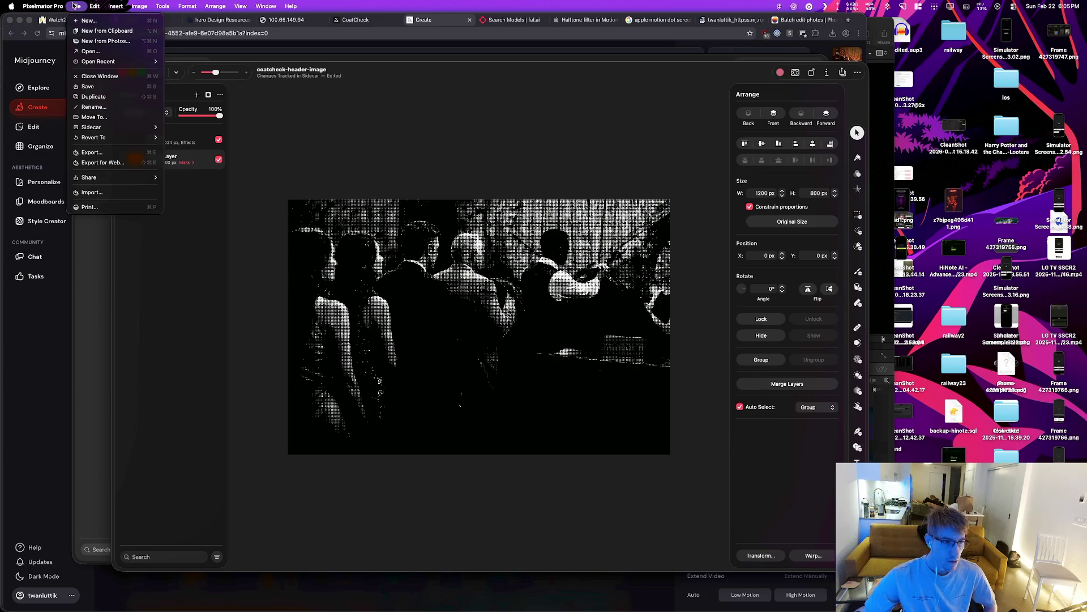
mouse_move(126, 179)
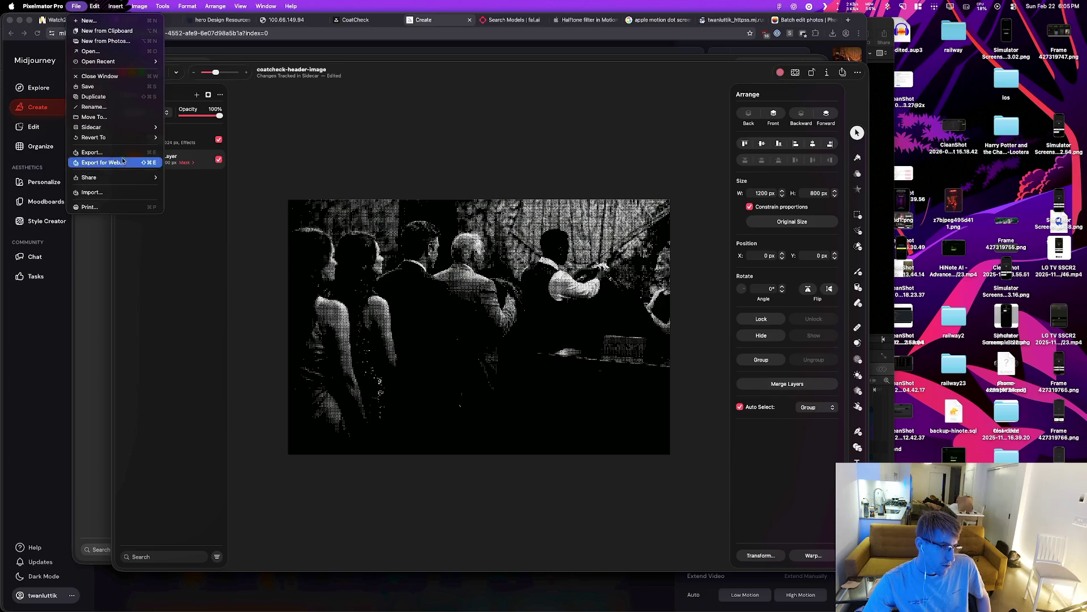
mouse_move(123, 129)
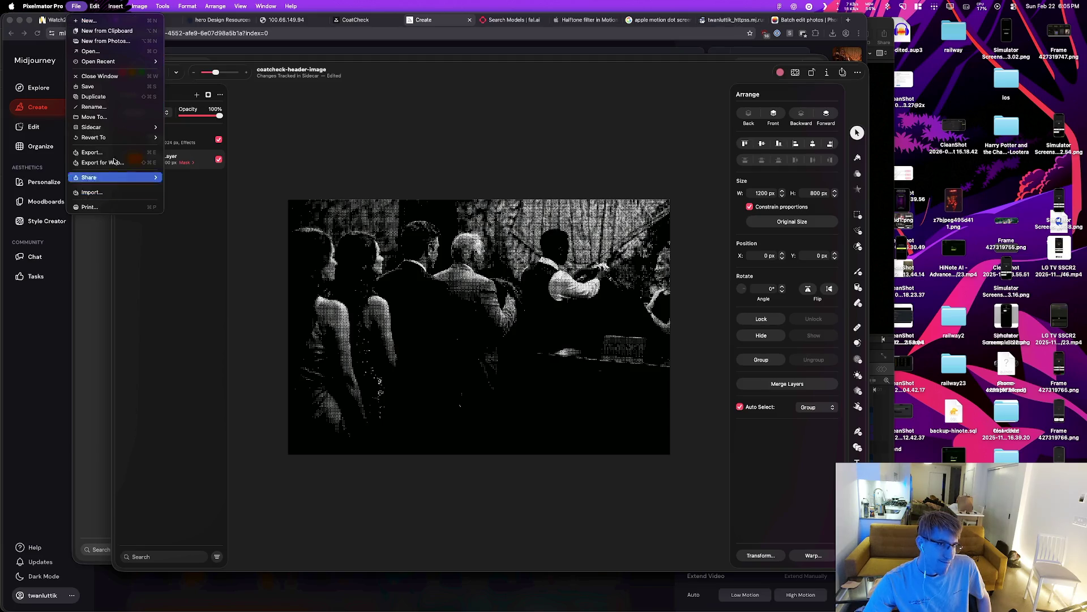
mouse_move(241, 6)
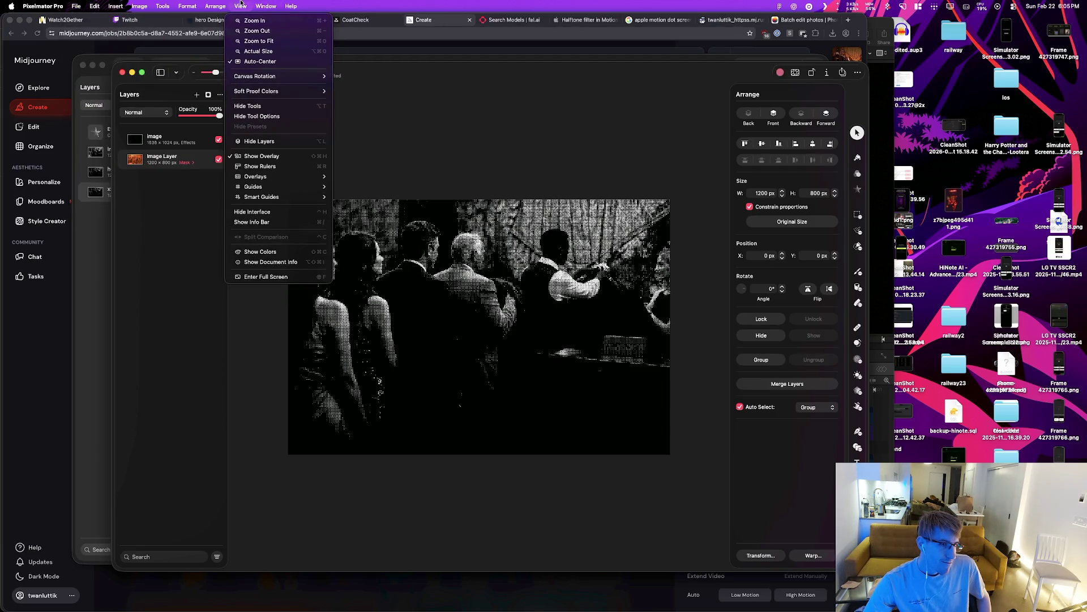
mouse_move(203, 1)
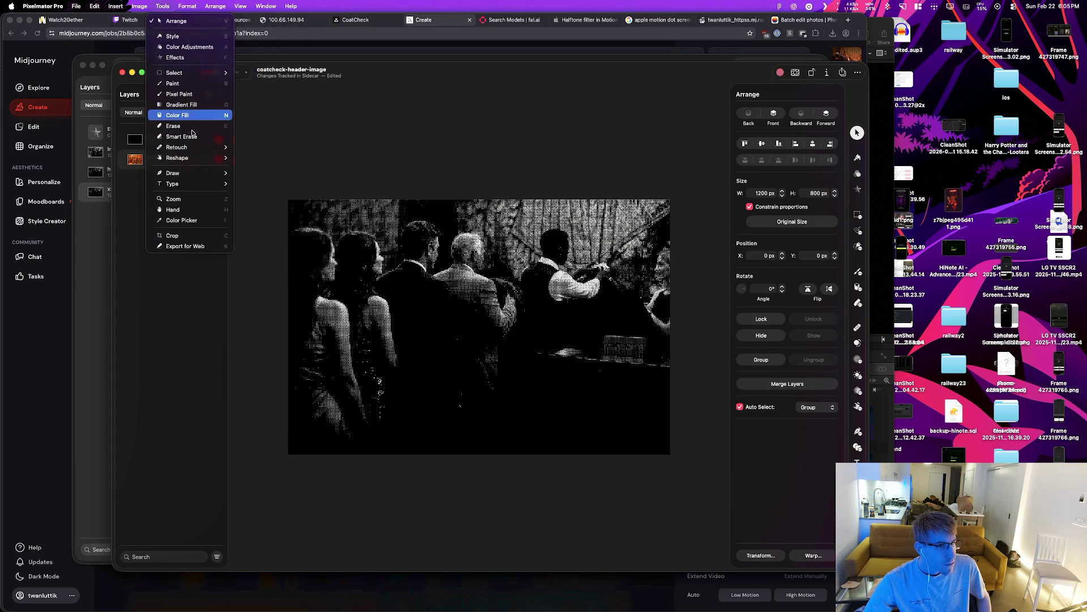
left_click(429, 22)
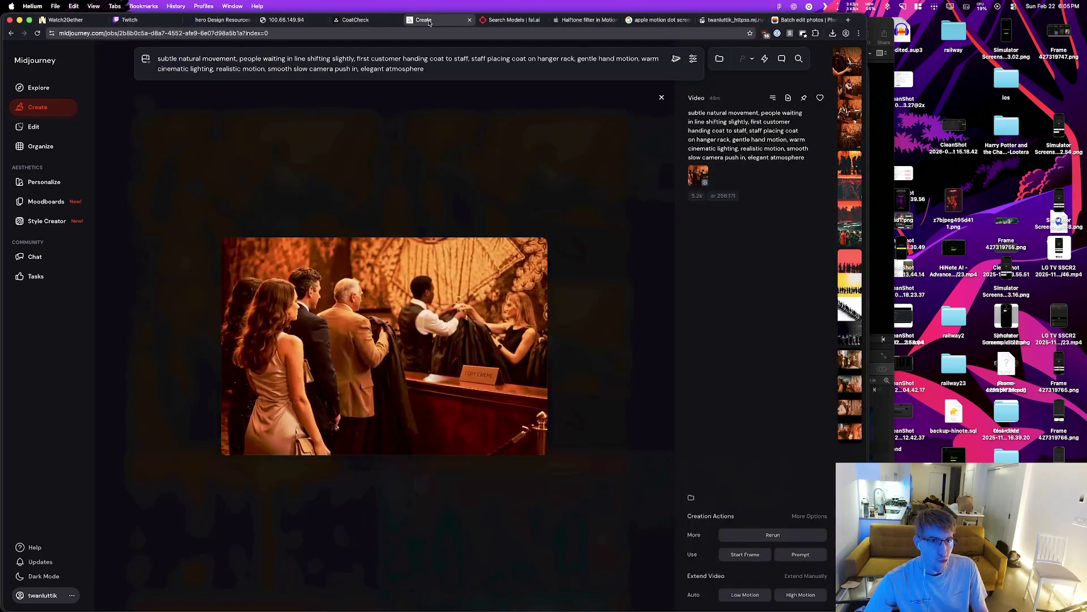
Step: Switch to the Batch edit photos guide tab and scroll through it
left_click(733, 20)
left_click(801, 19)
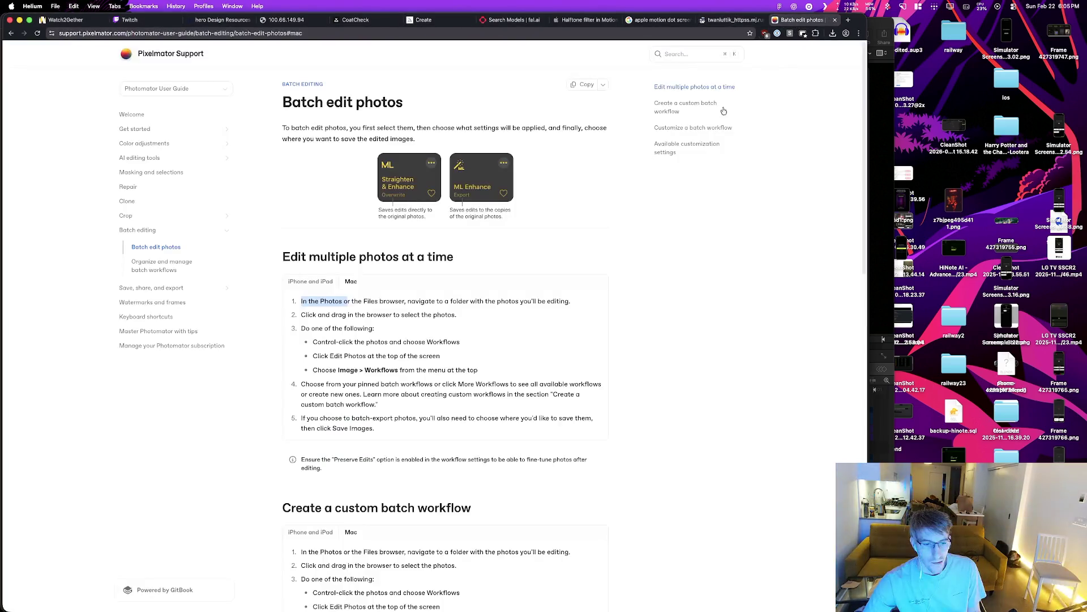
scroll(475, 432, "down", 5)
scroll(477, 435, "down", 3)
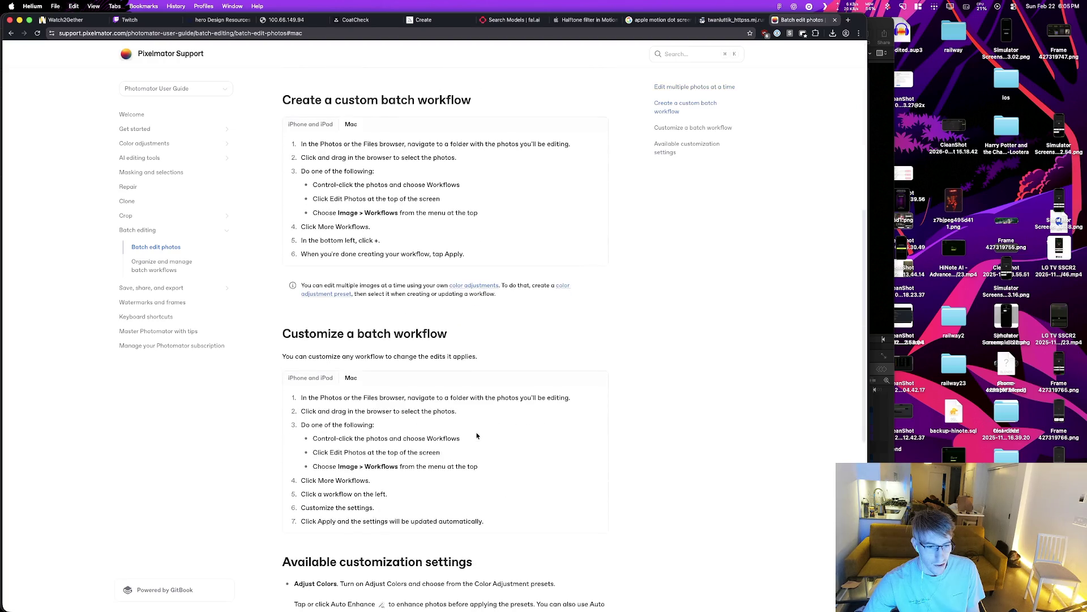
scroll(477, 435, "down", 8)
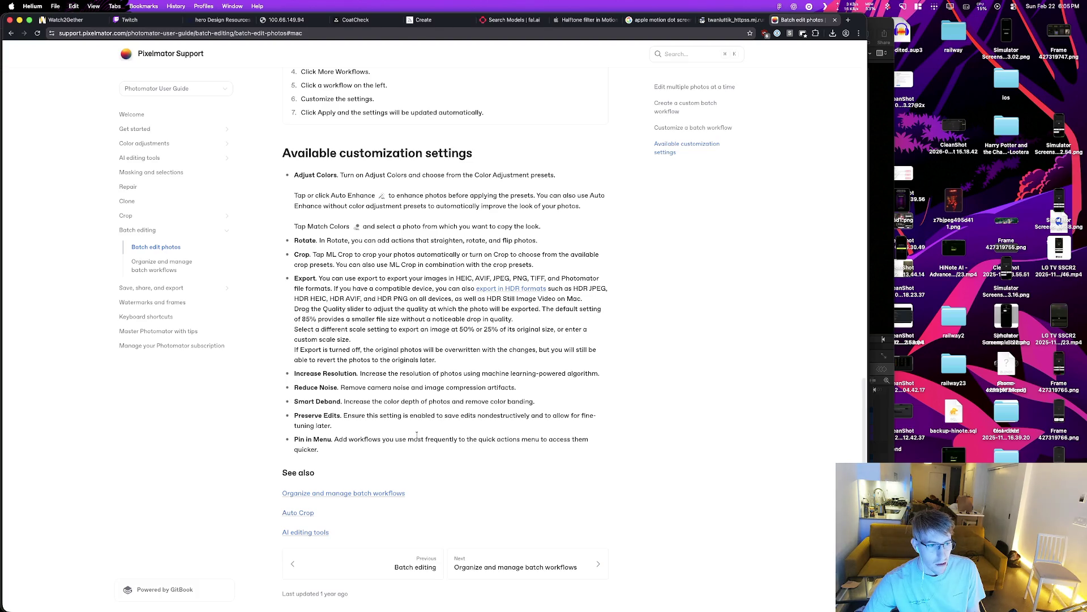
Step: Search 'pixelmator multiplepro apple images for export' in a new tab
key("super+t")
type("pixelmator multiple pages")
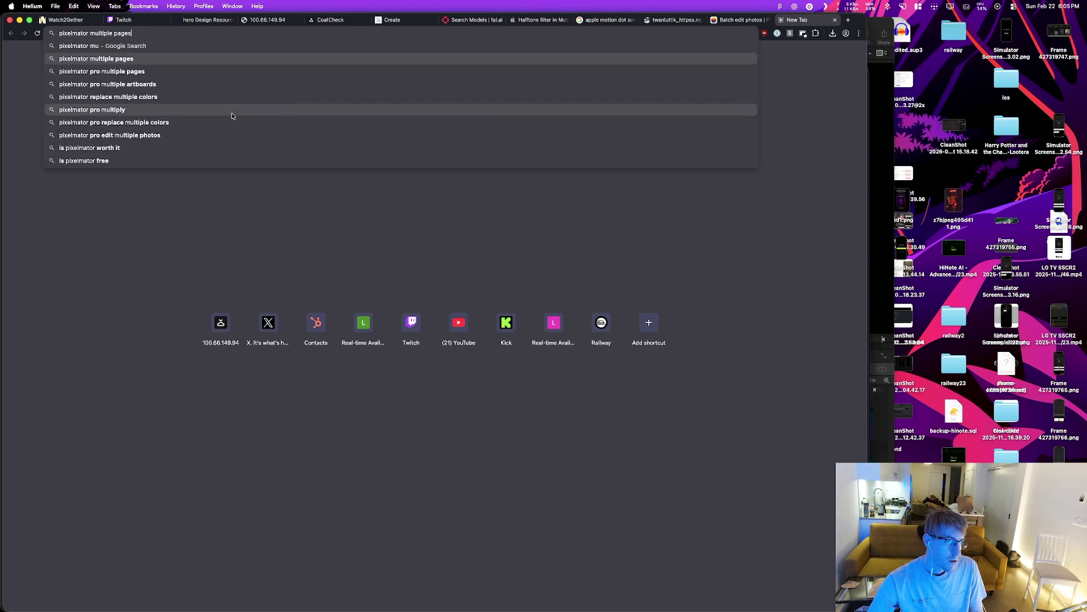
type("pro apple ")
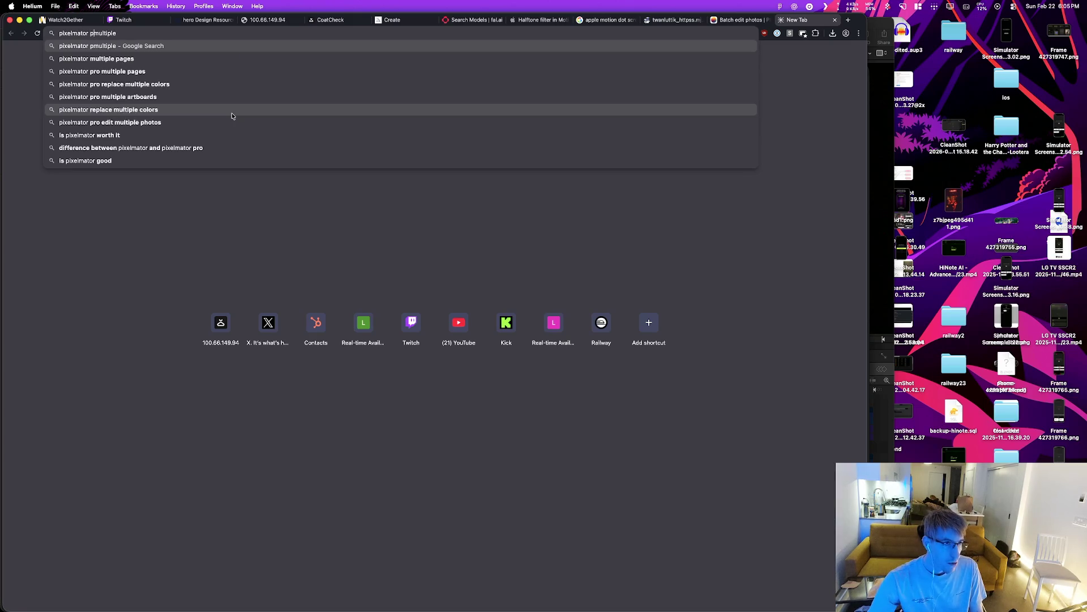
type("i")
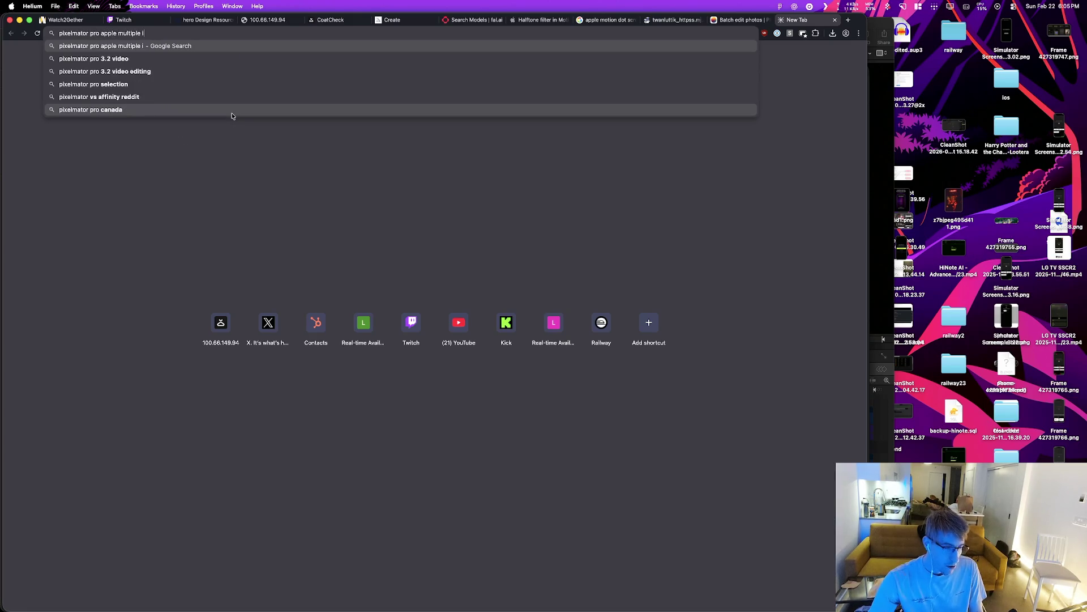
type("mages for export")
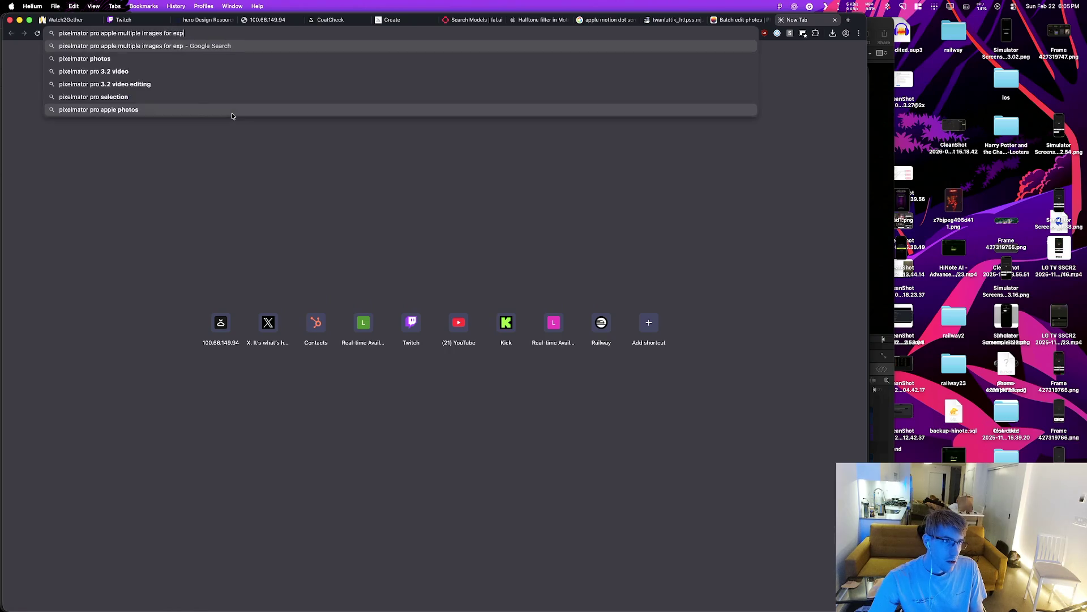
key("Return")
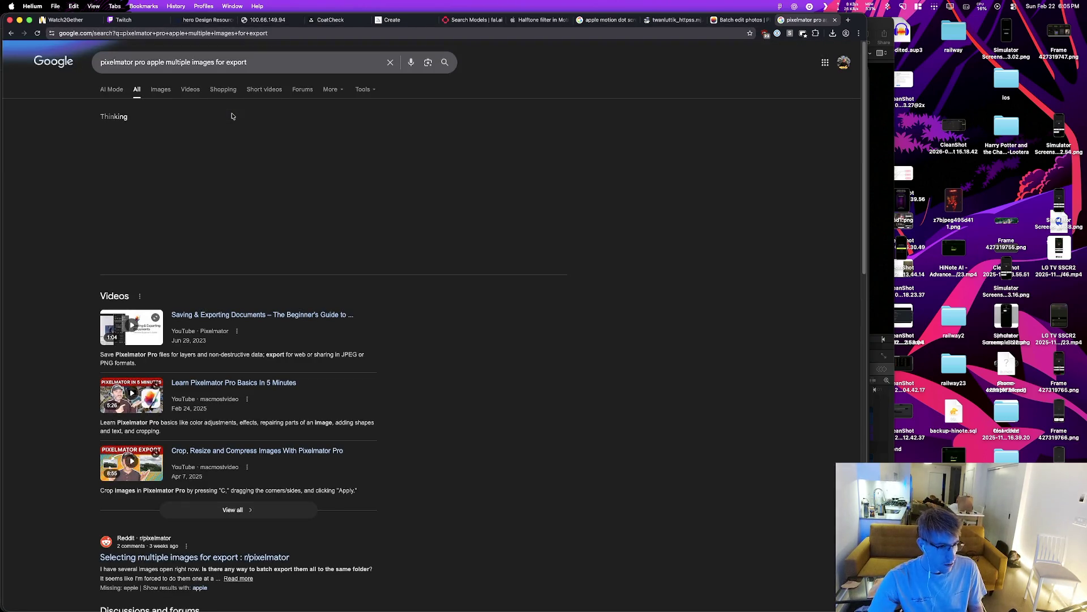
Step: Open the r/pixelmator thread on exporting multiple images, then Google 'Photomator' from a comment
left_click(238, 558)
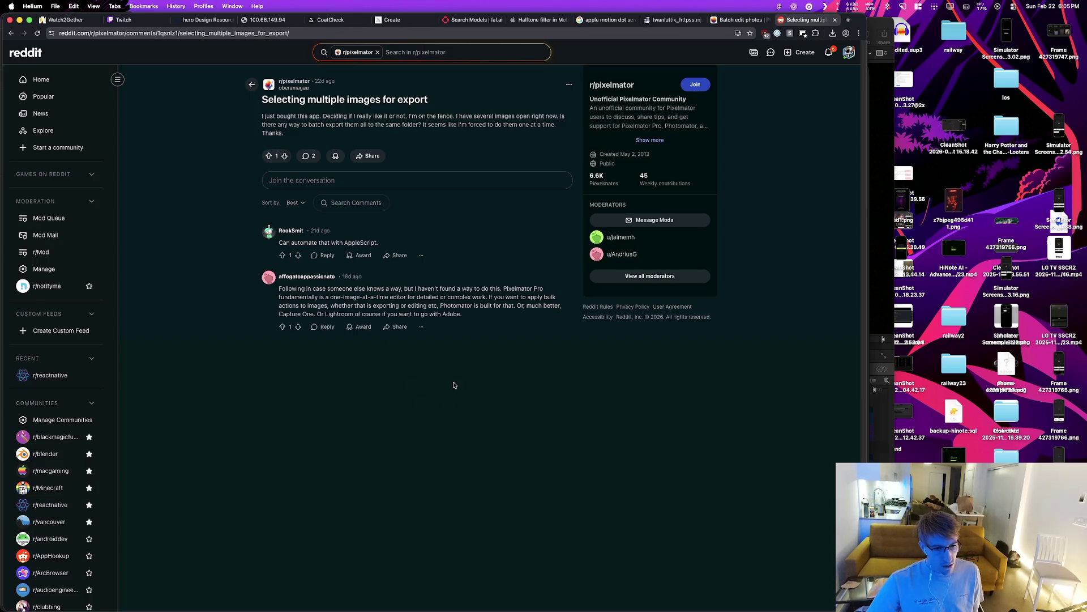
key("super+space")
type("App")
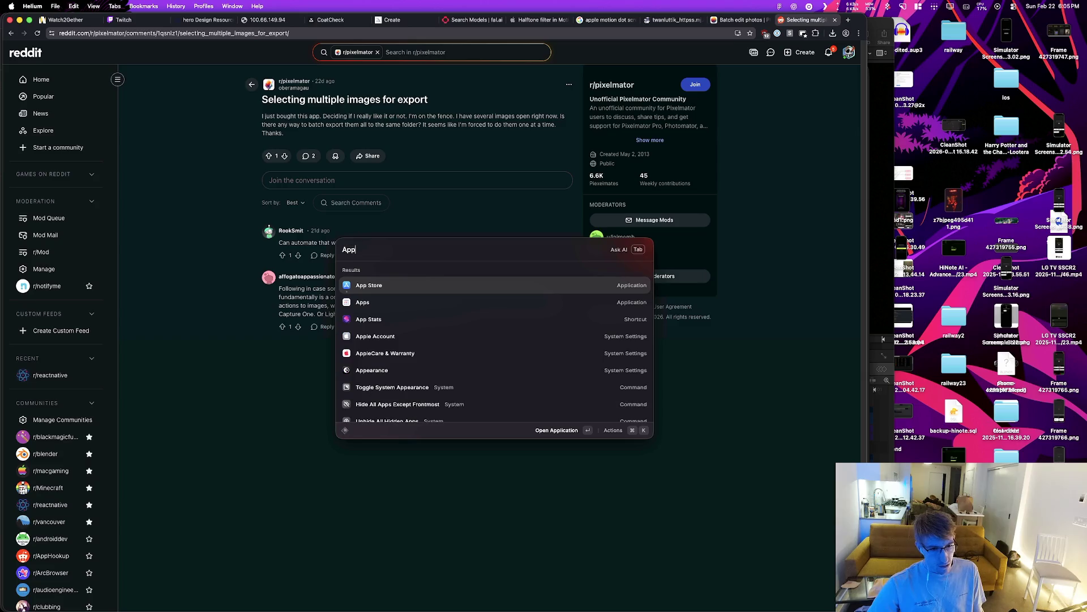
key("Return")
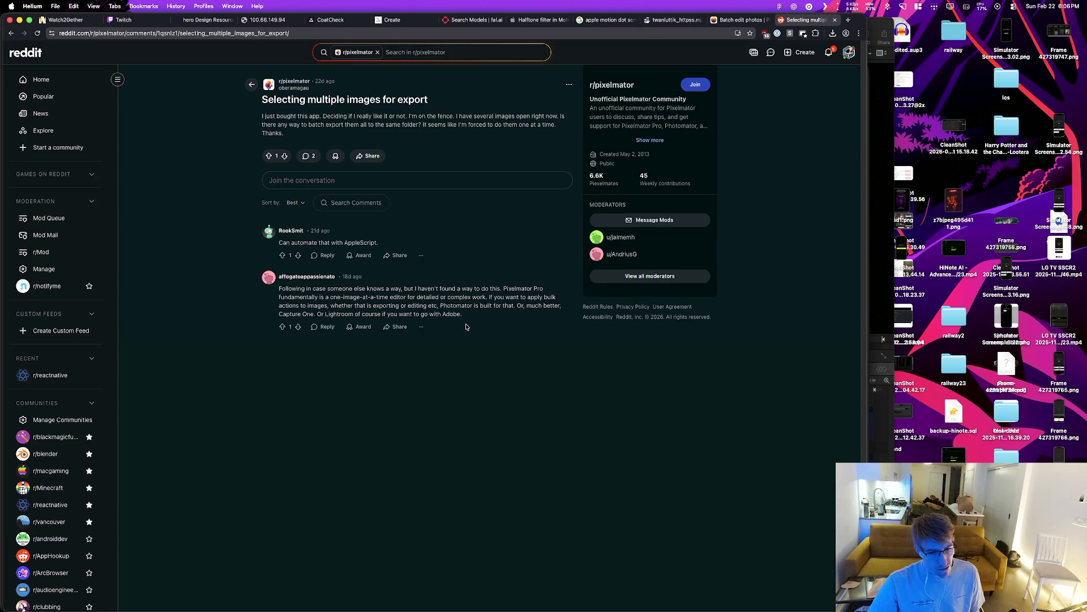
double_click(456, 305)
key("super+shift+l")
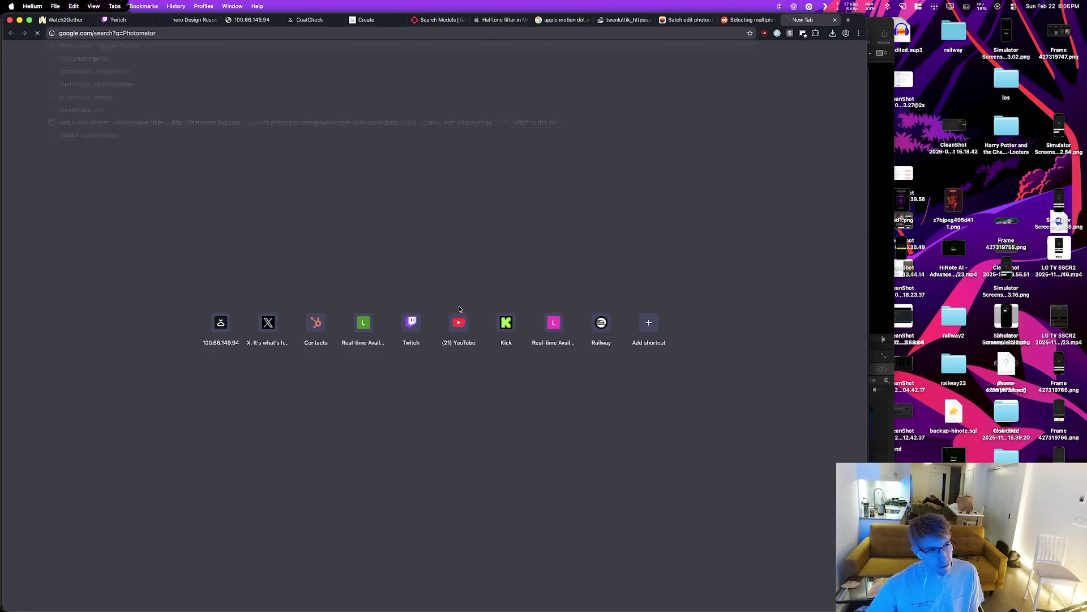
Step: Browse the Photomator product page, go back to the search results, and return to Pixelmator Pro
left_click(170, 135)
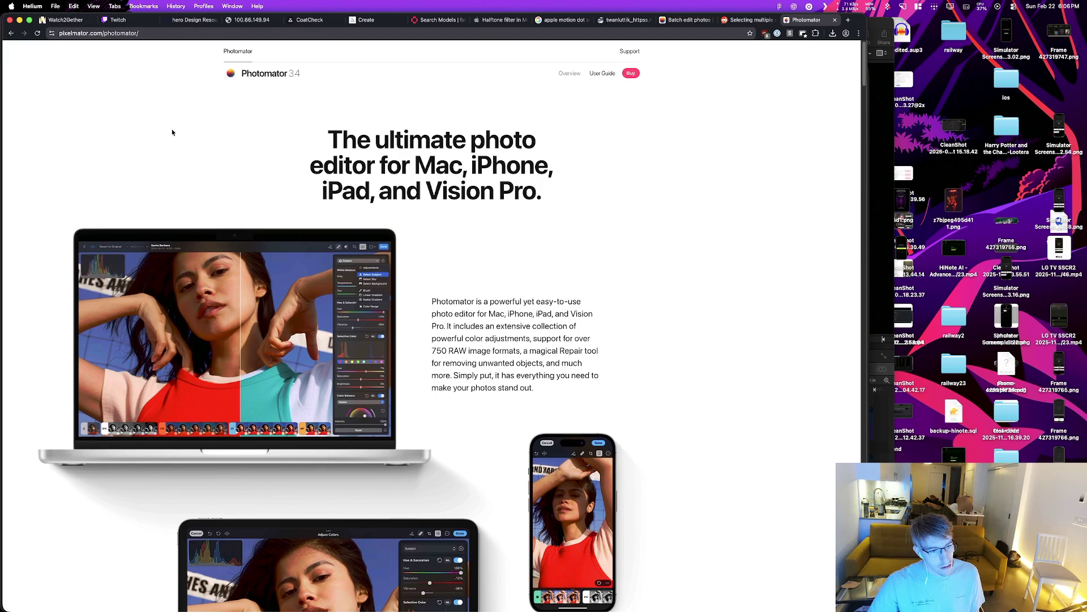
scroll(375, 276, "down", 8)
scroll(375, 276, "down", 8)
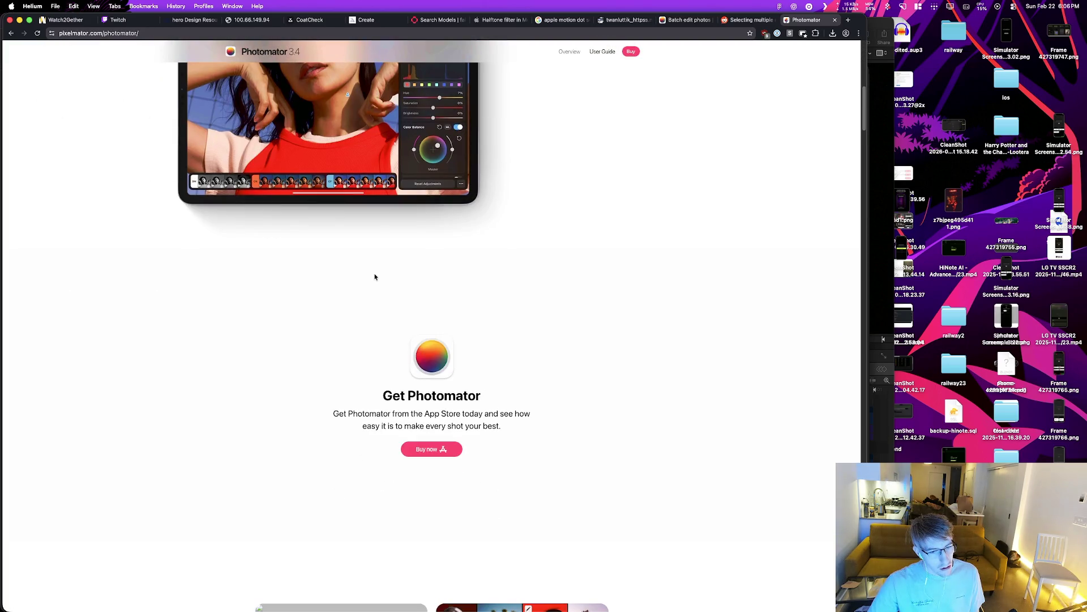
scroll(375, 276, "down", 15)
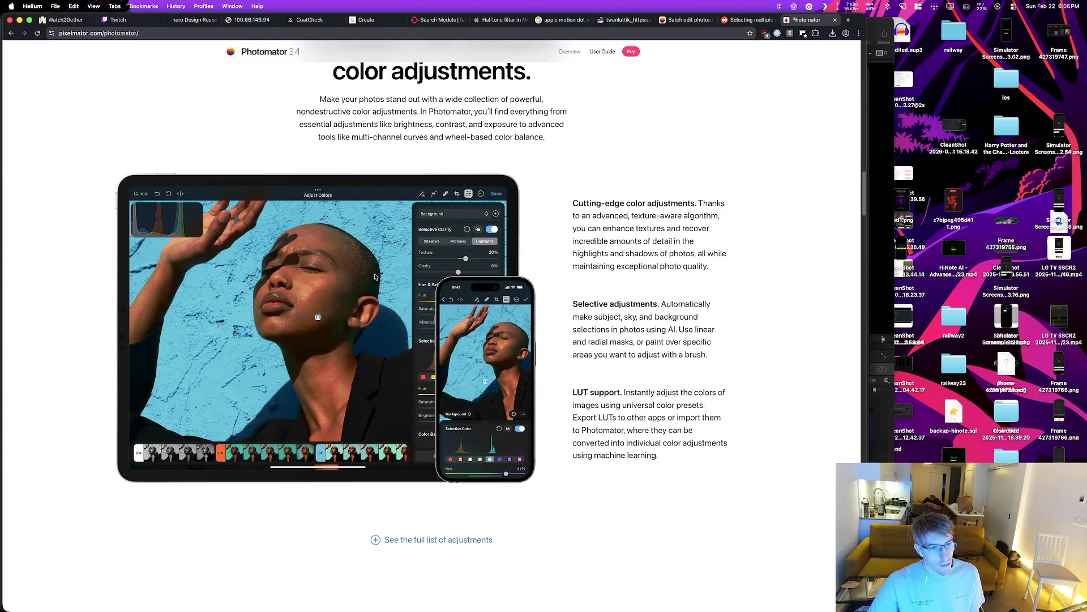
scroll(374, 276, "down", 12)
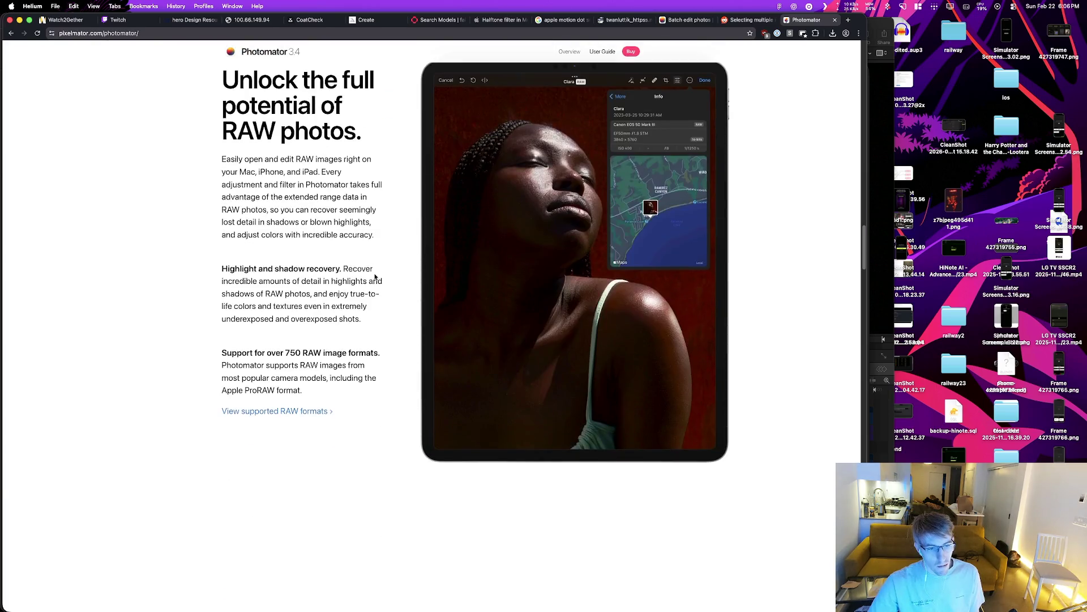
key("super+bracketleft")
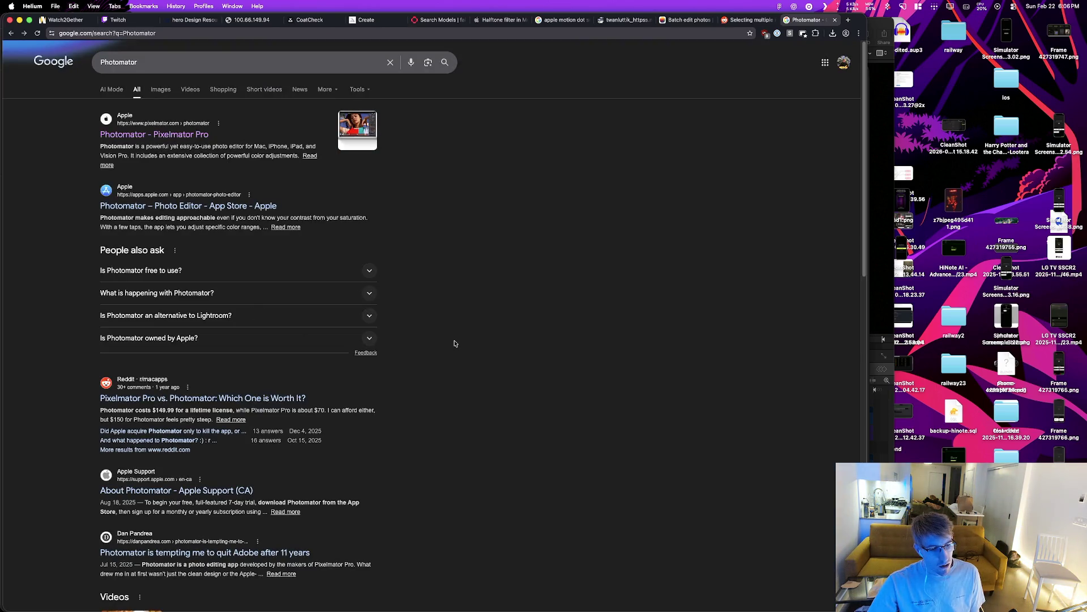
key("super+Tab")
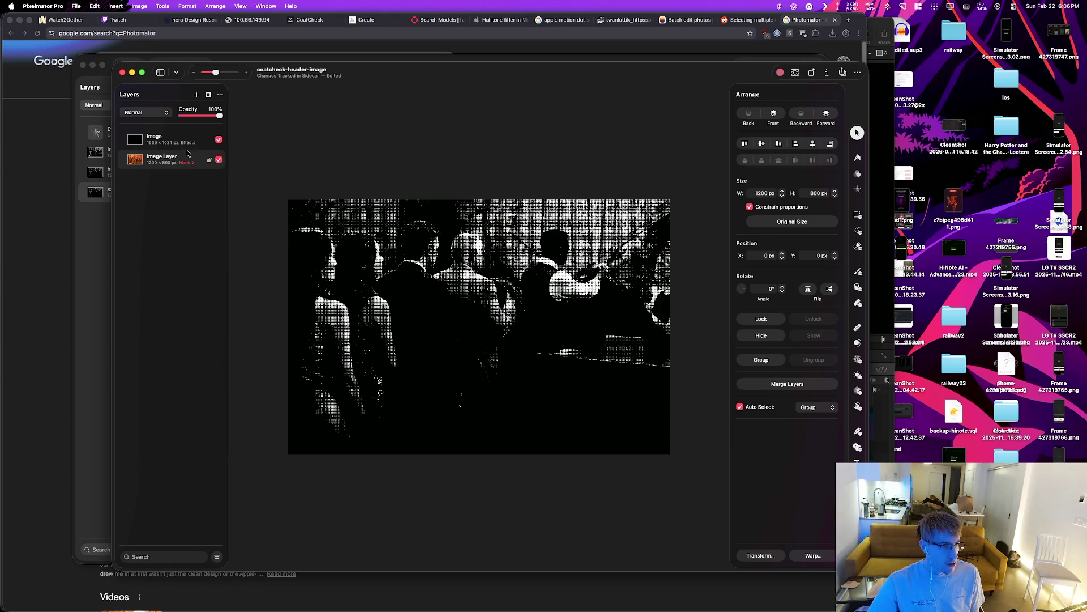
Step: In Finder, select the 125 ezgif frames and Quick Look a single frame
key("super+Tab")
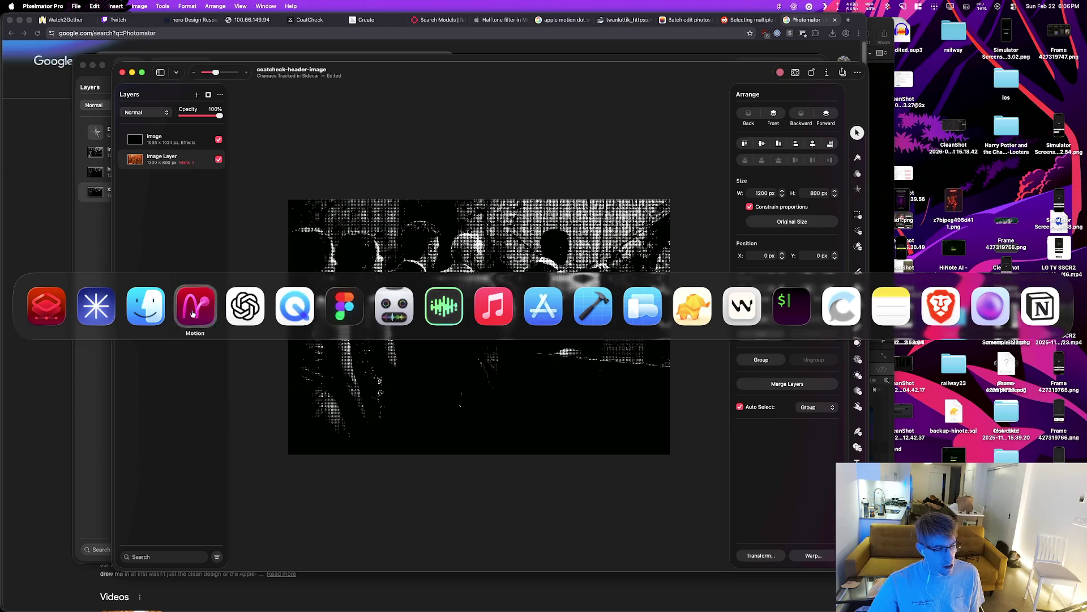
key("super+shift+Tab")
key("super+shift+Tab")
scroll(485, 384, "down", 1)
scroll(485, 384, "down", 15)
left_click(477, 473, "shift")
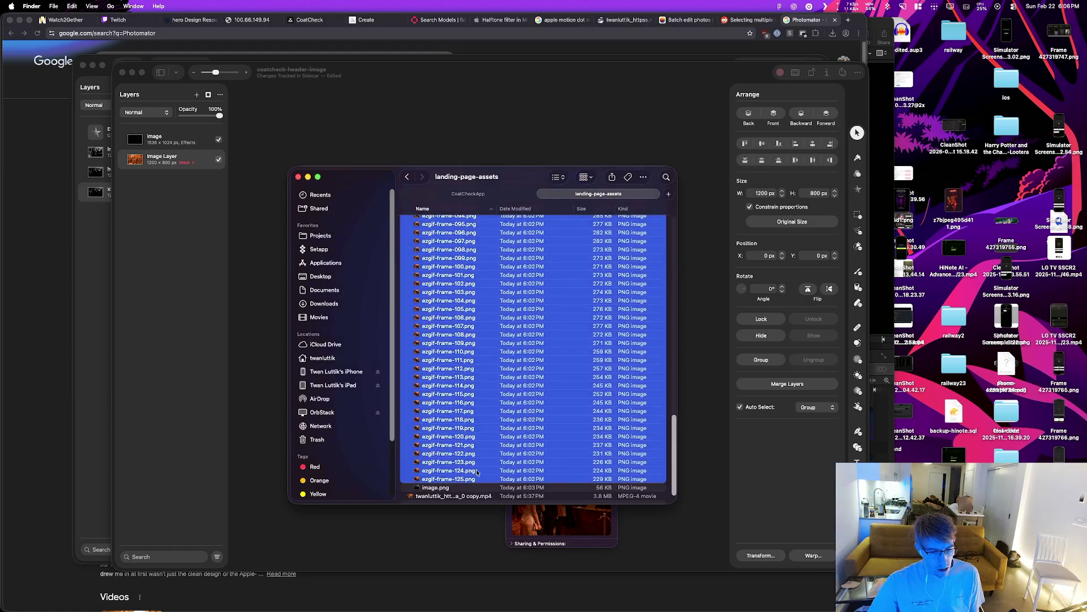
scroll(460, 305, "up", 15)
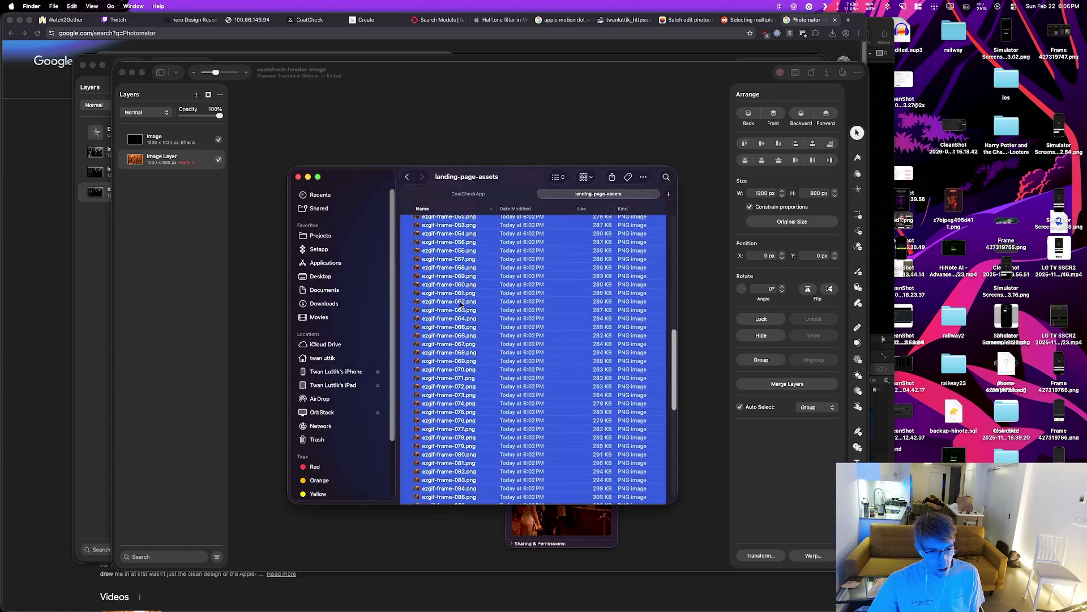
left_click(455, 263)
key("space")
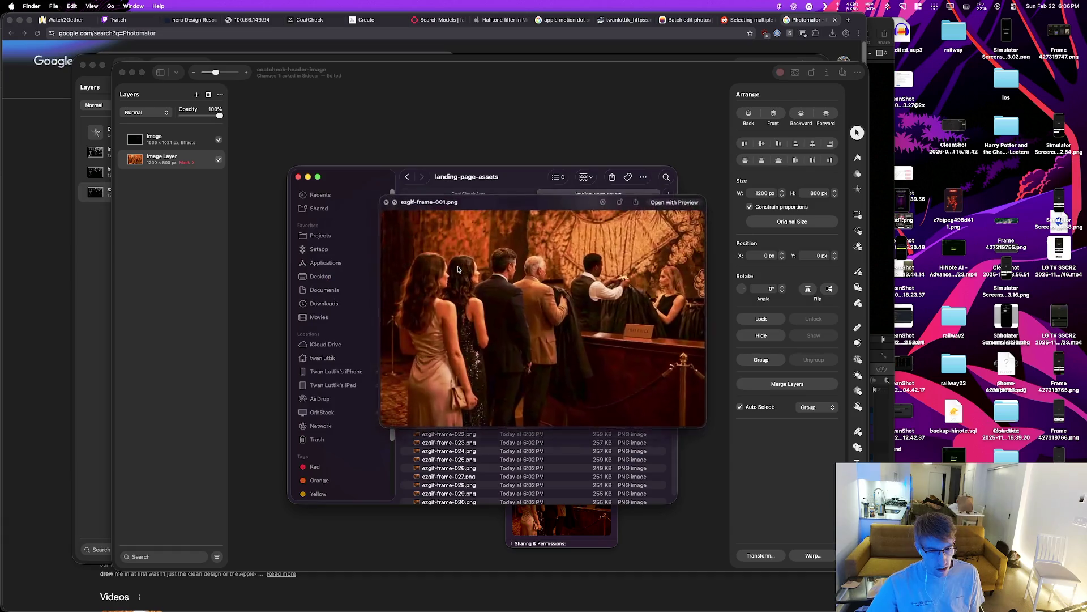
key("space")
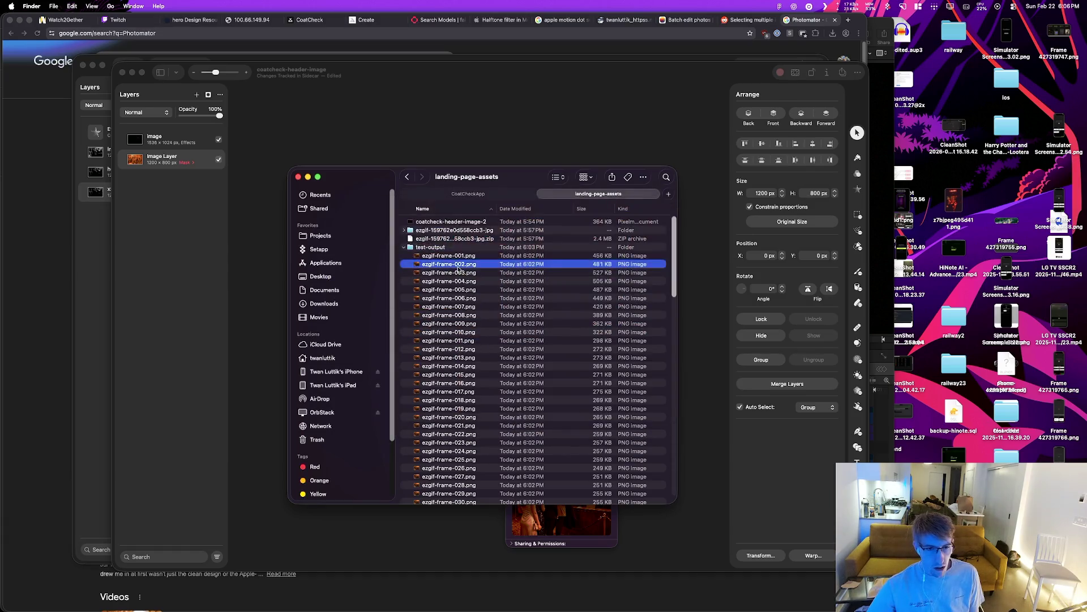
Step: Preview coatcheck-header-image-2 and collapse the ezgif frames and test-output folders
key("space")
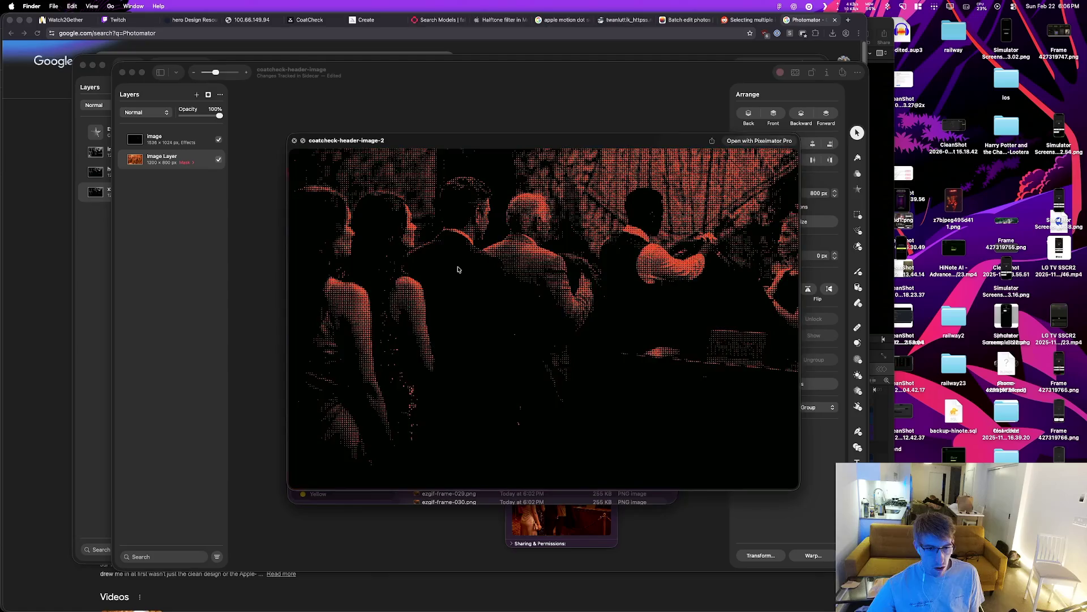
key("space")
key("Down")
key("Left")
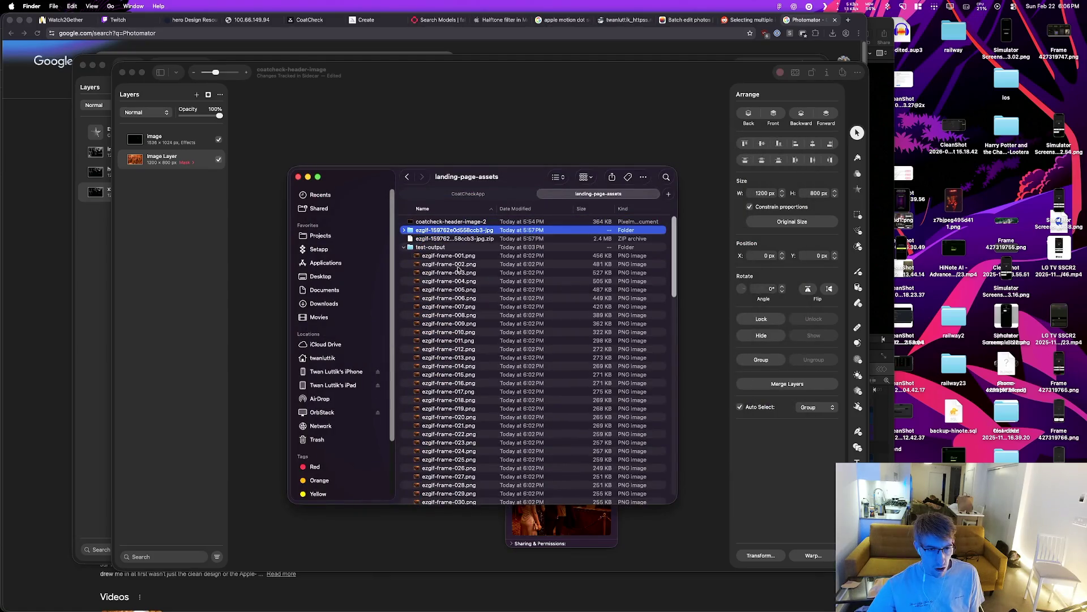
key("Down")
key("Left")
Step: Preview another frame and the scene video, then return to the Reddit thread
key("Down")
key("space")
key("space")
key("Up")
key("Left")
key("Down")
key("Down")
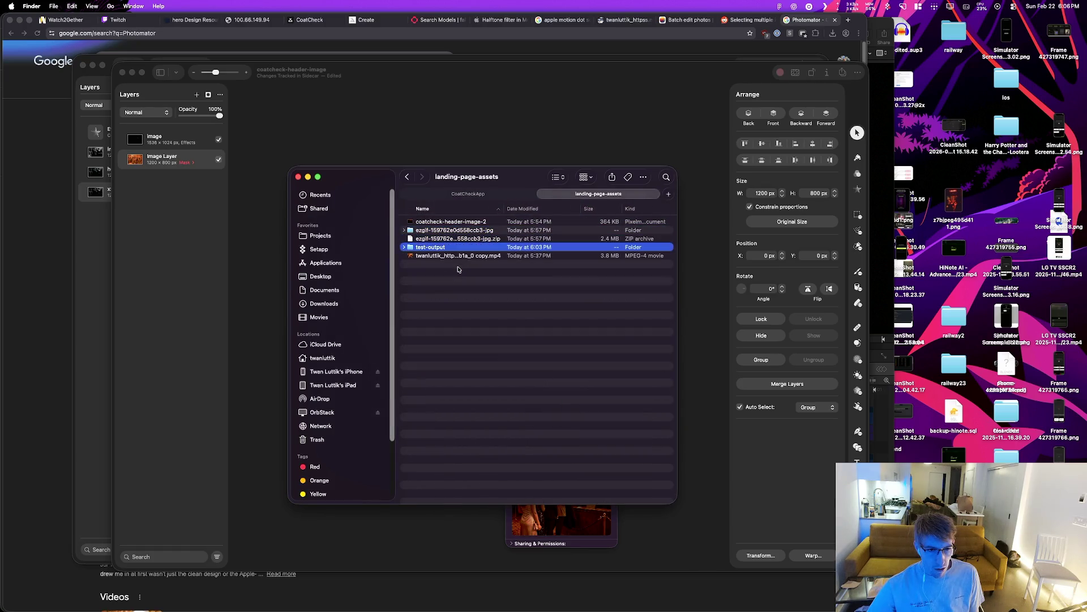
key("Down")
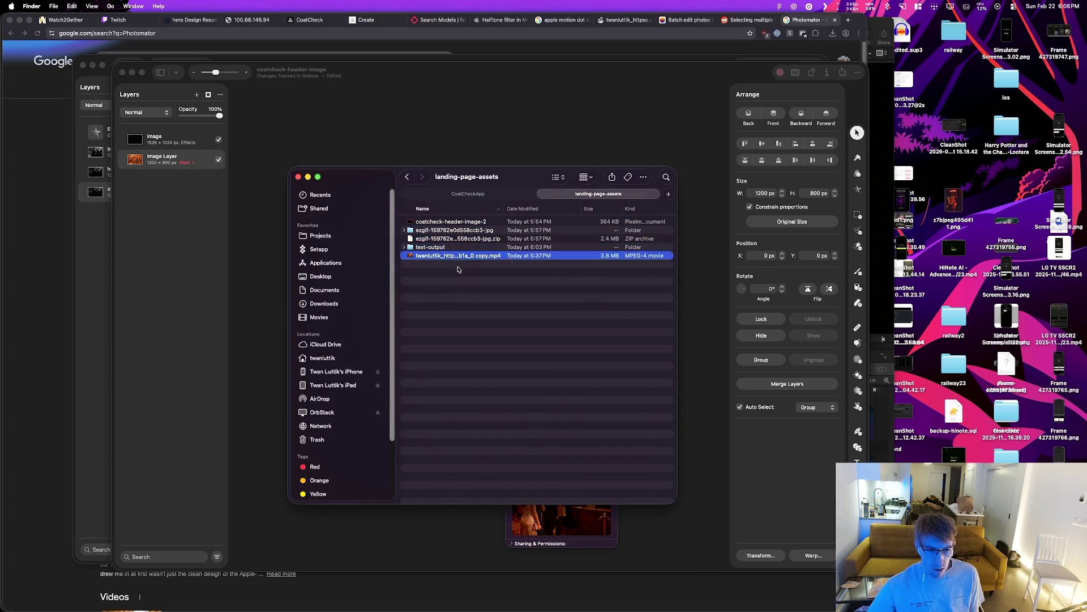
key("space")
key("space")
key("space")
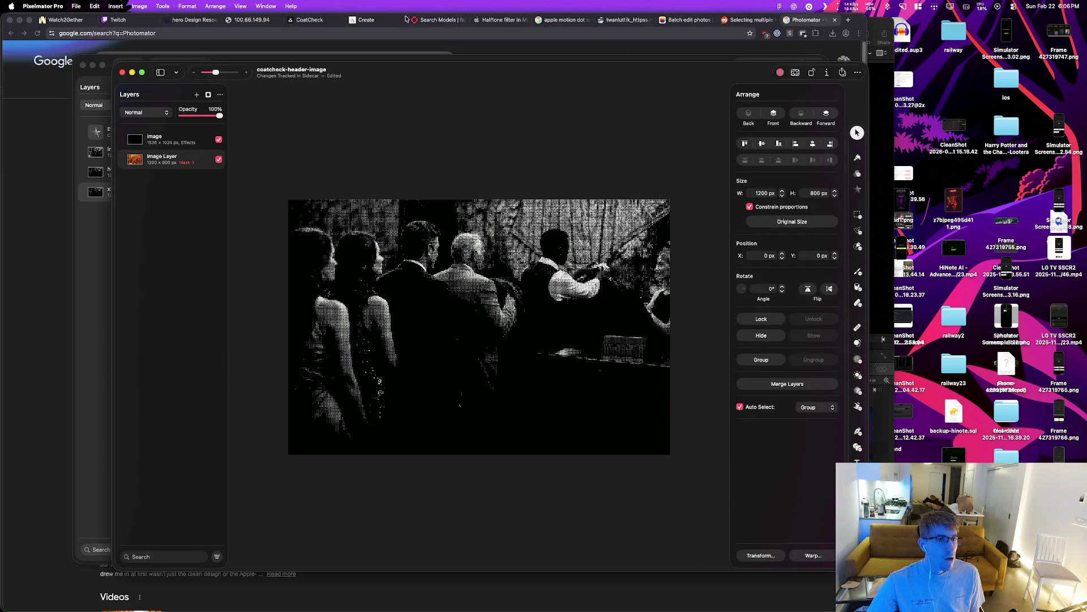
key("space")
left_click(745, 20)
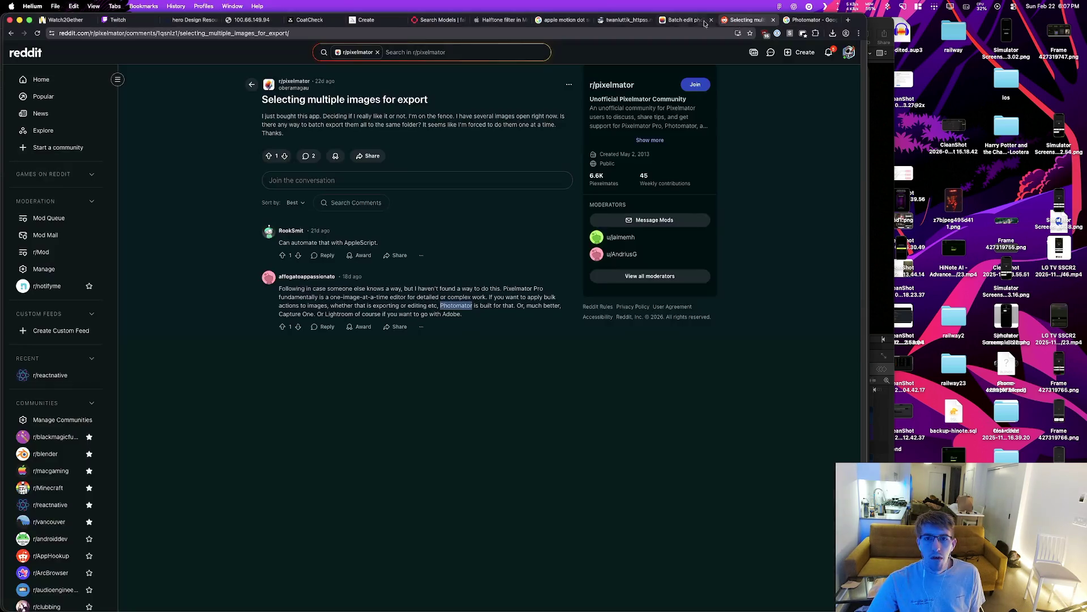
Step: Expand the ezgif frames folder in Finder and preview ezgif-frame-001.jpg
left_click(686, 19)
left_click(623, 20)
key("super+Tab")
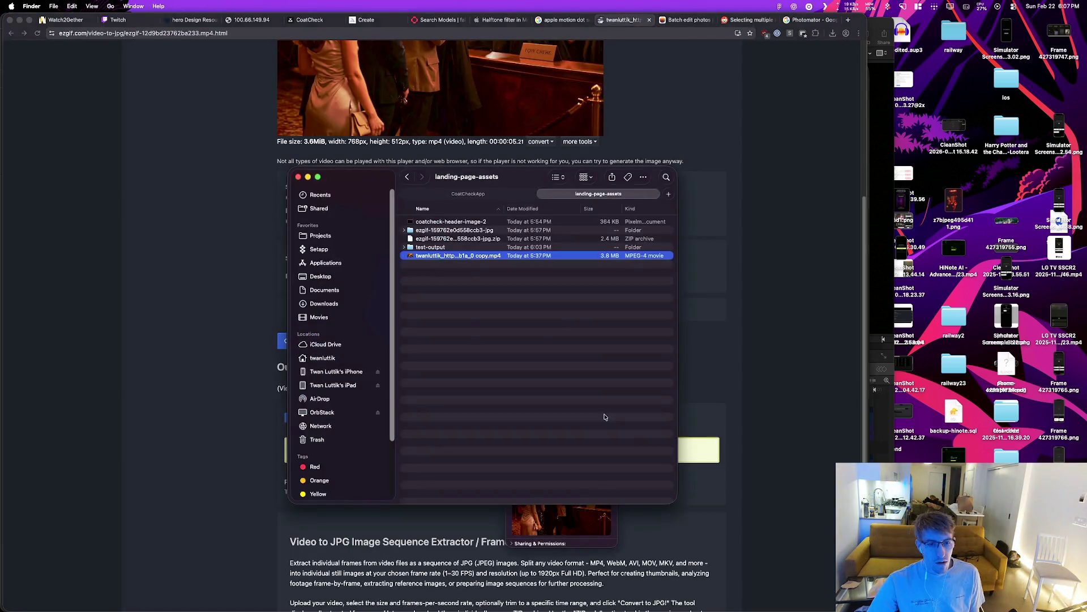
left_click(406, 230)
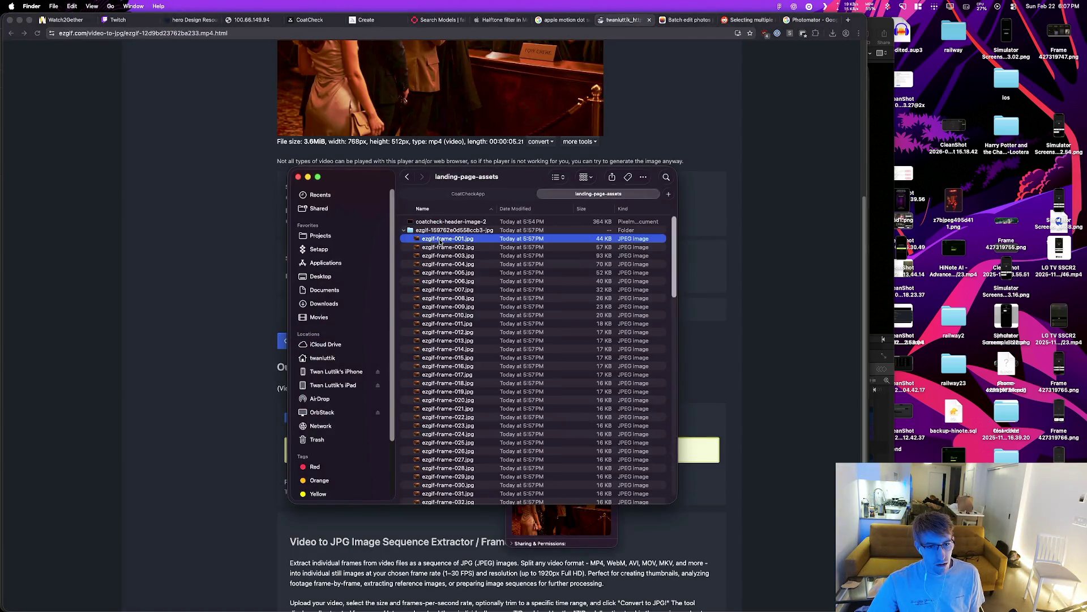
left_click(440, 241)
key("space")
key("space")
Step: Drag ezgif-frame-001 into the Pixelmator Pro document and hide the halftone layer
mouse_move(440, 240)
left_mouse_down()
mouse_move(226, 306)
mouse_move(158, 307)
mouse_move(204, 195)
mouse_move(199, 159)
left_mouse_up()
key("super+Tab")
left_click(219, 180)
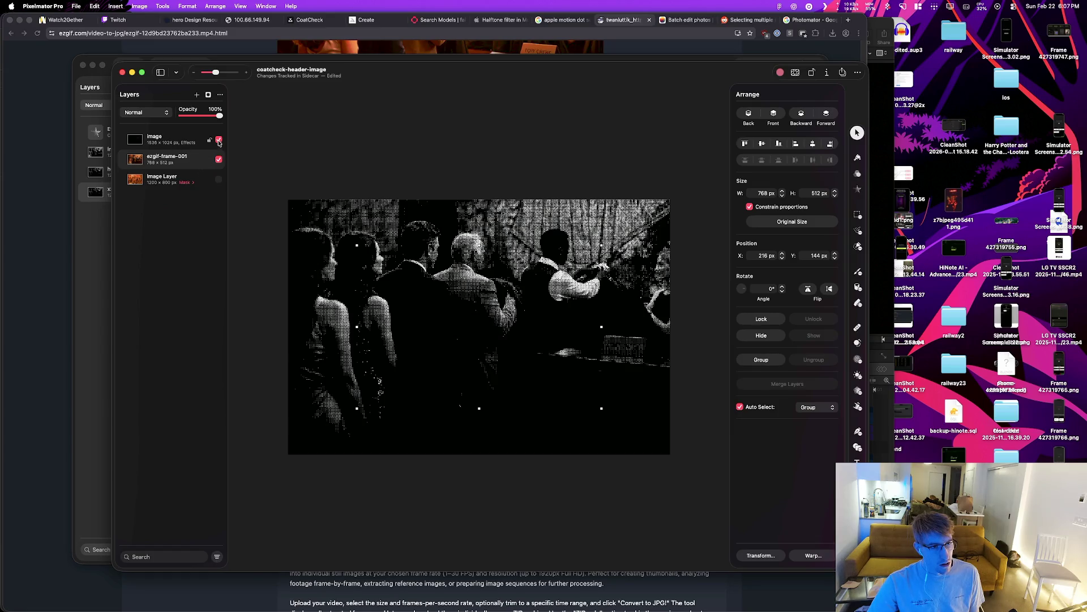
Step: Scale ezgif-frame-001 to fill the 1200×800 canvas and copy the halftone layer's effects
left_click(219, 139)
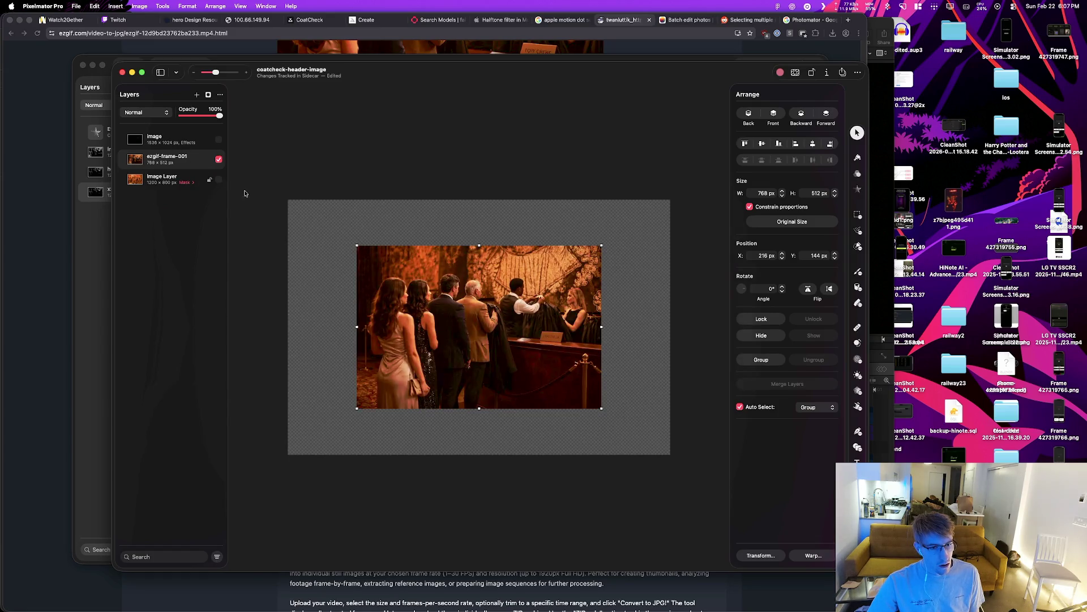
left_click_drag(355, 245, 285, 201)
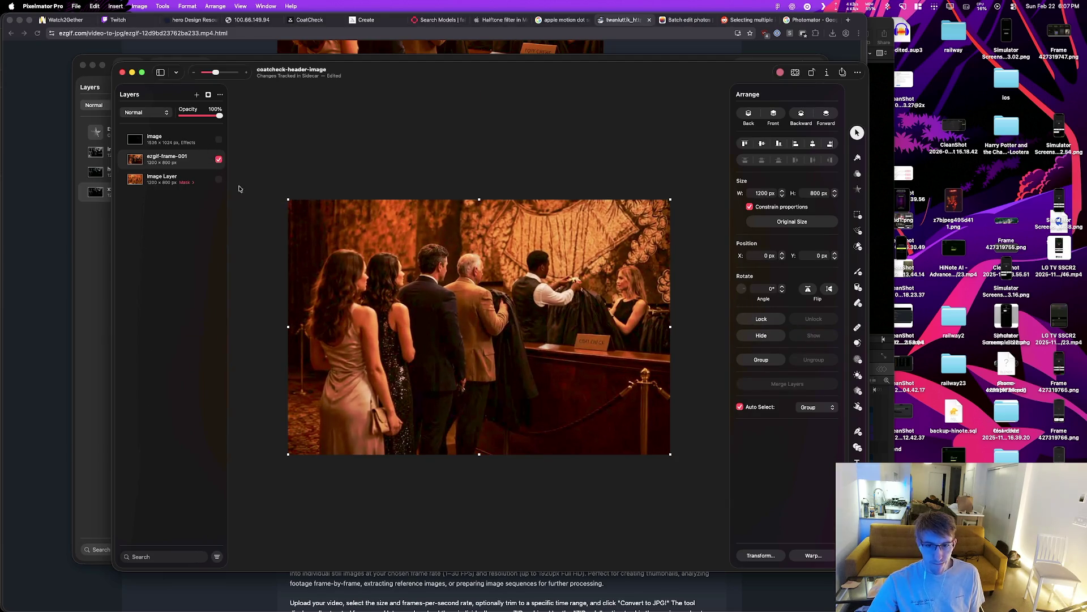
left_click(169, 140)
right_click(187, 143)
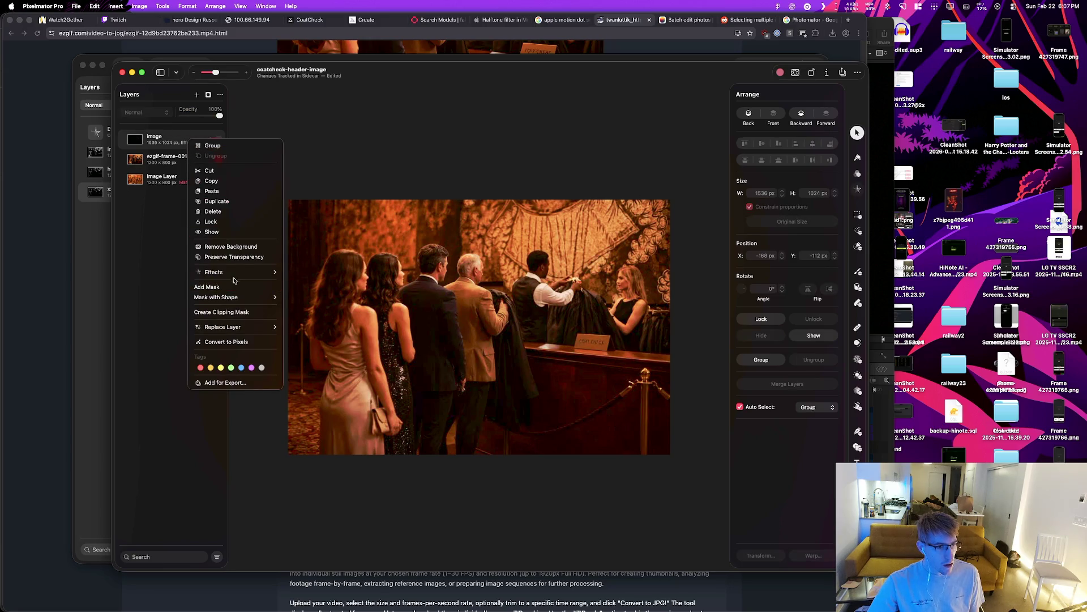
mouse_move(234, 276)
left_click(312, 272)
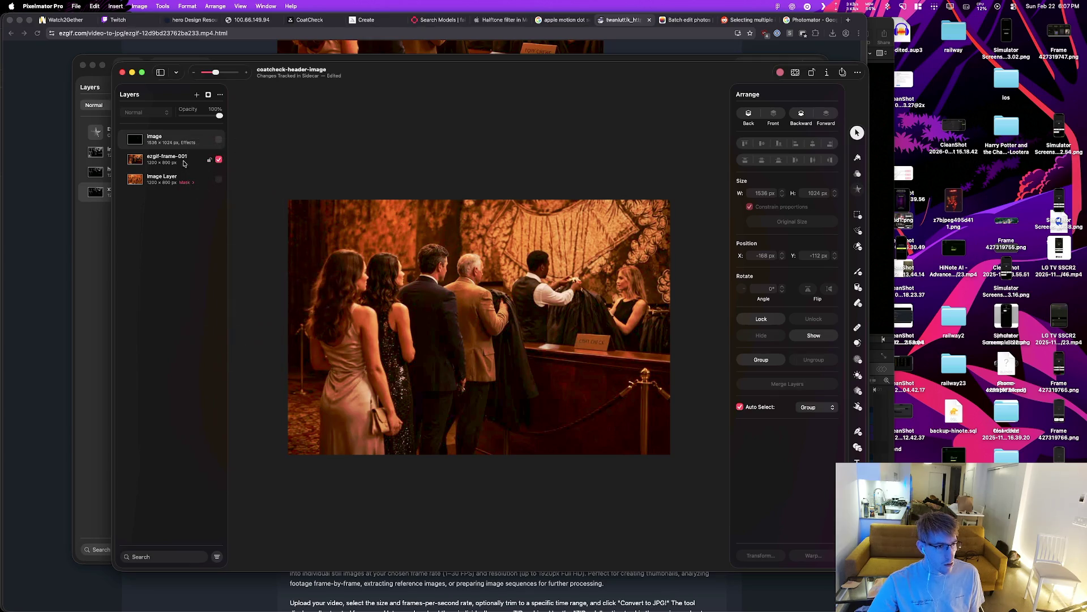
Step: Paste the halftone effects onto ezgif-frame-001 and add an empty layer above it
right_click(181, 161)
mouse_move(238, 293)
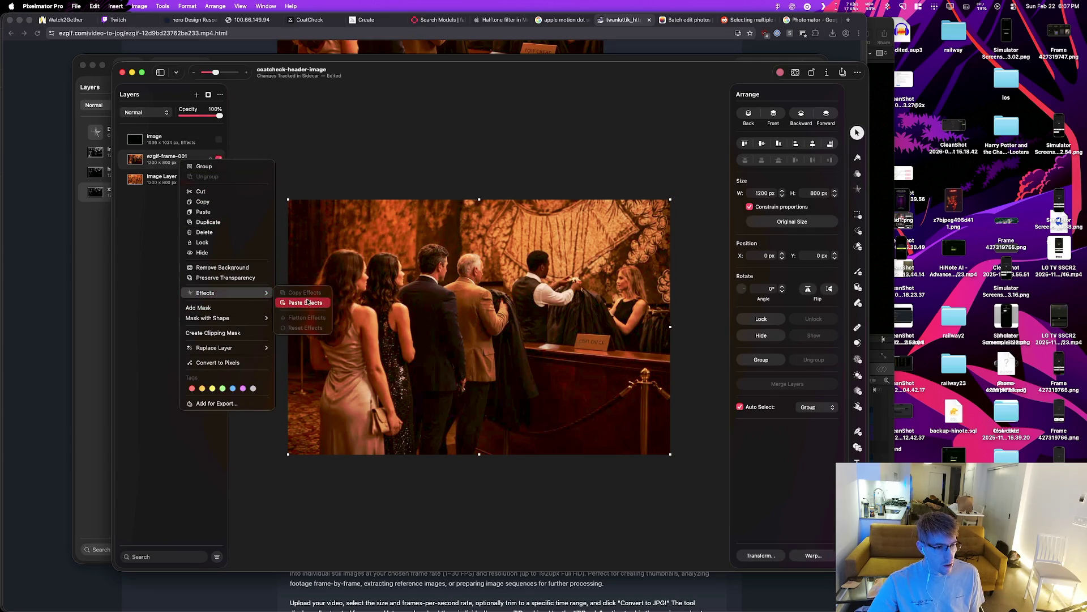
left_click(292, 302)
right_click(158, 210)
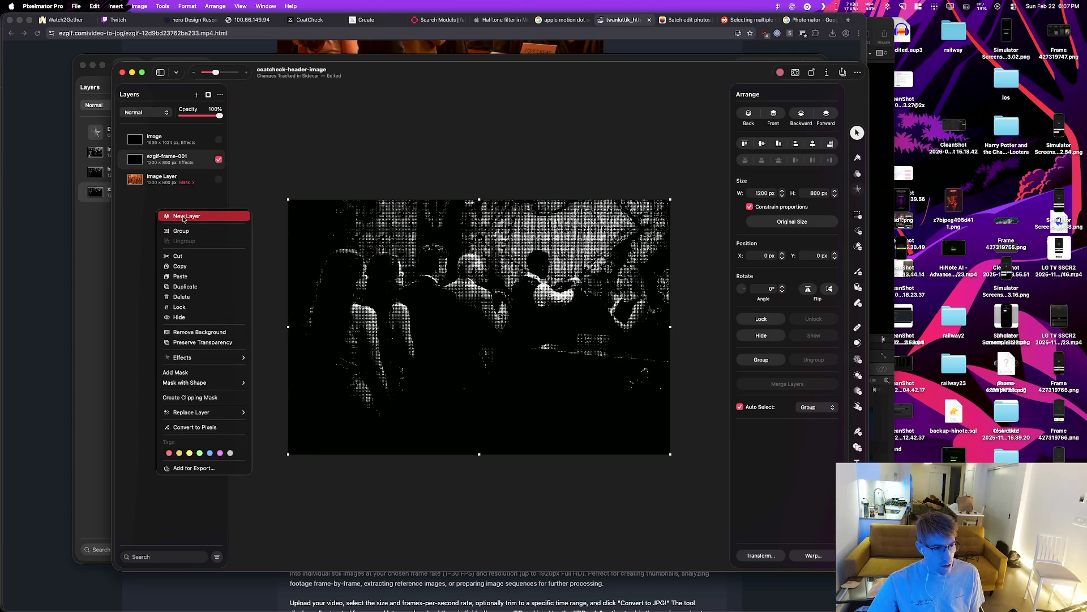
left_click(189, 218)
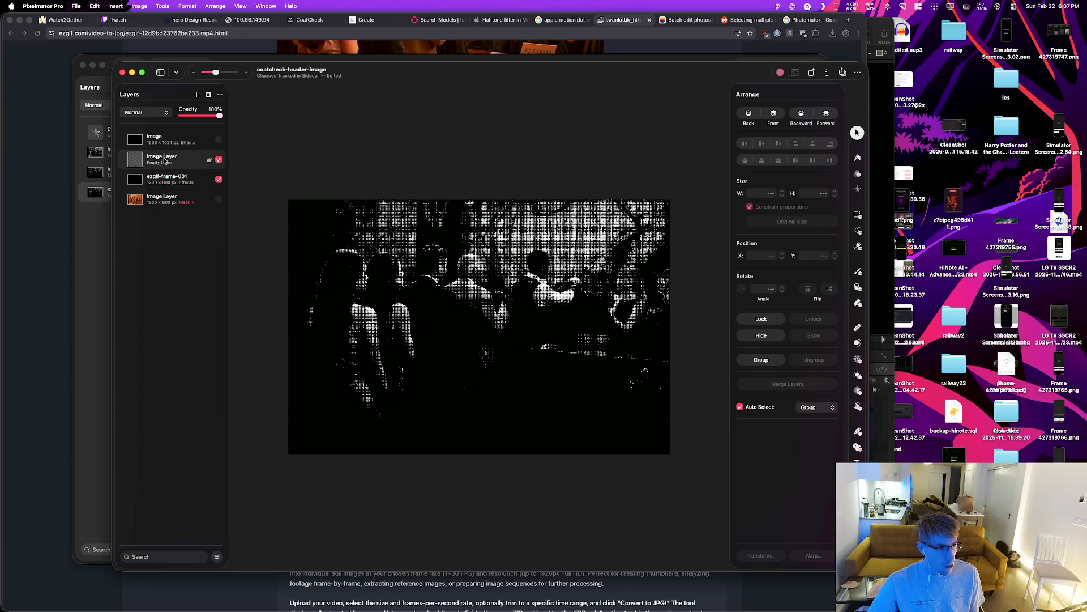
right_click(177, 178)
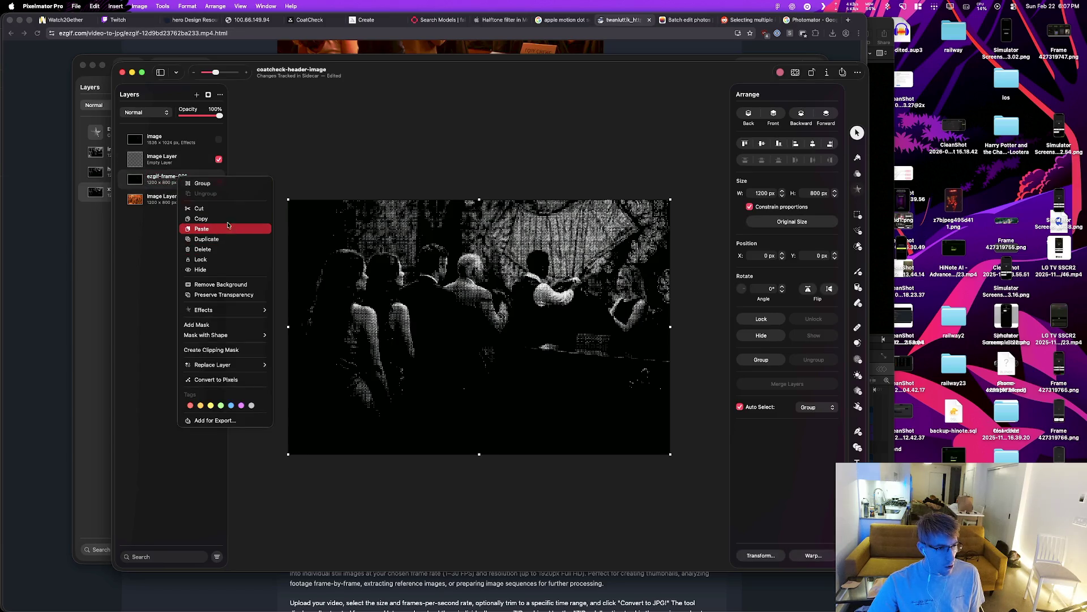
right_click(183, 165)
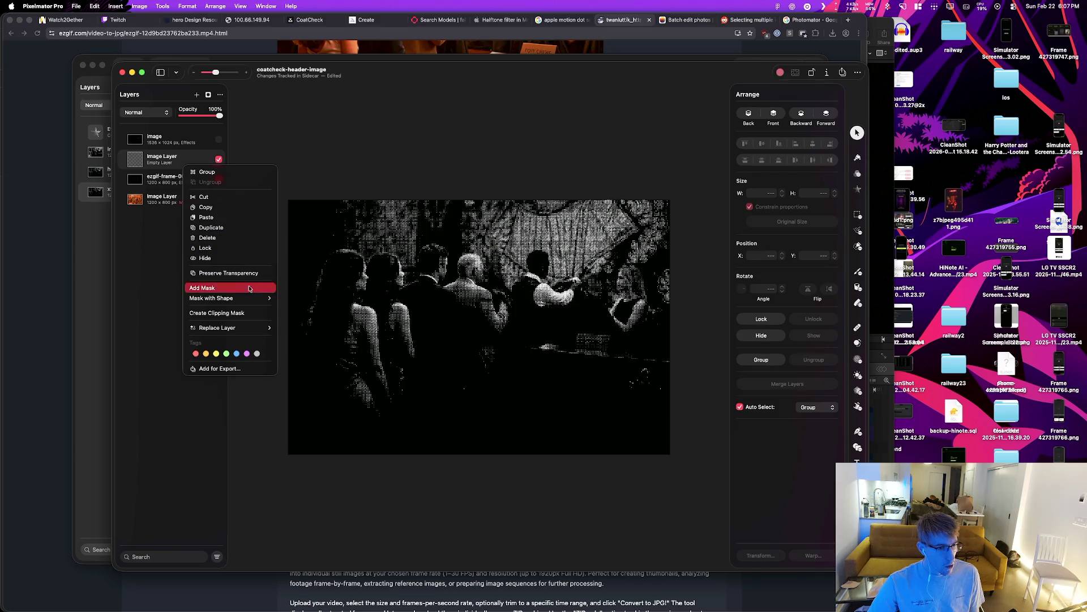
mouse_move(253, 300)
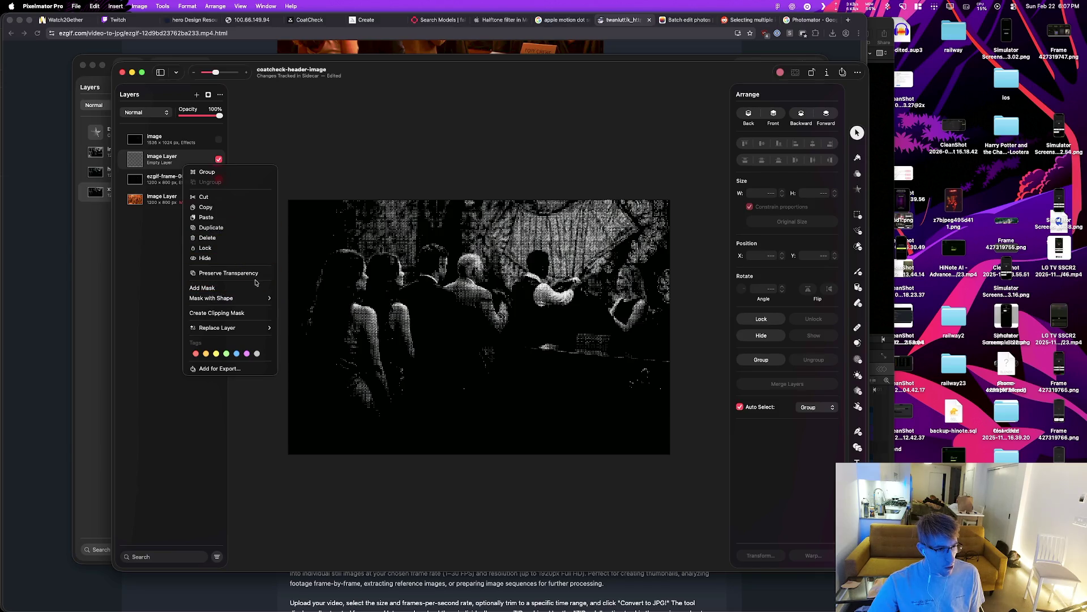
left_click(179, 178)
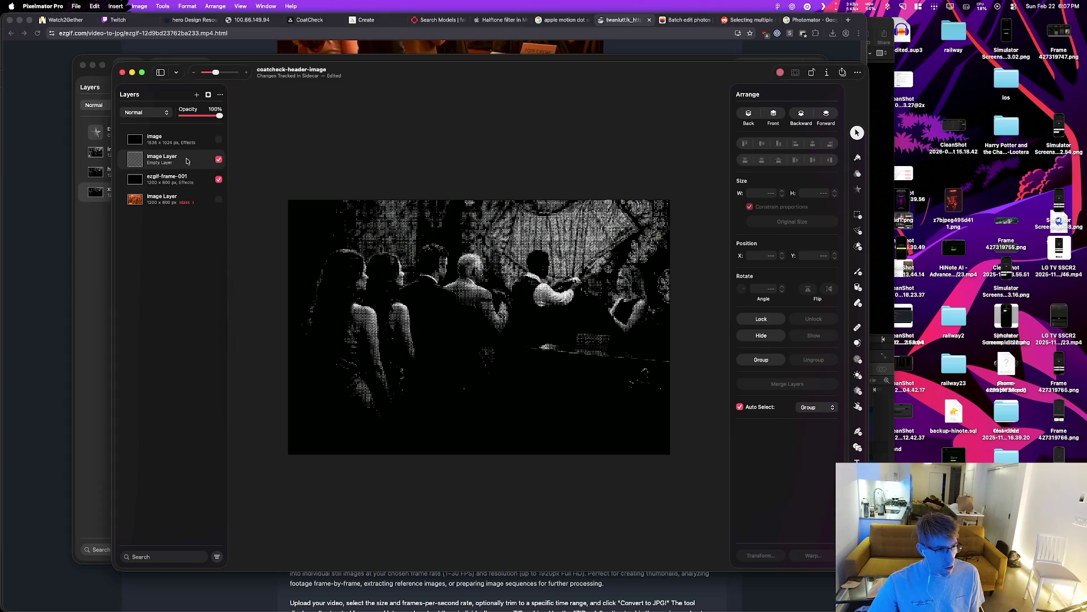
right_click(180, 177)
mouse_move(245, 308)
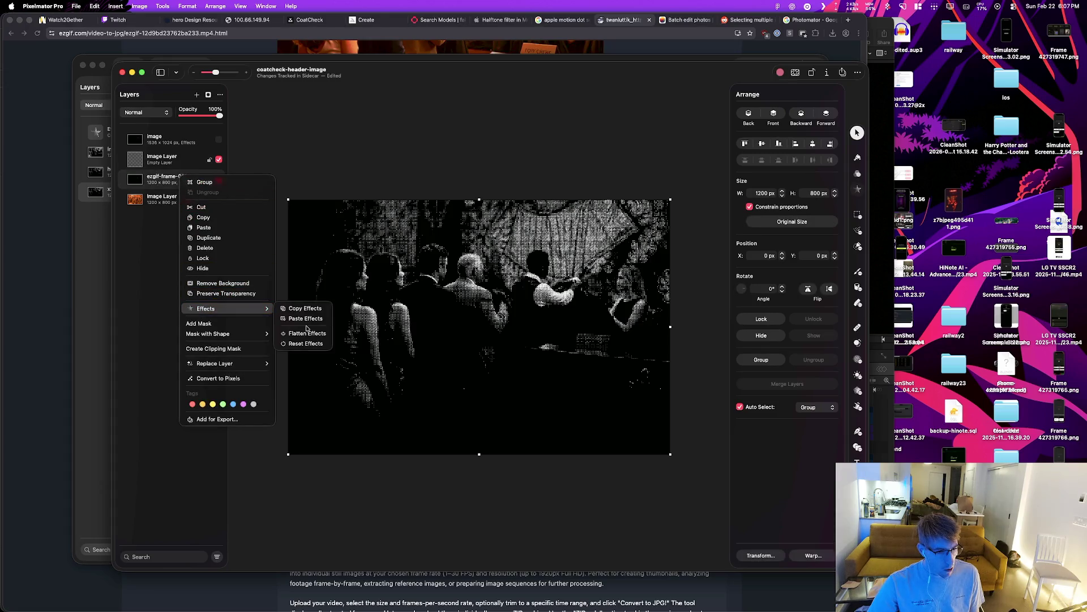
left_click(303, 310)
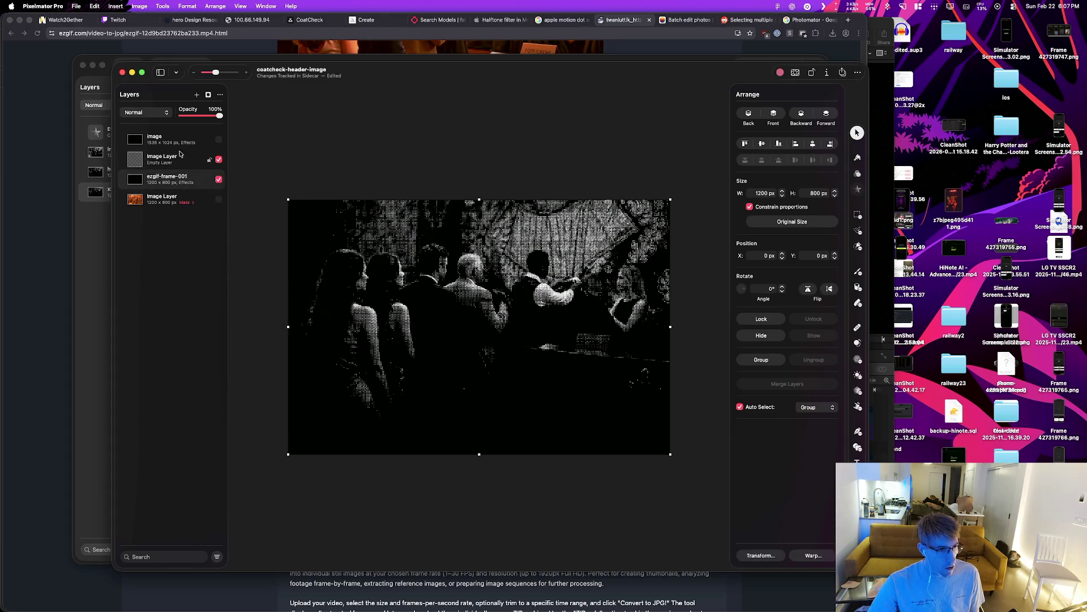
right_click(174, 155)
mouse_move(239, 286)
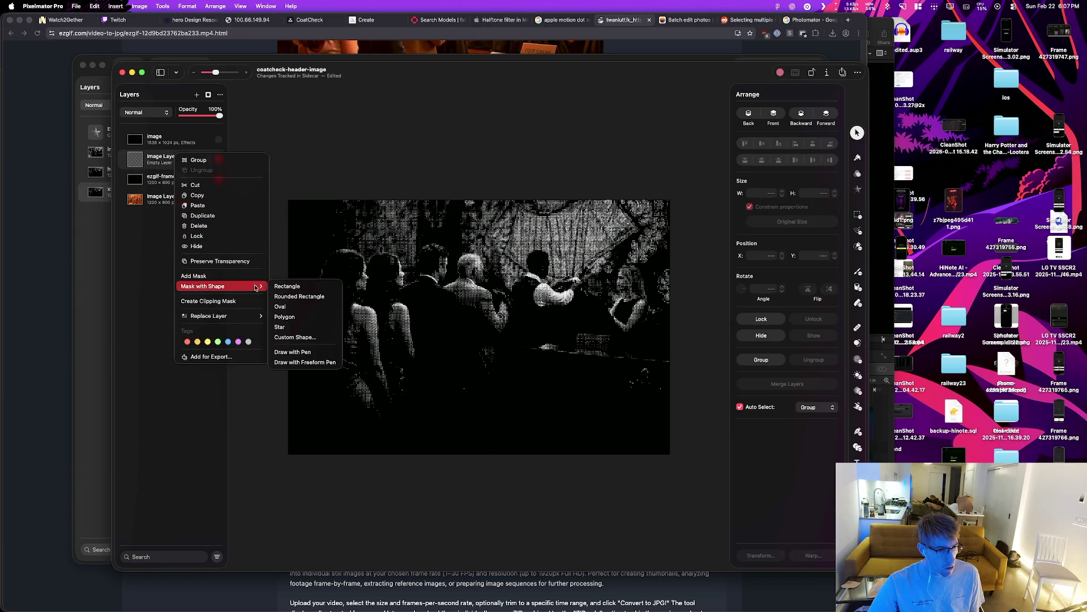
key("Escape")
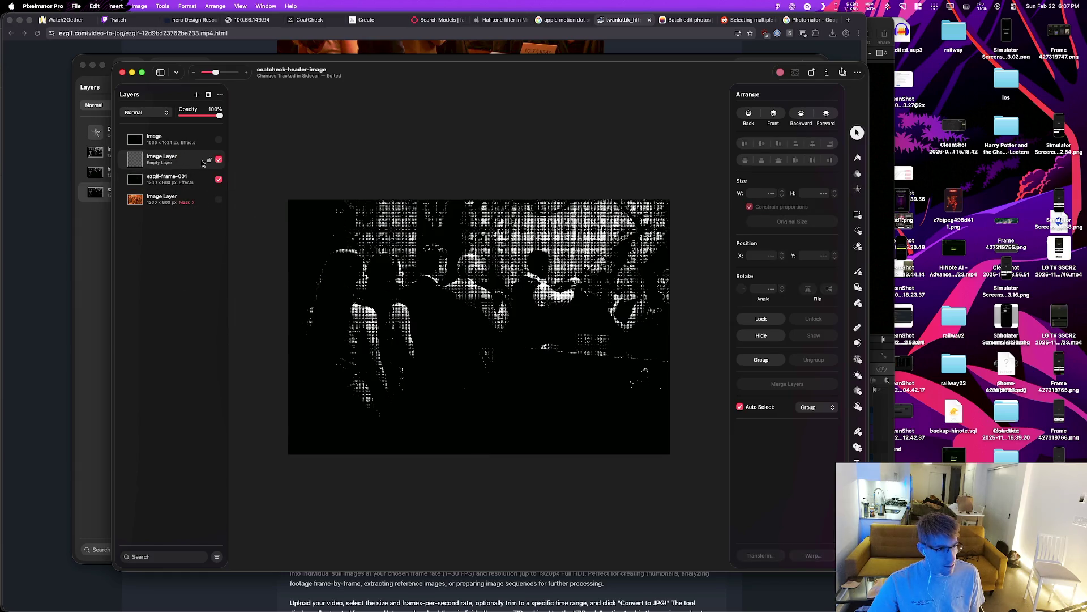
left_click(218, 160)
Step: Toggle the halftone and ezgif-frame-001 layers' visibility to compare them
left_click(179, 174)
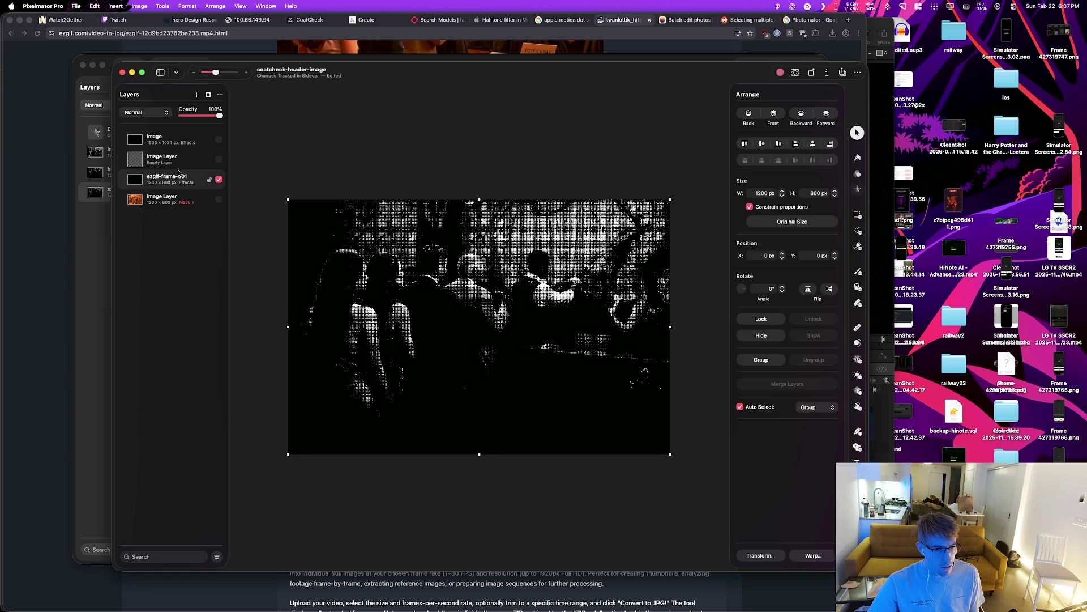
left_click(171, 141)
left_click(218, 141)
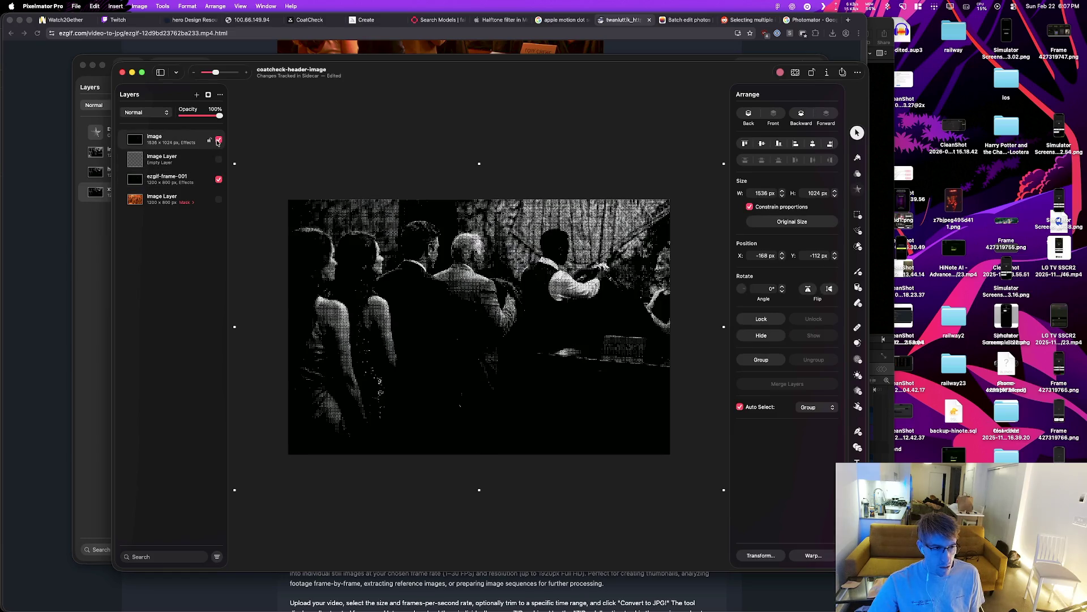
left_click(218, 141)
left_click(218, 179)
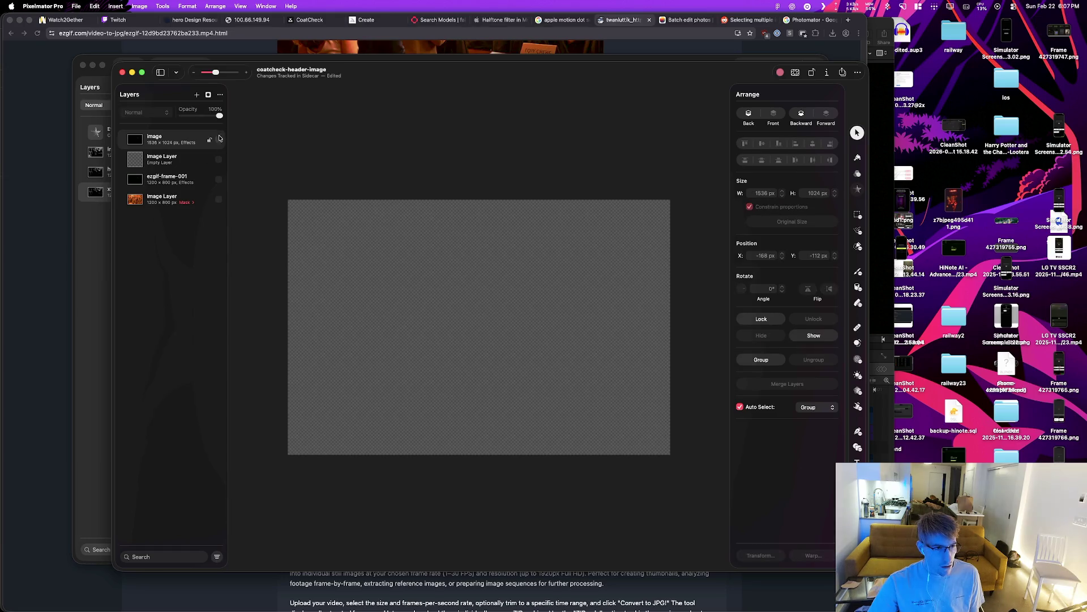
left_click(219, 140)
key("super+z")
key("super+z")
key("super+z")
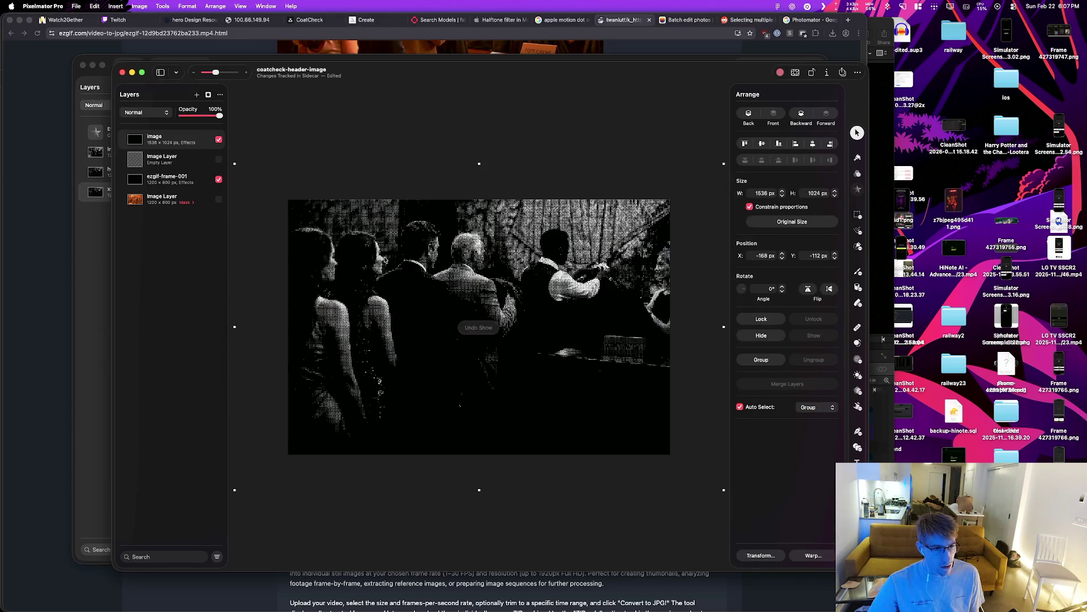
key("super+z")
key("super+z")
key("super+z")
key("super+z")
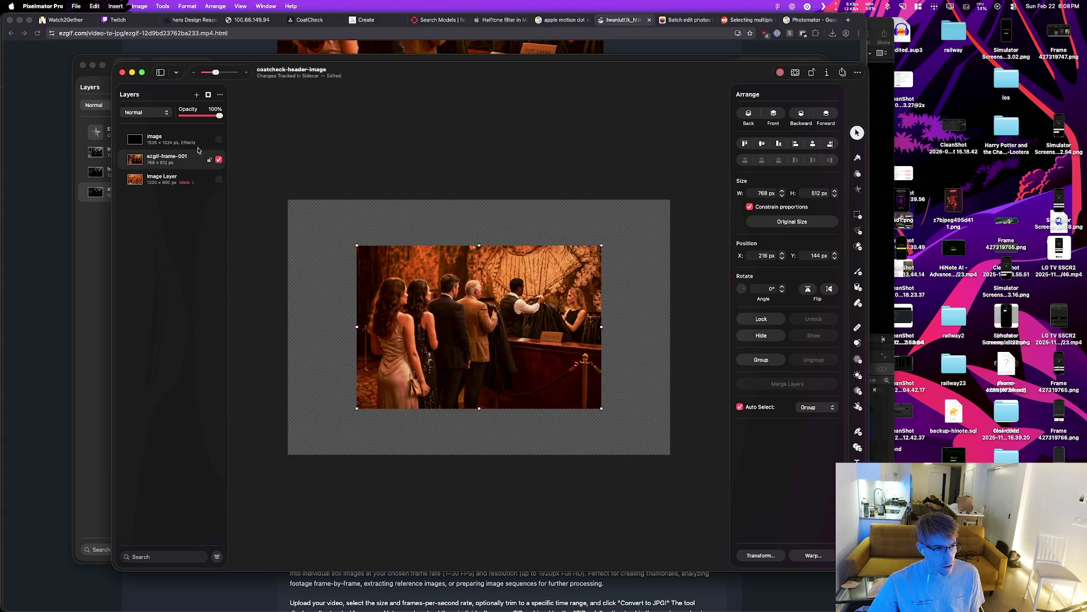
Step: Undo and redo to compare the halftone image with and without the colour fill
left_click(218, 140)
key("super+z")
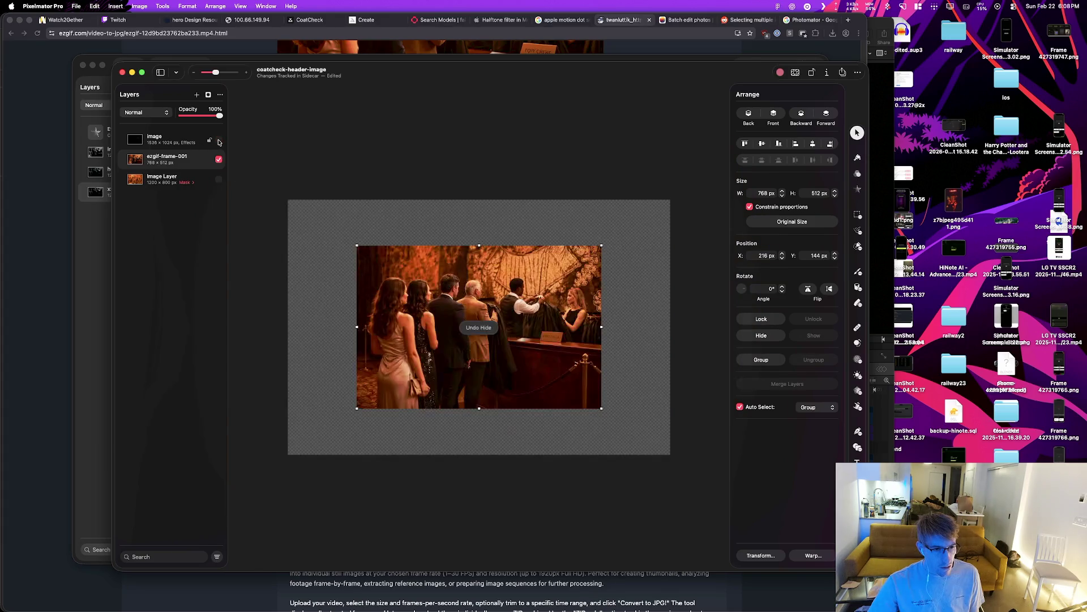
left_click(219, 139)
key("super+z")
key("super+z")
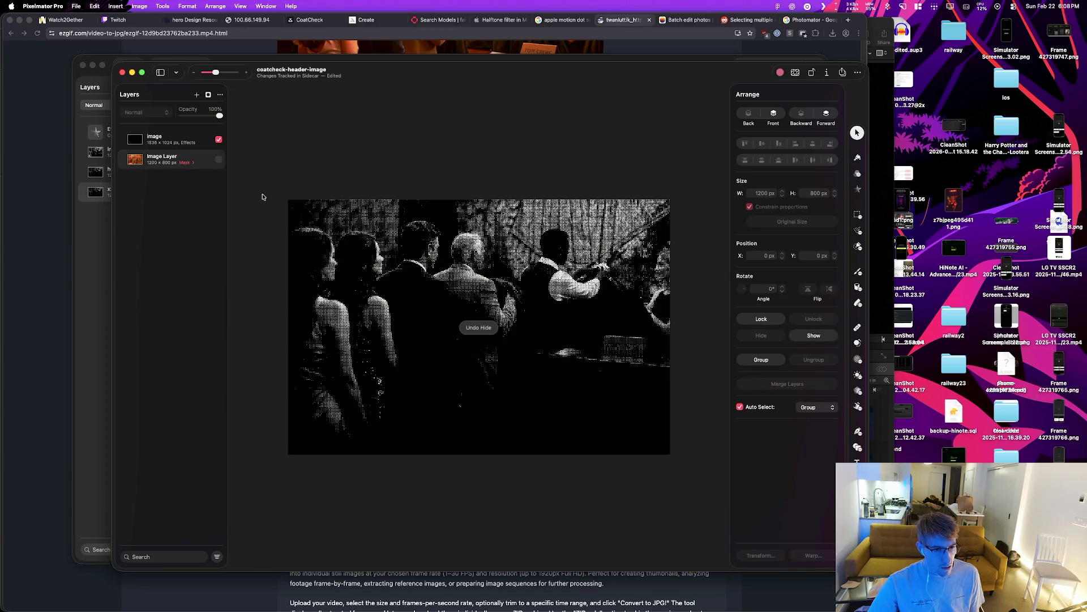
key("super+z")
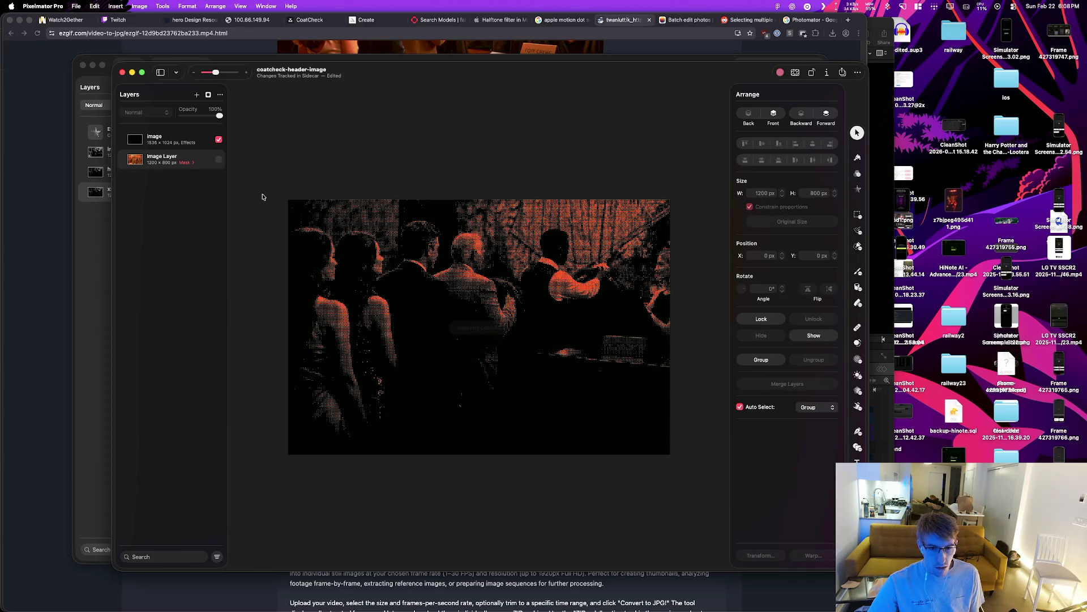
key("super+shift+z")
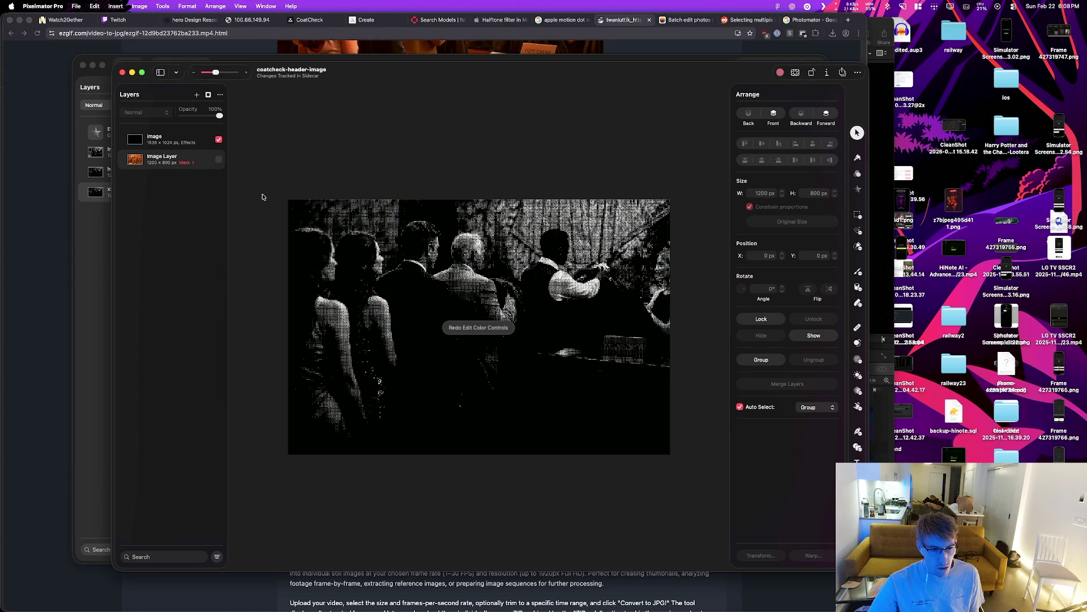
key("super+z")
key("super+shift+z")
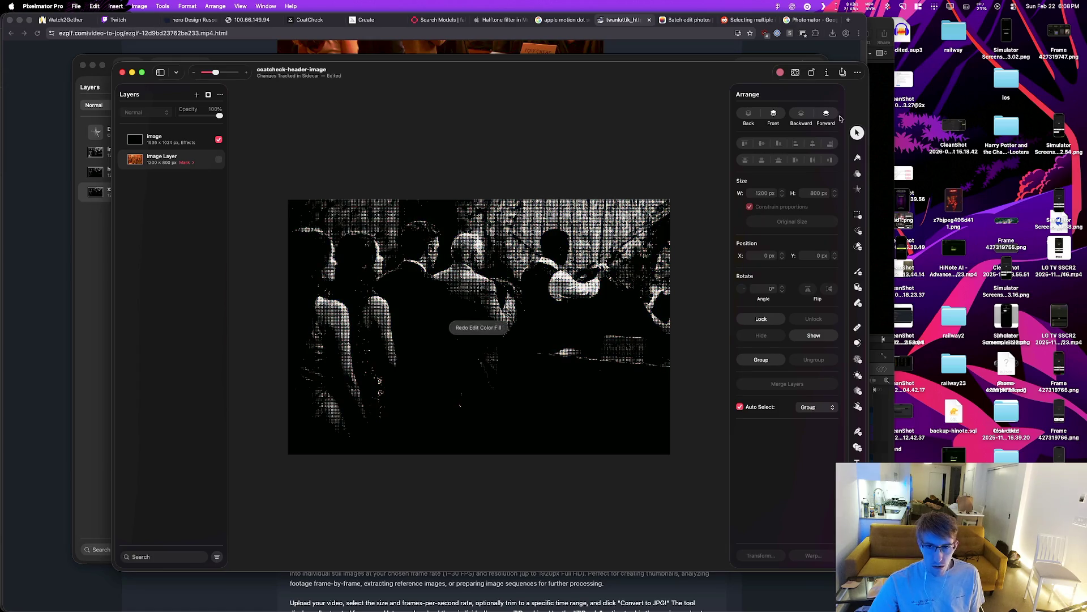
Step: Compare Color Controls and Color Fill on the halftone layer, then remove Hue Adjust
left_click(170, 138)
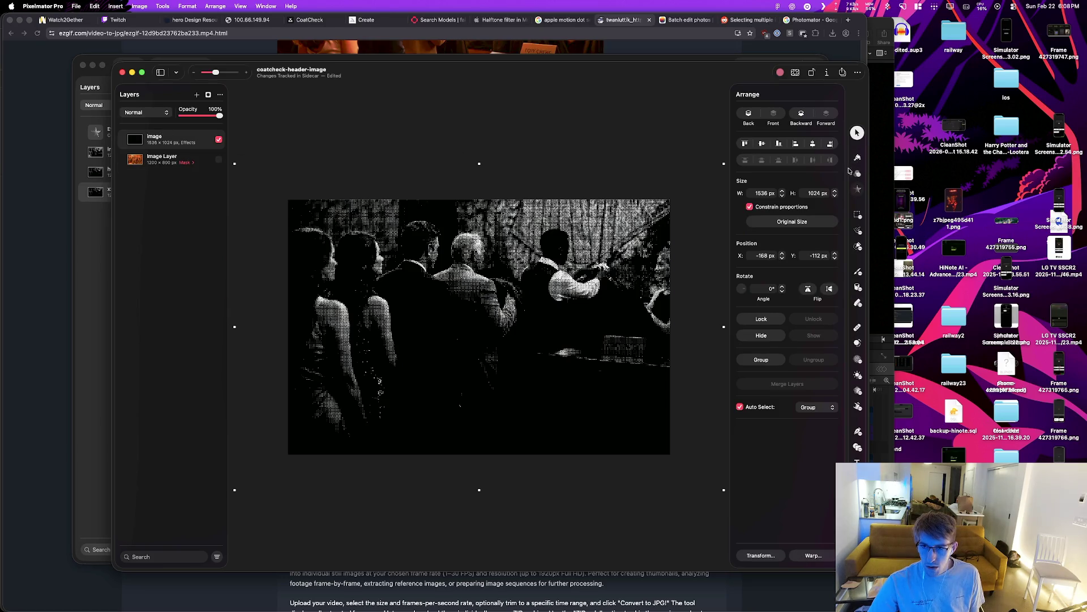
left_click(857, 190)
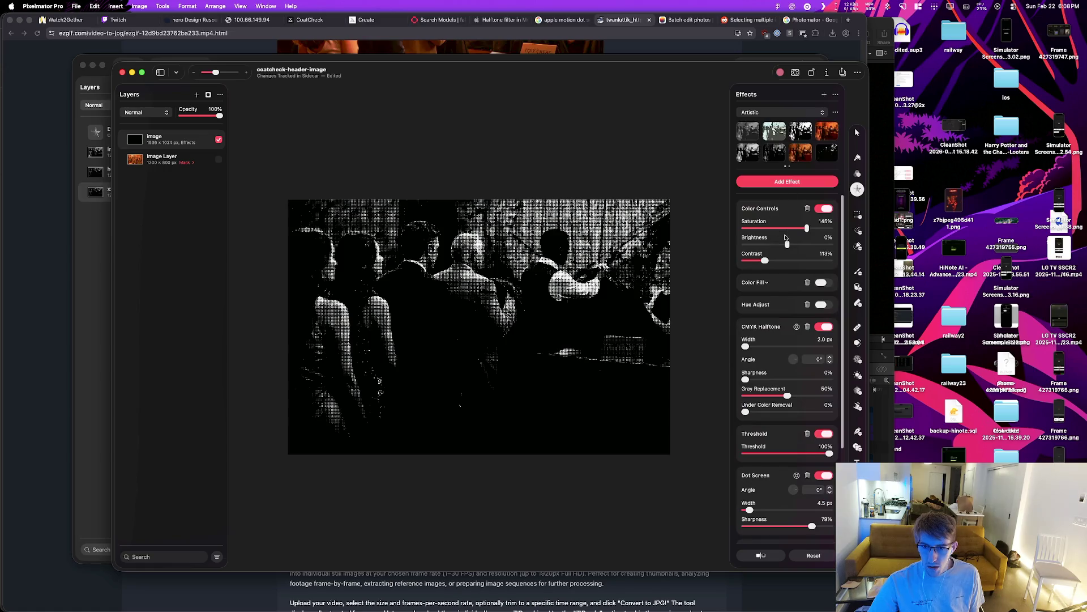
left_click(829, 210)
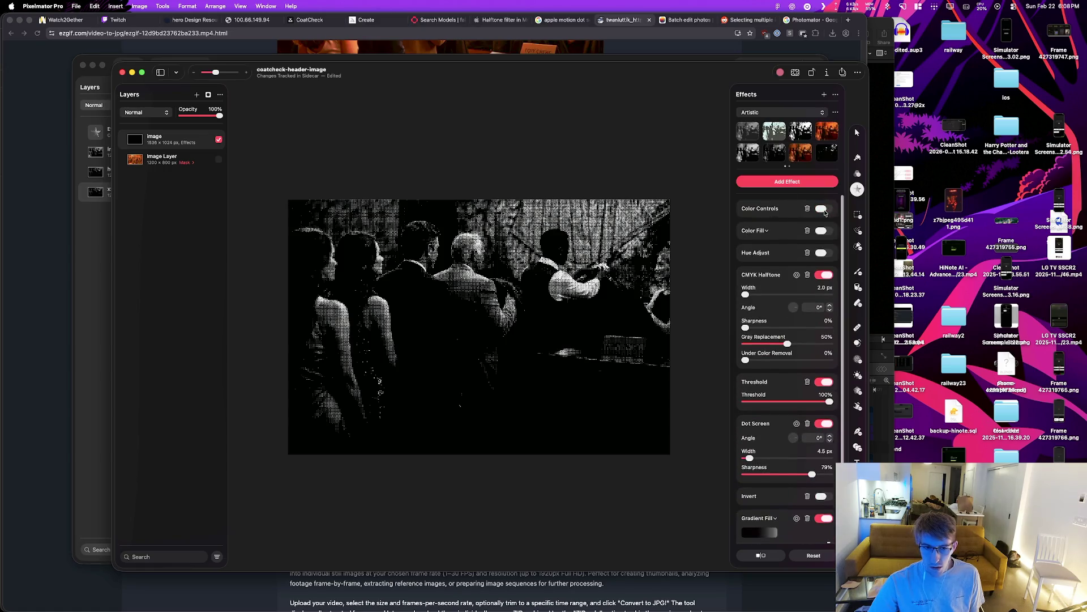
left_click(823, 231)
left_click(825, 210)
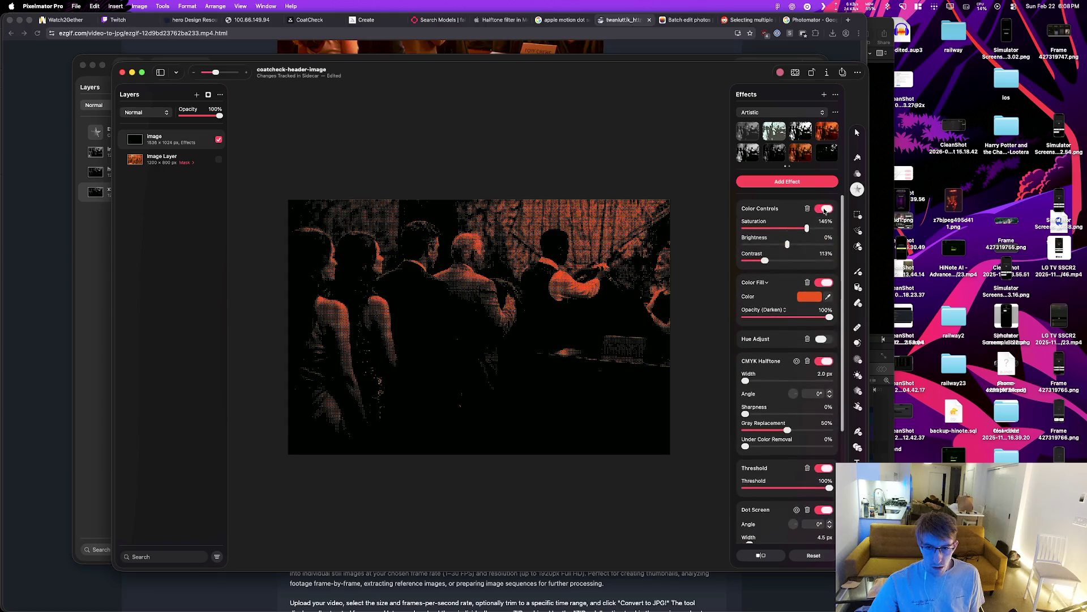
left_click(825, 210)
left_click(823, 230)
left_click(823, 253)
Step: Try the Invert effect on the halftone image, then delete it
scroll(788, 288, "down", 3)
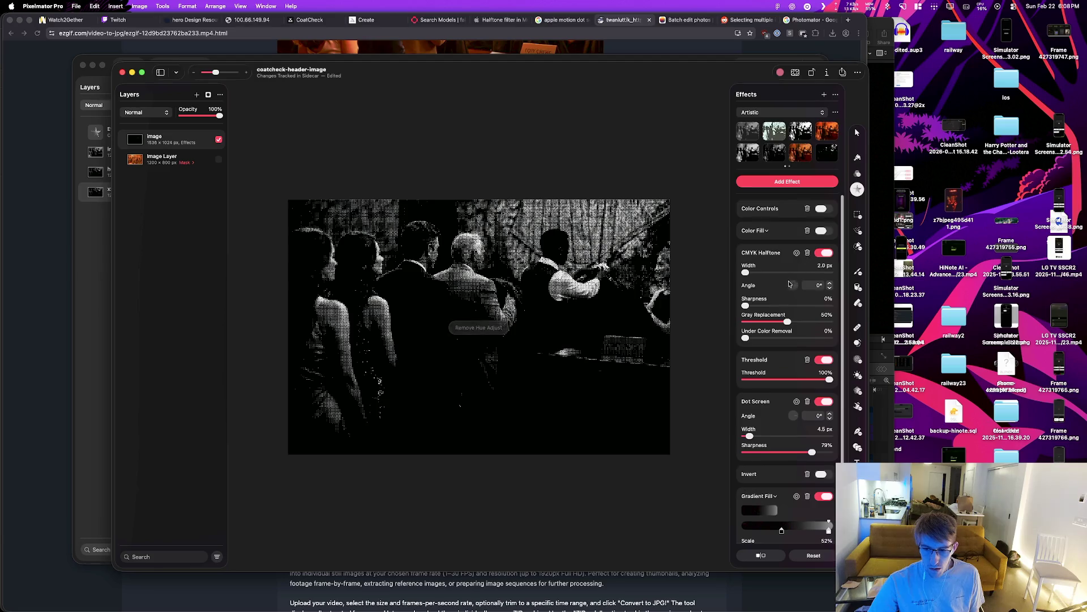
left_click(821, 419)
left_click(821, 419)
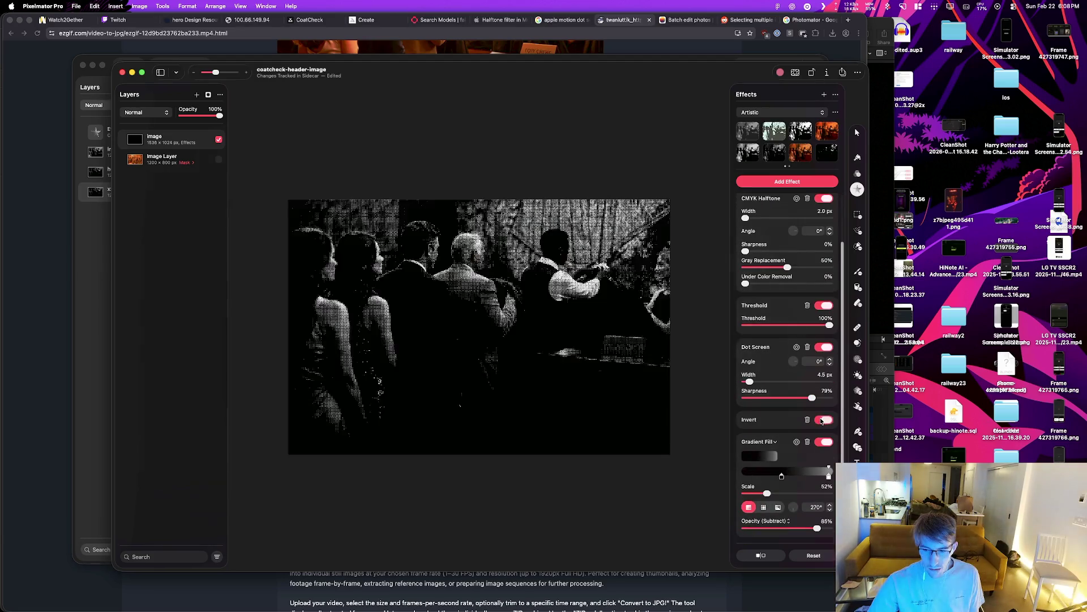
left_click(808, 420)
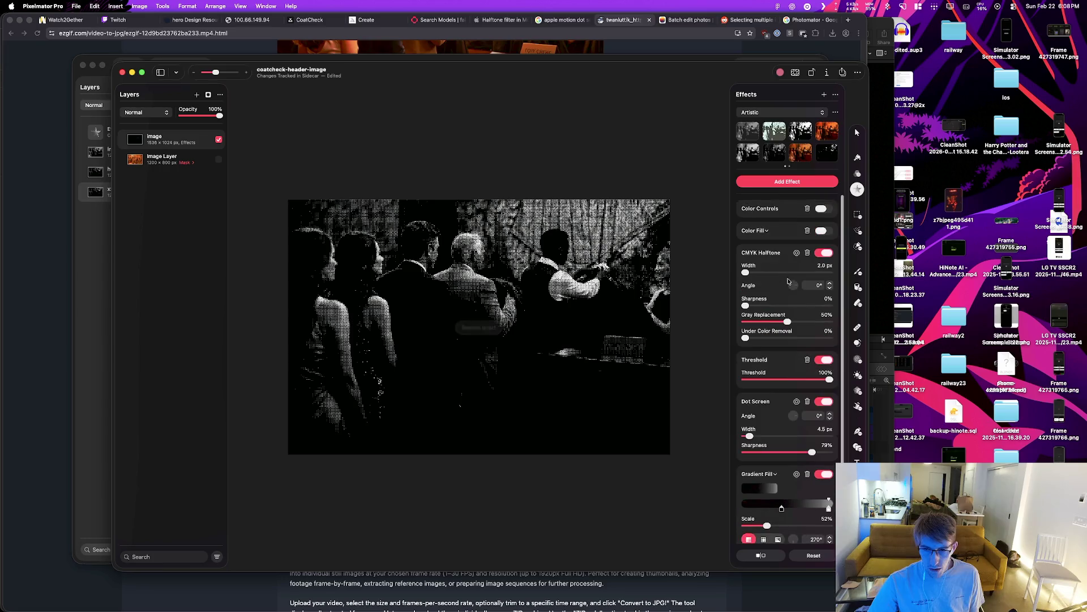
left_click(76, 7)
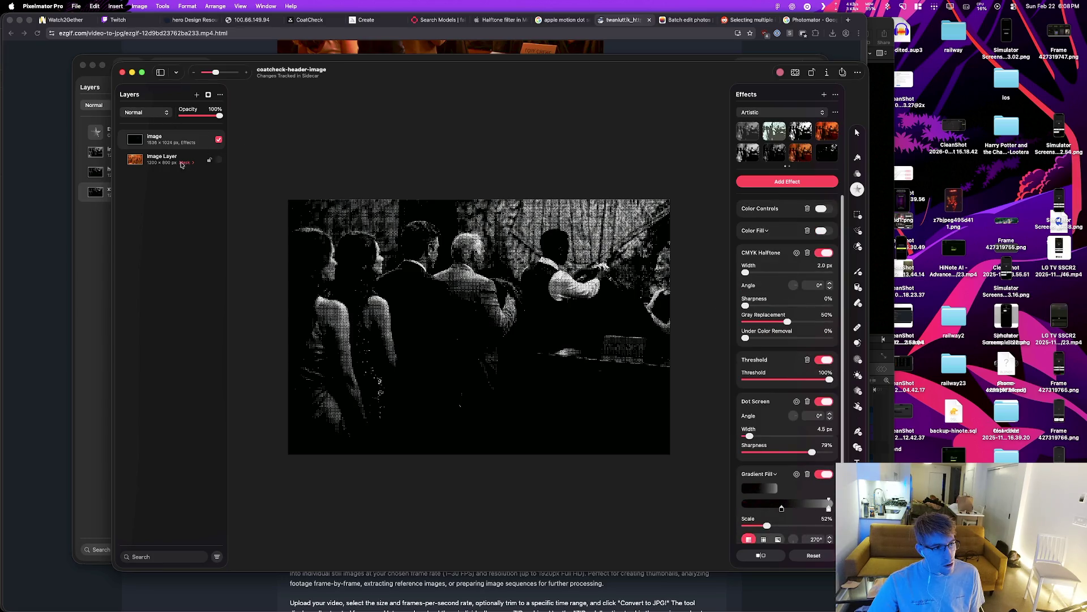
Step: Inspect the hidden orange Image Layer against the halftone layer, then delete it
left_click(206, 161)
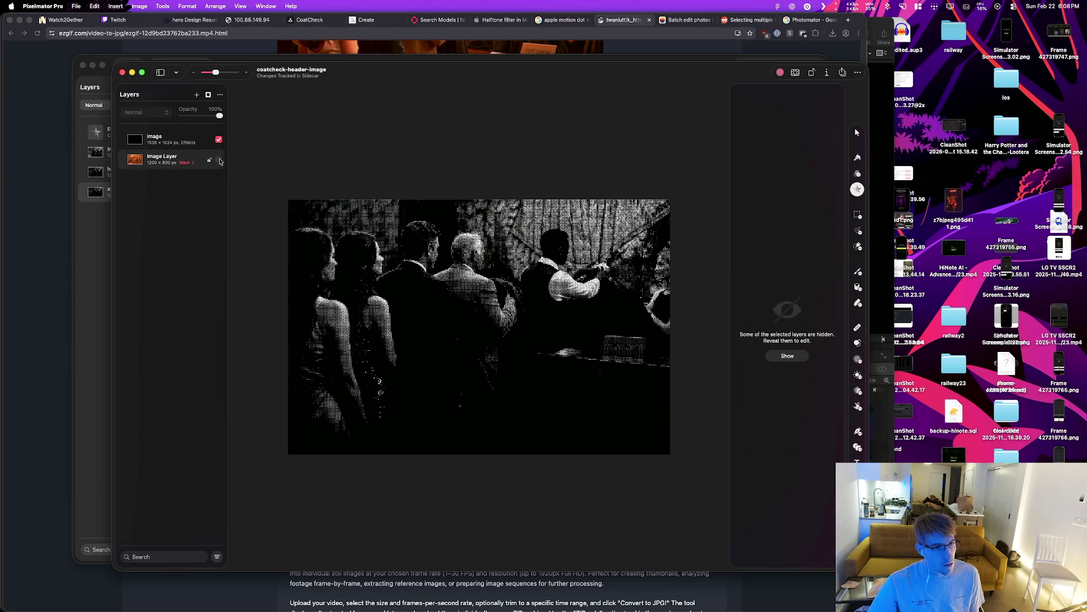
left_click(219, 159)
left_click(218, 141)
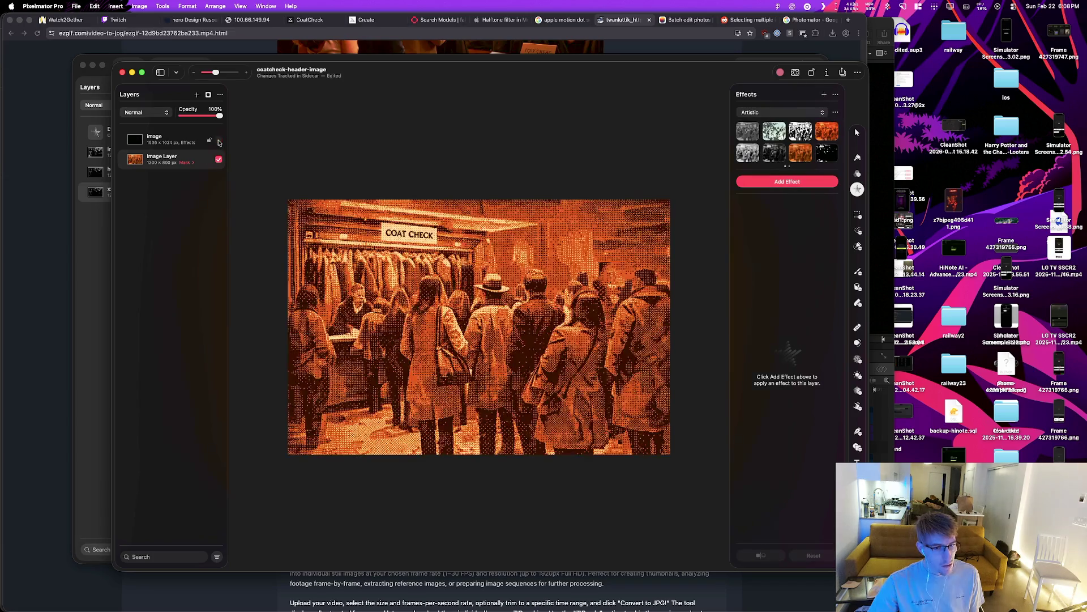
left_click(218, 141)
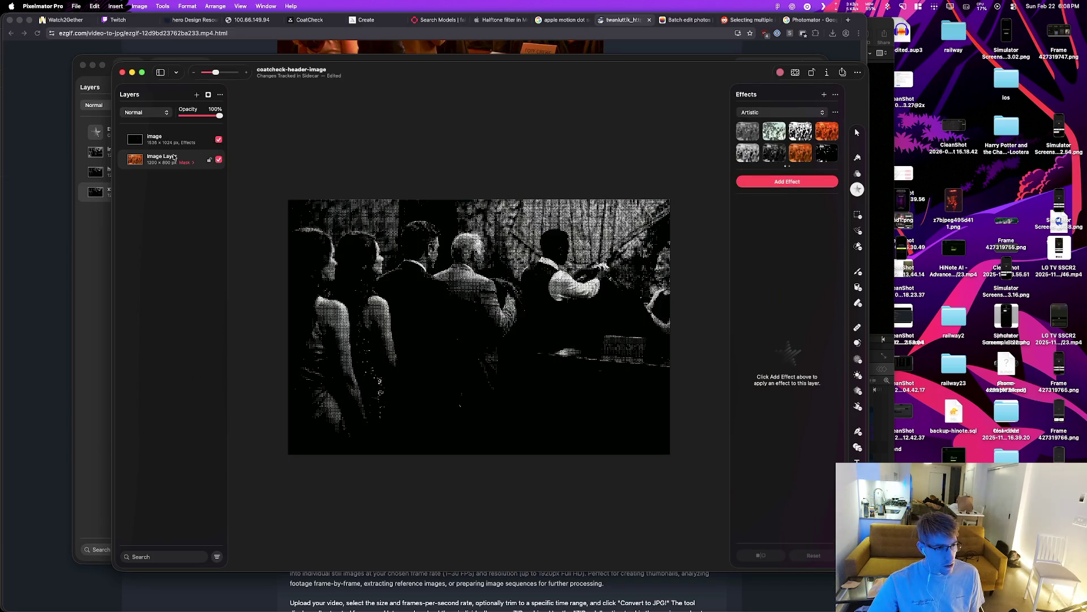
key("BackSpace")
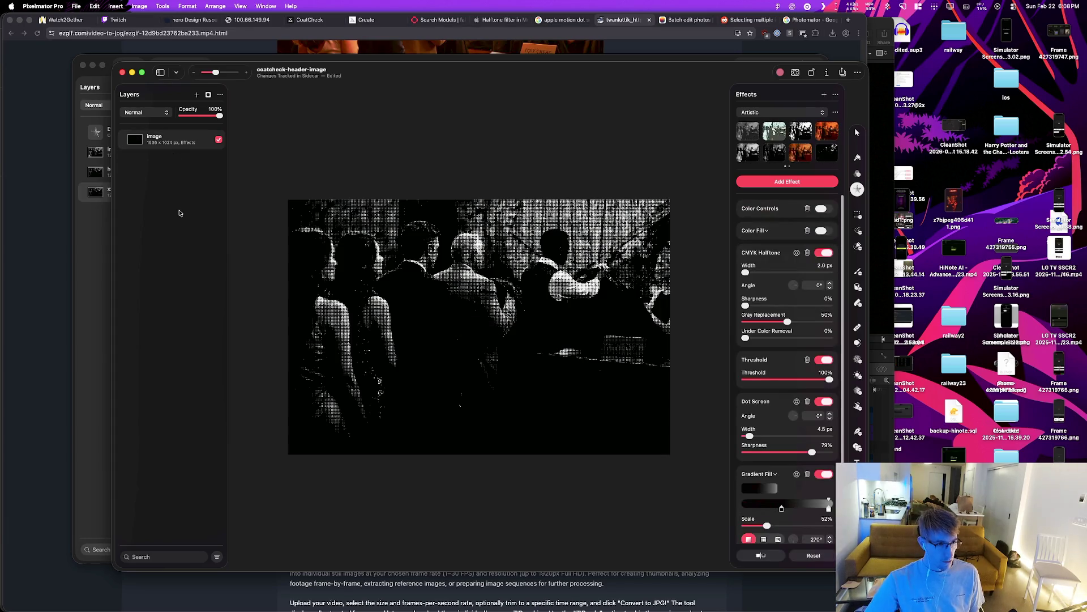
Step: Put the halftone image layer into a group
right_click(159, 198)
left_click(198, 215)
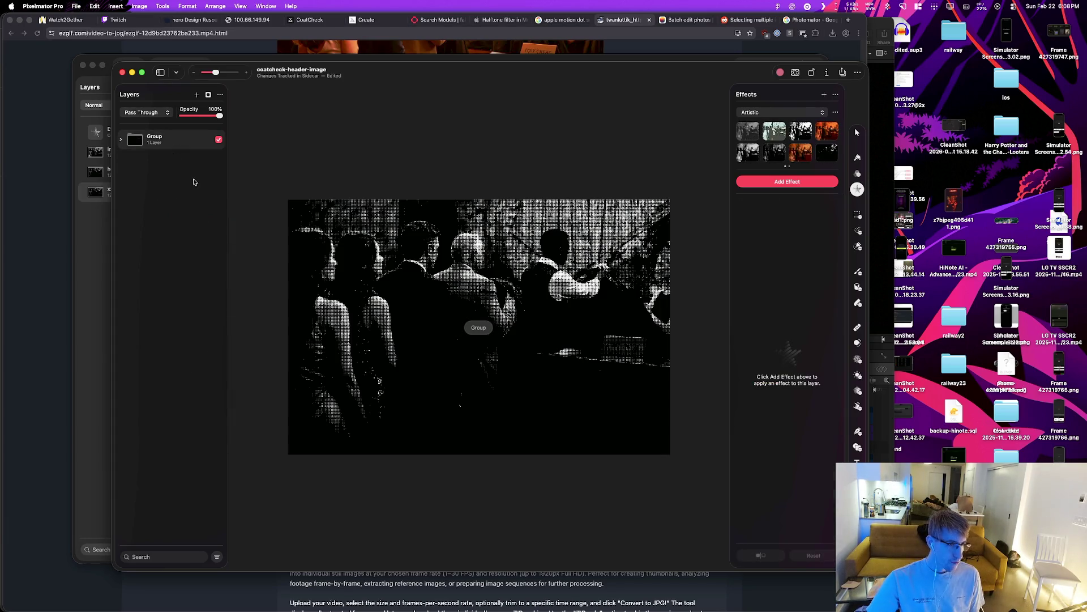
left_click(120, 139)
left_click(120, 139)
right_click(159, 193)
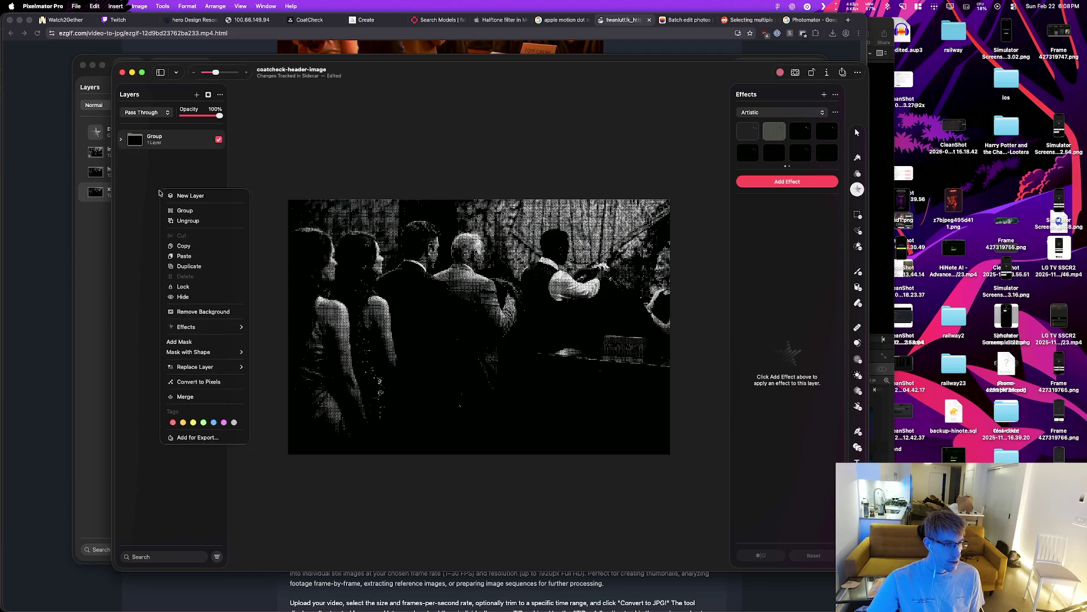
left_click(153, 215)
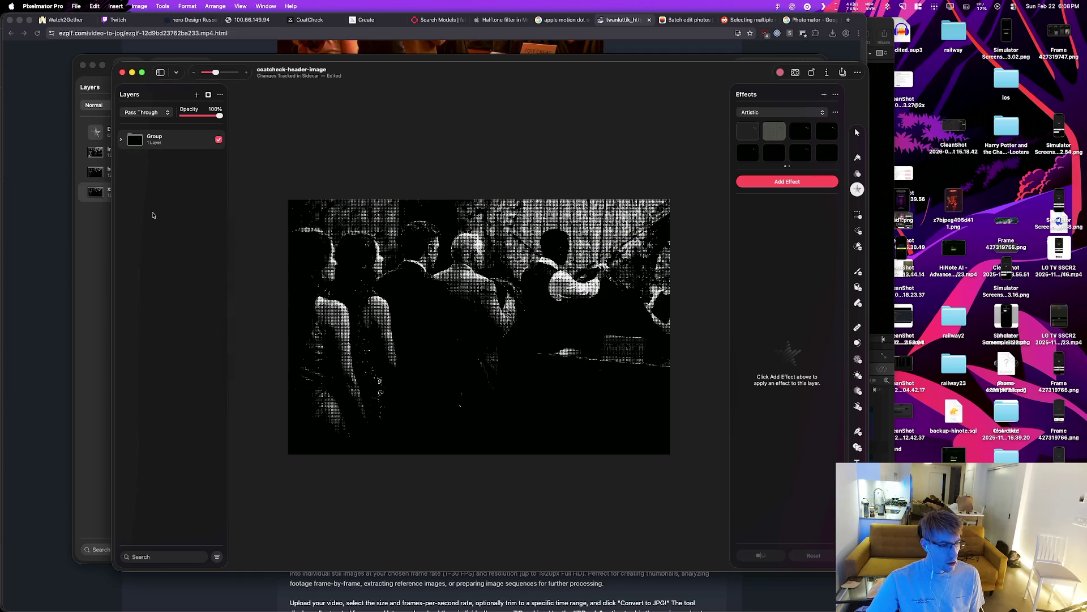
left_click(95, 305)
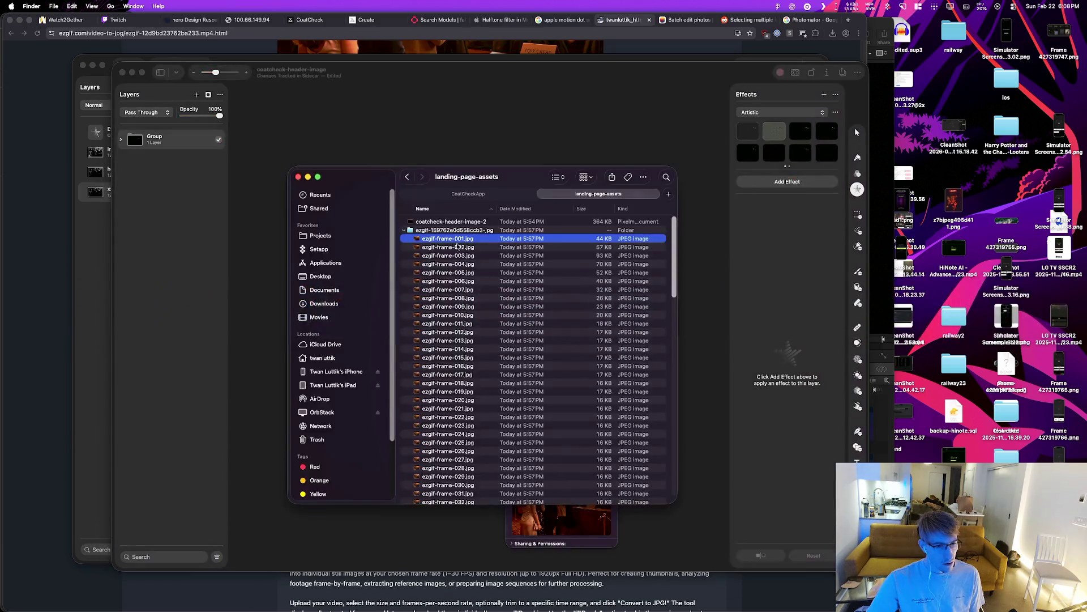
Step: Shift-select ezgif-frame-001 through 004.jpg in Finder and drag them into the Layers panel
scroll(469, 315, "down", 15)
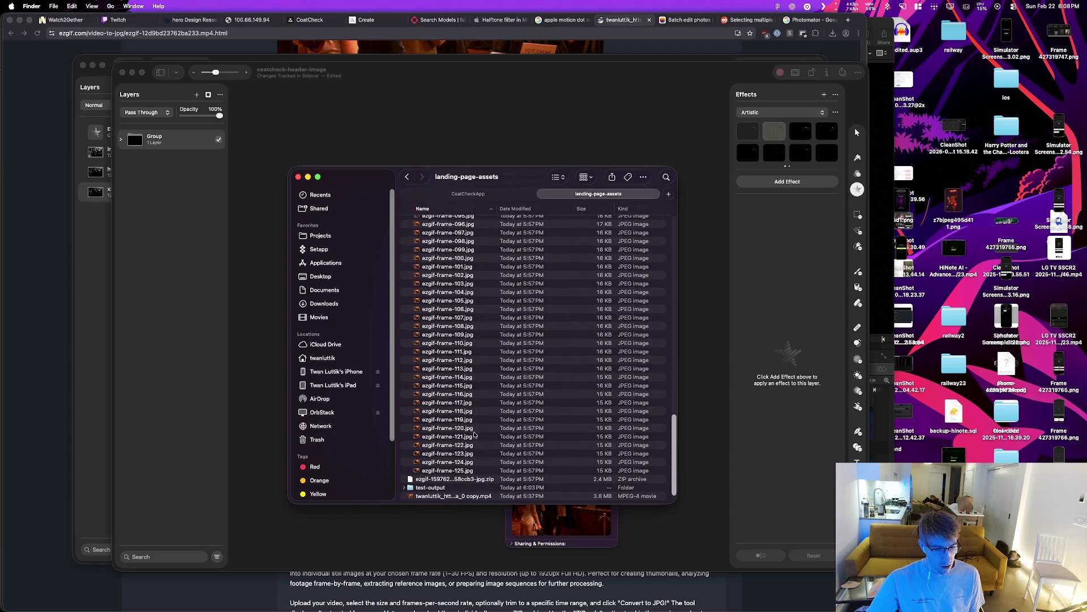
left_click(466, 470, "shift")
scroll(446, 294, "up", 15)
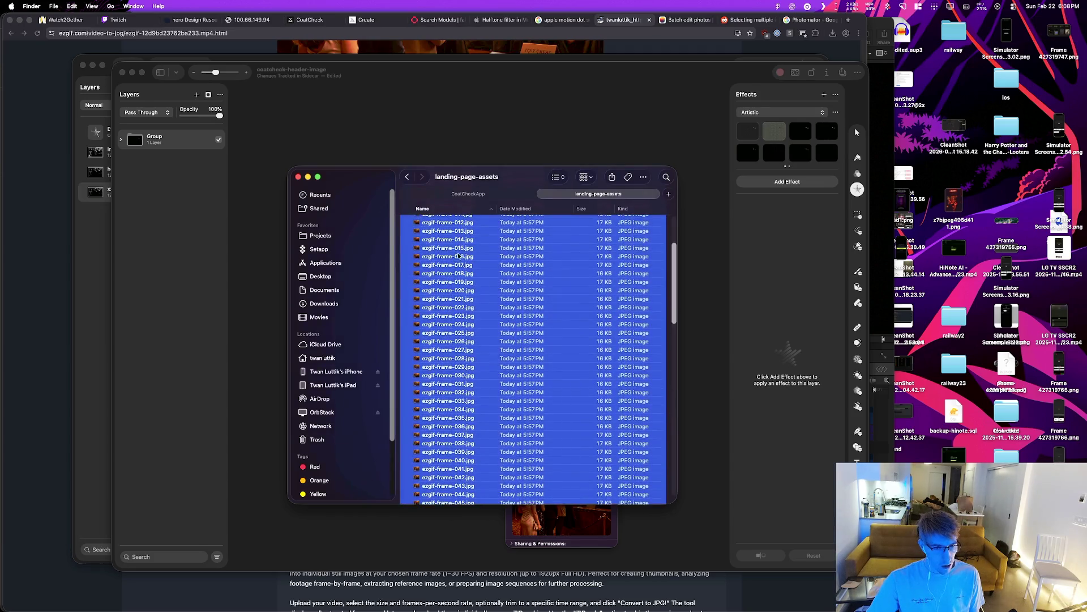
left_click(464, 240)
left_click(464, 267, "shift")
mouse_move(464, 267)
left_mouse_down()
mouse_move(318, 247)
mouse_move(164, 185)
left_mouse_up()
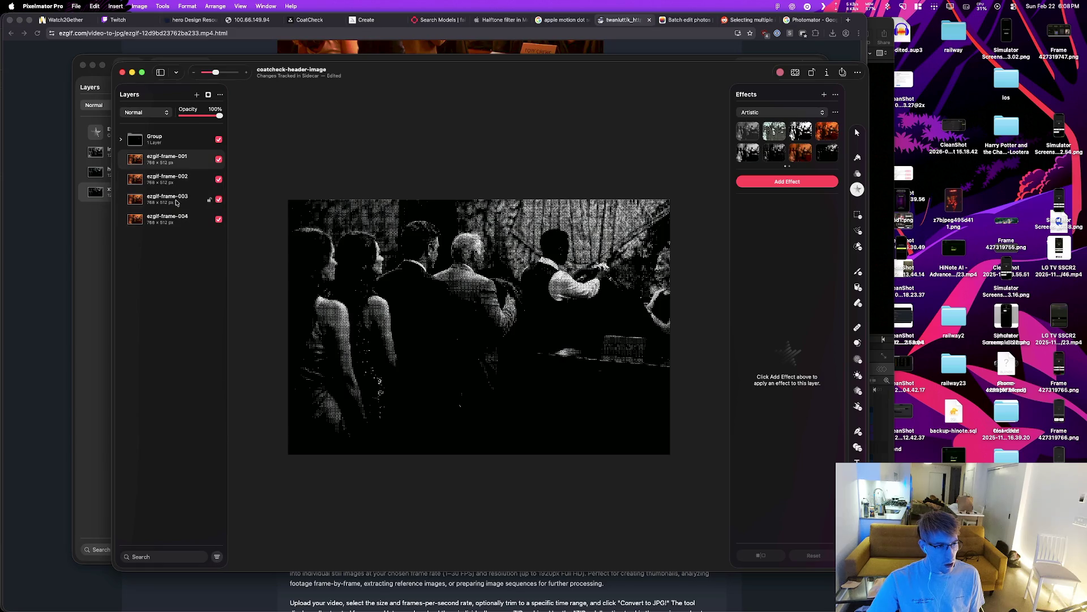
Step: Hide the halftone group and scale ezgif-frame-001 to fill the 1200×800 canvas
left_click(216, 142)
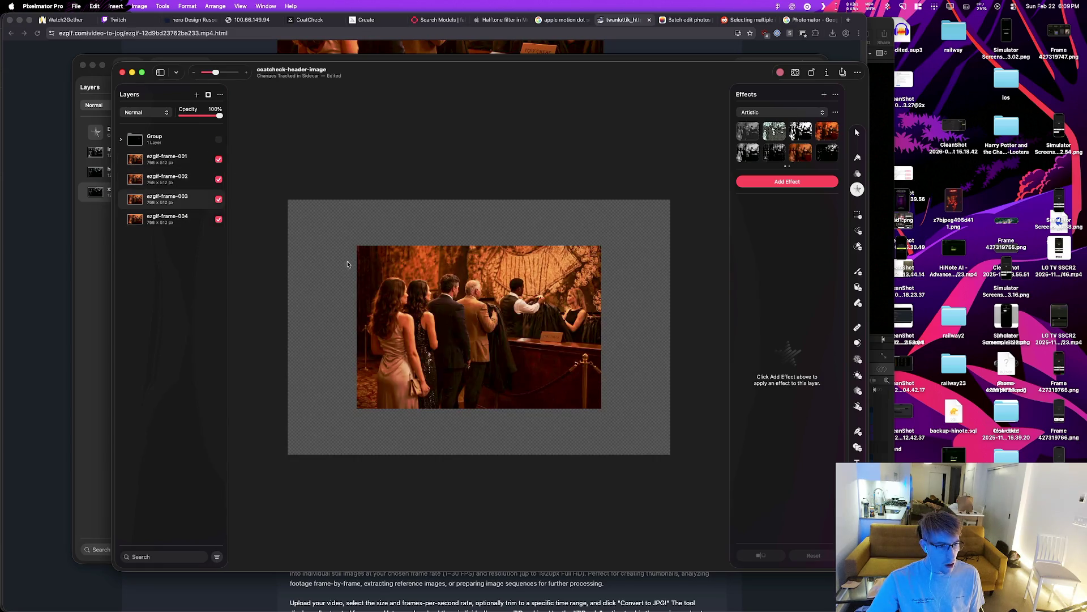
left_click(147, 220, "shift")
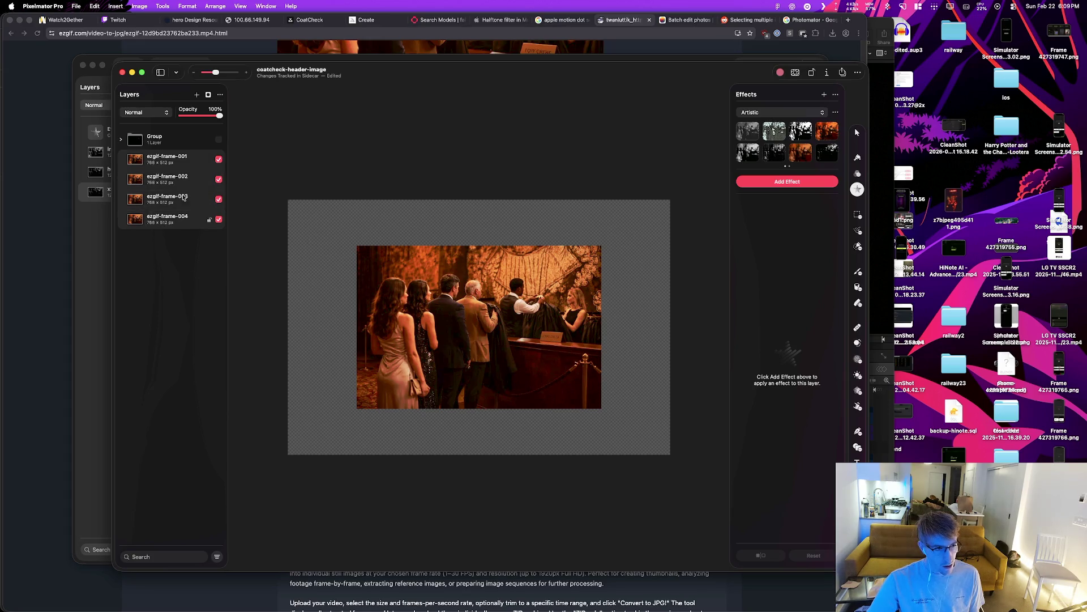
left_click(358, 219)
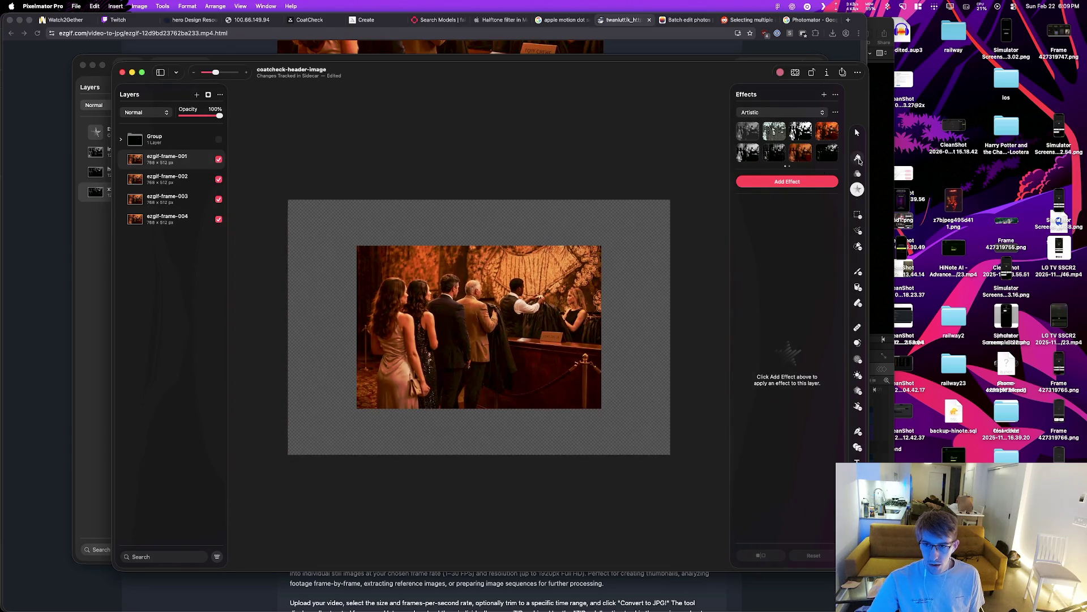
left_click(858, 158)
left_click(859, 133)
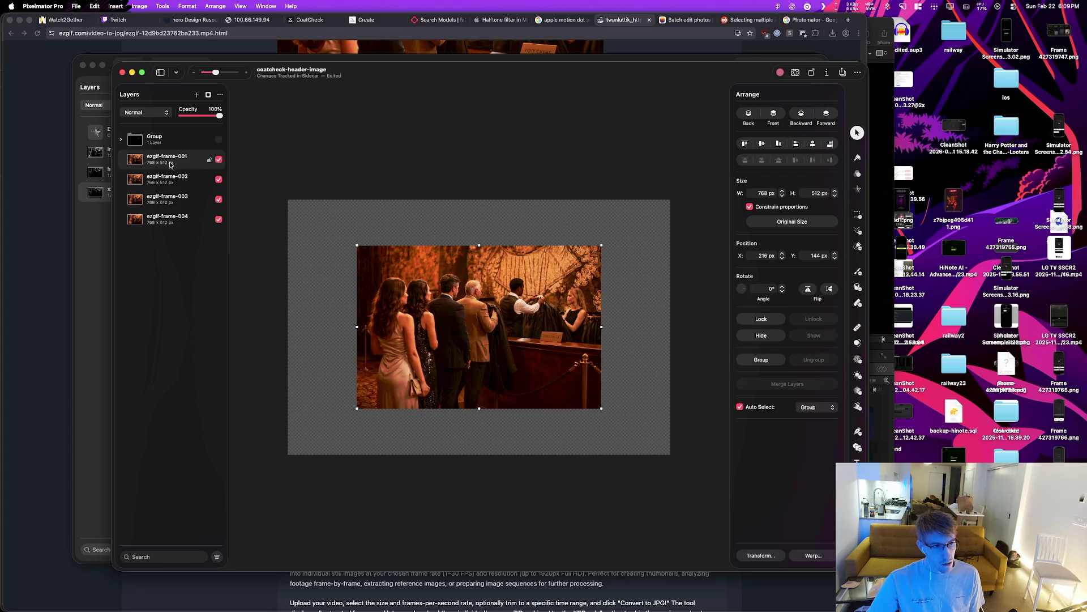
left_click(175, 216, "shift")
left_click_drag(549, 381, 483, 337)
left_click_drag(533, 364, 670, 454)
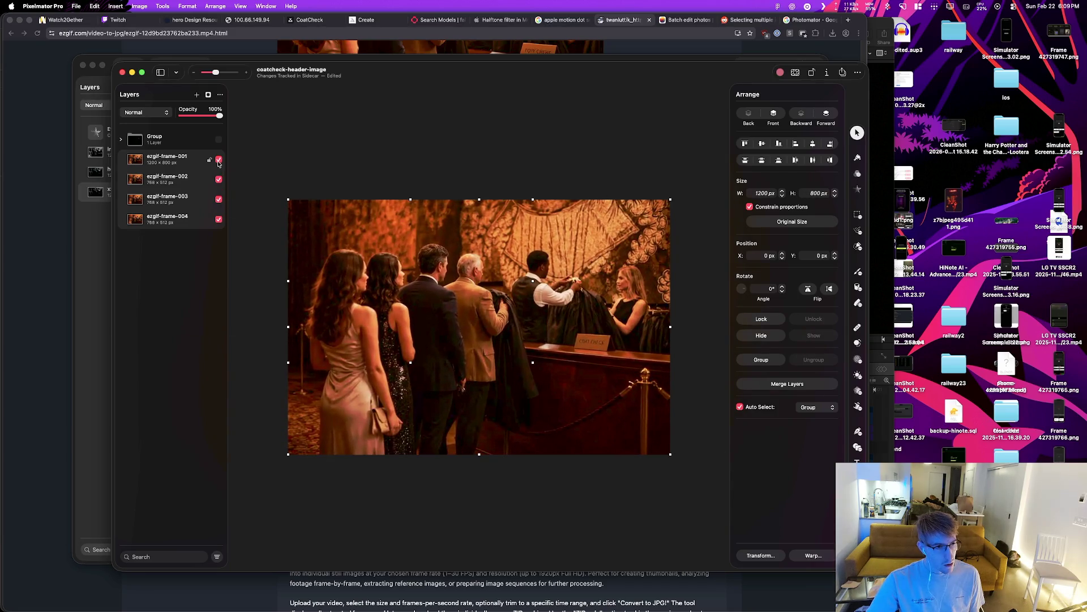
Step: Paste the copied halftone effects onto the ezgif-frame-001 layer
left_click(219, 161)
left_click(219, 160)
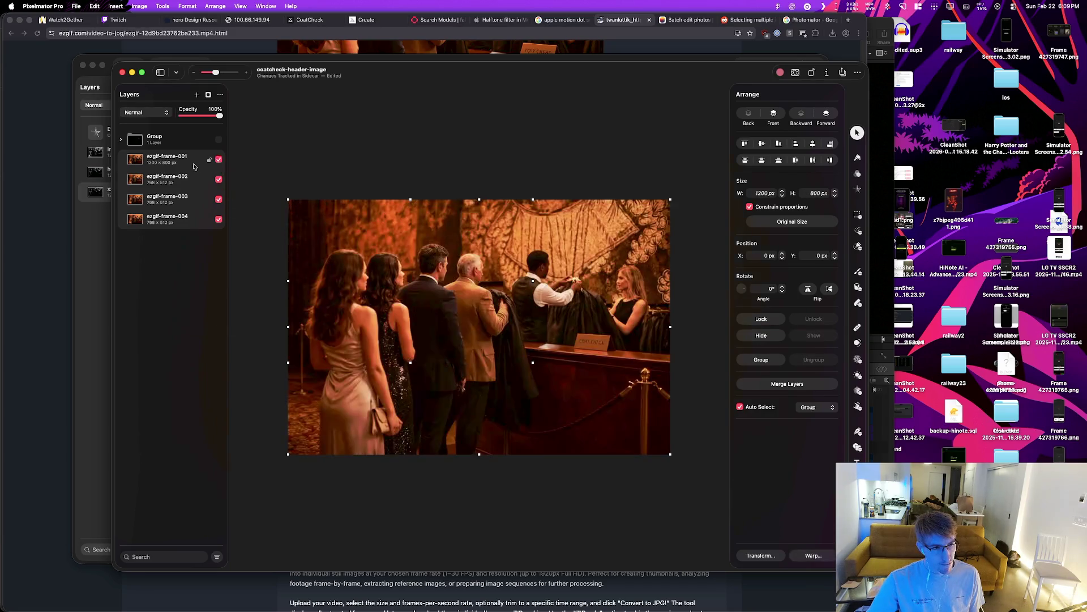
right_click(174, 207)
left_click(179, 171)
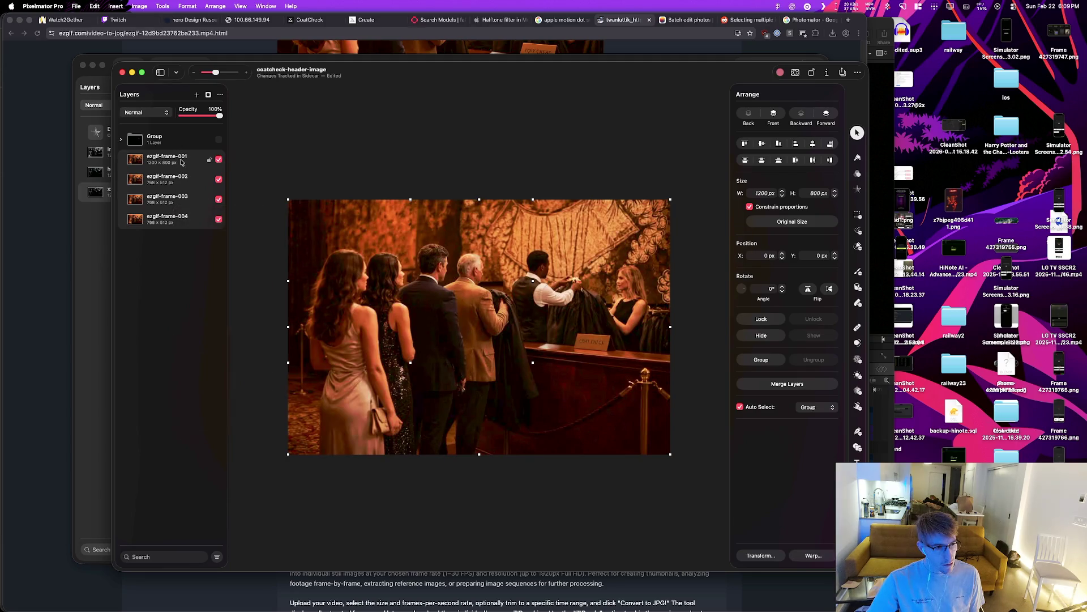
right_click(179, 163)
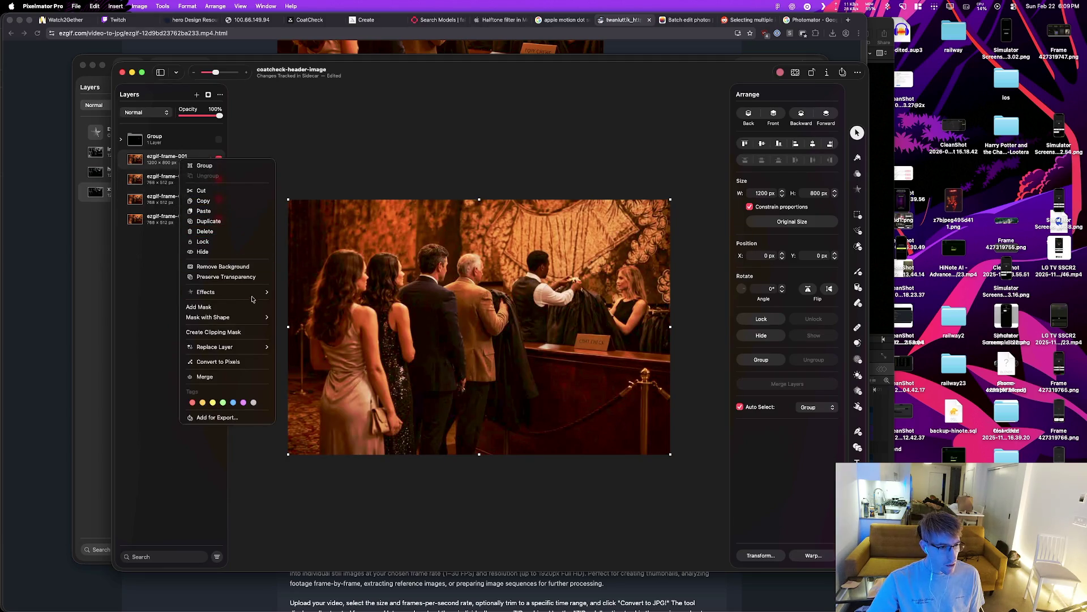
mouse_move(251, 294)
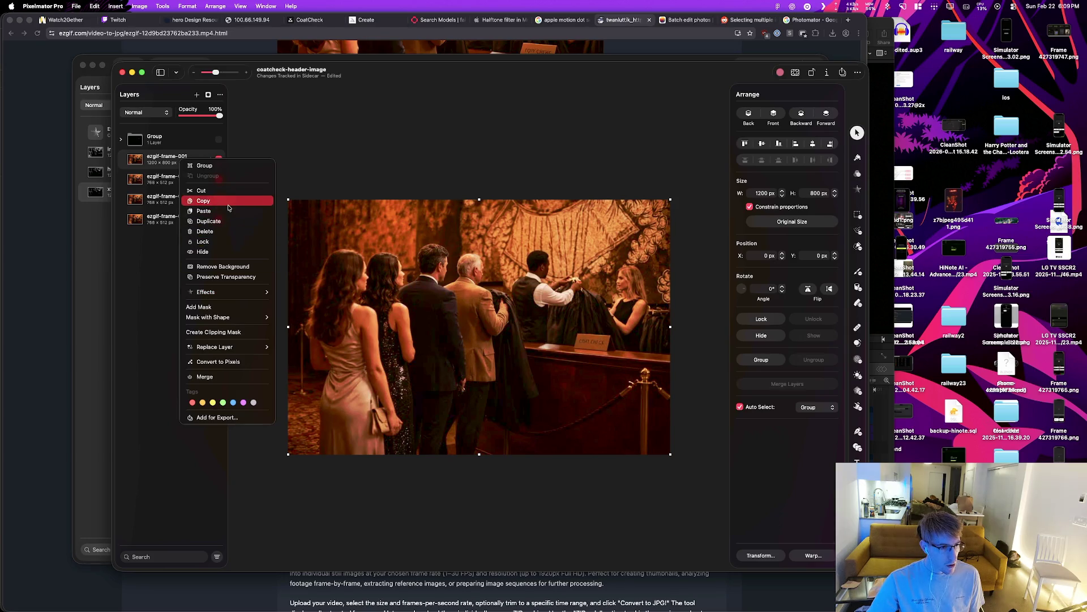
mouse_move(246, 322)
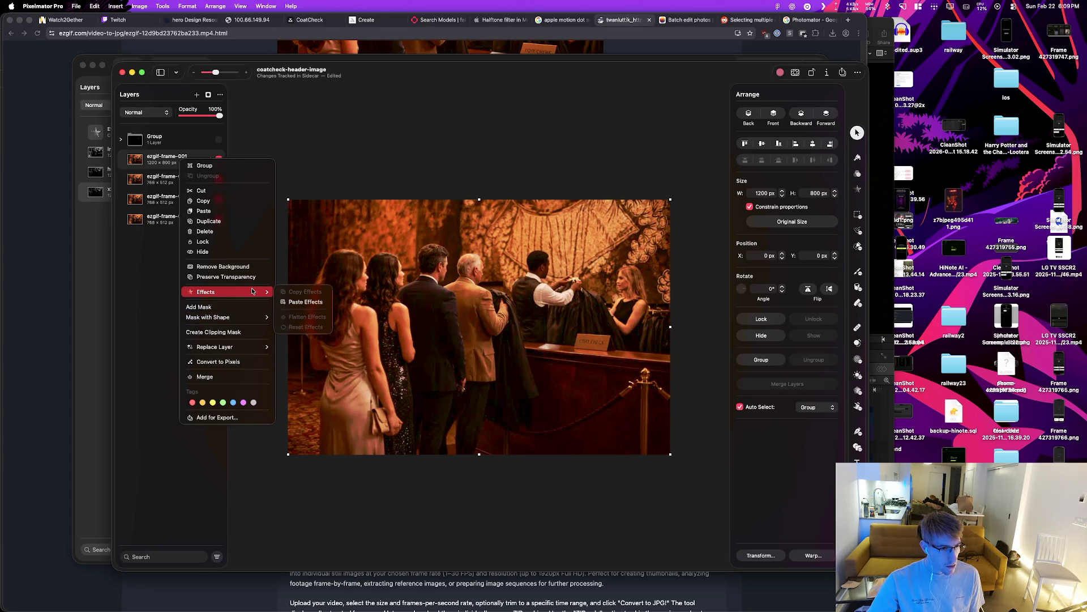
left_click(305, 301)
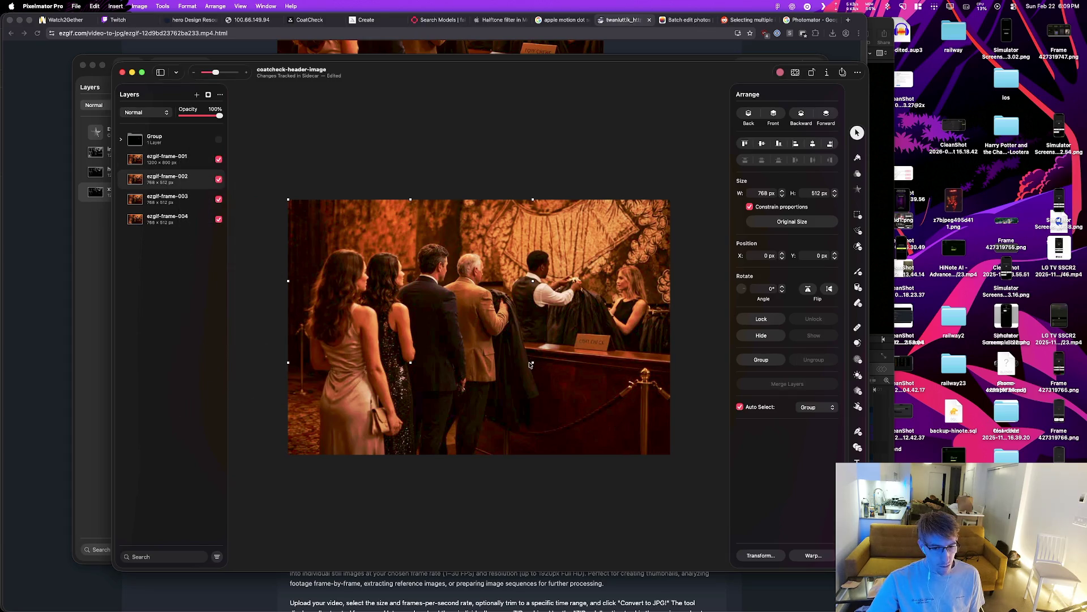
Step: Try stretching the trial frames to the 1200×800 canvas, then undo back to centred 768×512 frames
left_click_drag(531, 361, 670, 454)
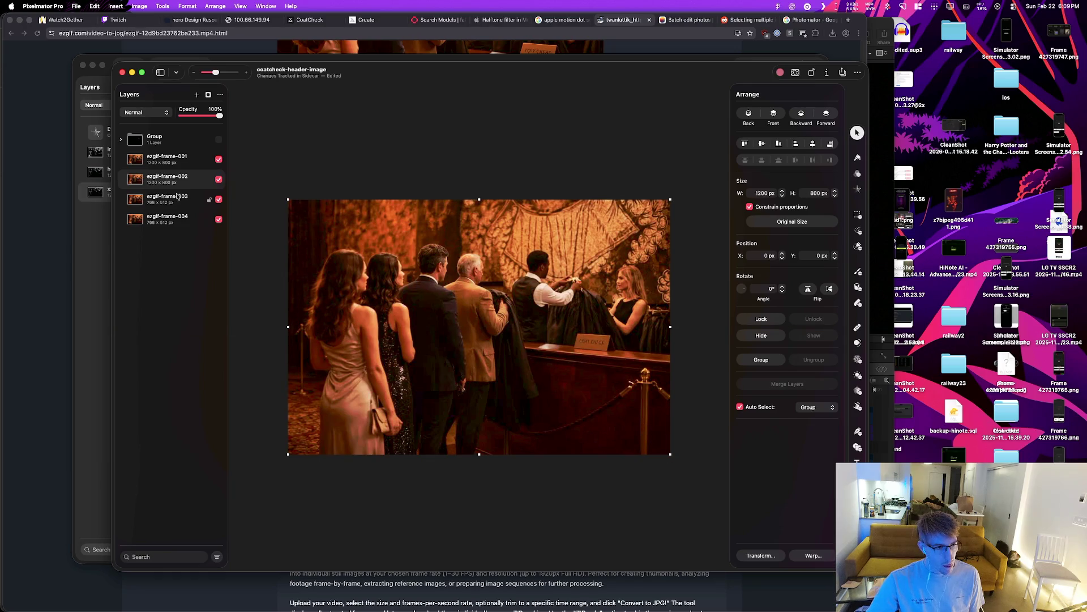
left_click(181, 198)
key("shift+Down")
left_click_drag(528, 365, 571, 376)
key("super+z")
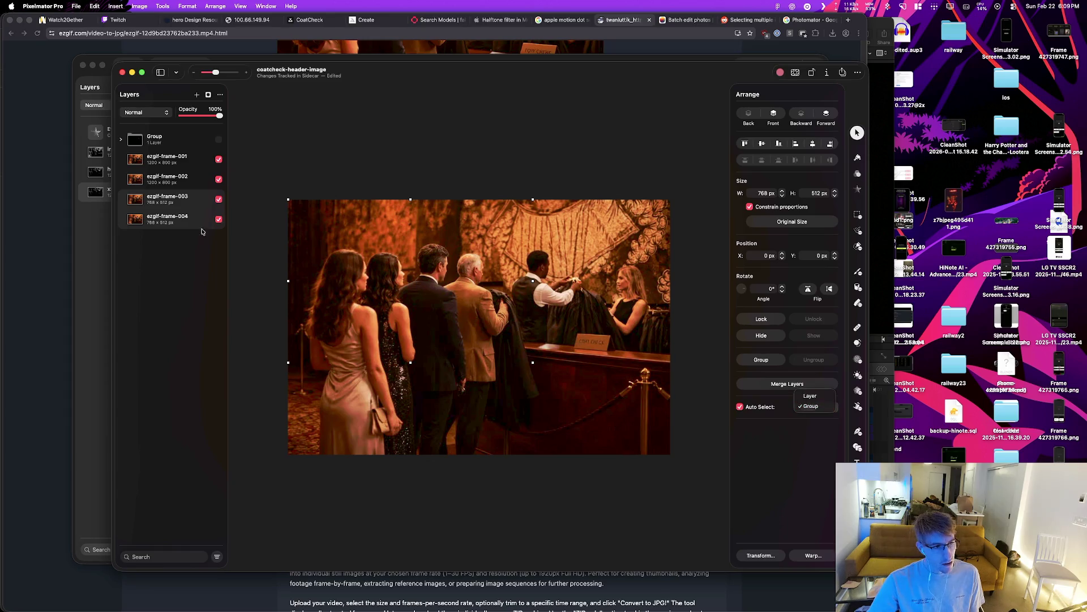
key("super+z")
key("super+shift+z")
key("super+z")
key("super+z")
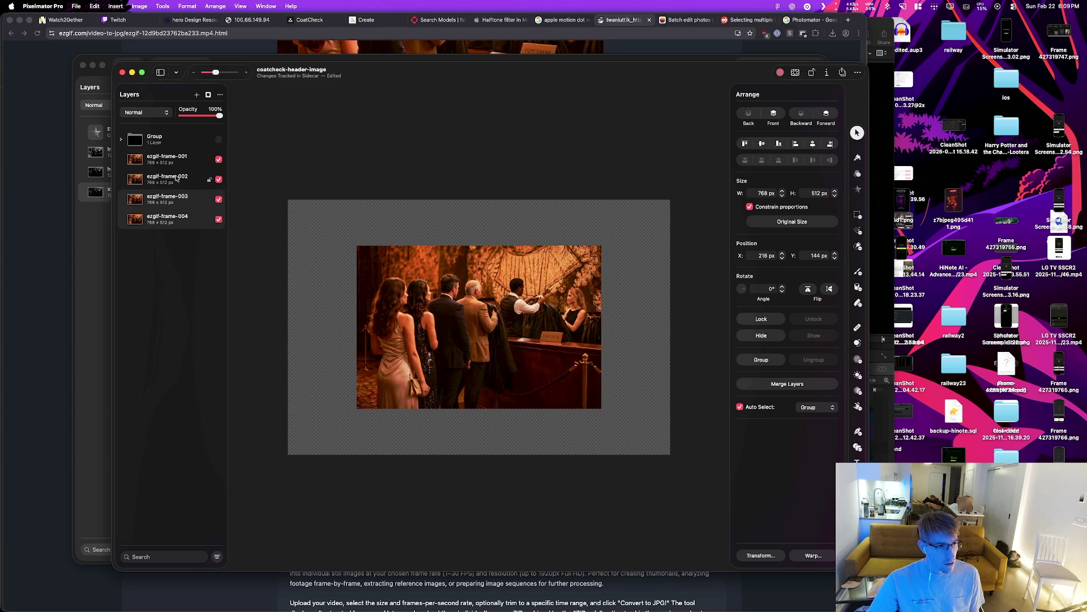
Step: Group frames 001–004 and stretch the group to fill the 1200×800 canvas
left_click(170, 161)
left_click(170, 219, "shift")
right_click(170, 219)
left_click(214, 222)
key("super+z")
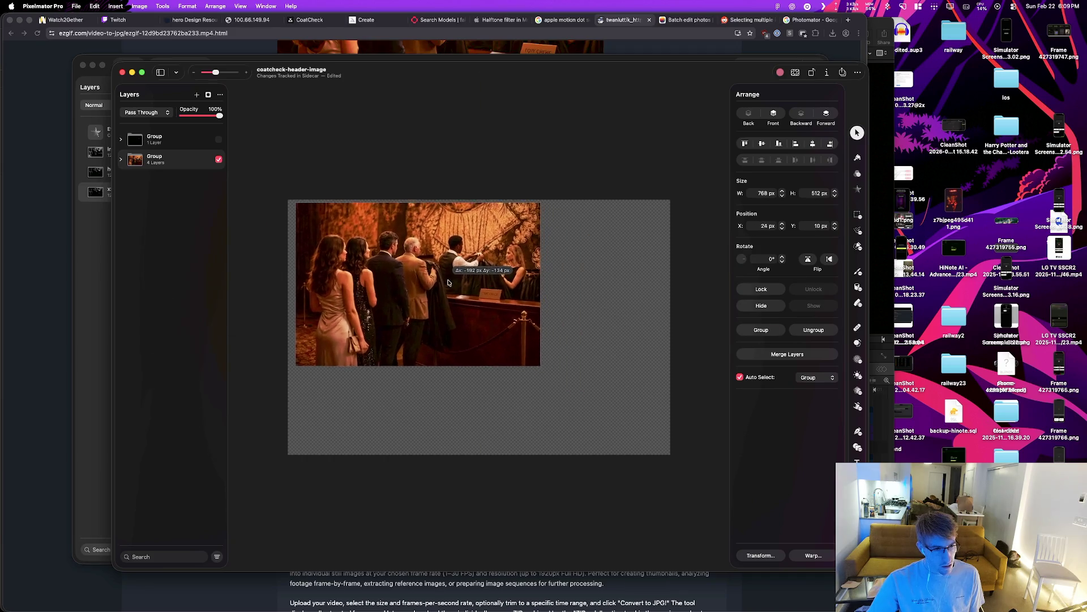
left_click_drag(534, 362, 670, 454)
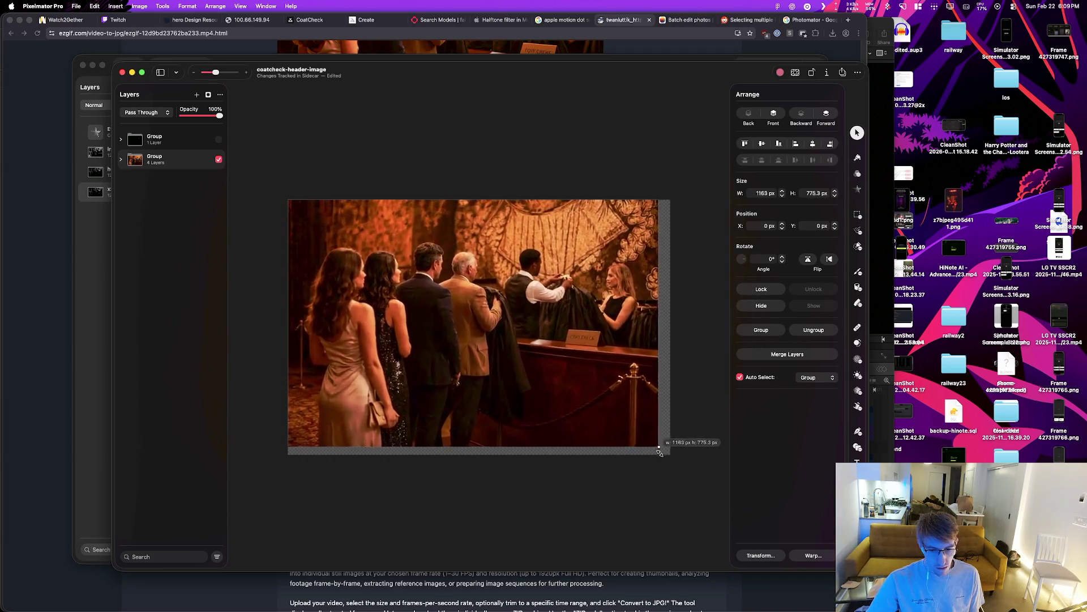
Step: Expand the group, check the frames, then select and delete frame layers 001–004
left_click(121, 161)
left_click(219, 182)
left_click(220, 182)
left_click(219, 182)
left_click(220, 182)
left_click(181, 183)
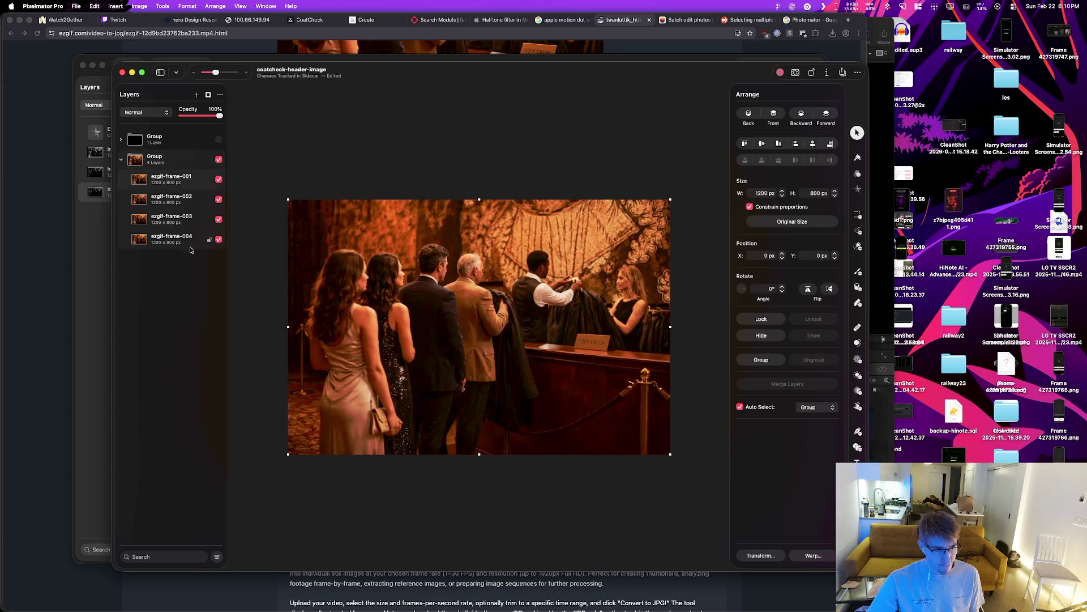
left_click(169, 235, "shift")
key("Delete")
Step: Select all frame files through ezgif-frame-125 in Finder and paste them into the document
key("super+Tab")
scroll(475, 318, "down", 15)
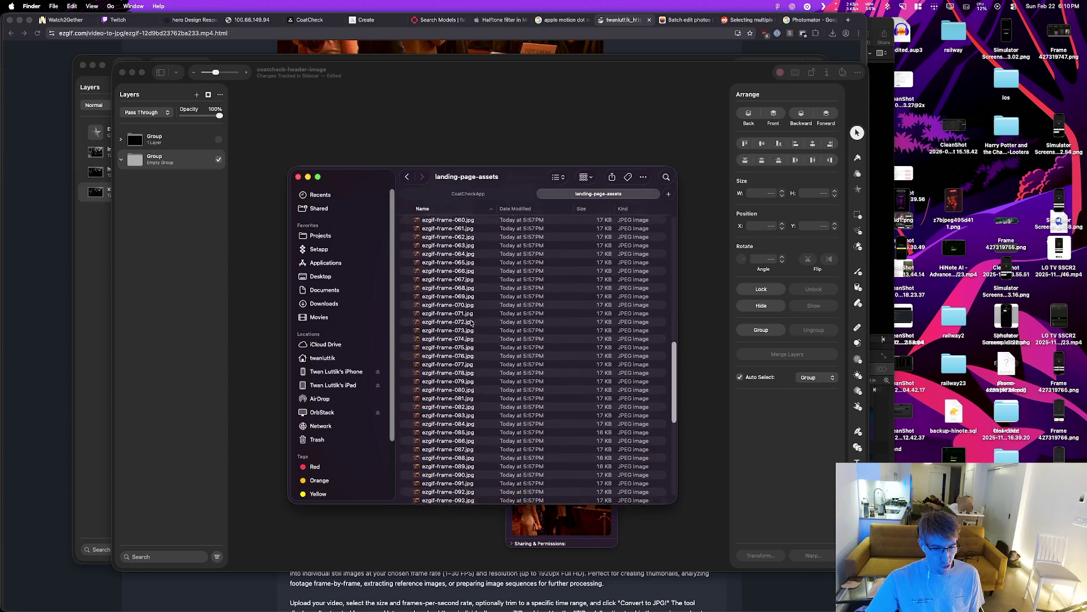
left_click(466, 472, "shift")
left_click(162, 153)
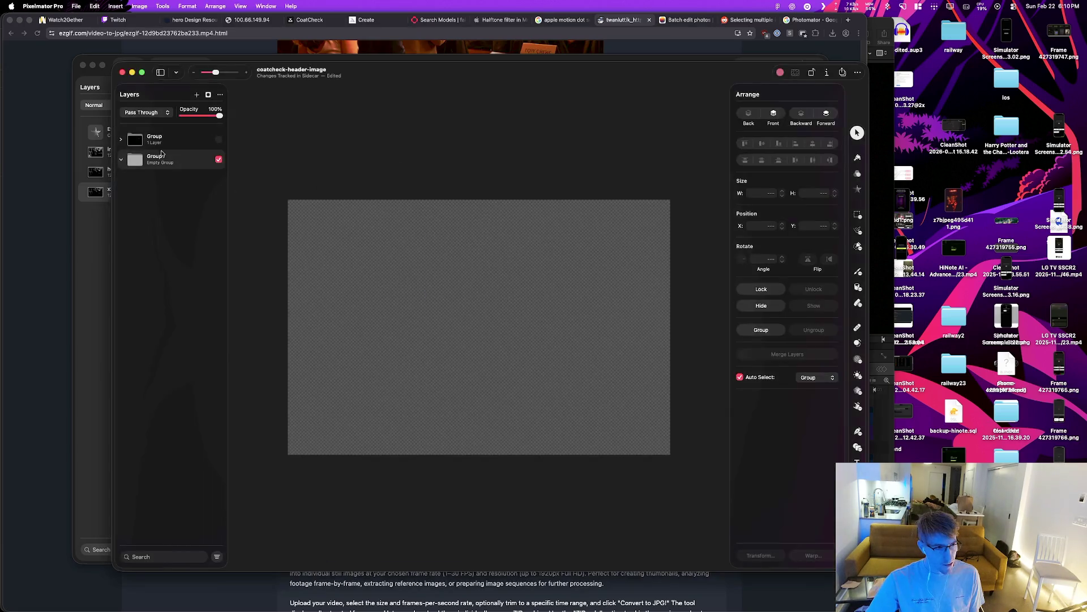
key("super+v")
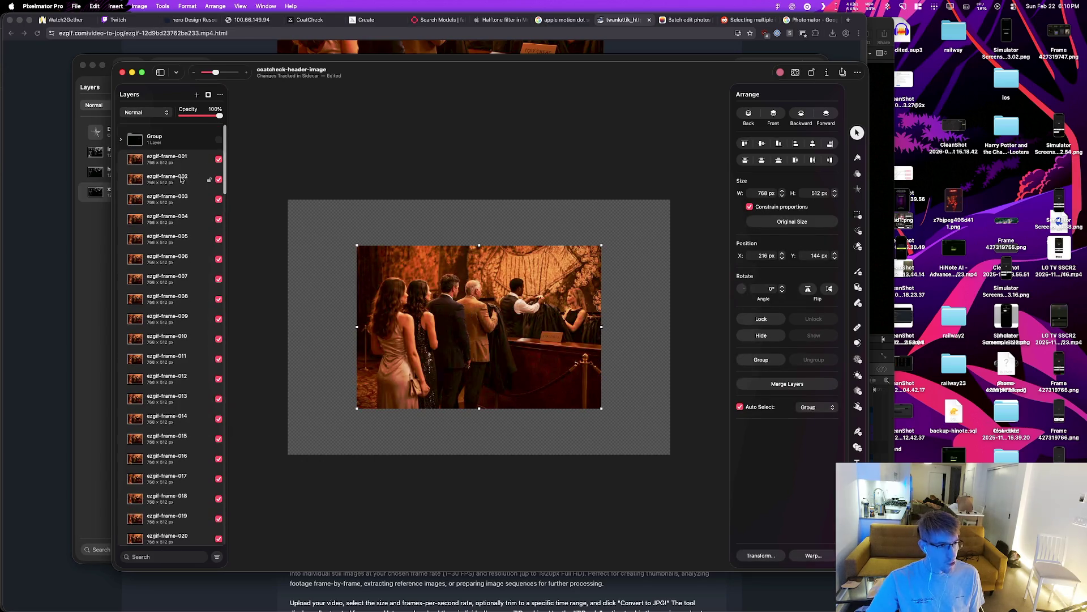
Step: Select the pasted ezgif frame layers 001–125 and group them with Cmd+G
key("super+a")
right_click(165, 162)
left_click(183, 190)
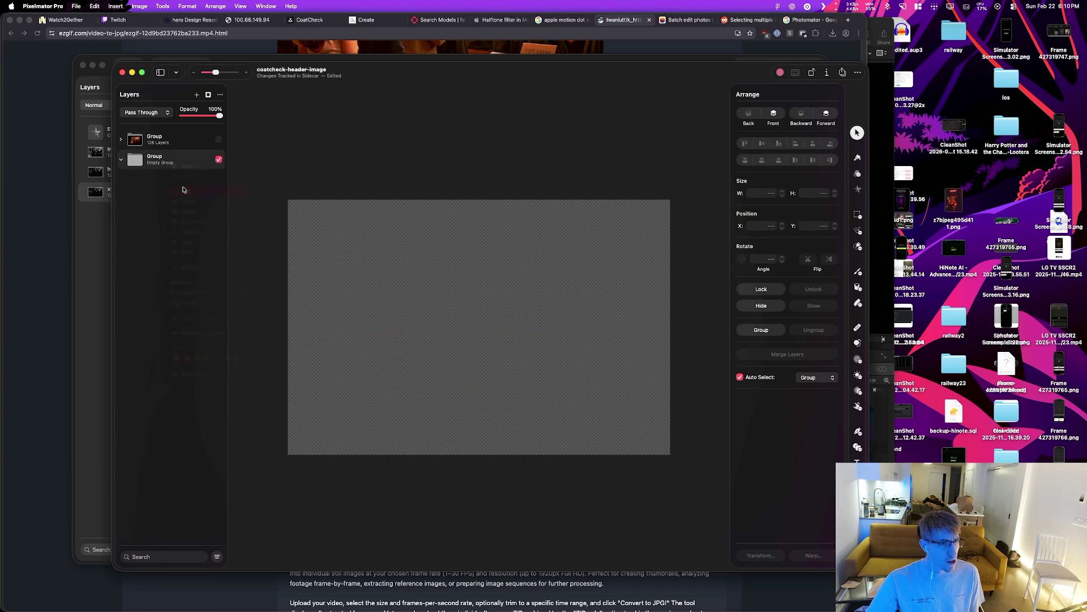
key("super+z")
scroll(170, 283, "down", 1)
scroll(159, 161, "up", 15)
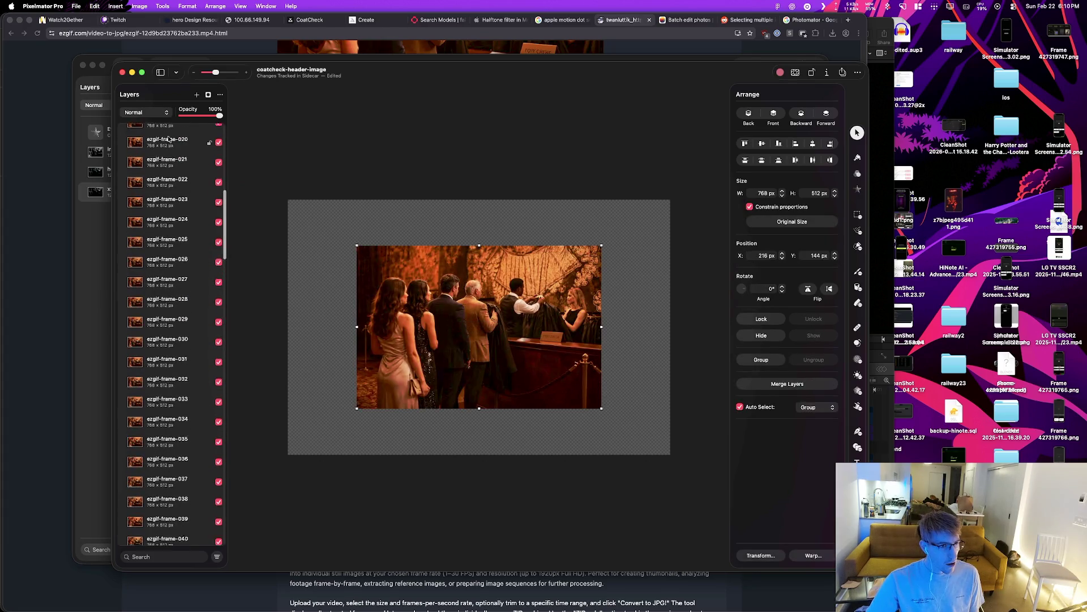
key("super+a")
key("Escape")
scroll(159, 159, "down", 15)
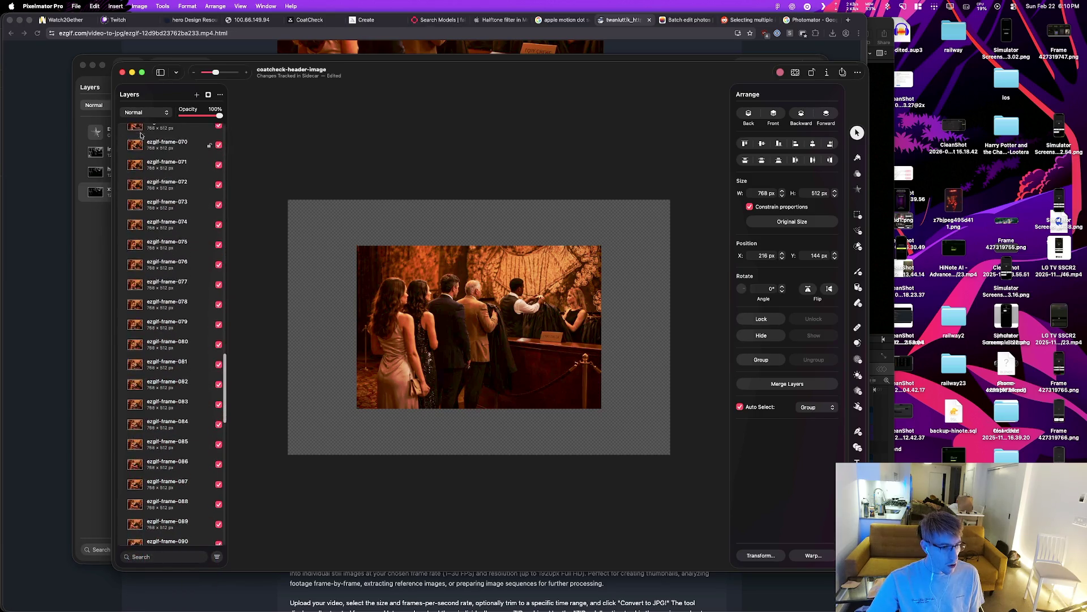
scroll(150, 142, "down", 10)
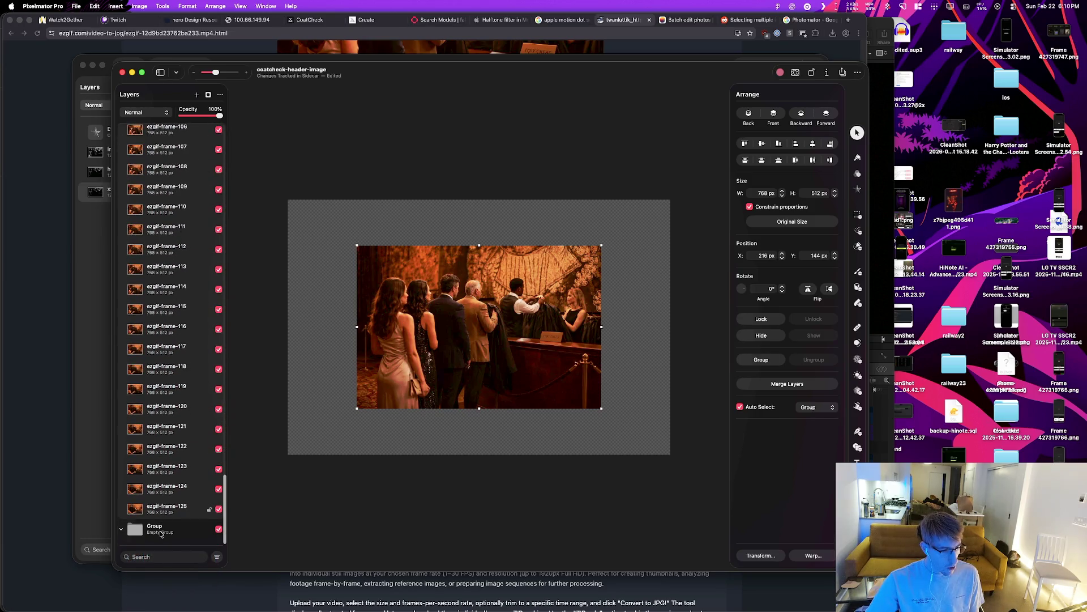
key("super+g")
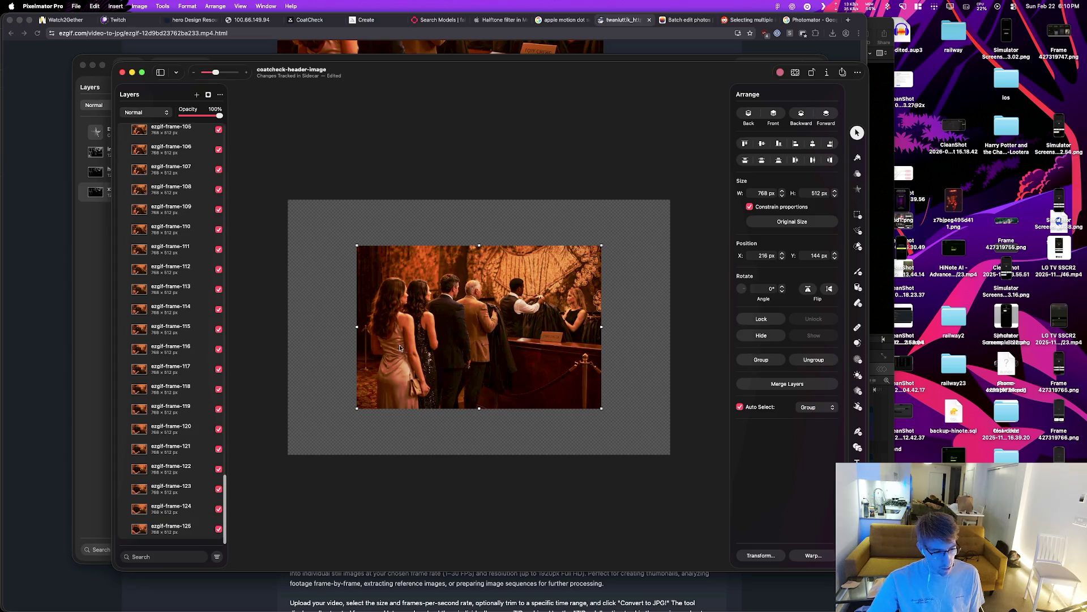
scroll(168, 215, "up", 20)
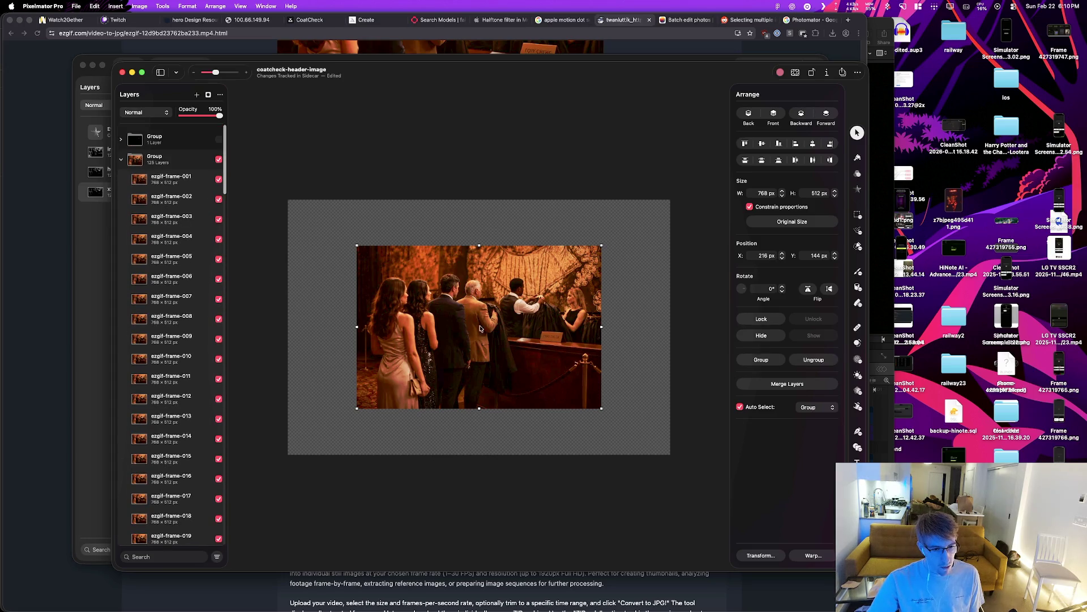
Step: Move the 125-frame group to the top-left corner and scale it to fill 1200×800
left_click(150, 160)
left_click_drag(514, 377, 445, 330)
mouse_move(533, 364)
left_mouse_down()
mouse_move(641, 425)
mouse_move(669, 462)
left_mouse_up()
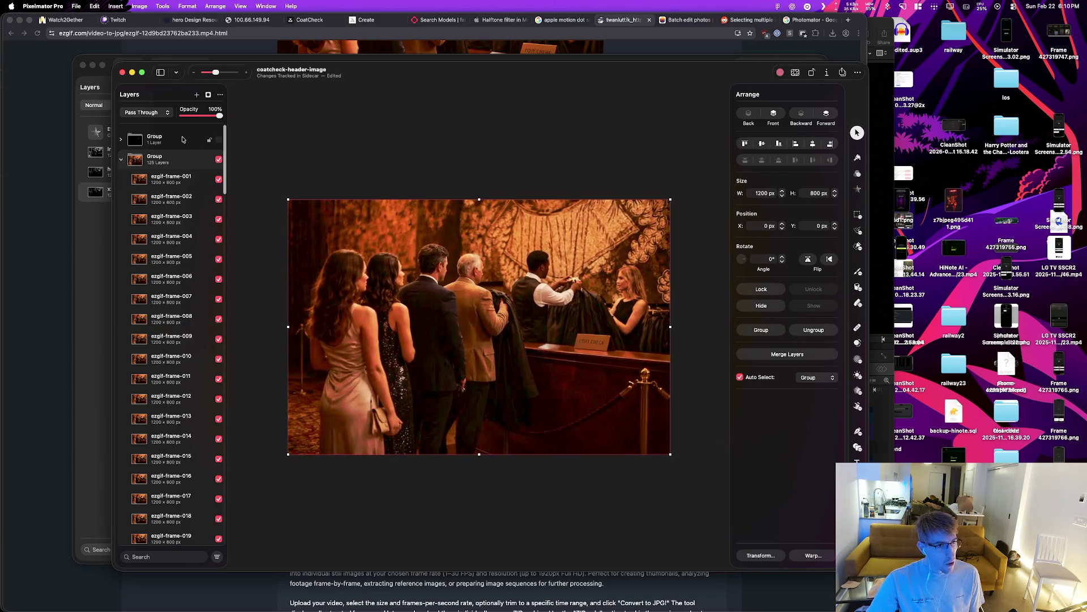
Step: Copy the image layer's halftone effects and paste them onto the 125-frame group
left_click(154, 138)
left_click(121, 140)
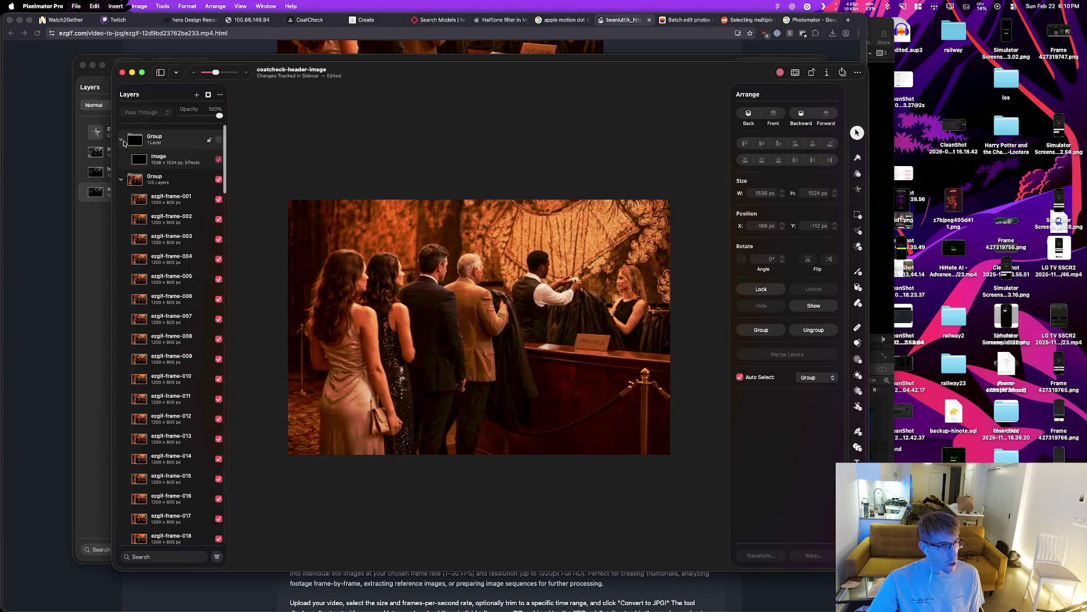
right_click(185, 163)
mouse_move(275, 295)
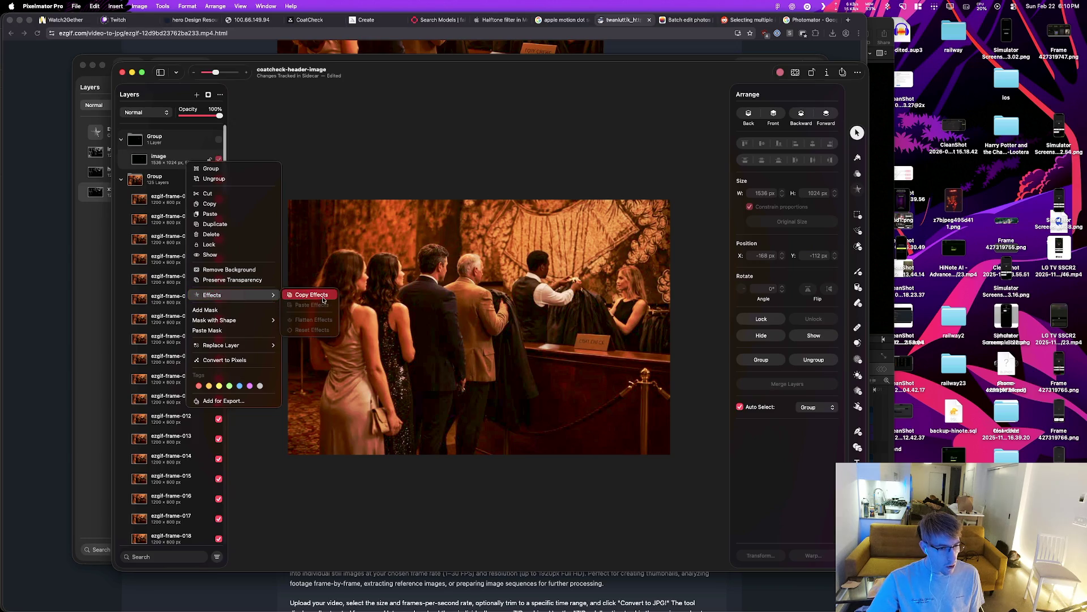
left_click(311, 294)
right_click(177, 181)
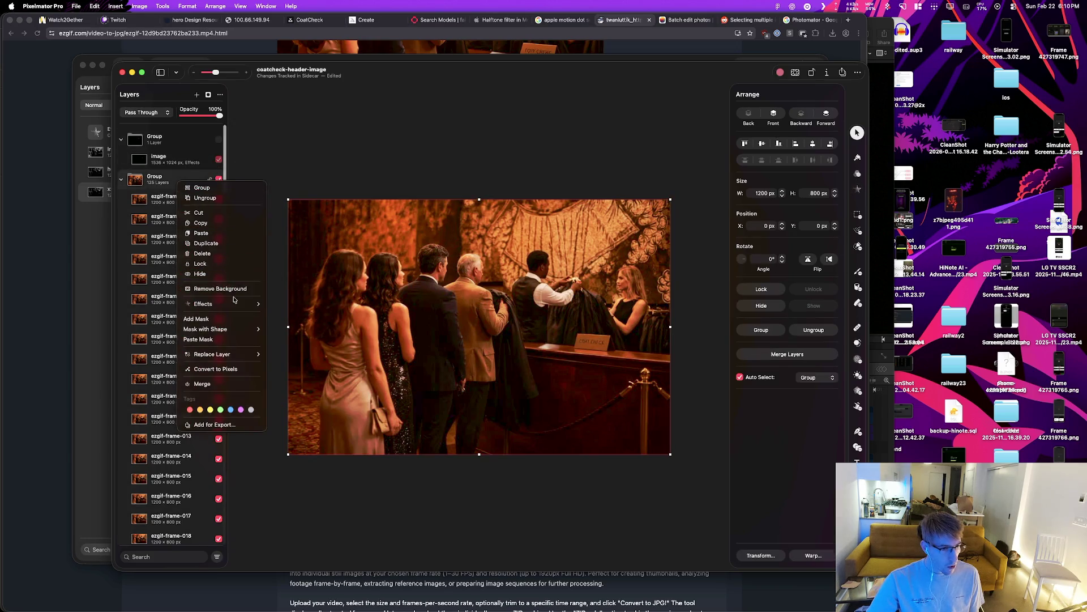
mouse_move(249, 304)
left_click(314, 310)
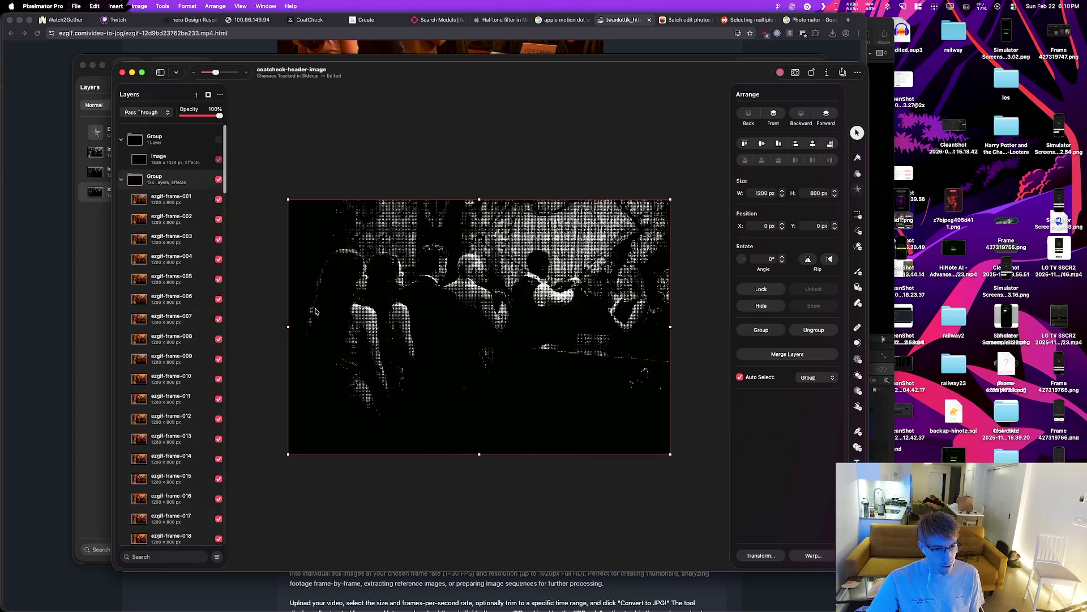
Step: Undo the accidental frame-001 shift, keep the halftone effects, and preview the next frame
left_click(198, 203)
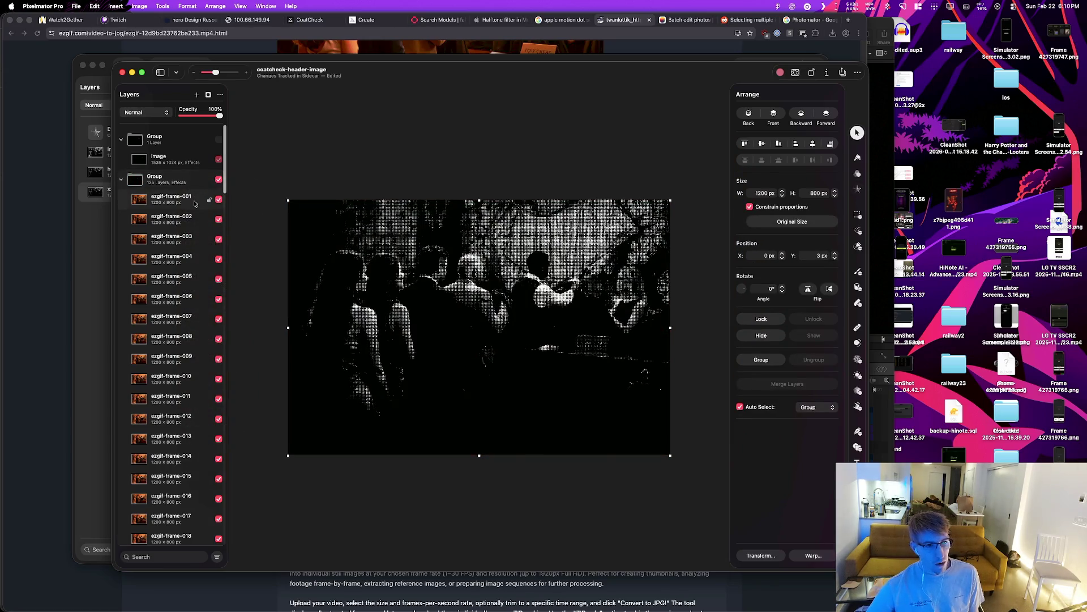
key("super+z")
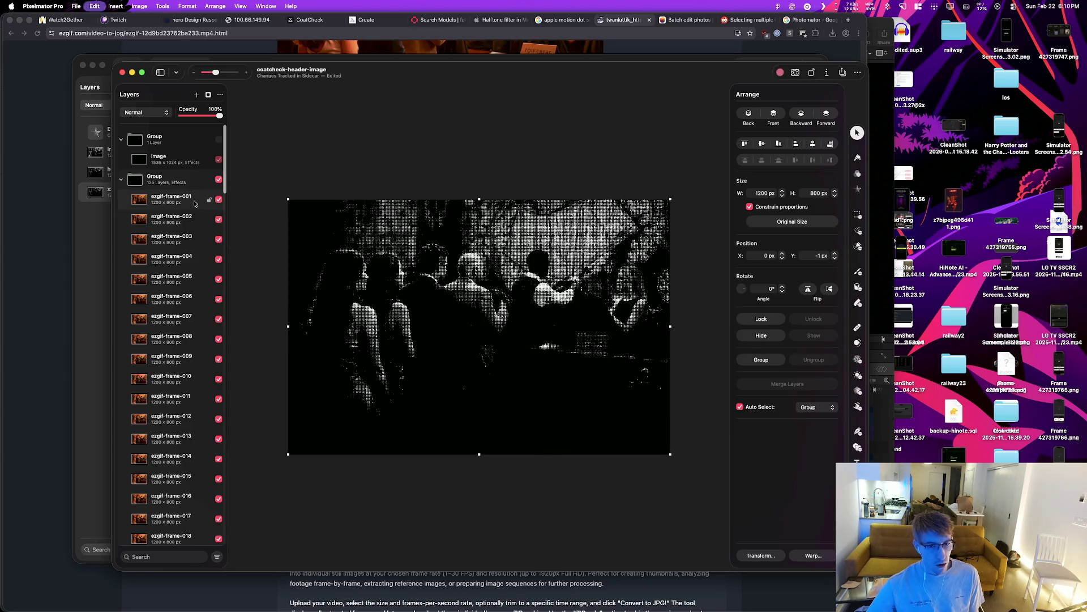
key("super+z")
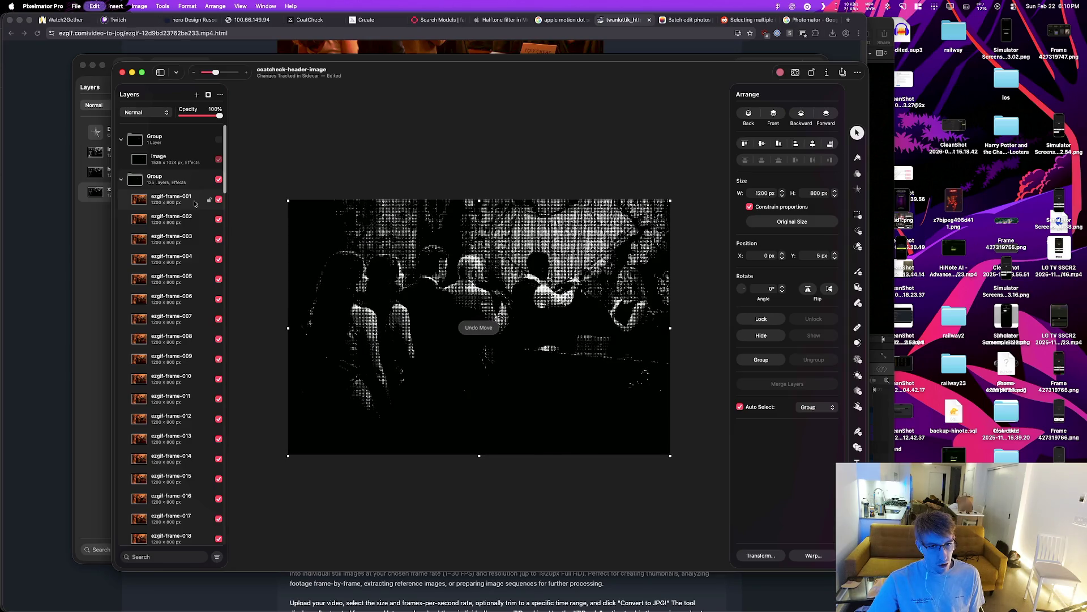
key("super+z")
key("super+z")
key("super+shift+z")
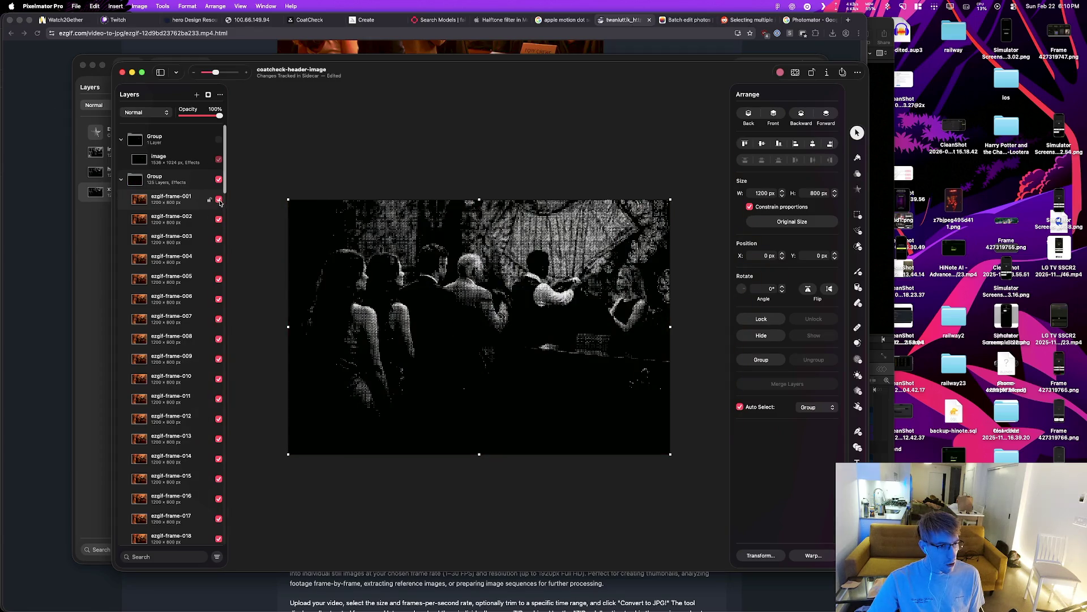
left_click(219, 201)
left_click(219, 201)
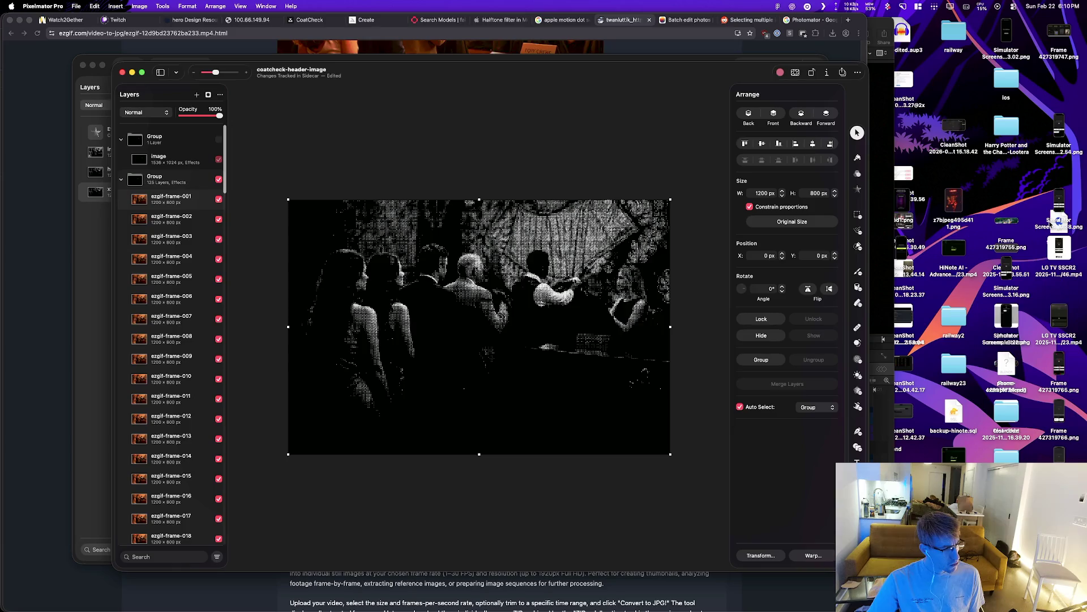
Step: Move the Simulator window to the right side, then return to Pixelmator Pro
key("super+Tab")
left_click(553, 309)
key("super+Tab")
left_click(650, 308)
mouse_move(728, 71)
left_mouse_down()
mouse_move(961, 61)
mouse_move(951, 63)
left_mouse_up()
key("super+Tab")
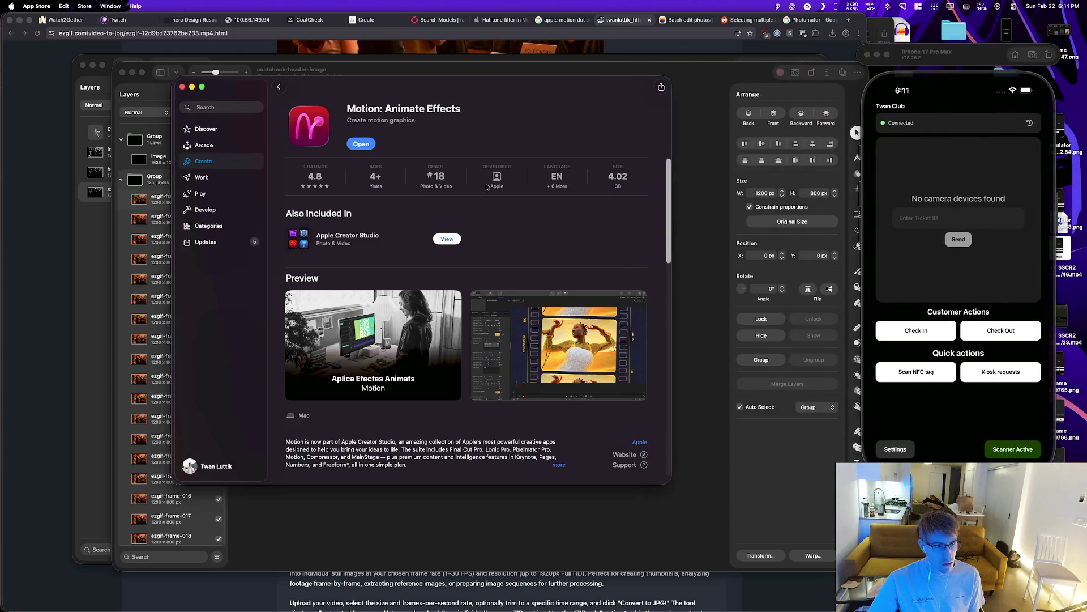
left_click(402, 69)
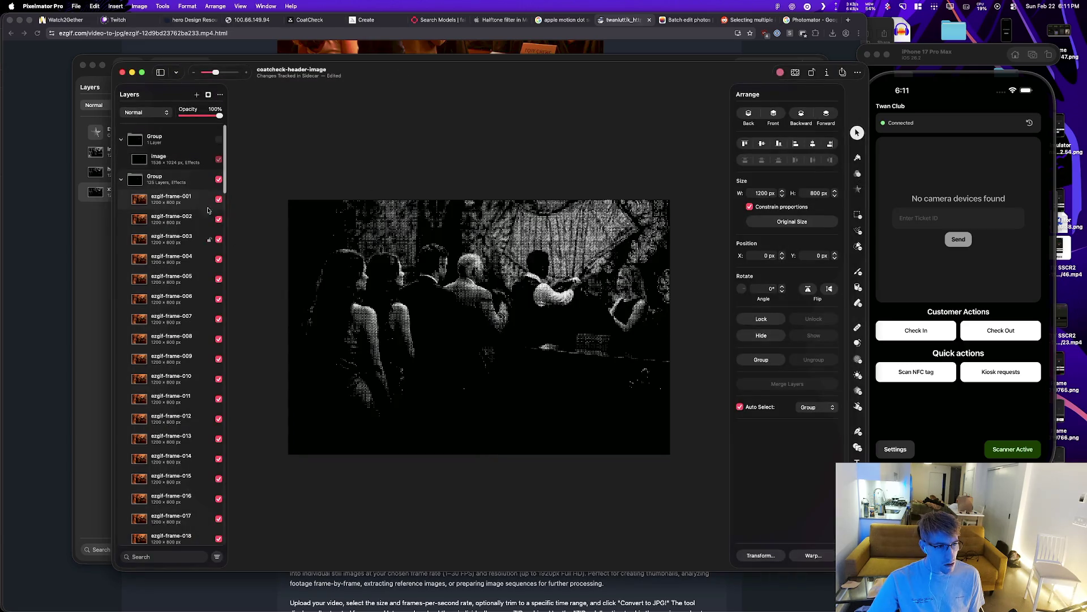
Step: Add the 125-frame group to the Export for Web list as a PNG
left_click(172, 177)
right_click(172, 178)
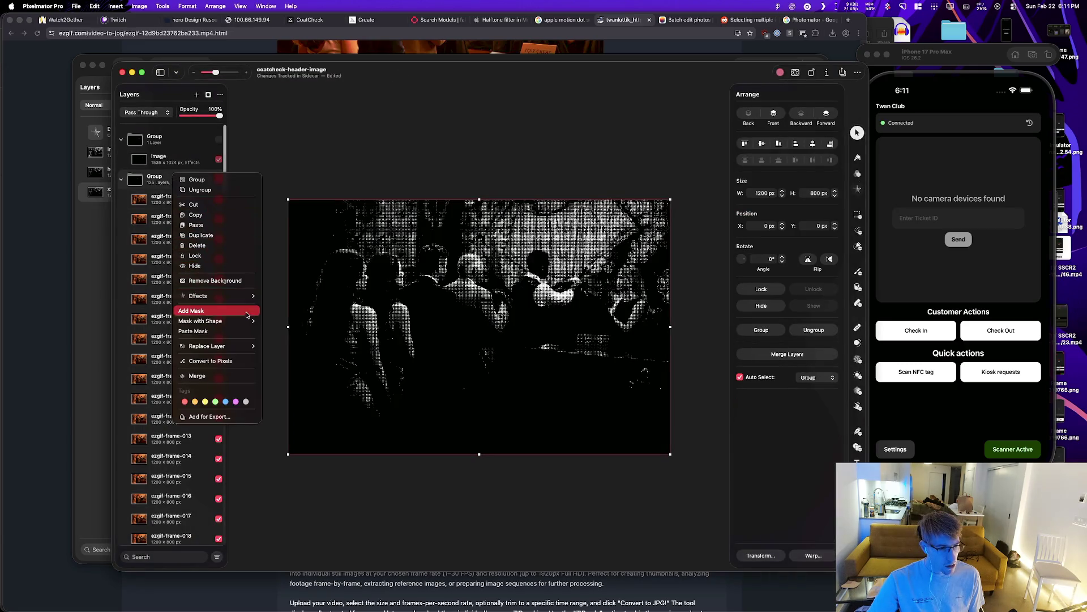
mouse_move(248, 321)
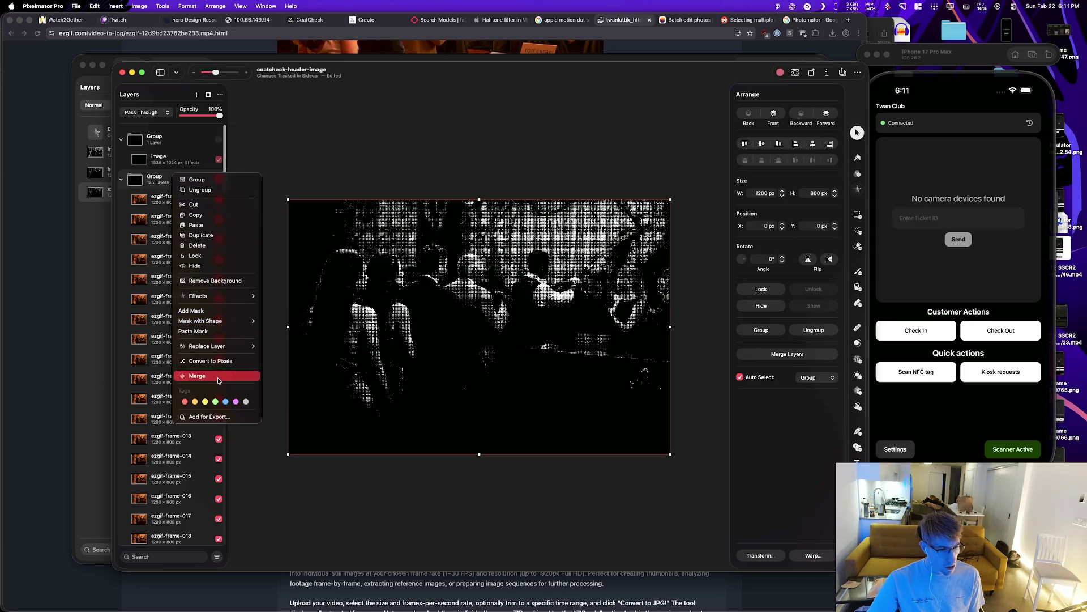
left_click(209, 416)
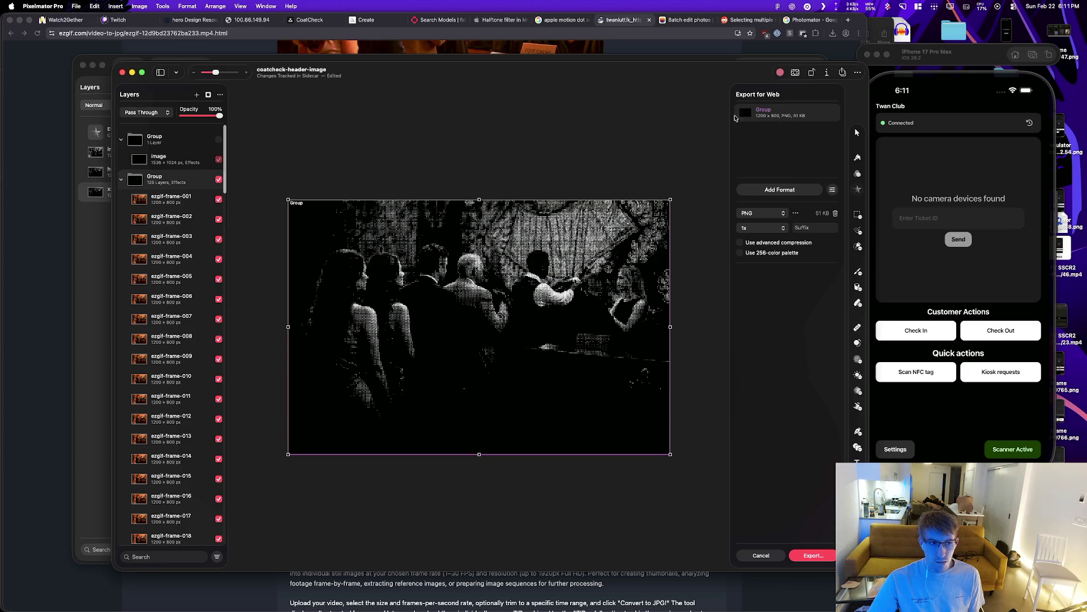
Step: Start the export, then delete the old frame PNGs (through frame 125) from test-output in Finder
left_click(808, 556)
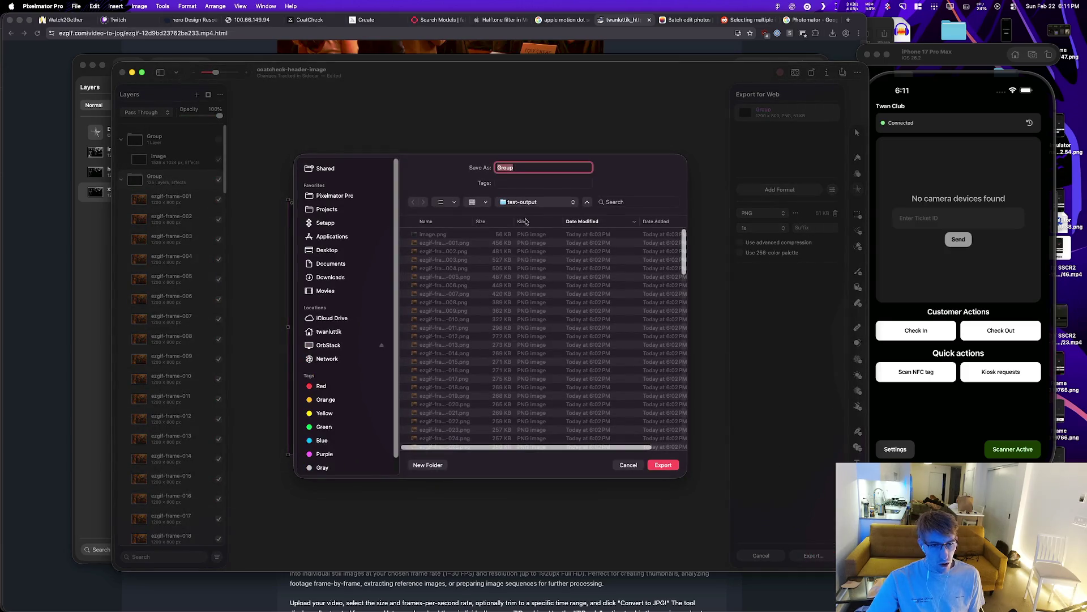
key("super+Tab")
key("super+Tab")
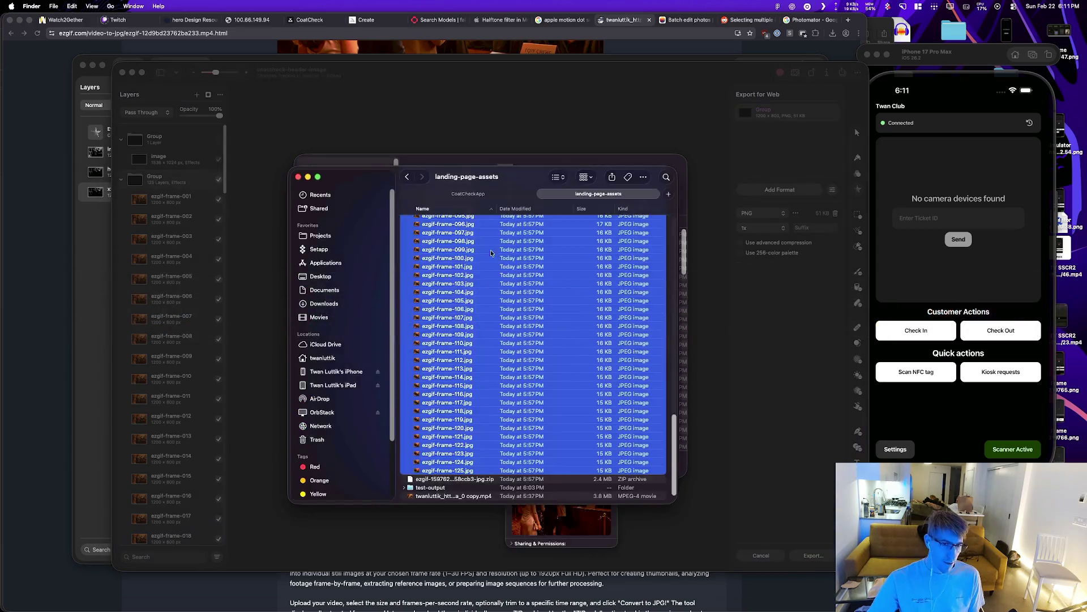
scroll(482, 262, "up", 10)
left_click(404, 230)
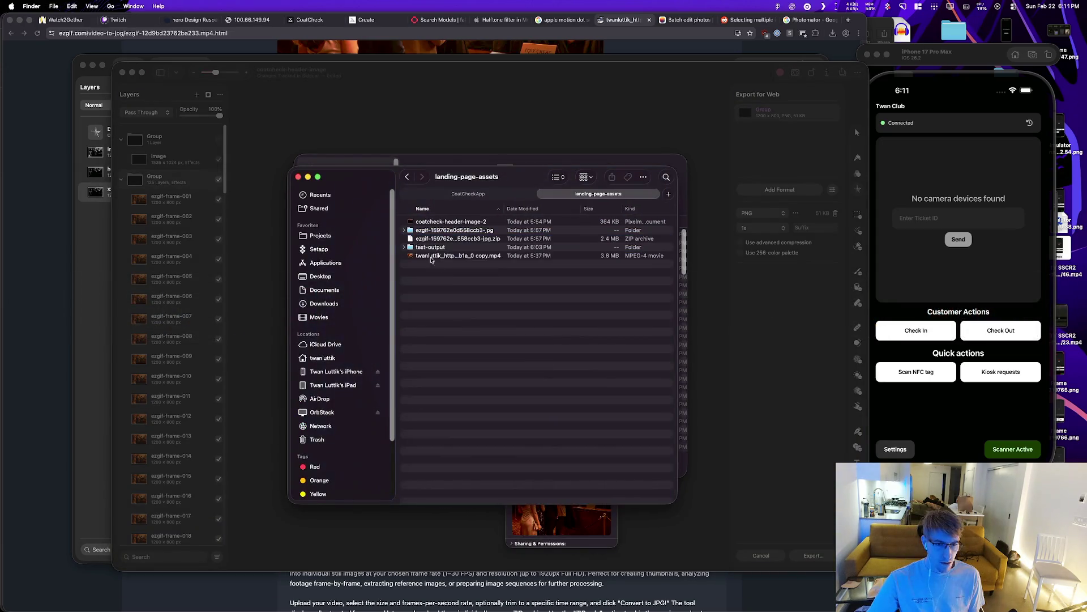
left_click(404, 247)
left_click(422, 253)
scroll(456, 324, "down", 15)
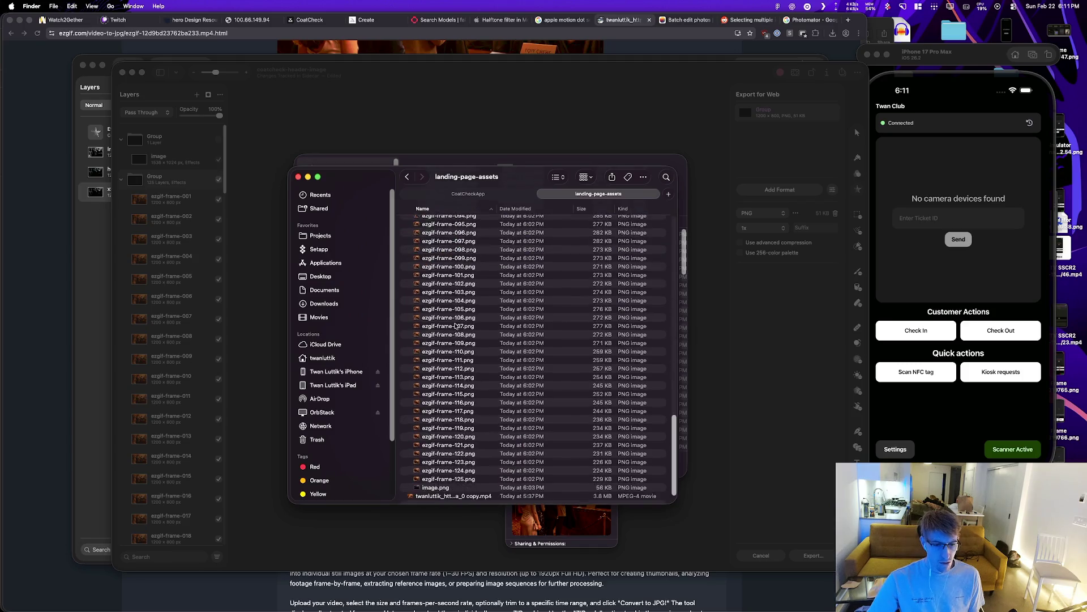
left_click(455, 480, "shift")
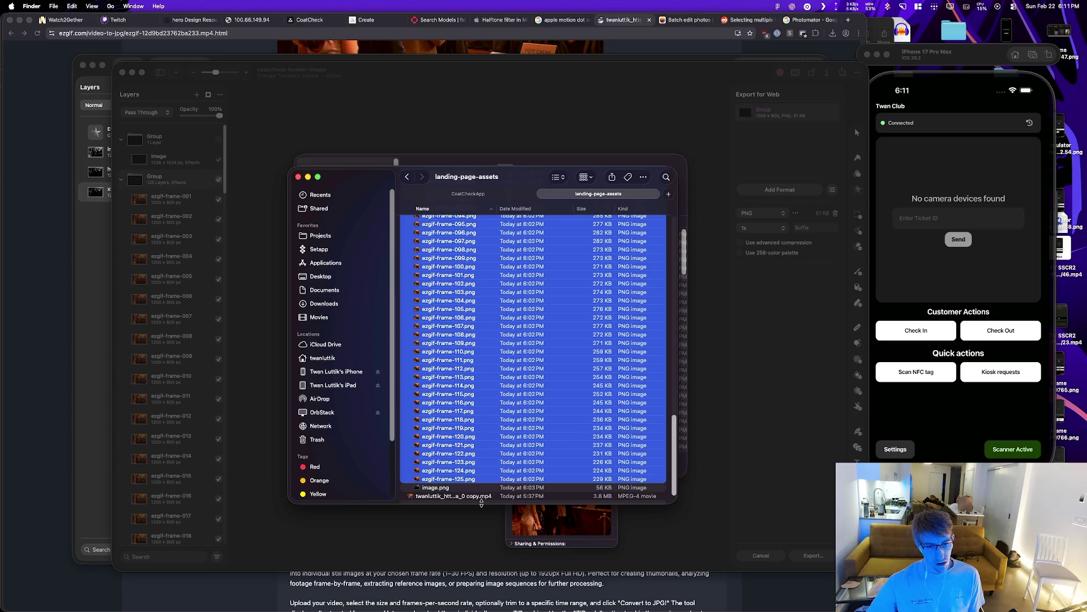
key("super+BackSpace")
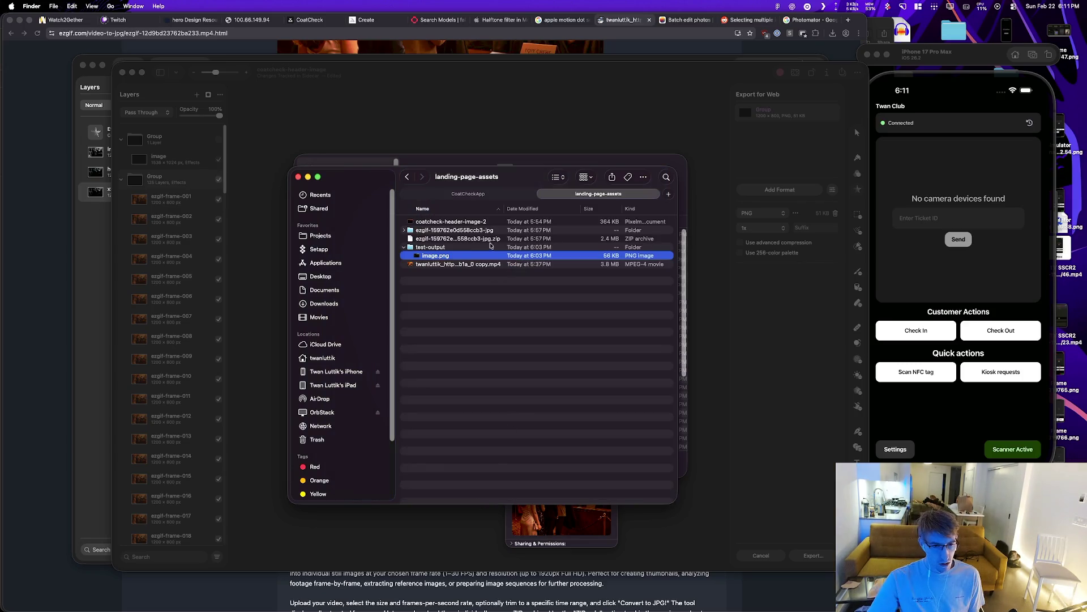
Step: Save the halftone group as Group.png into test-output and Quick Look it to verify
key("super+Tab")
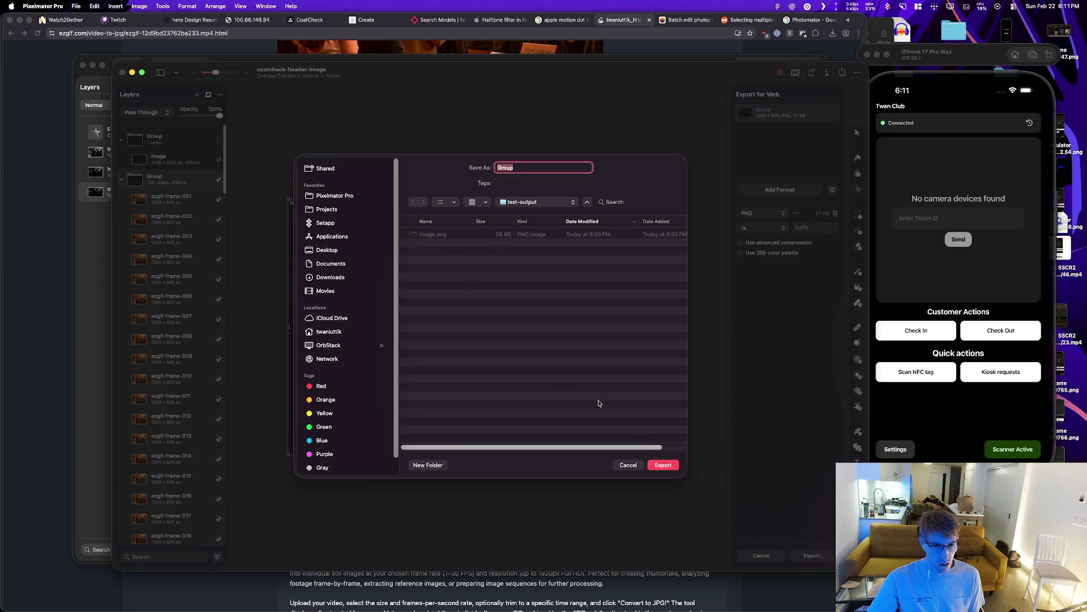
left_click(671, 469)
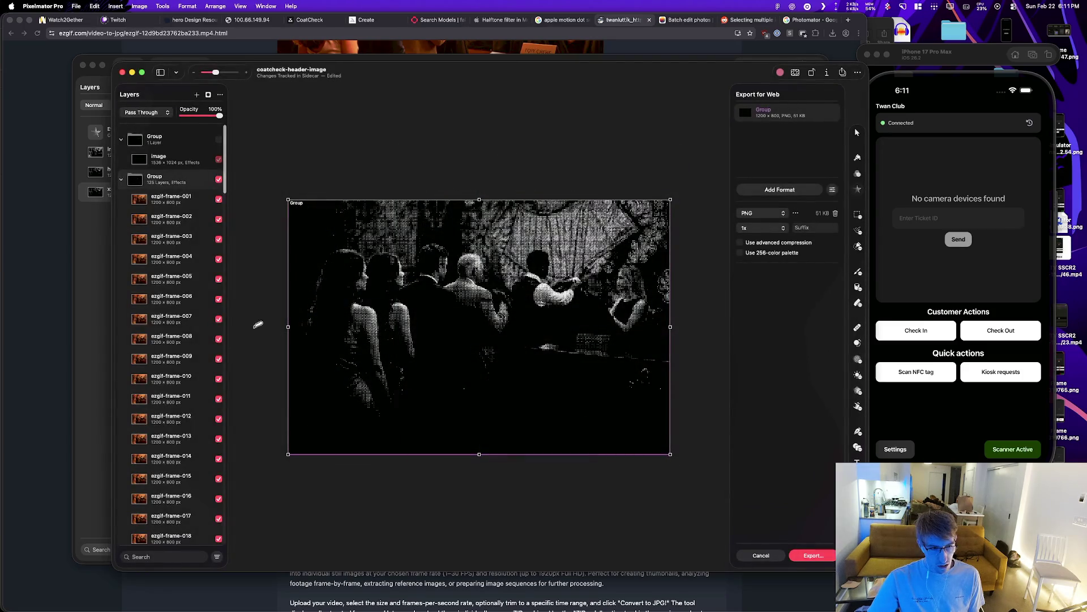
key("super+Tab")
key("super+shift+Tab")
left_click(434, 223)
key("space")
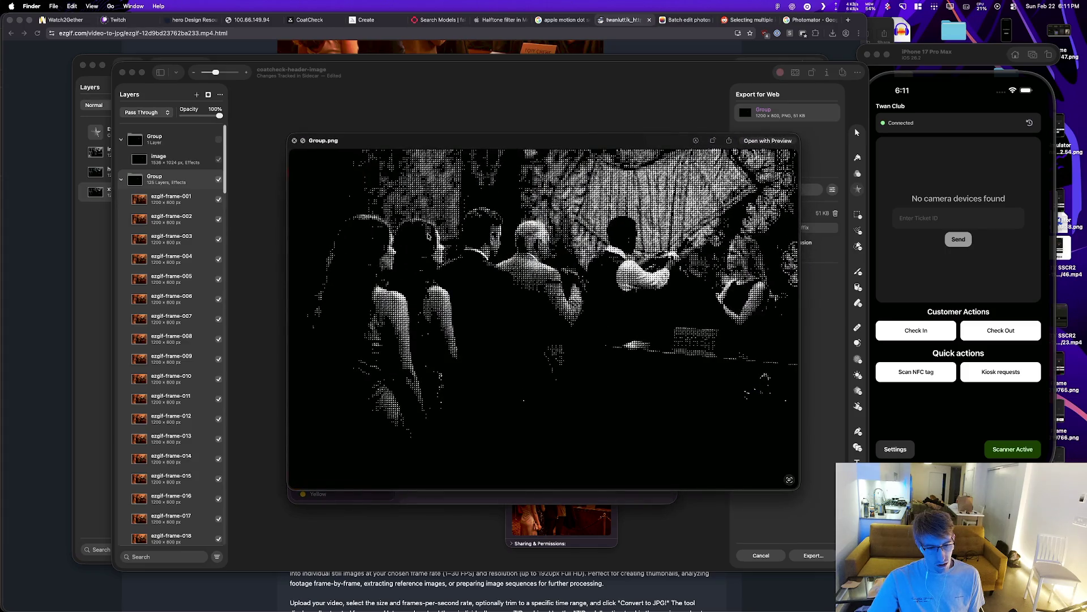
key("space")
key("super+Tab")
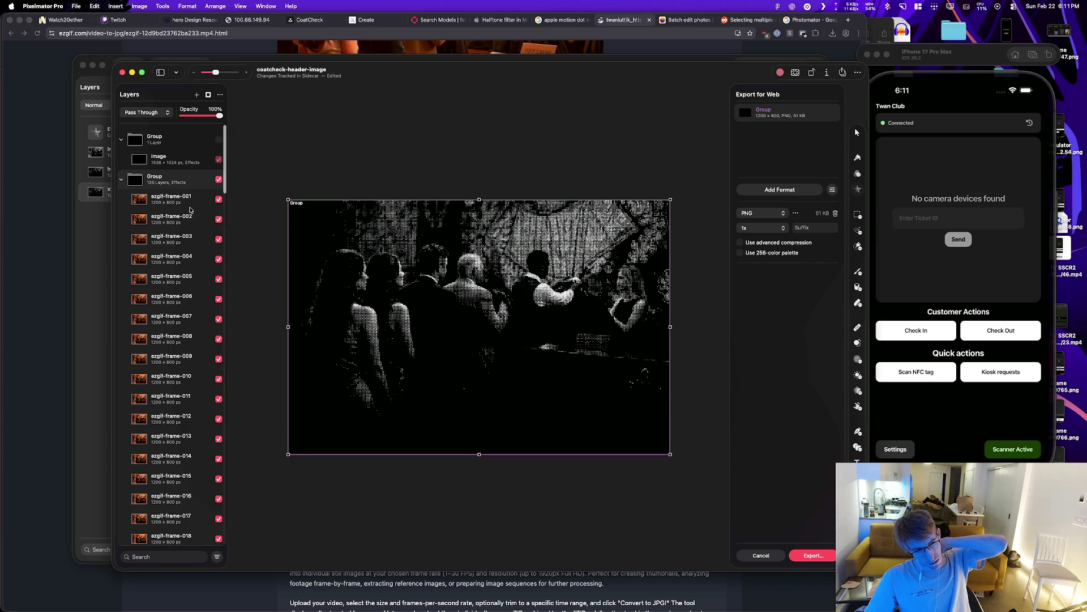
Step: Reapply the halftone effect to the frames and add every frame layer to the export list
left_click(293, 237)
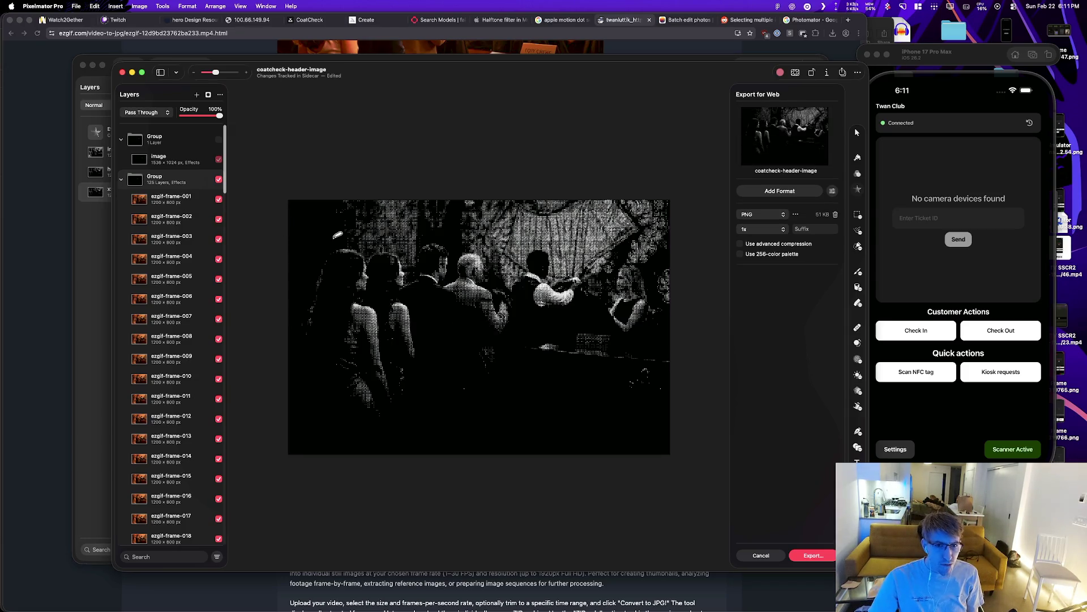
key("super+z")
key("super+z")
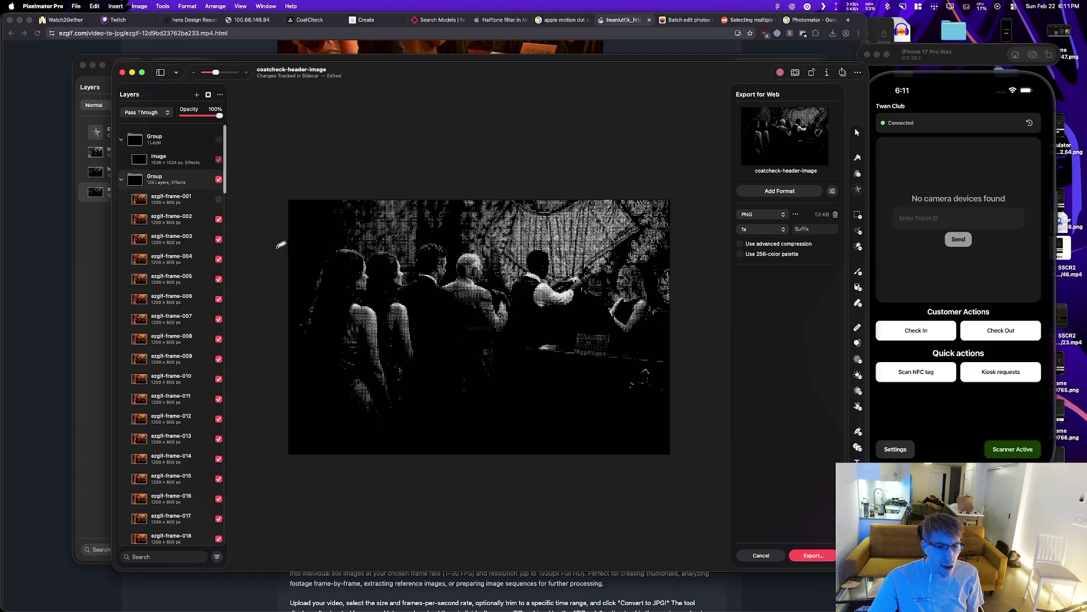
key("super+z")
key("super+z")
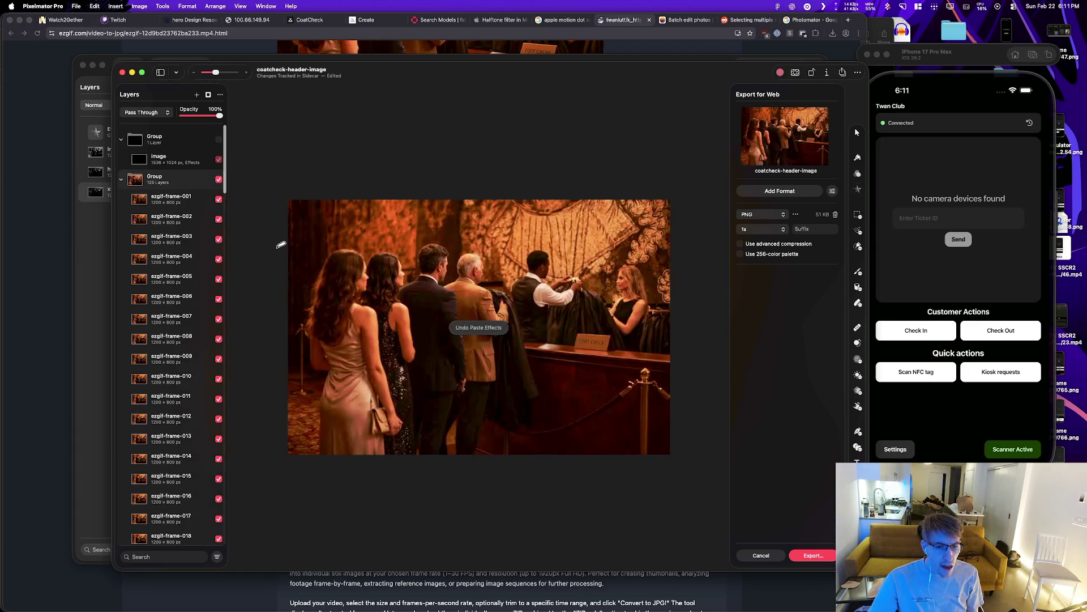
key("super+shift+z")
key("super+shift+z")
key("super+shift+z")
scroll(168, 339, "down", 15)
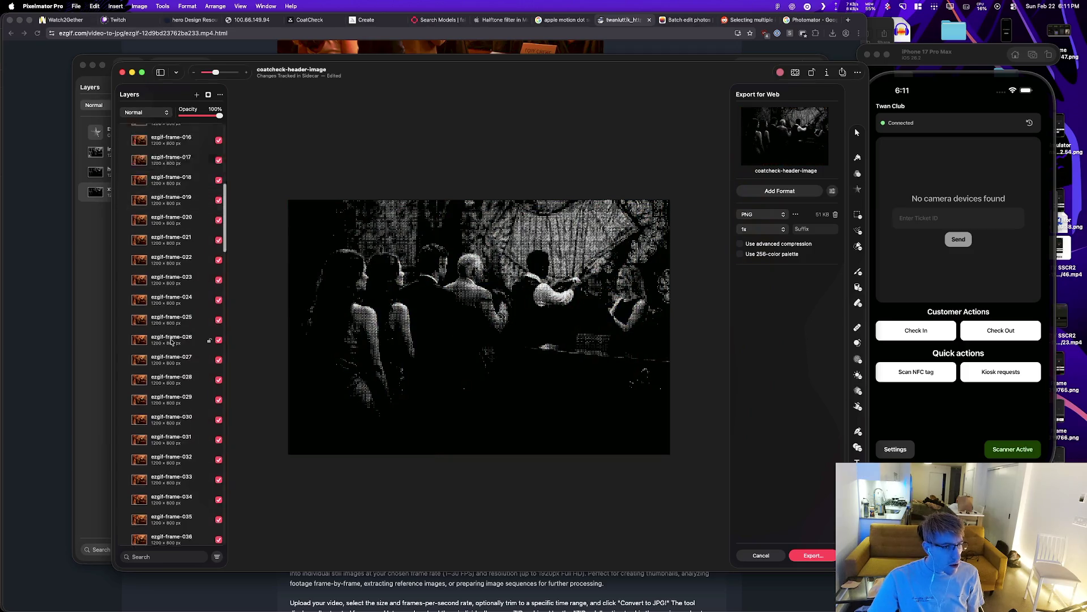
scroll(169, 397, "down", 10)
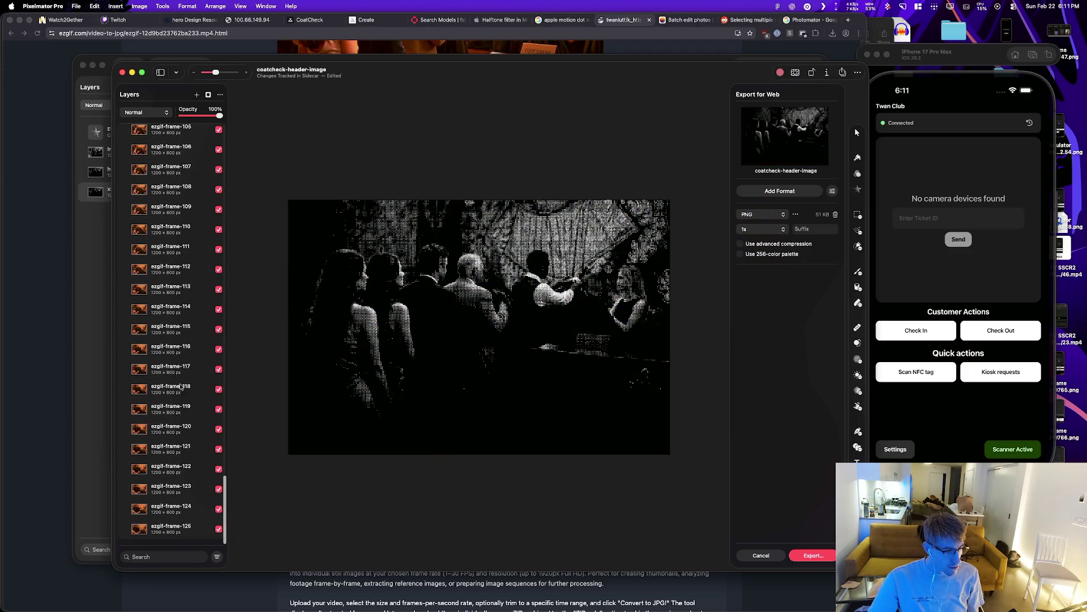
right_click(170, 535)
left_click(196, 602)
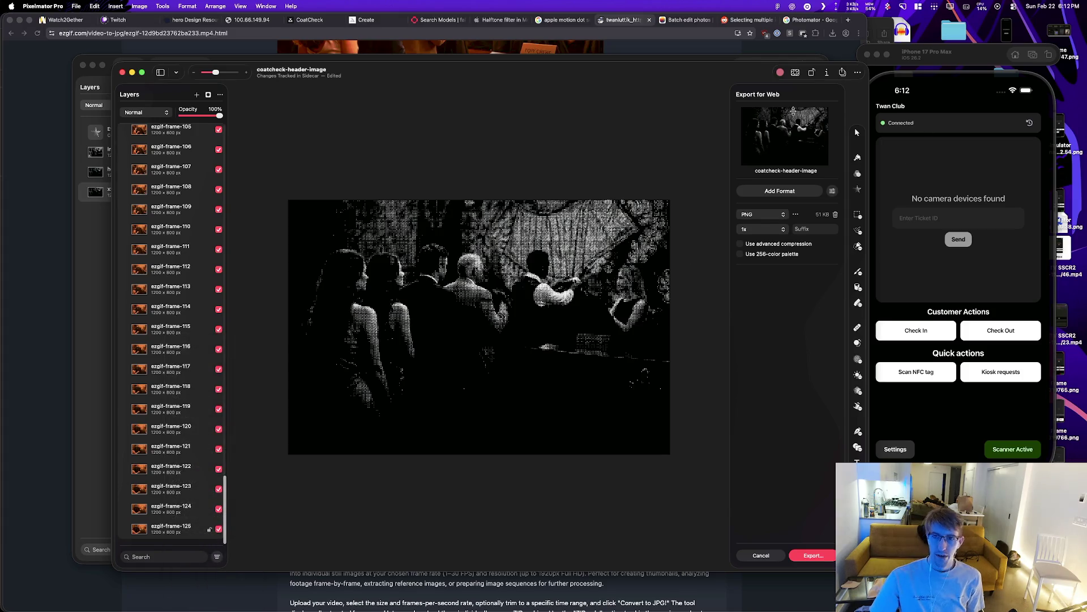
Step: Export all 125 frame PNGs into test-output, check them in Finder, then open the Reddit thread
scroll(793, 131, "down", 15)
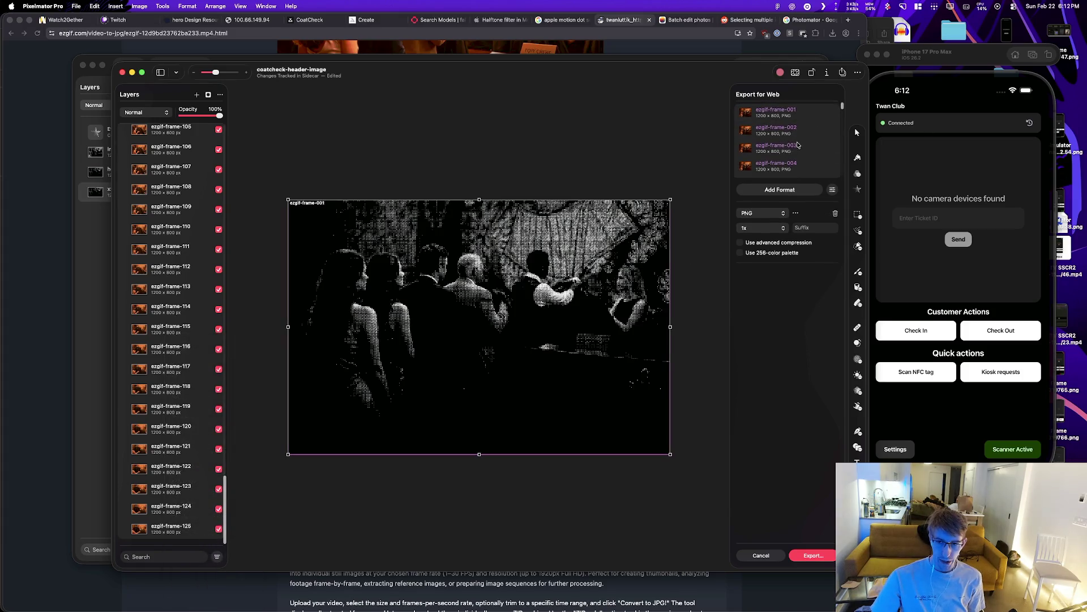
left_click(813, 556)
key("Return")
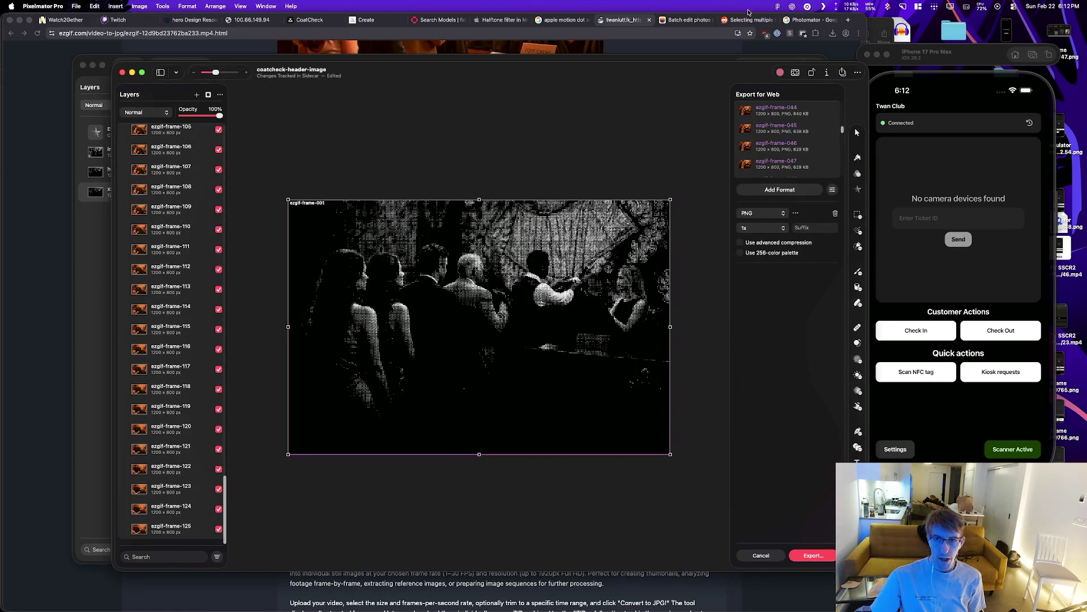
left_click(813, 555)
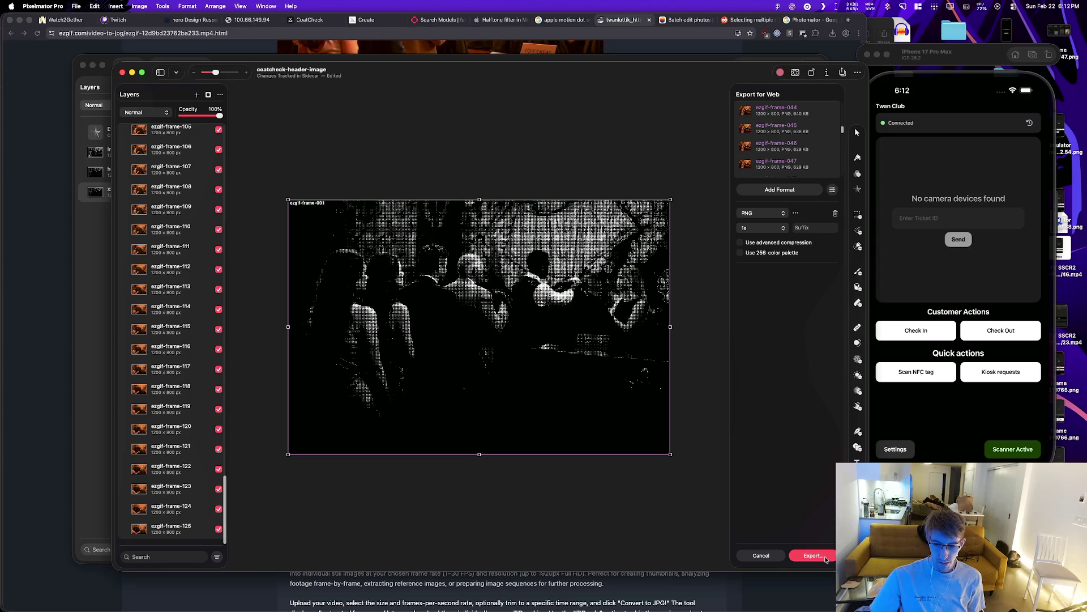
left_click(664, 398)
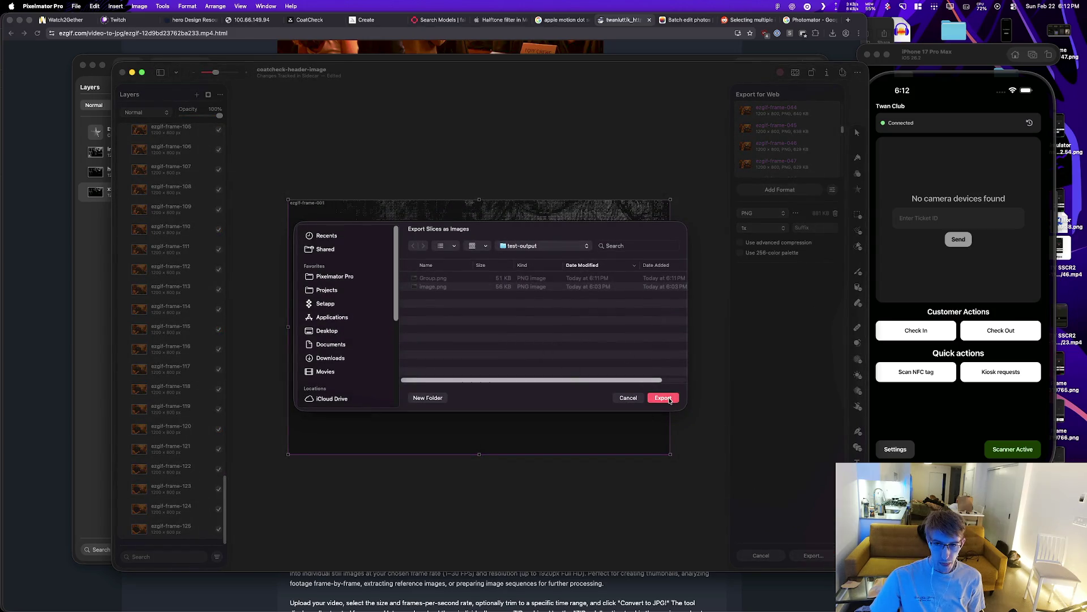
left_click(116, 306)
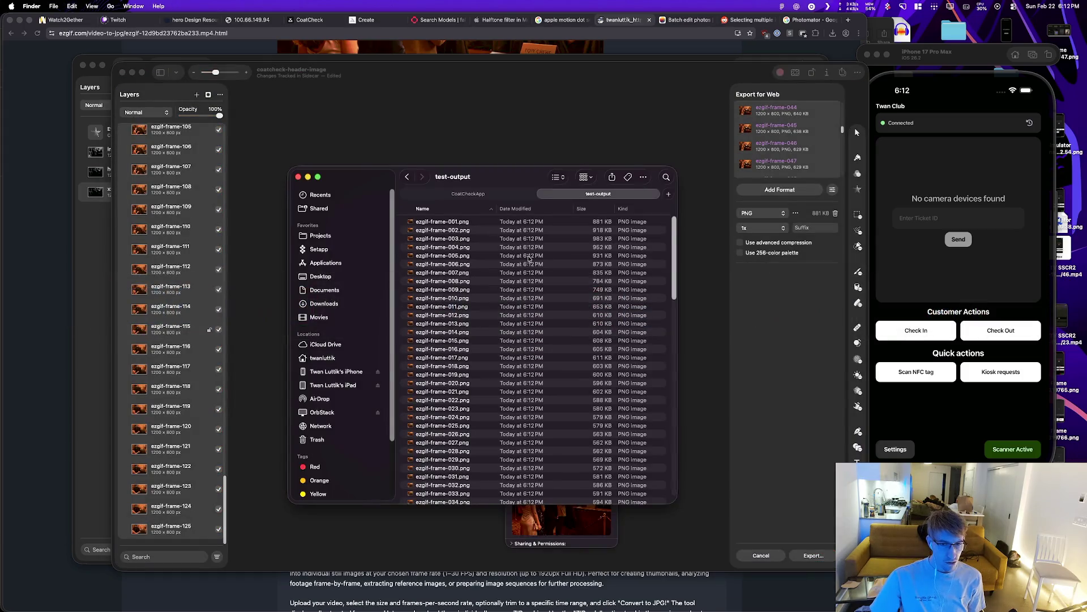
scroll(533, 357, "down", 15)
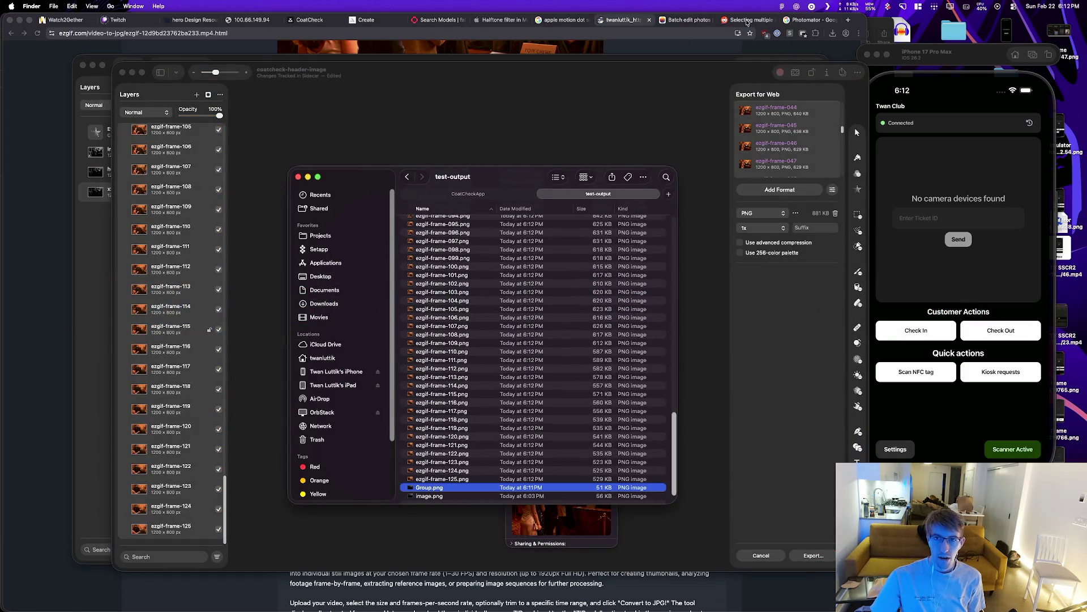
left_click(748, 21)
left_click(304, 180)
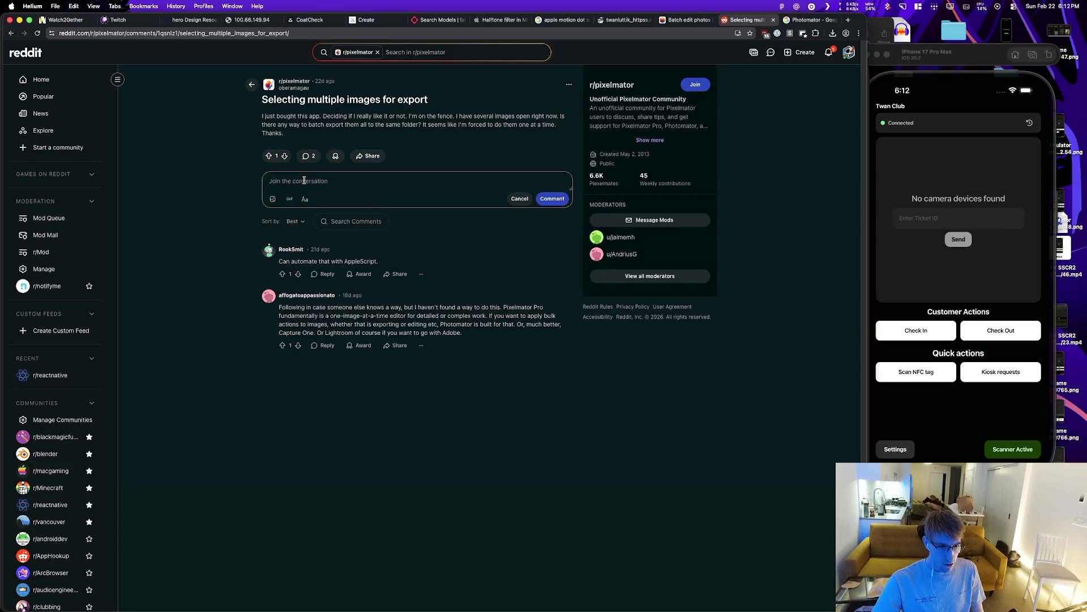
Step: Type 'You' into the reply comment box, then erase it
type("You")
key("BackSpace")
key("BackSpace")
key("BackSpace")
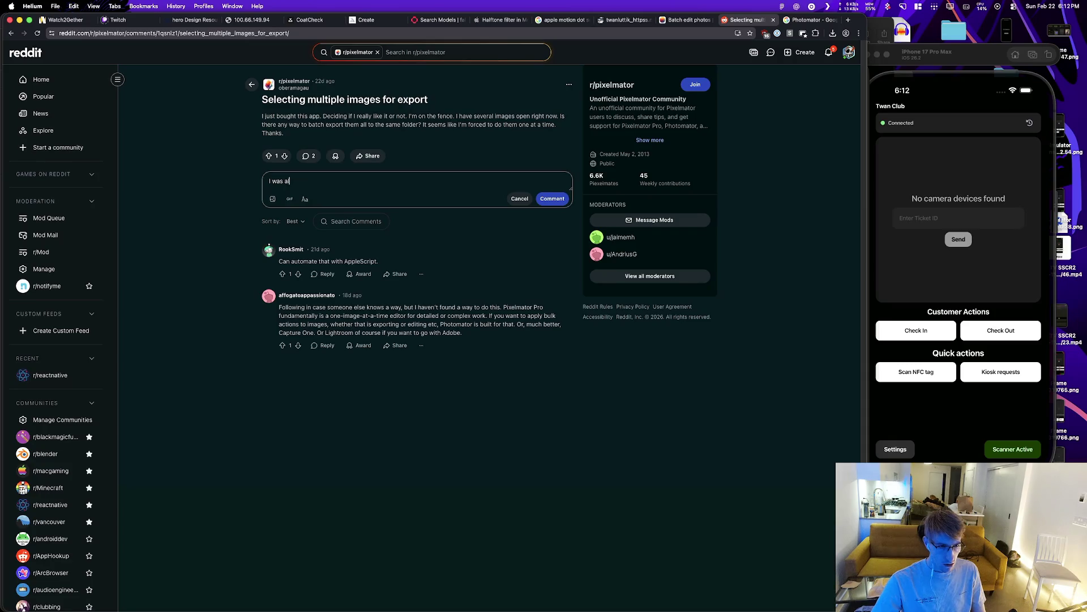
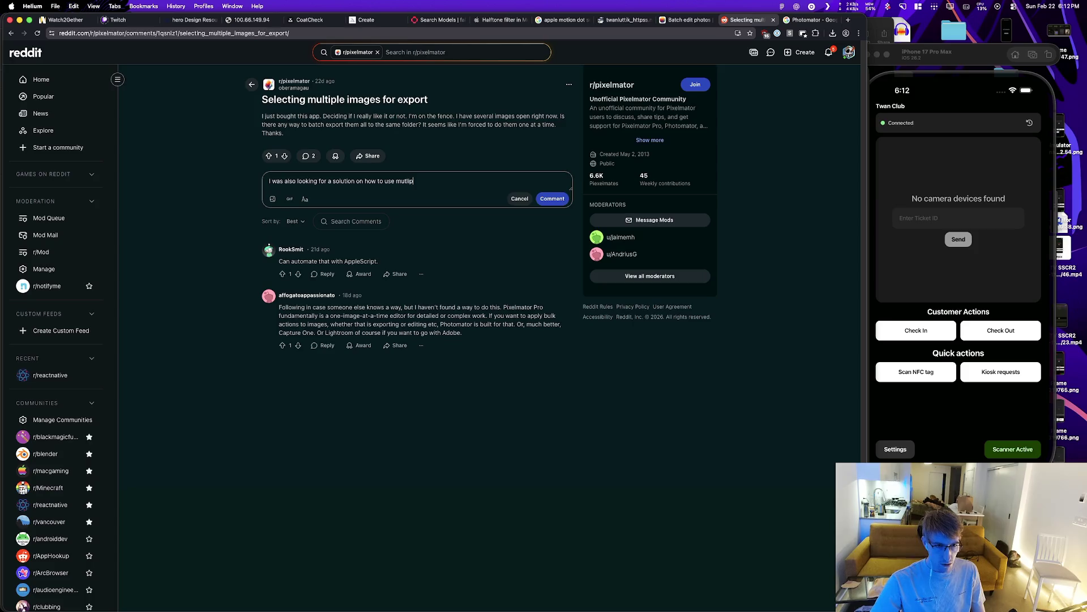
Step: Delete the misspelled last word from the Reddit reply about exporting multiple images at once
key("alt+BackSpace")
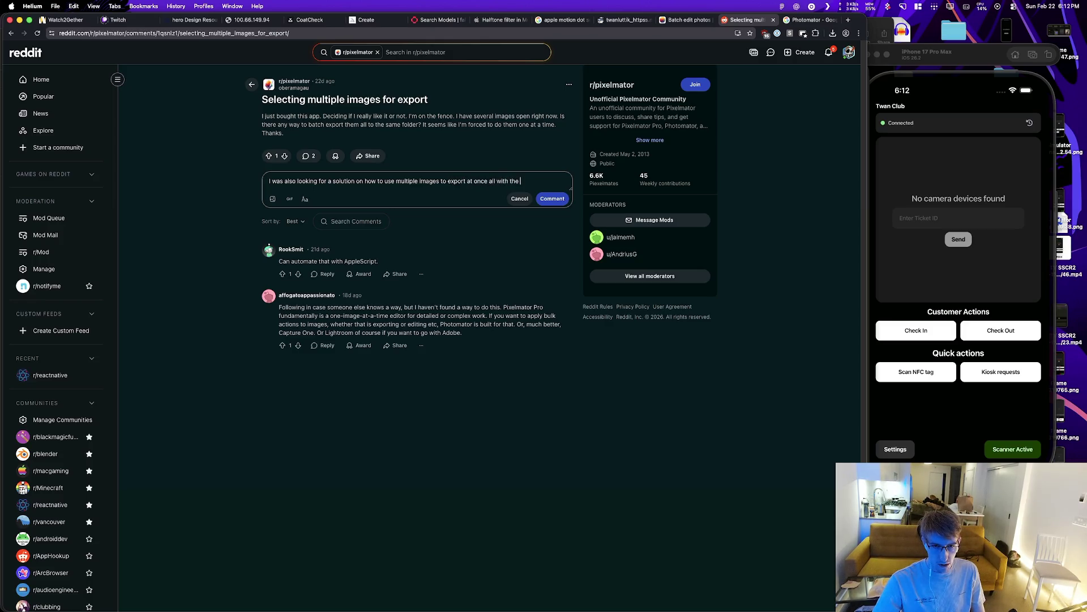
key("super+Tab")
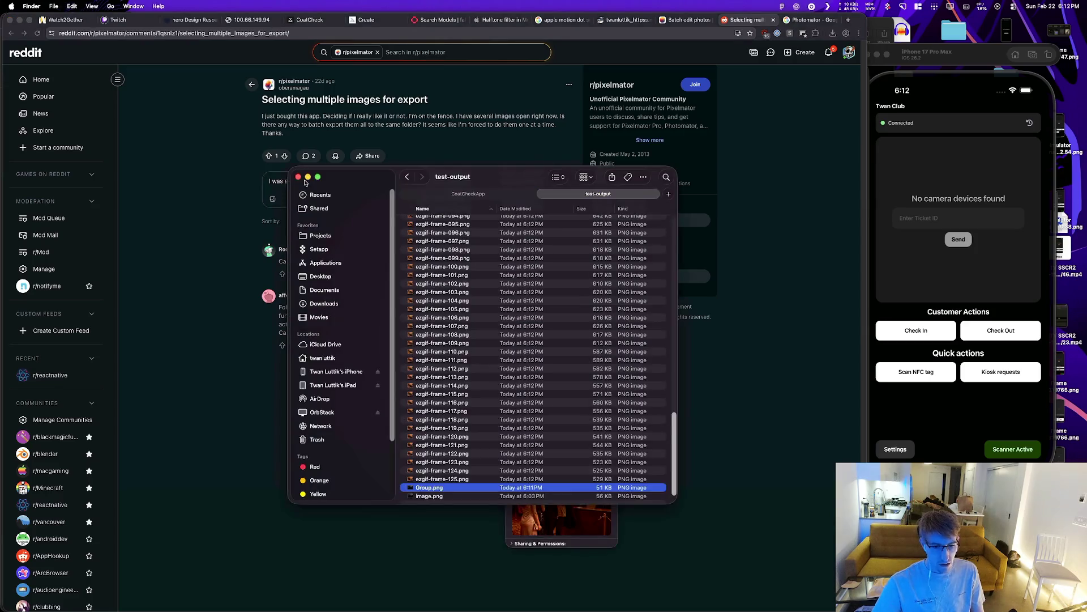
Step: Quick Look through the exported ezgif frames in the test-output folder
key("space")
key("Up")
key("Up")
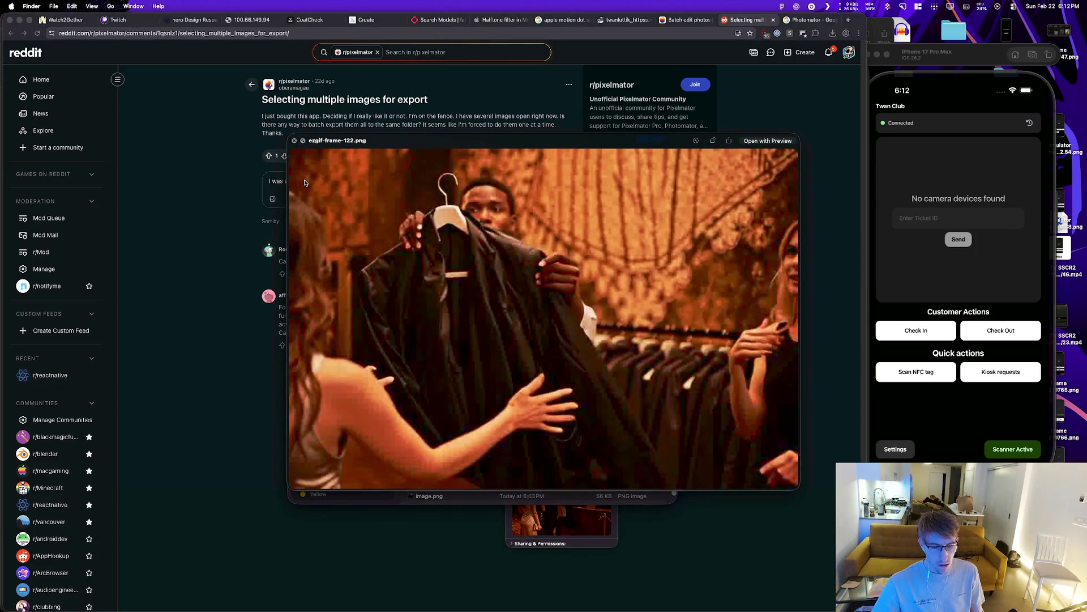
key("space")
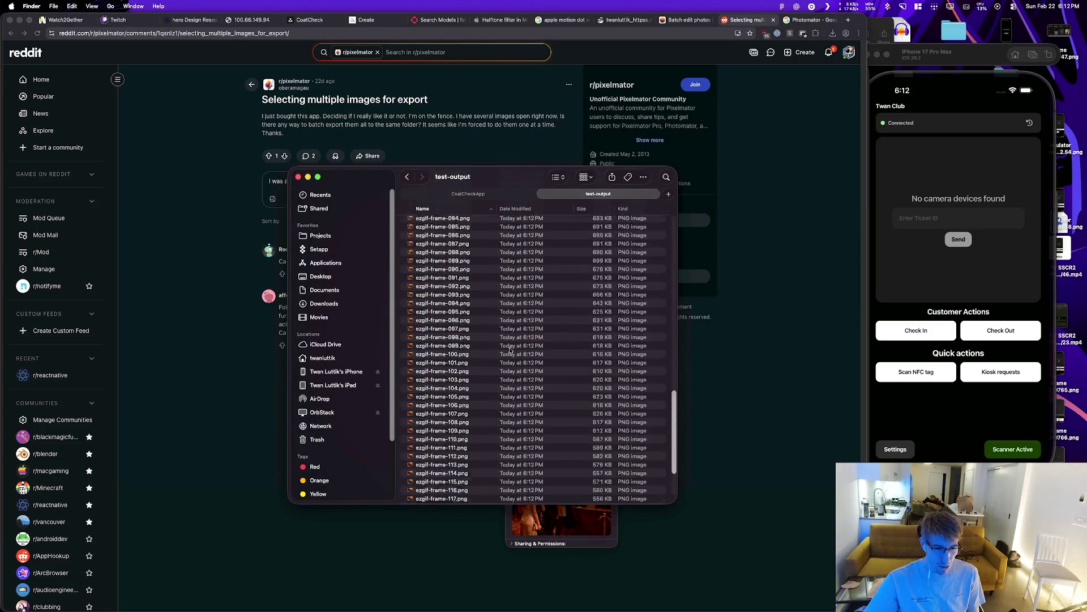
scroll(441, 266, "up", 15)
left_click(408, 176)
left_click(403, 247)
key("Down")
key("Down")
key("Down")
key("space")
key("space")
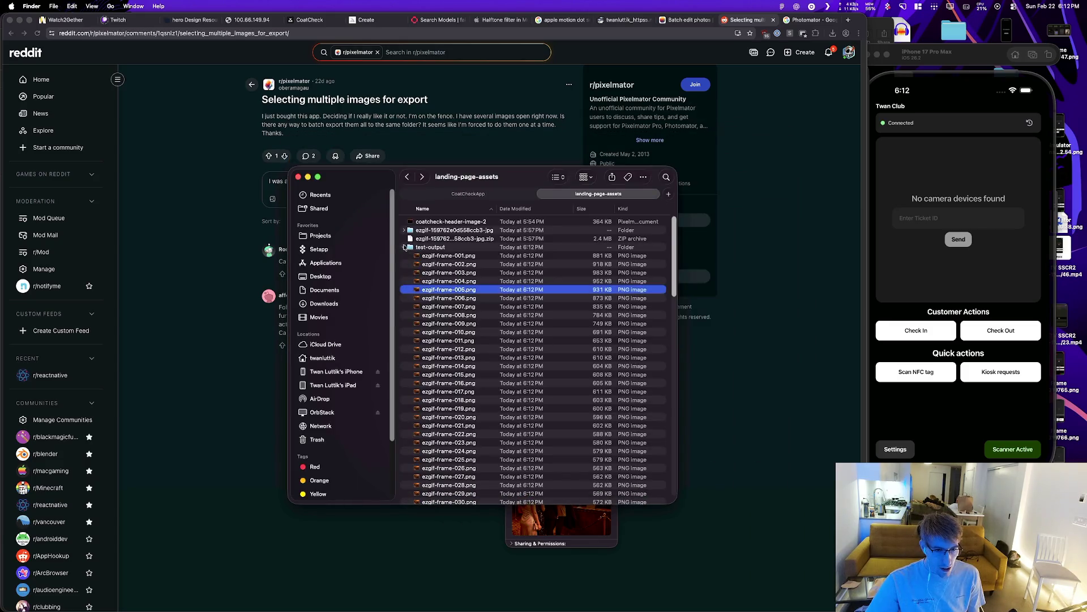
left_click(404, 247)
left_click(404, 246)
scroll(517, 371, "down", 20)
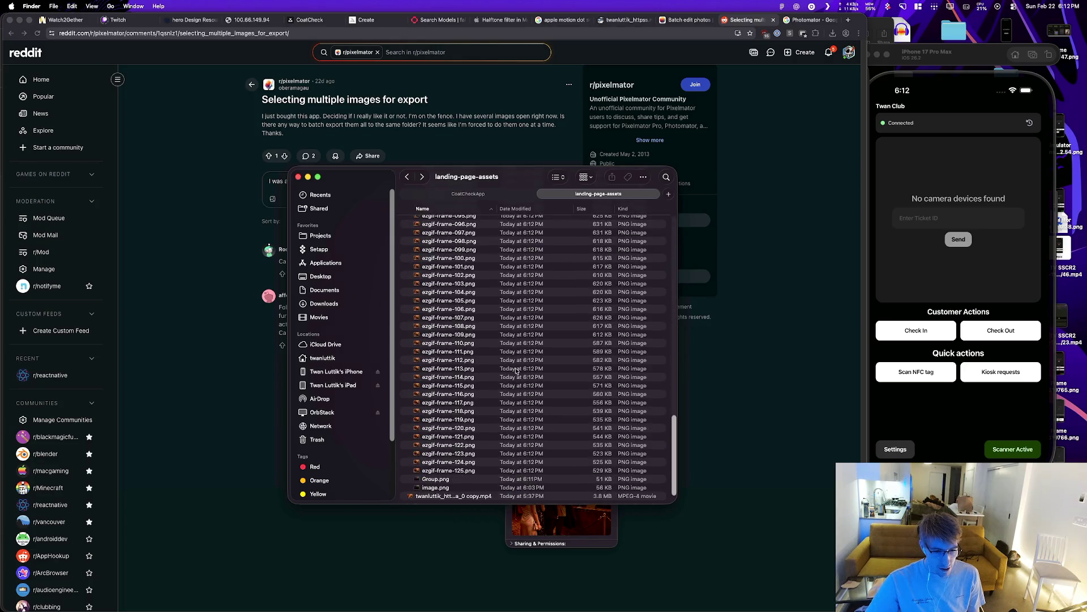
Step: Preview the halftone Group.png image, then return to Pixelmator Pro
left_click(462, 480)
key("space")
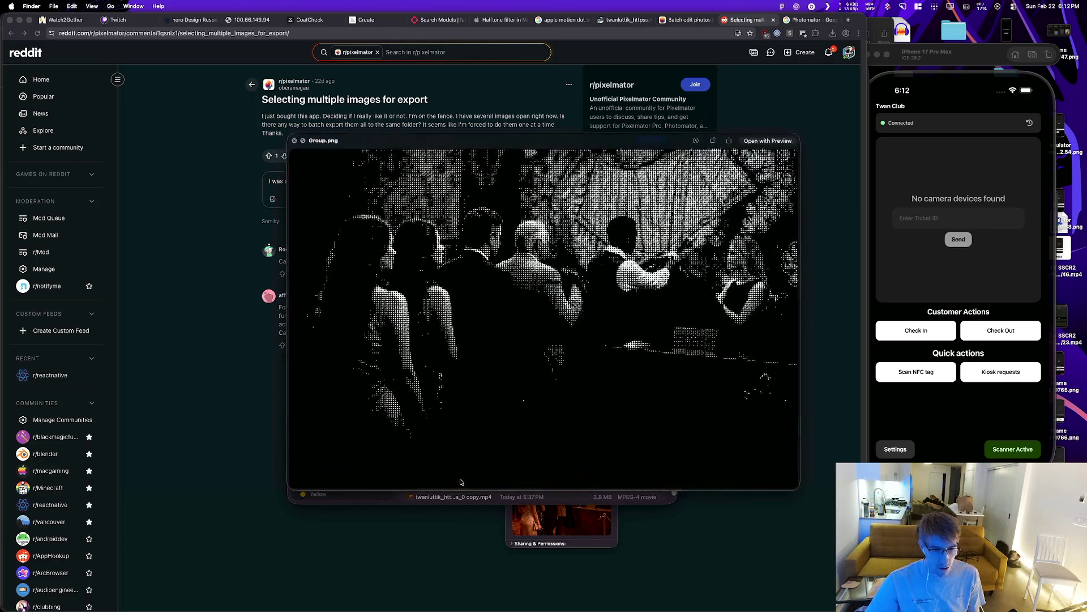
key("space")
key("super+Tab")
key("super+Tab")
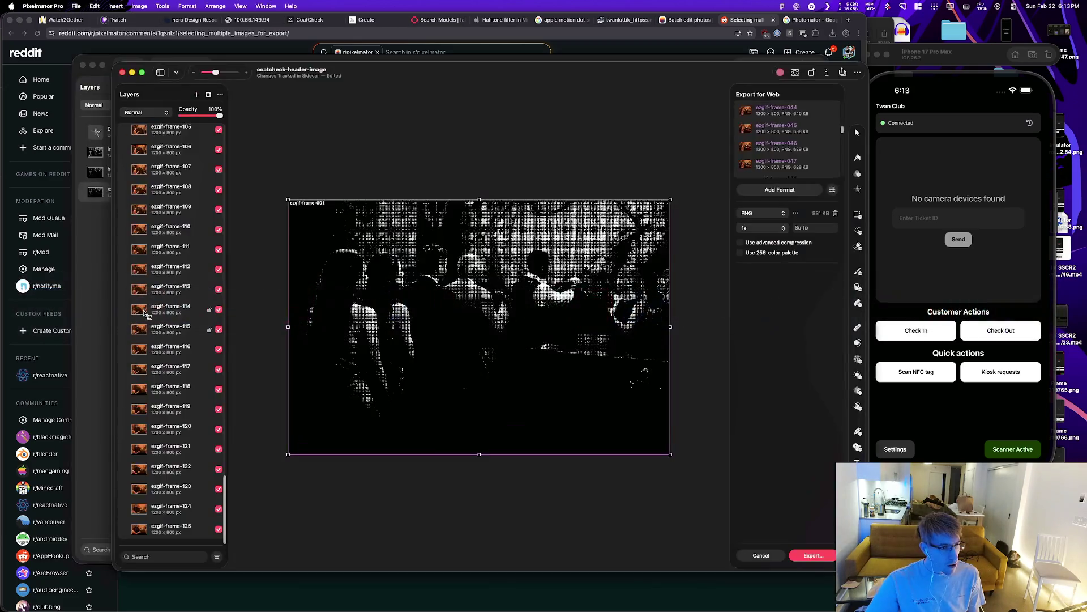
Step: Exclude the image layer from export and briefly toggle ezgif-frame-001 and 002 visibility
scroll(176, 238, "up", 20)
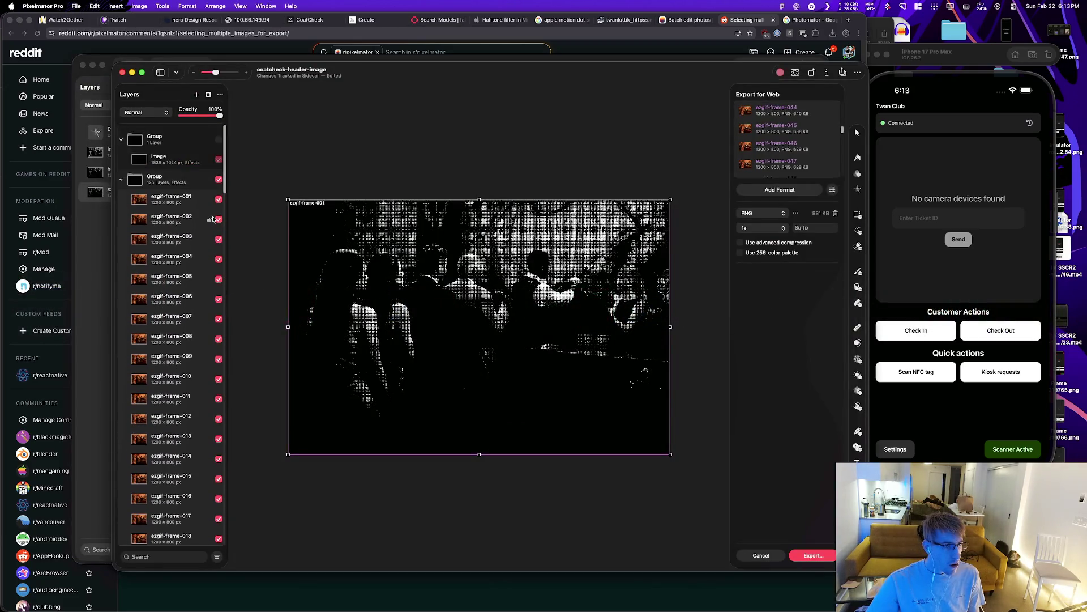
left_click(219, 161)
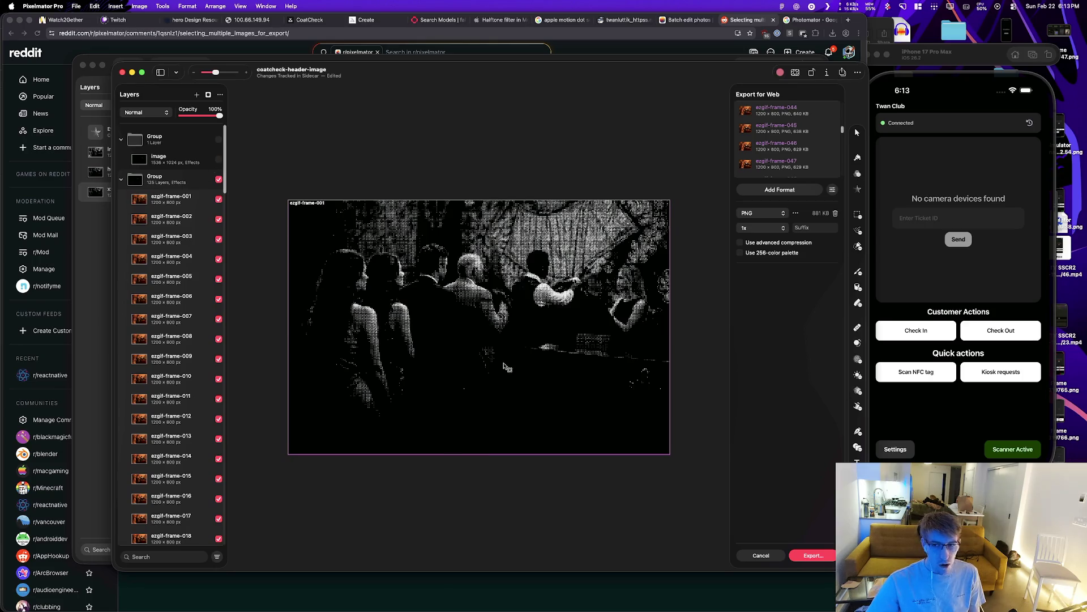
key("v")
left_click(219, 199)
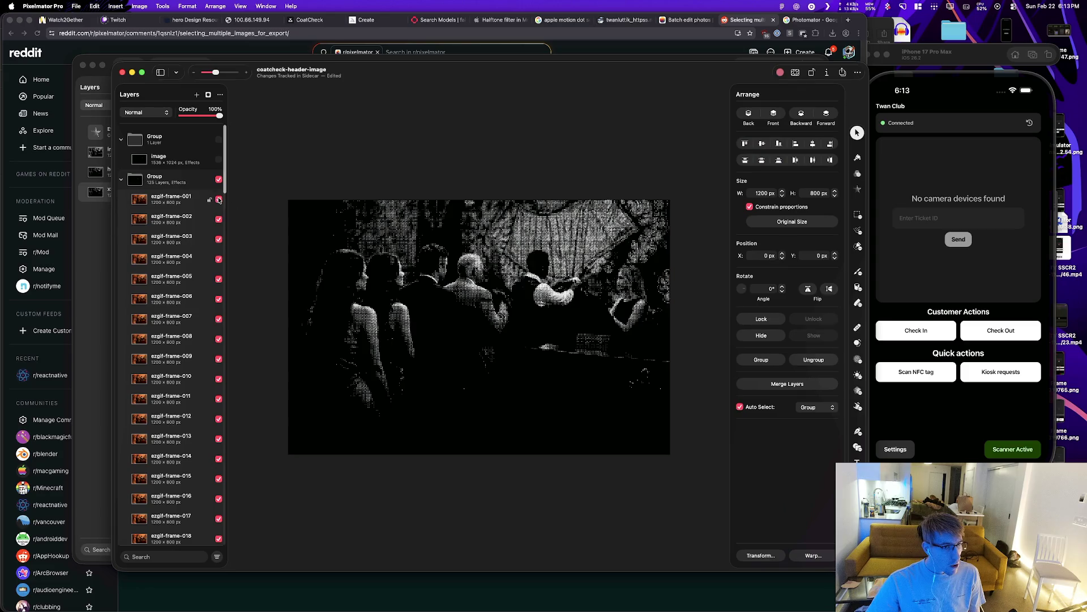
left_click(218, 219)
left_click(218, 200)
left_click(219, 220)
Step: Copy the Group's halftone effects and paste them onto all ezgif frame layers
left_click(175, 180)
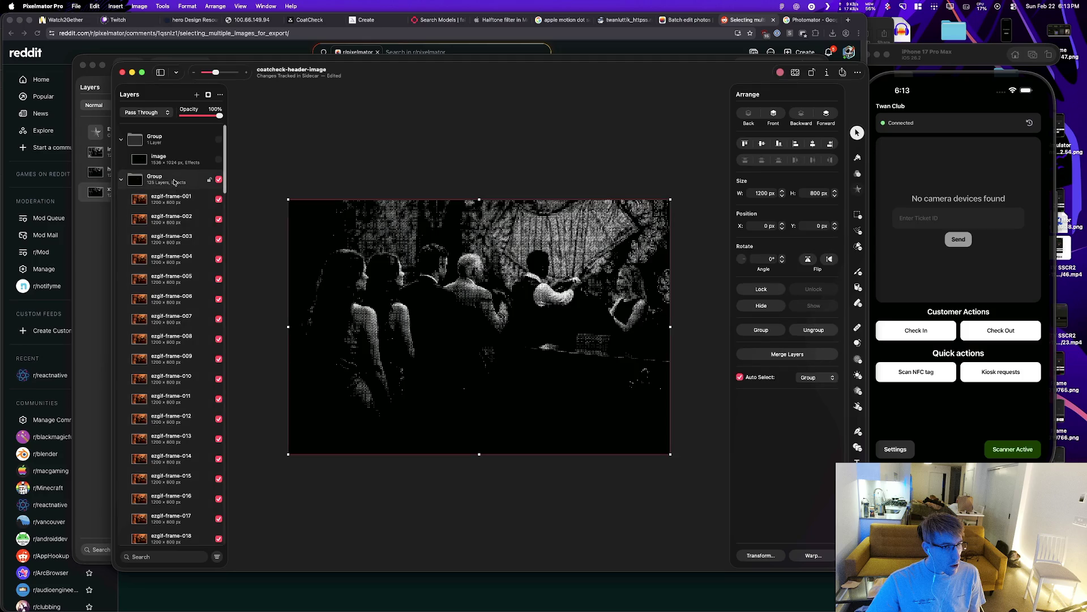
right_click(177, 181)
mouse_move(238, 300)
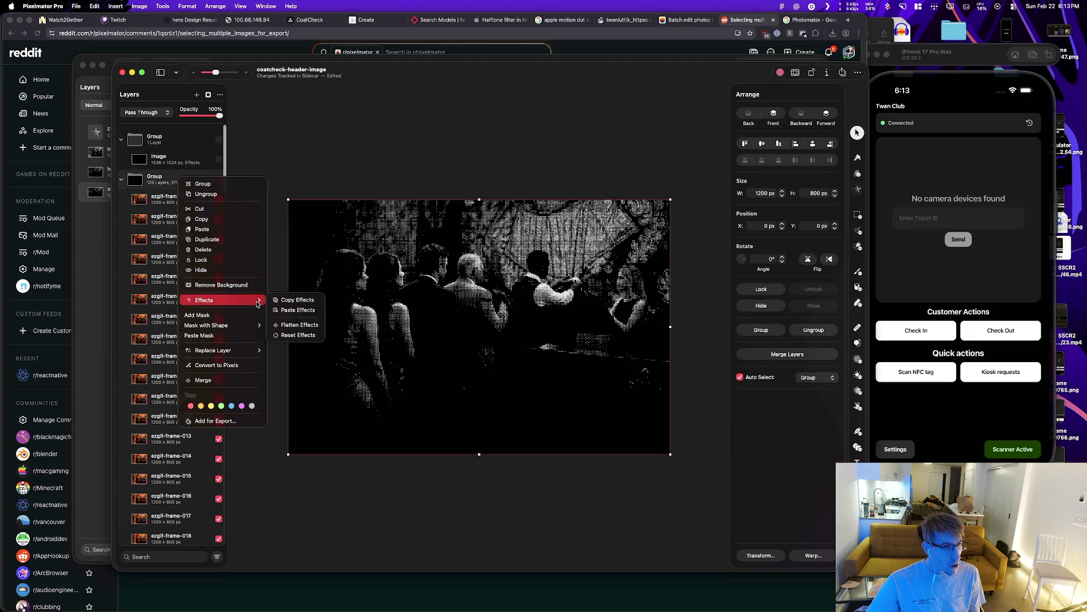
left_click(304, 305)
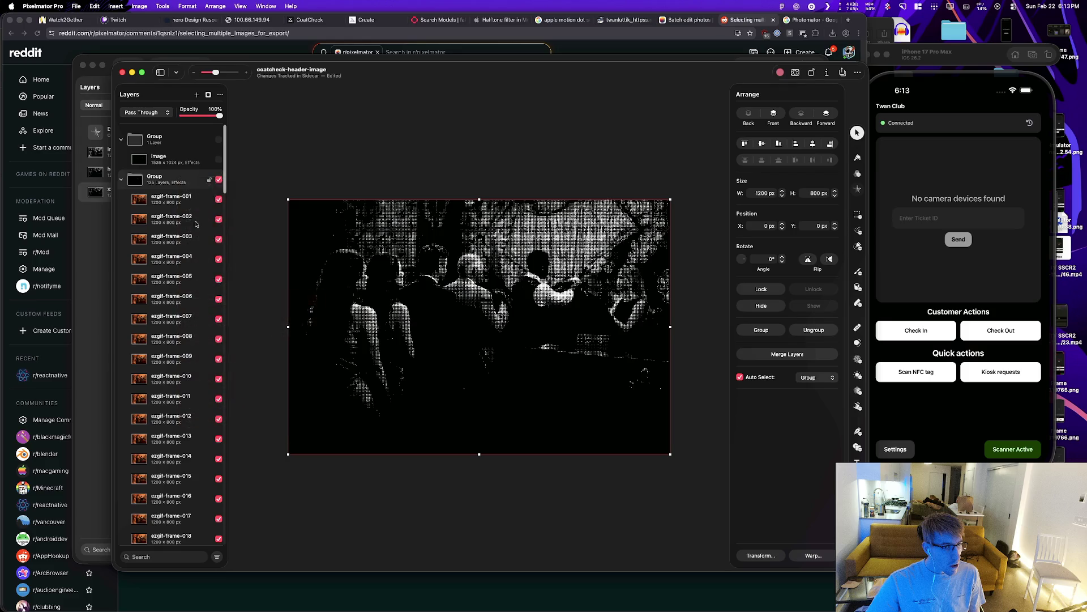
left_click(197, 225)
scroll(181, 348, "down", 20)
scroll(181, 348, "down", 5)
left_click(170, 538, "shift")
right_click(171, 334)
mouse_move(232, 472)
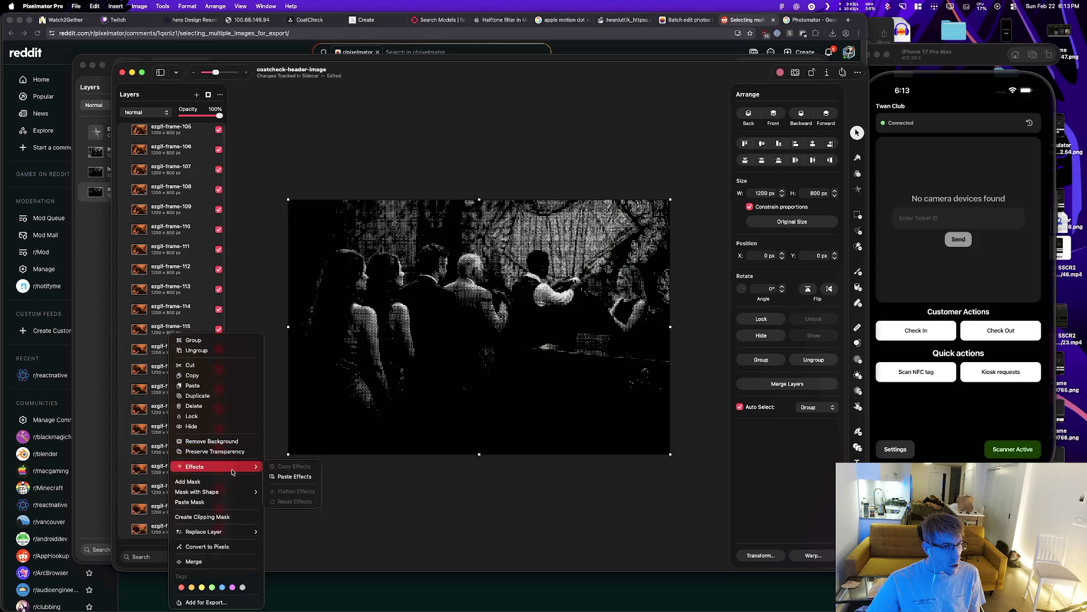
left_click(276, 474)
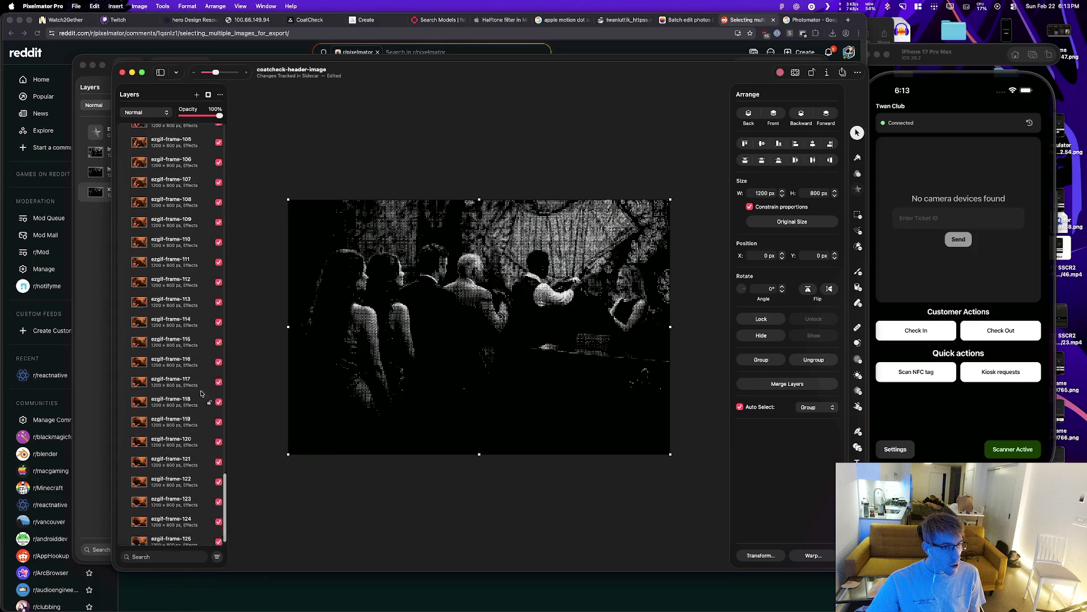
Step: Add the ezgif frame layers to the Export for Web list
scroll(189, 371, "up", 15)
left_click(254, 237)
left_click(168, 195)
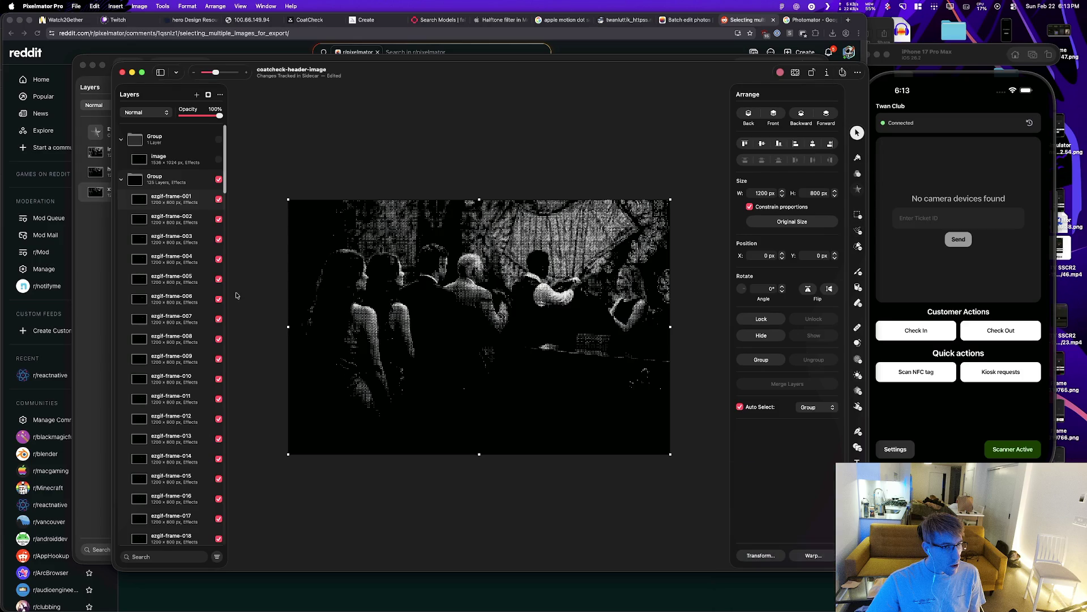
scroll(162, 220, "down", 20)
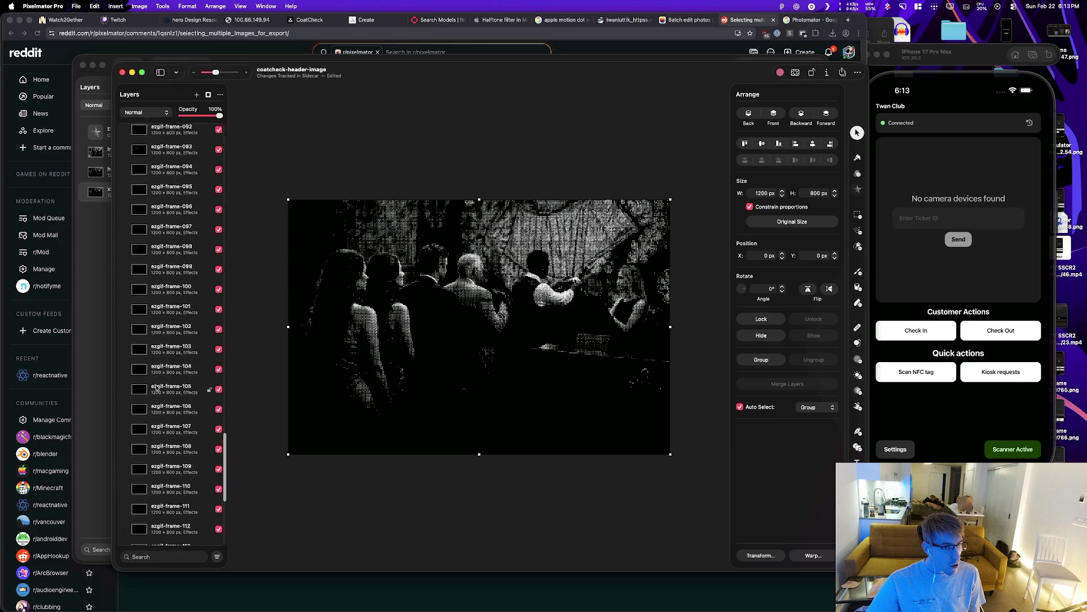
right_click(180, 519)
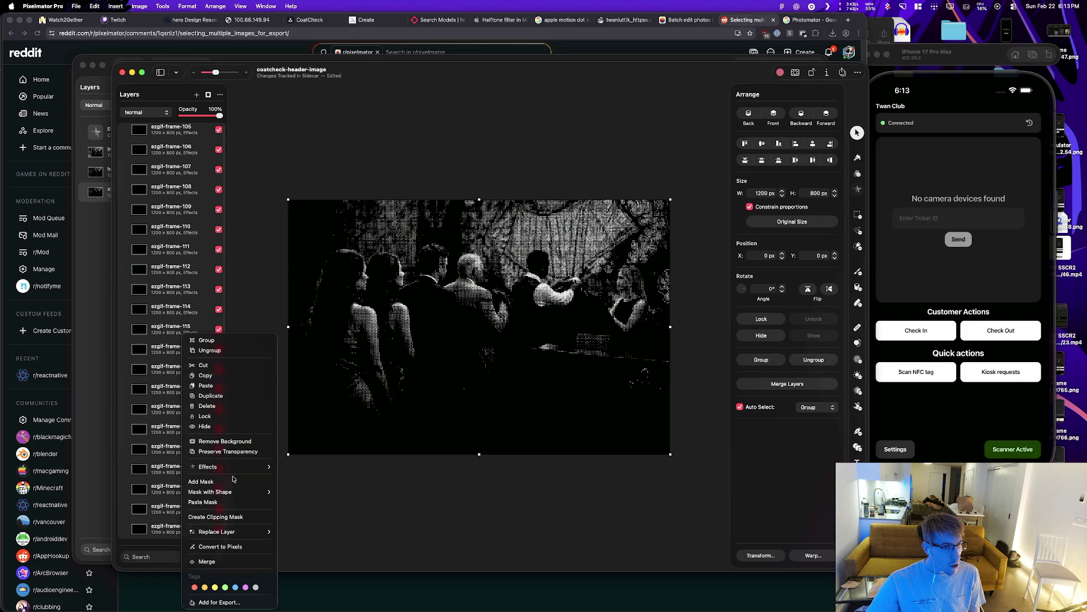
left_click(225, 603)
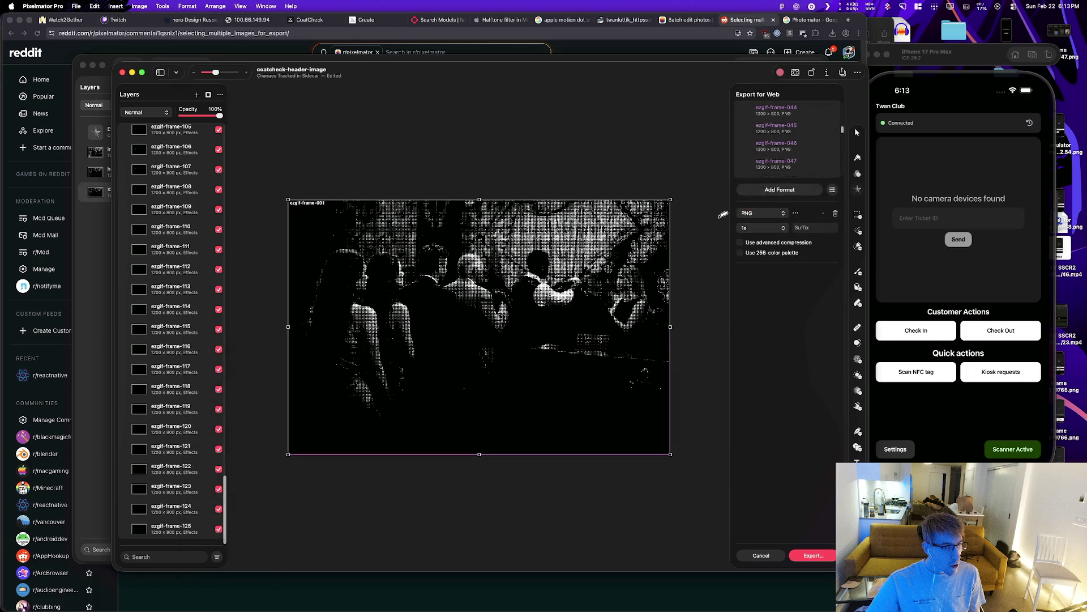
Step: Export the frame PNGs into a new 'grayscale' folder inside test-output
scroll(841, 133, "down", 5)
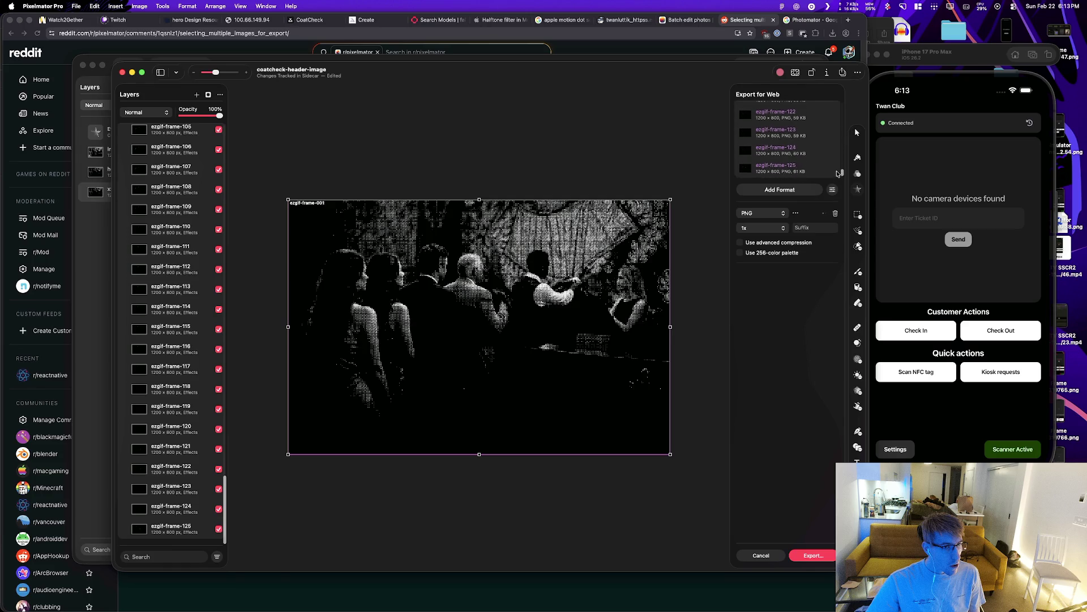
scroll(841, 133, "down", 15)
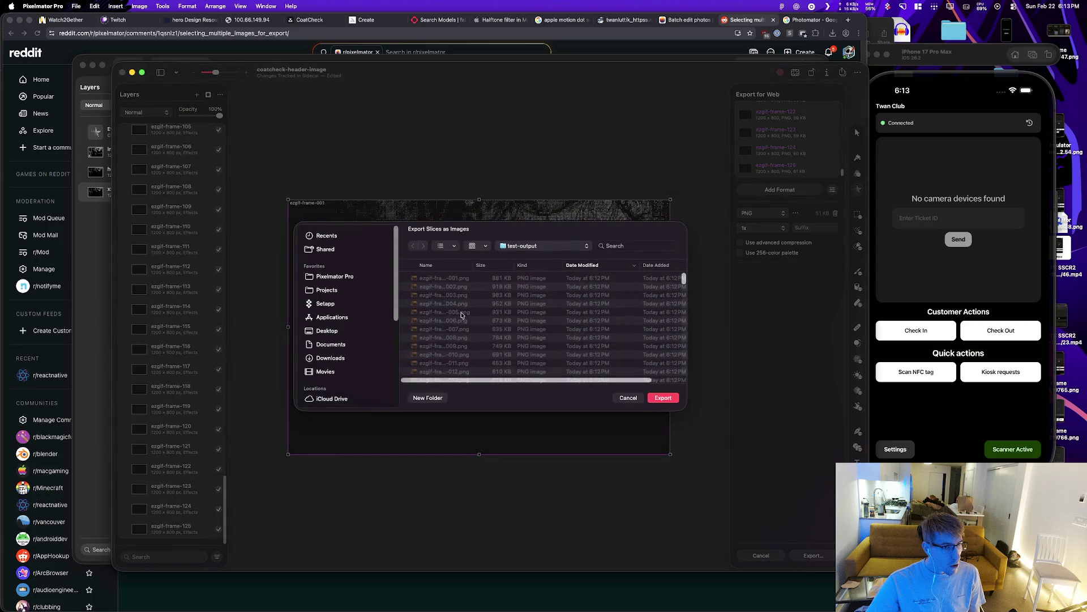
scroll(586, 295, "down", 1)
scroll(586, 296, "down", 15)
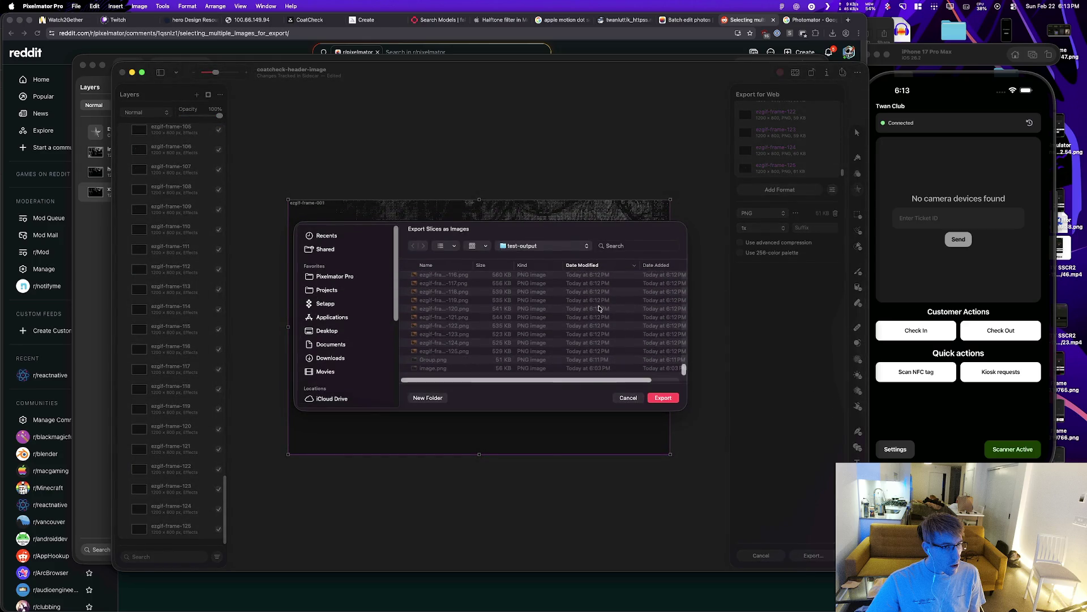
left_click(427, 398)
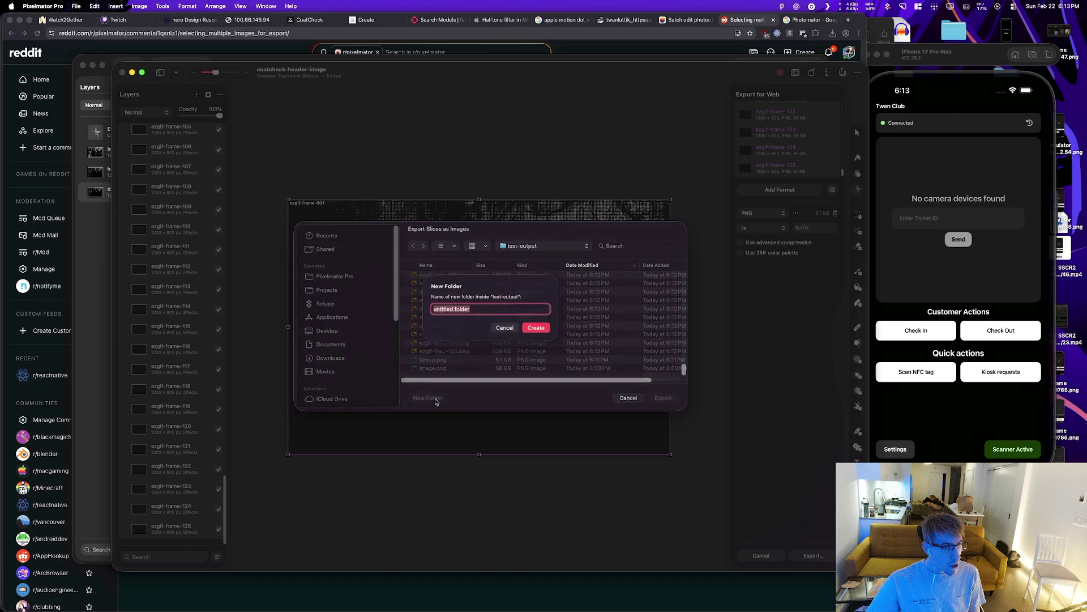
type("grayscale")
key("Return")
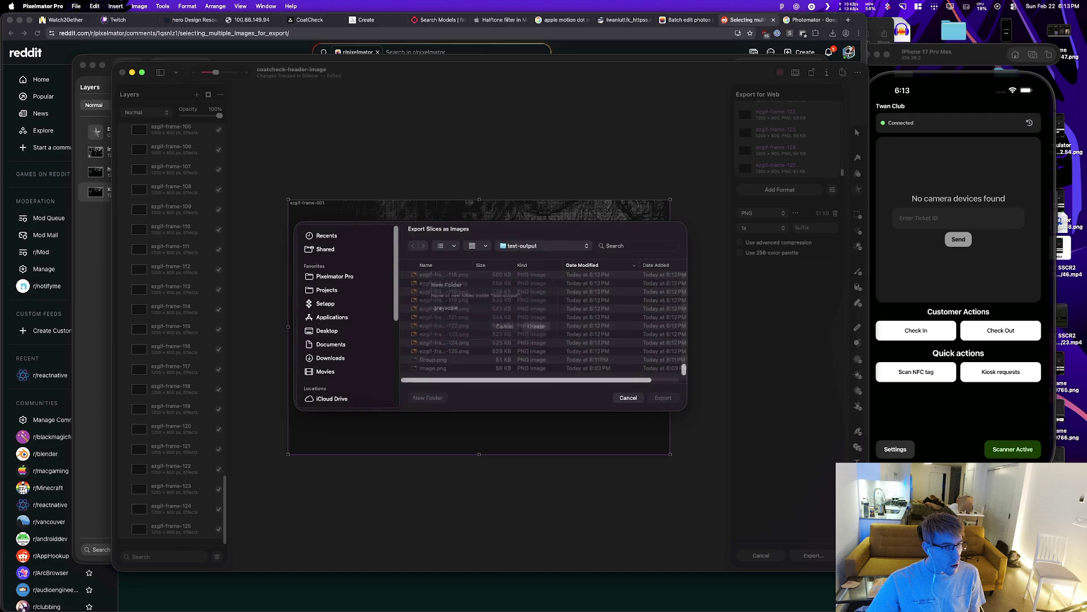
left_click(670, 397)
key("super+Tab")
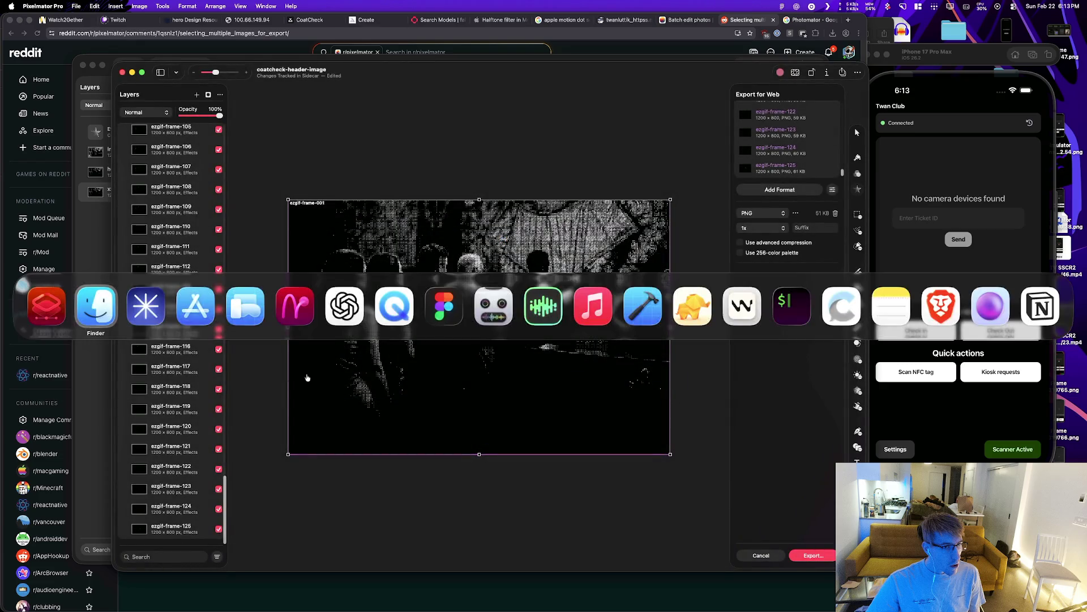
left_click(149, 316)
Step: Return to the header image document and select the hidden Image Layer
key("super+Tab")
key("super+Tab")
key("super+Tab")
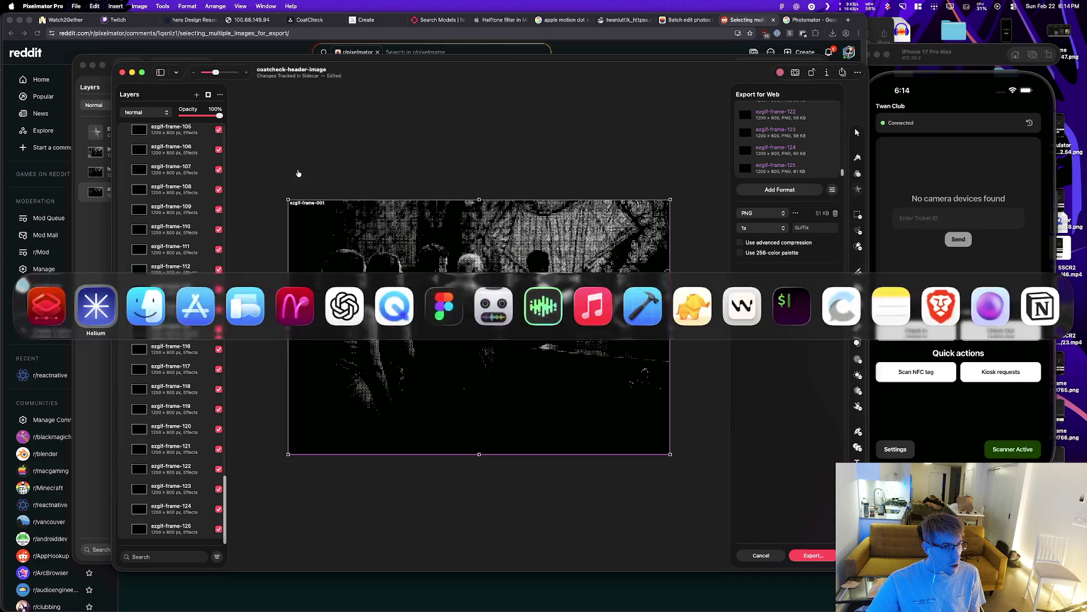
key("super+Tab")
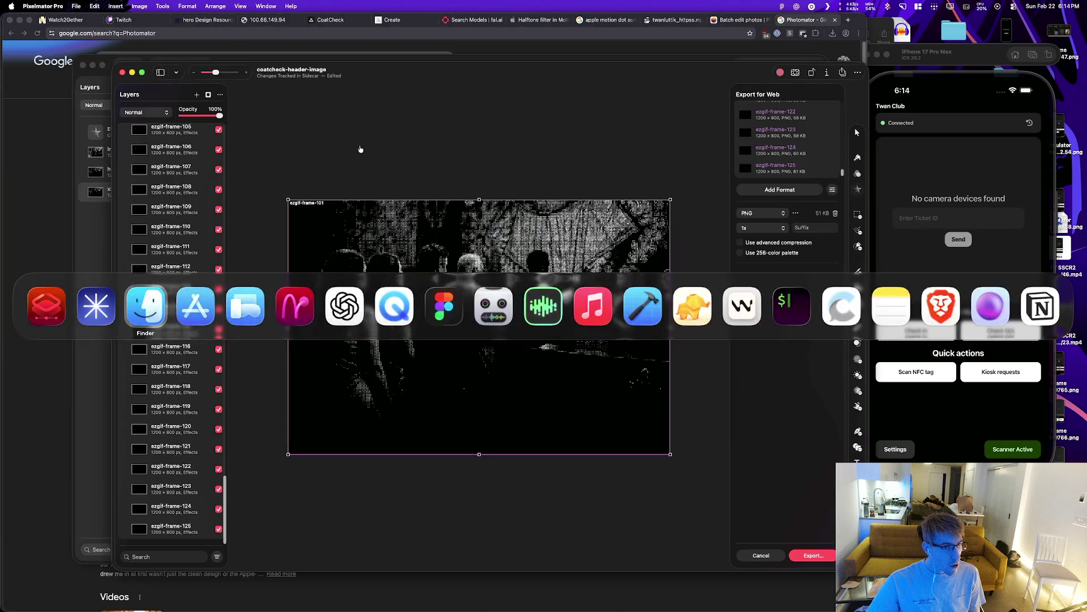
right_click(127, 219)
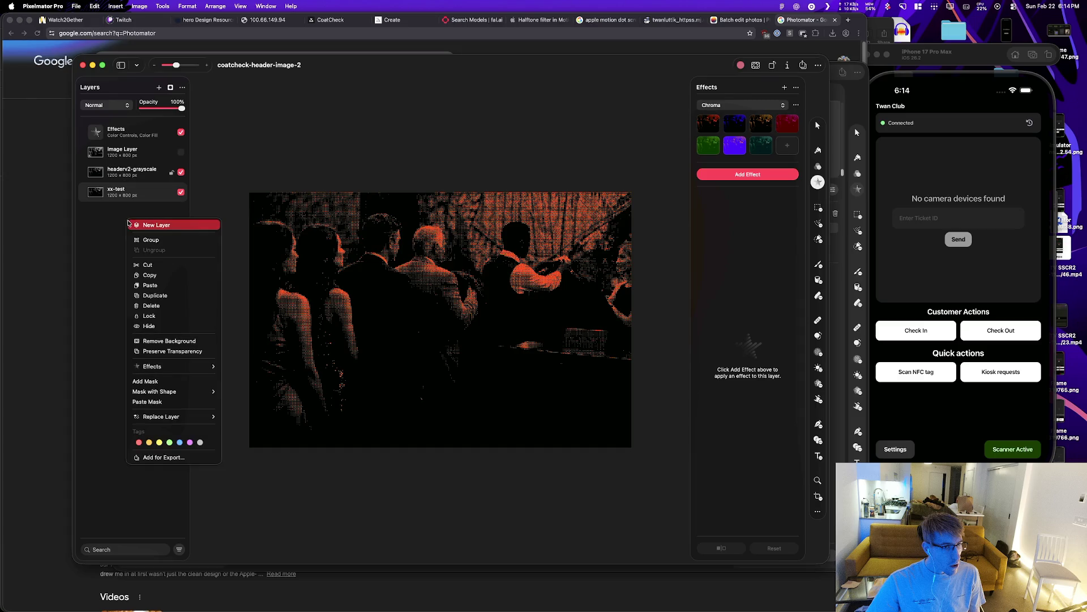
left_click(113, 232)
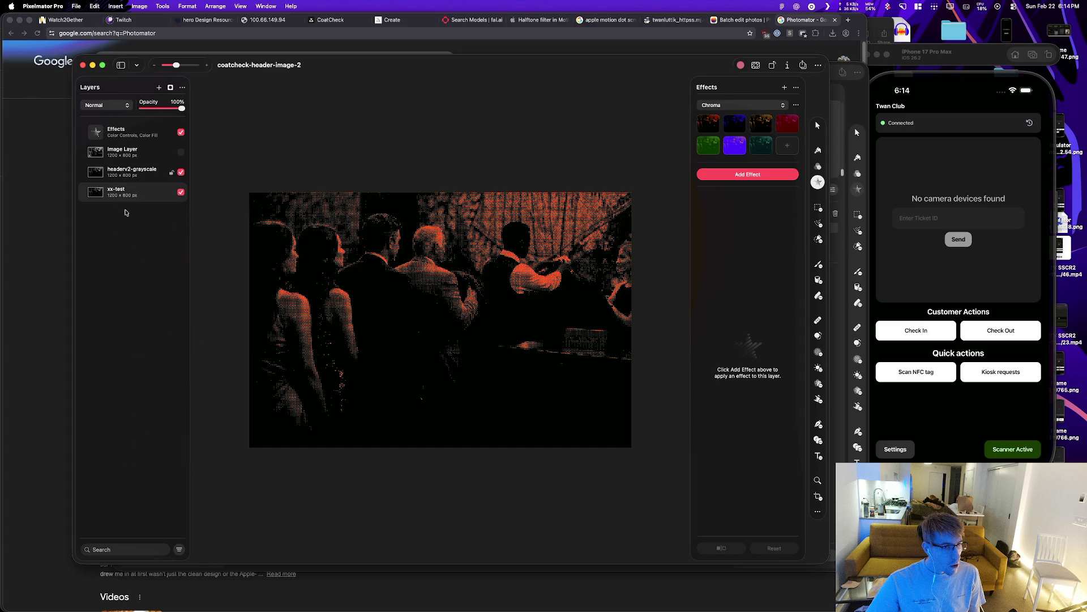
left_click(125, 158)
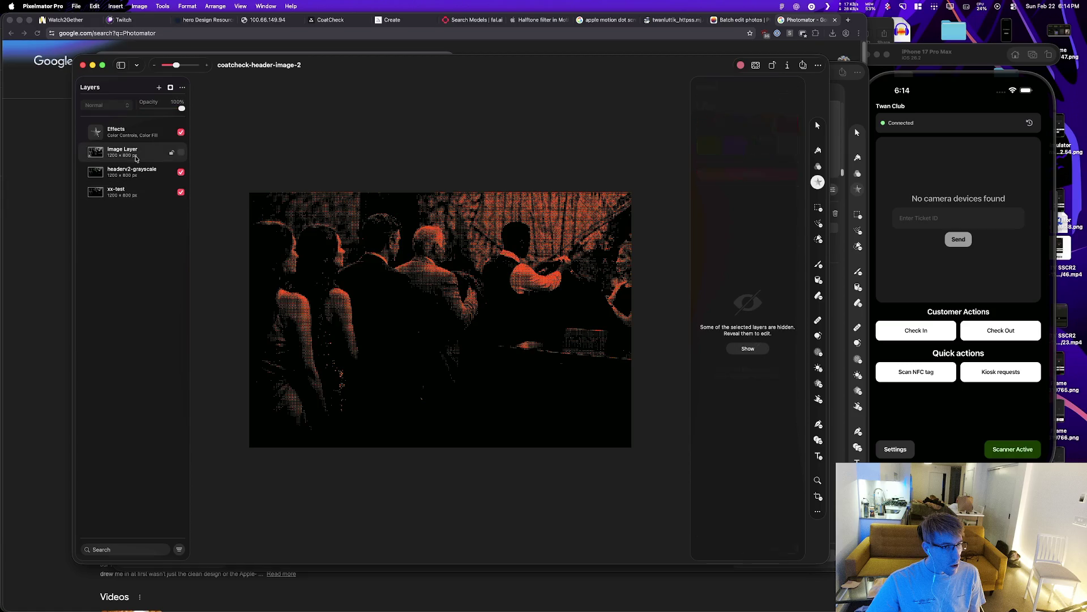
right_click(112, 254)
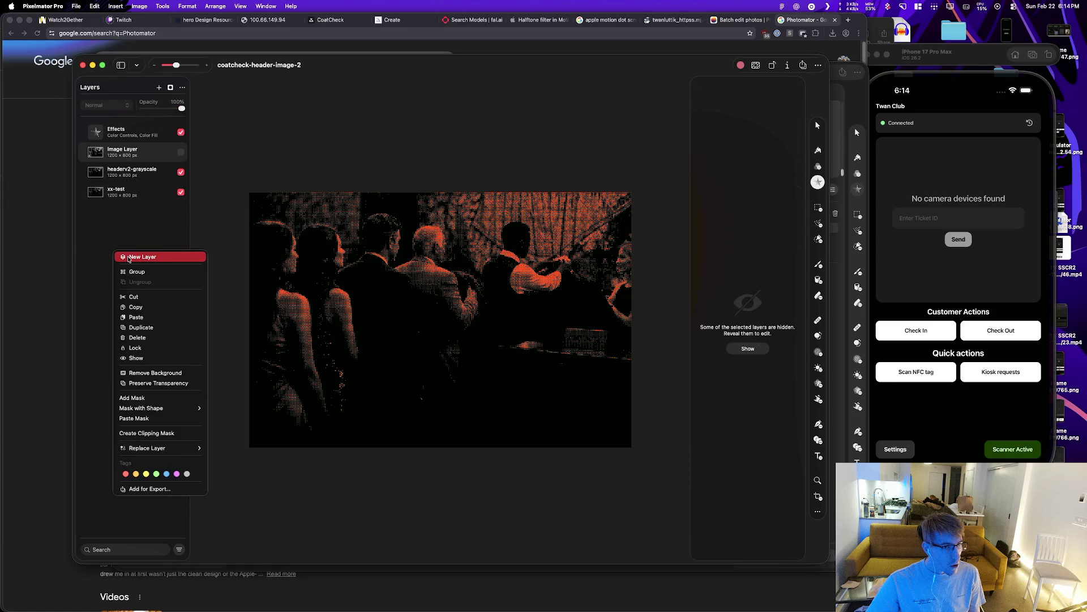
left_click(144, 235)
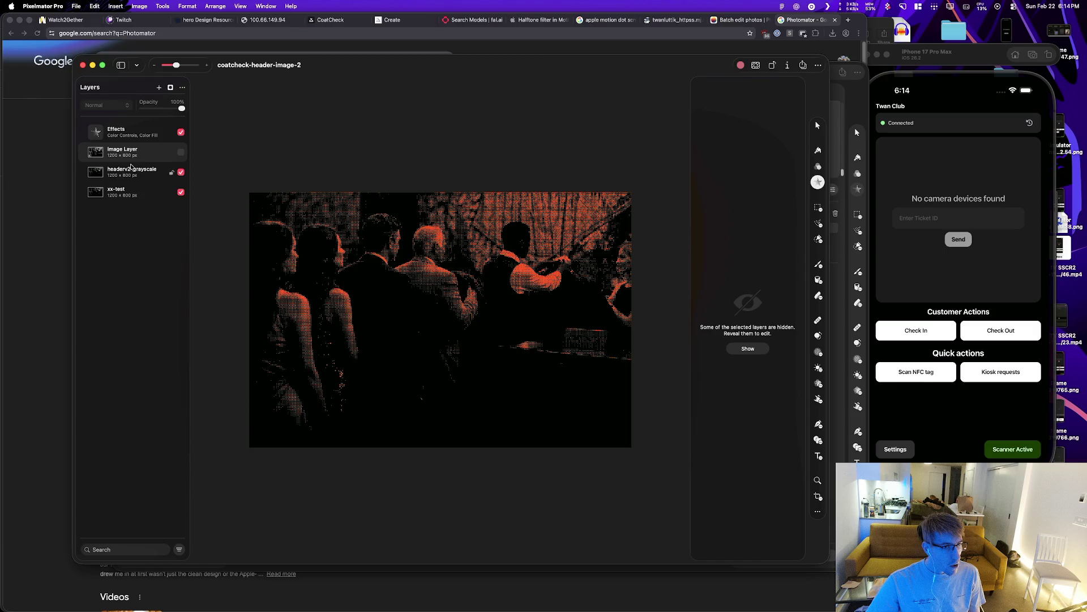
Step: Add an empty image layer, wrap it in a group, and select it inside the expanded group
right_click(175, 258)
left_click(175, 258)
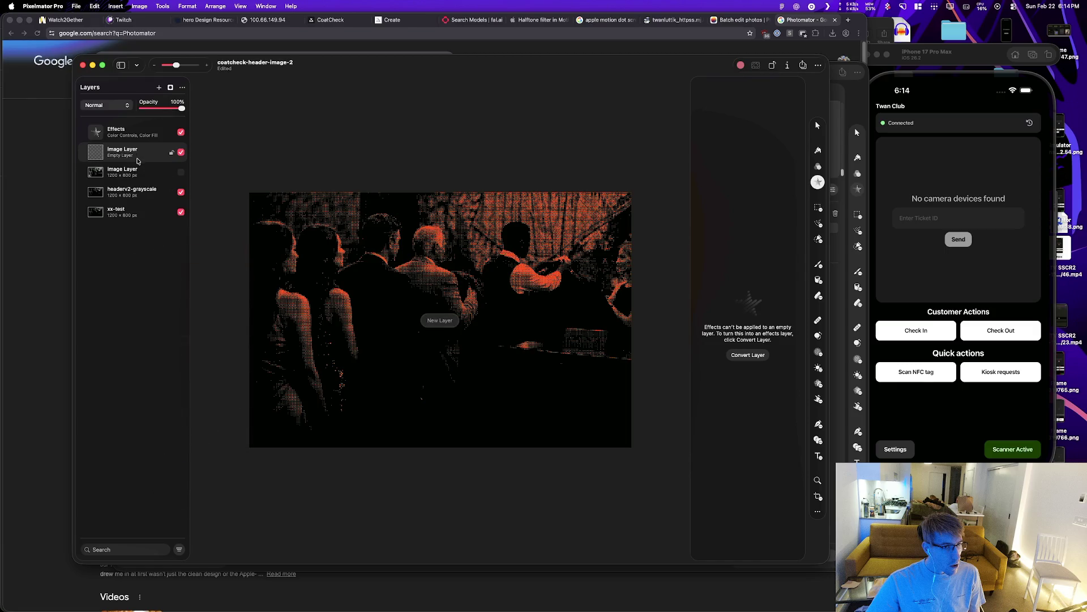
right_click(141, 157)
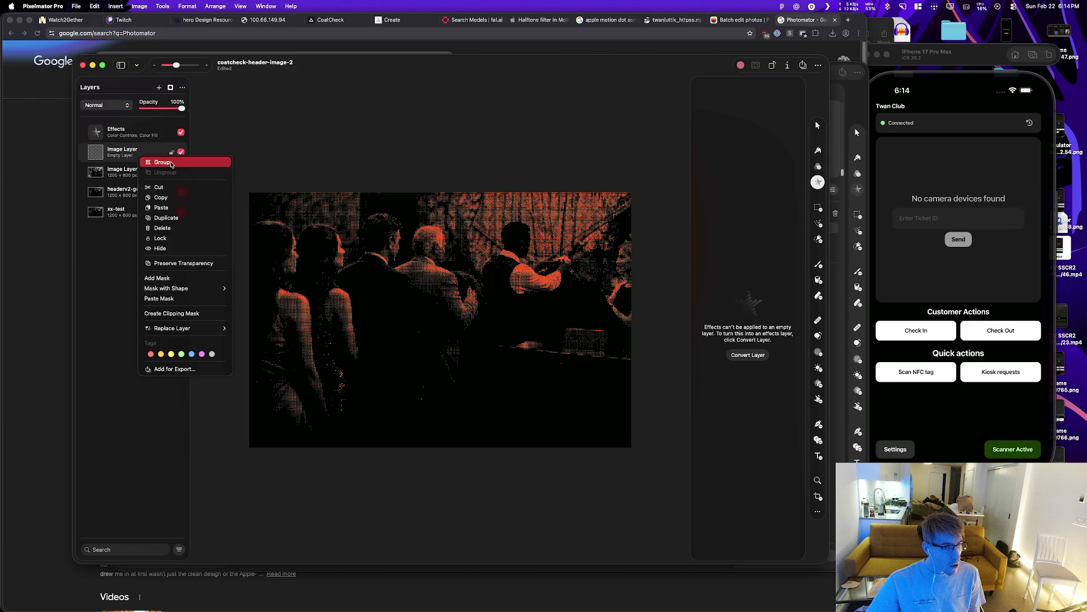
left_click(172, 163)
left_click(82, 151)
left_click(148, 177)
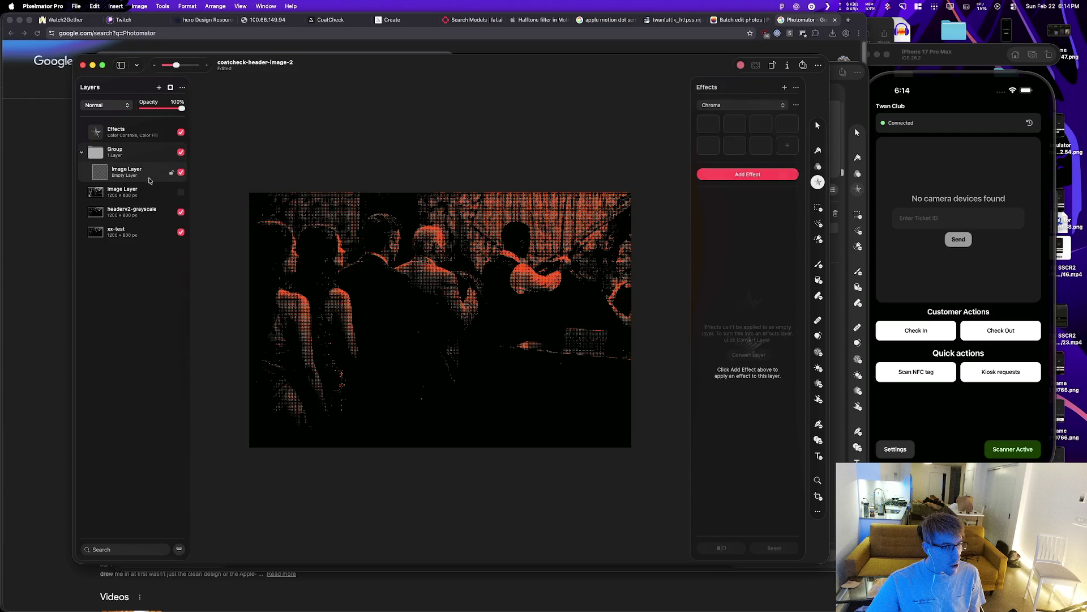
key("super+Tab")
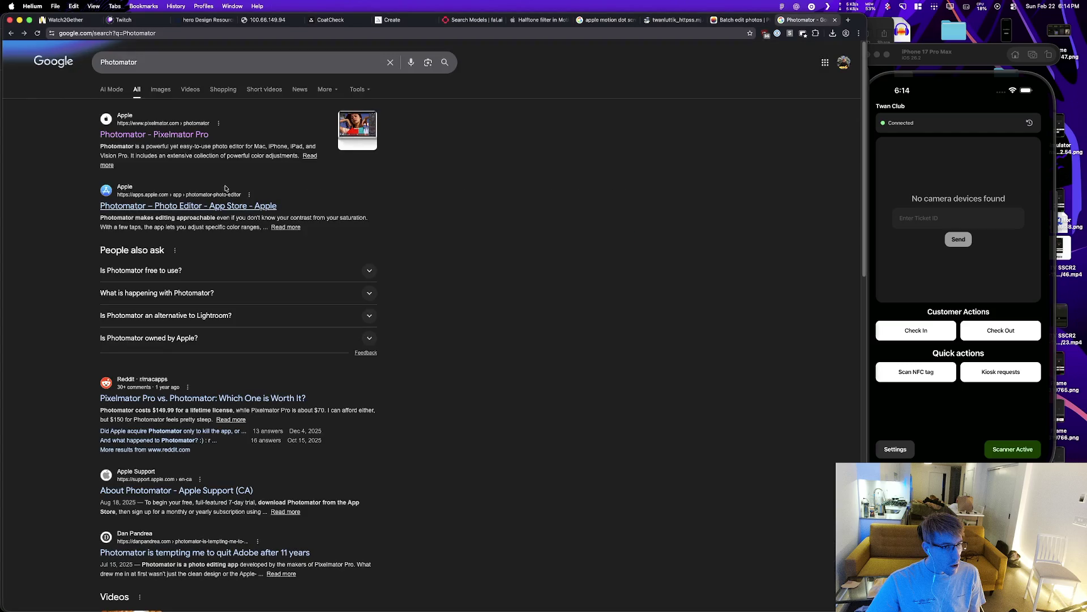
Step: Move ezgif-frame-001 through 125 from landing-page-assets to the Trash
key("super+Tab")
key("super+Tab")
left_click(130, 308)
scroll(408, 251, "up", 10)
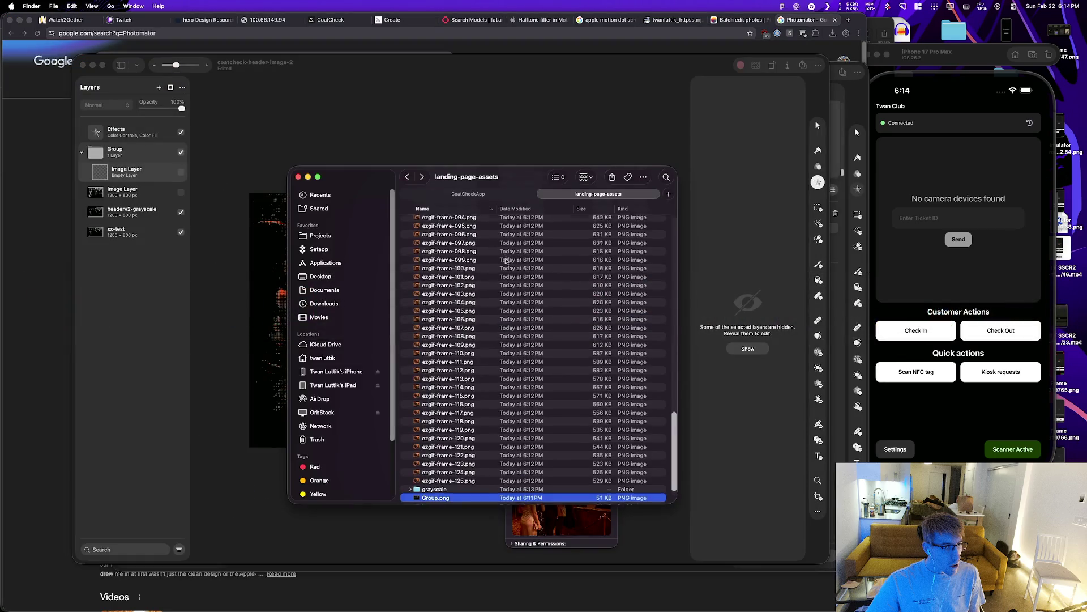
left_click(443, 256)
scroll(483, 371, "down", 15)
scroll(483, 371, "down", 8)
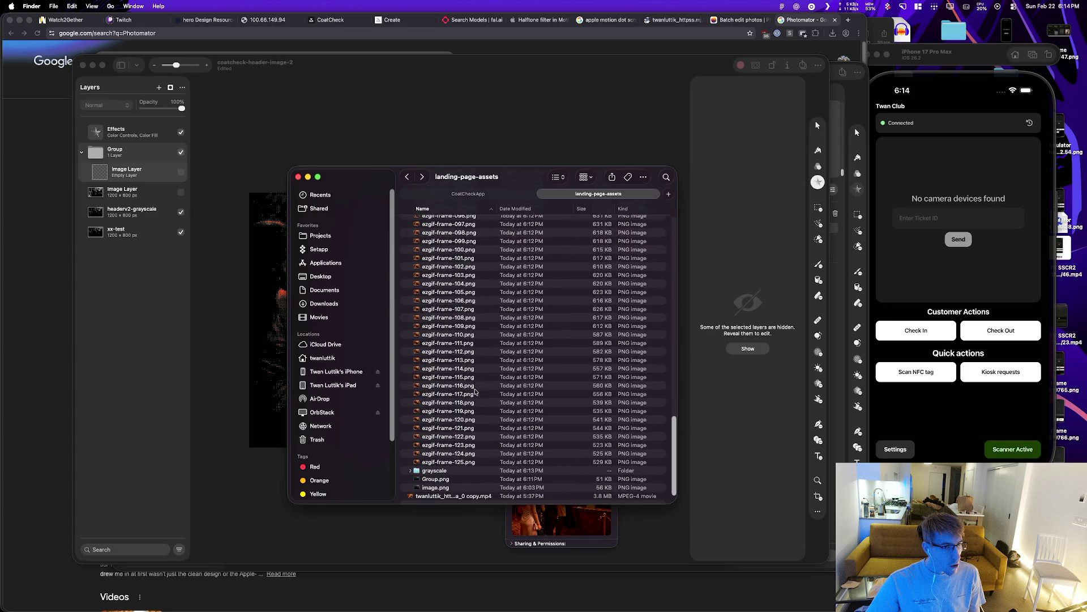
left_click(460, 462, "shift")
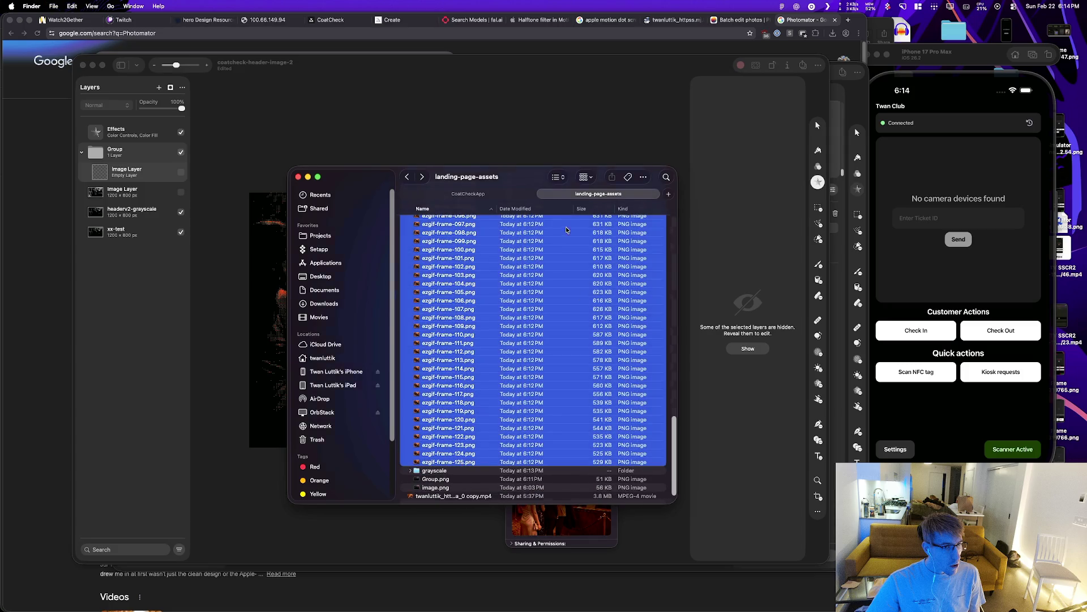
key("cmd+BackSpace")
Step: Select the frames in the grayscale folder and drag them onto Pixelmator's Layers panel
left_click(410, 255)
left_click(460, 266)
key("space")
key("space")
scroll(475, 372, "down", 15)
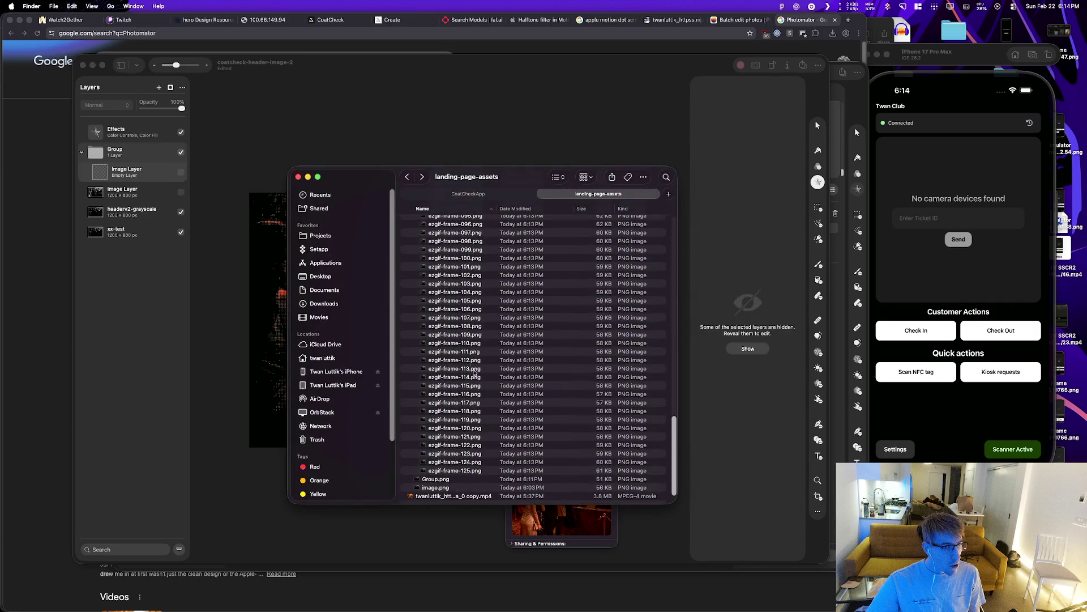
left_click(474, 471, "shift")
mouse_move(457, 405)
left_mouse_down()
mouse_move(454, 153)
mouse_move(130, 164)
left_mouse_up()
Step: Place the grayscale frames as layers and hide the xx-test layer
left_click(133, 341)
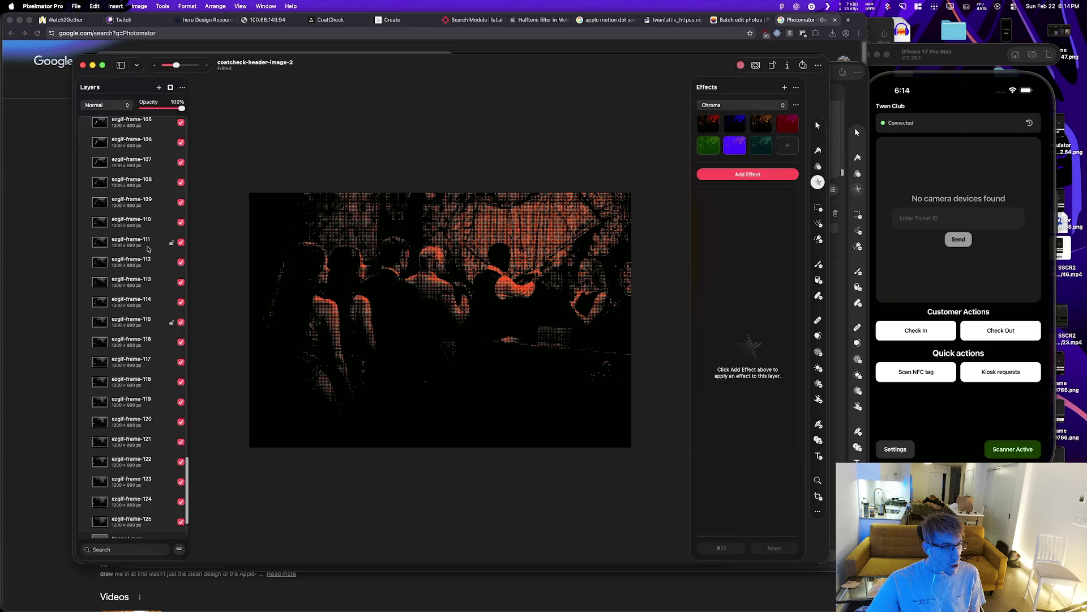
scroll(148, 248, "down", 3)
left_click(143, 507)
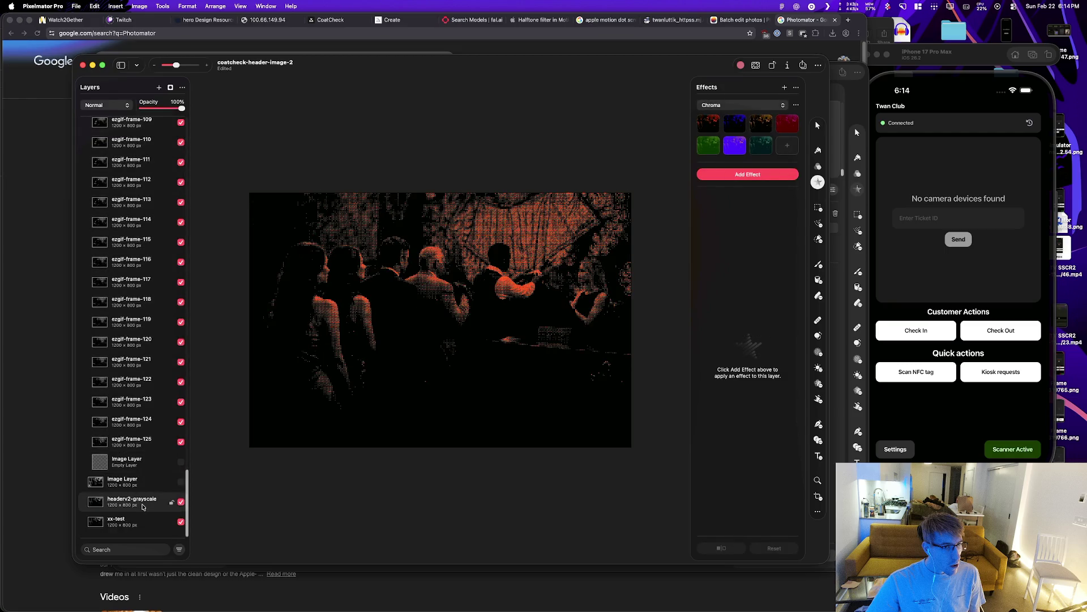
left_click(180, 522)
right_click(143, 506)
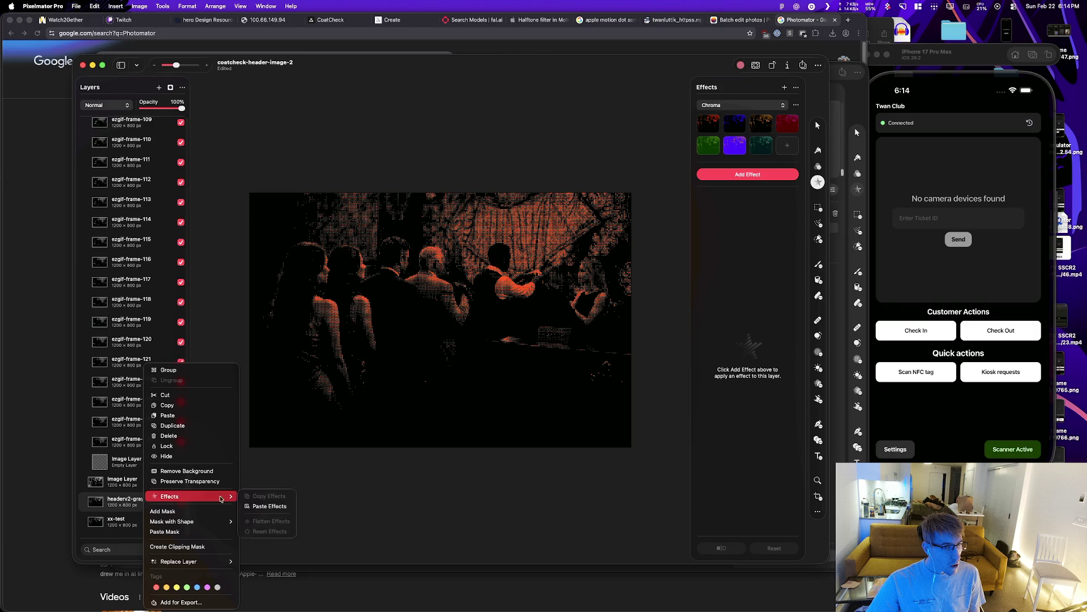
key("Escape")
scroll(153, 323, "up", 10)
scroll(152, 322, "up", 20)
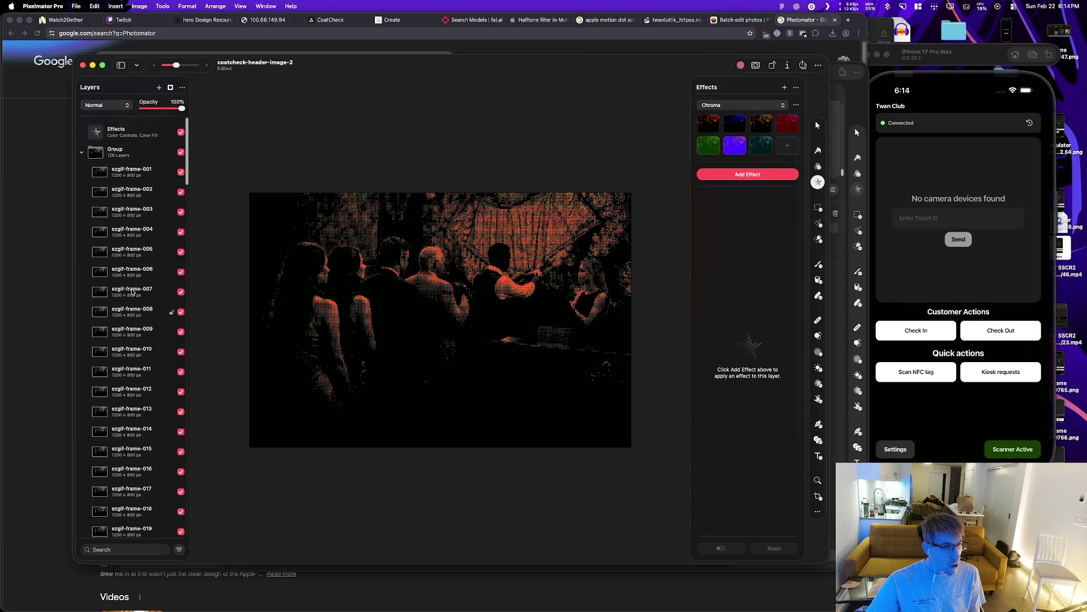
Step: Give the grayscale frame layers the Effects layer's colour effects and open Export for Web
left_click(82, 152)
left_click(141, 137)
right_click(140, 137)
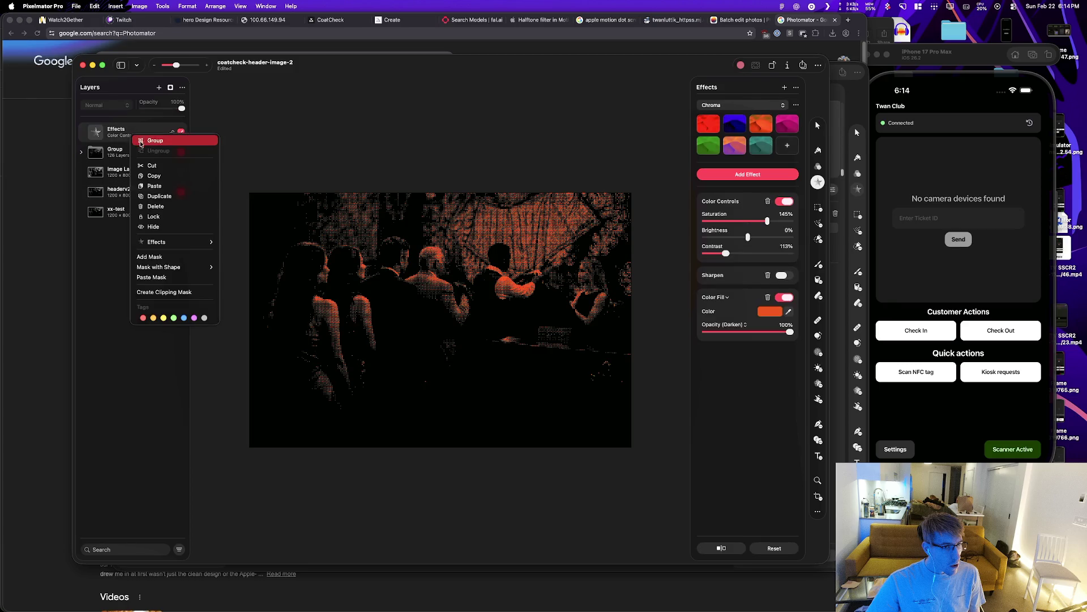
left_click(83, 165)
left_click(82, 152)
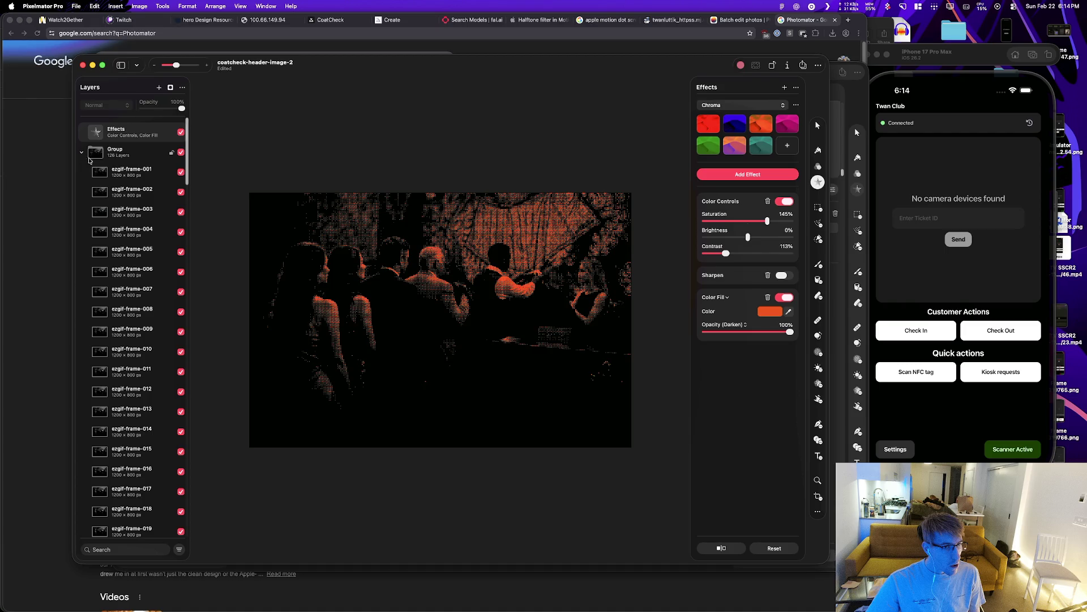
left_click(120, 175)
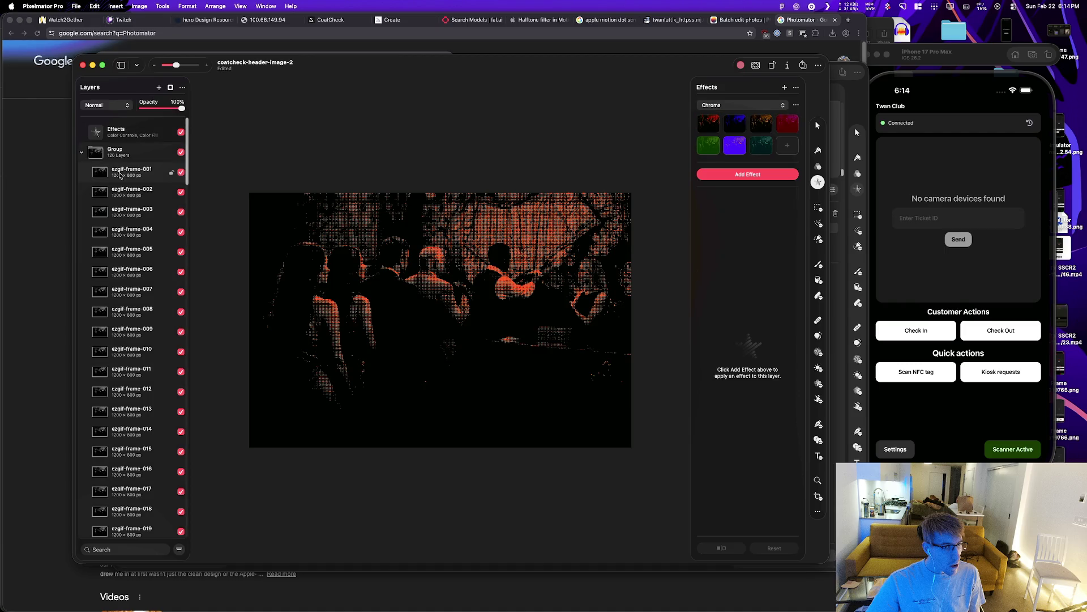
left_click(181, 153)
left_click(181, 153)
left_click(181, 153)
left_click(181, 153)
scroll(126, 315, "down", 10)
scroll(127, 315, "down", 20)
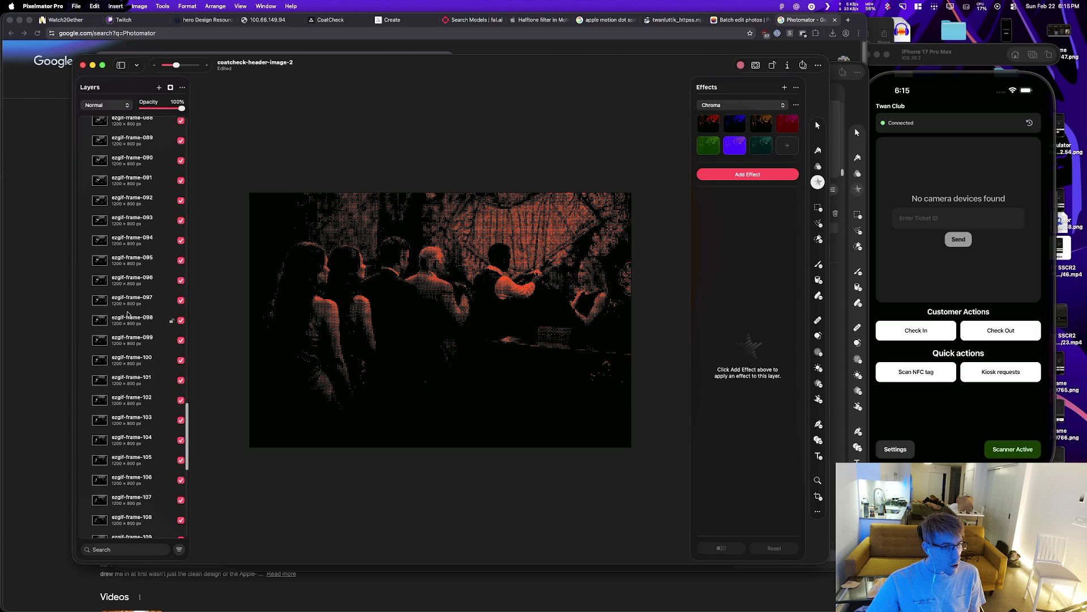
key("super+alt+shift+w")
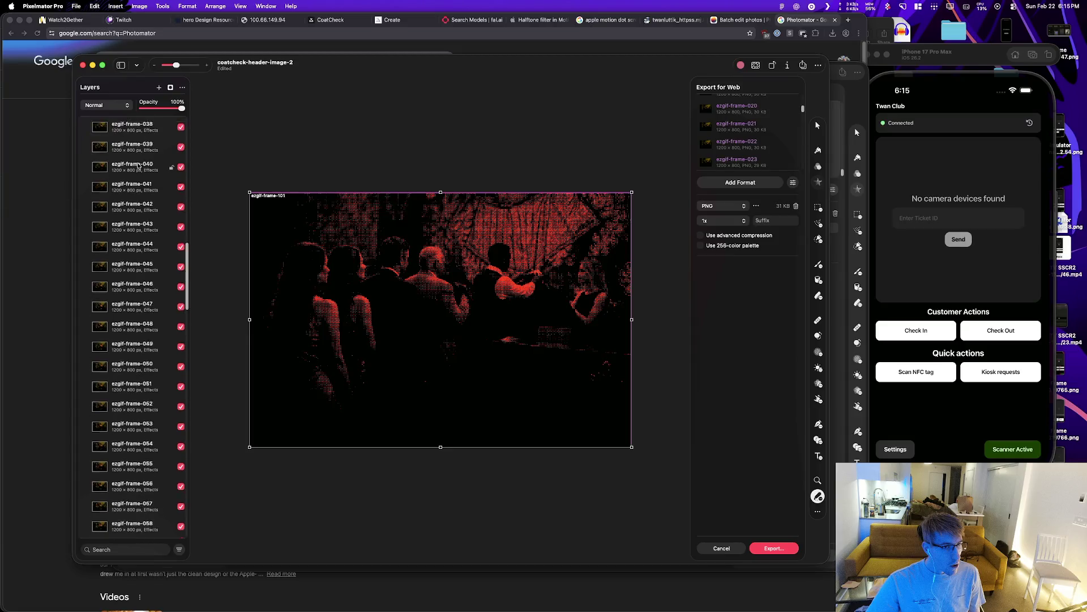
Step: Hide the overall Effects layer above the frame group
left_click(181, 132)
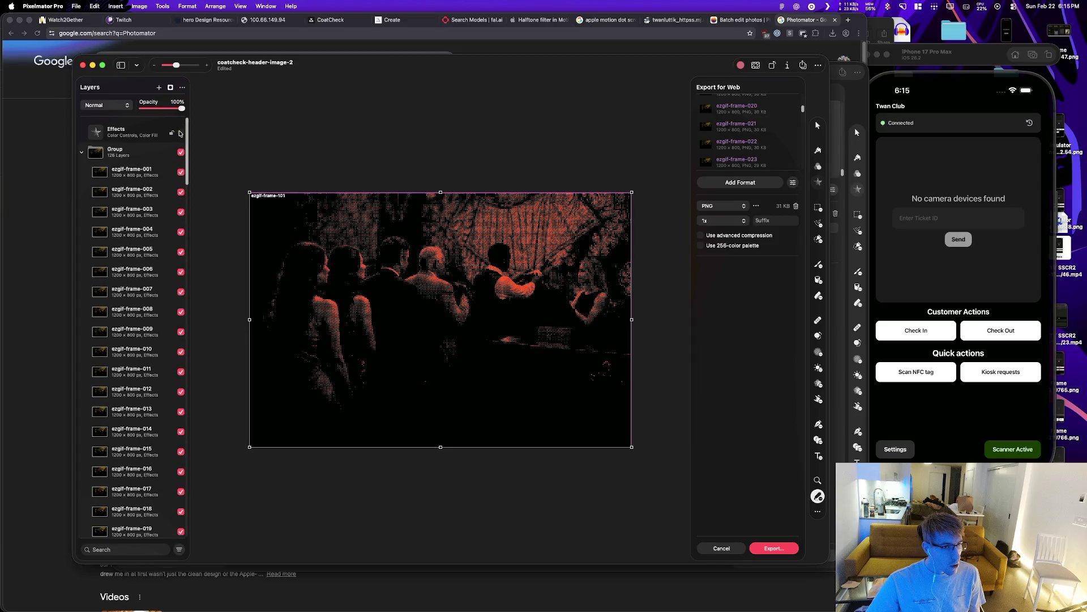
left_click(82, 153)
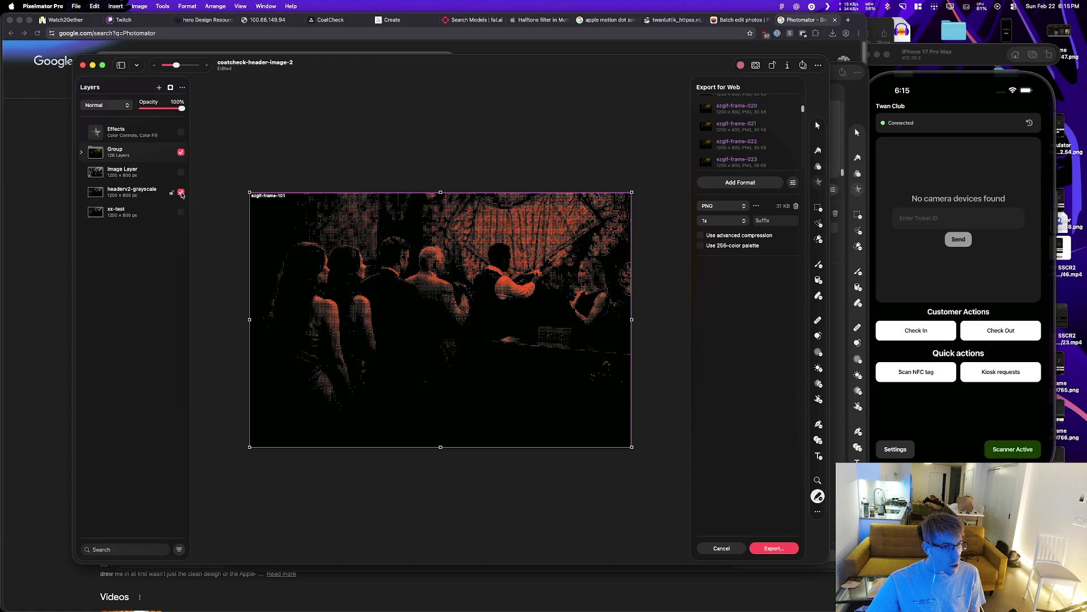
left_click(82, 153)
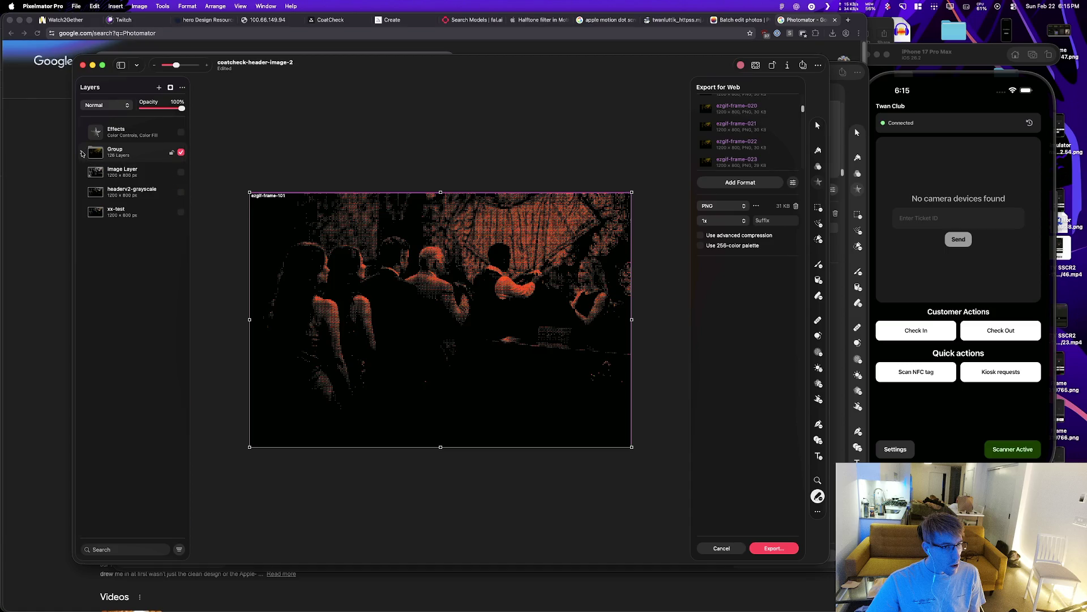
Step: Start the export, go to test-output, and create a new folder named 'color'
left_click(775, 547)
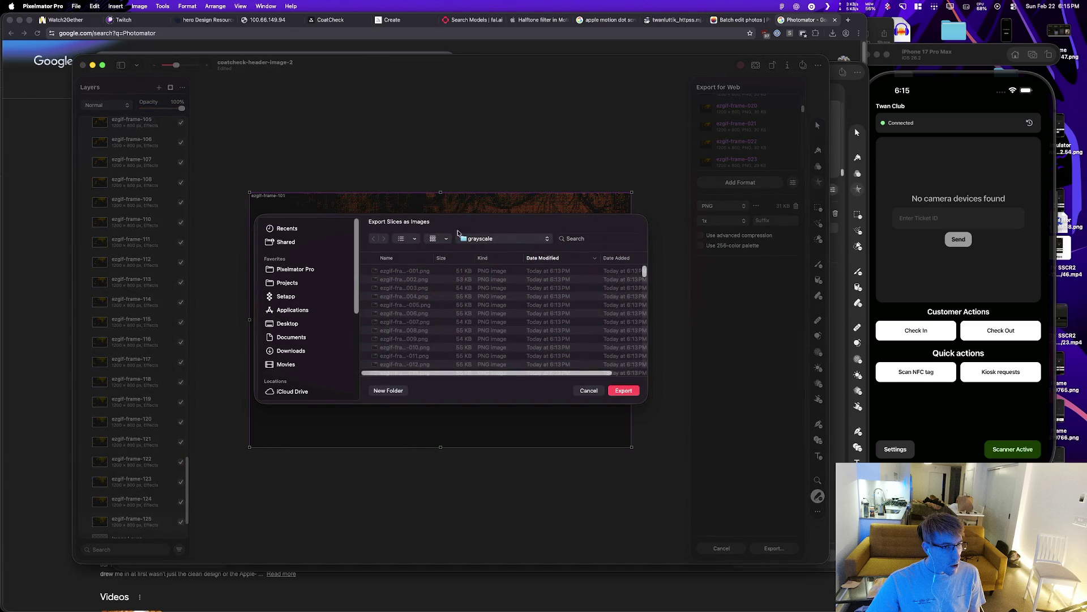
left_click(494, 238)
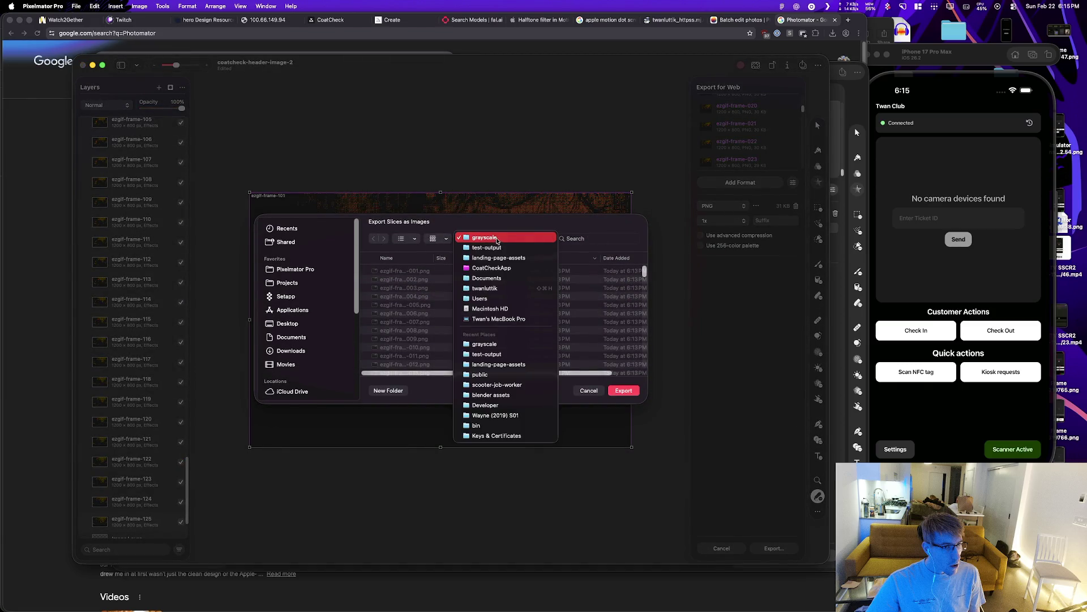
left_click(519, 257)
left_click(507, 239)
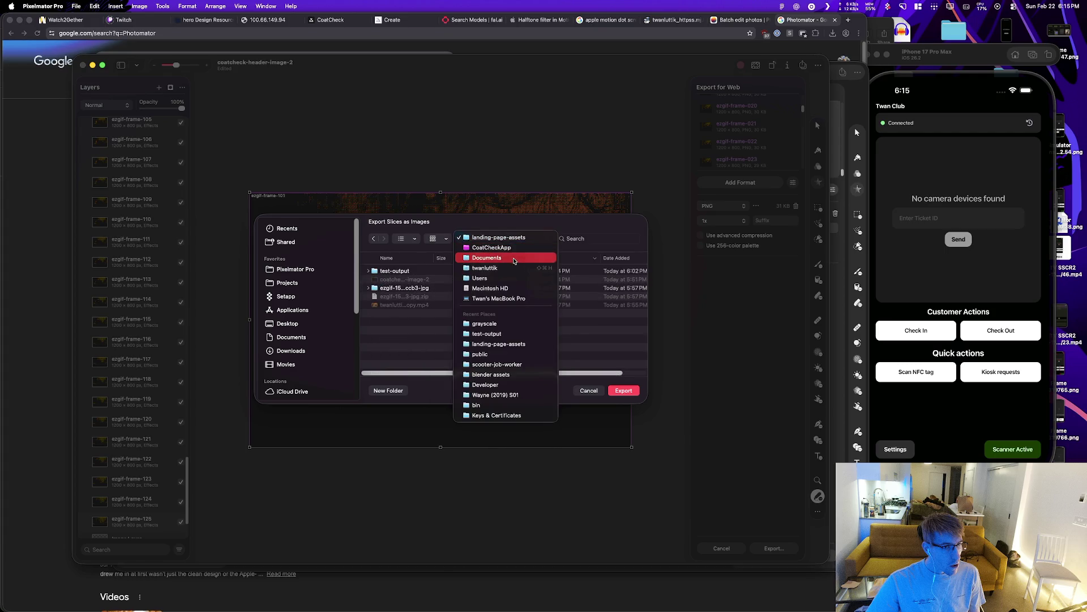
left_click(414, 273)
double_click(397, 271)
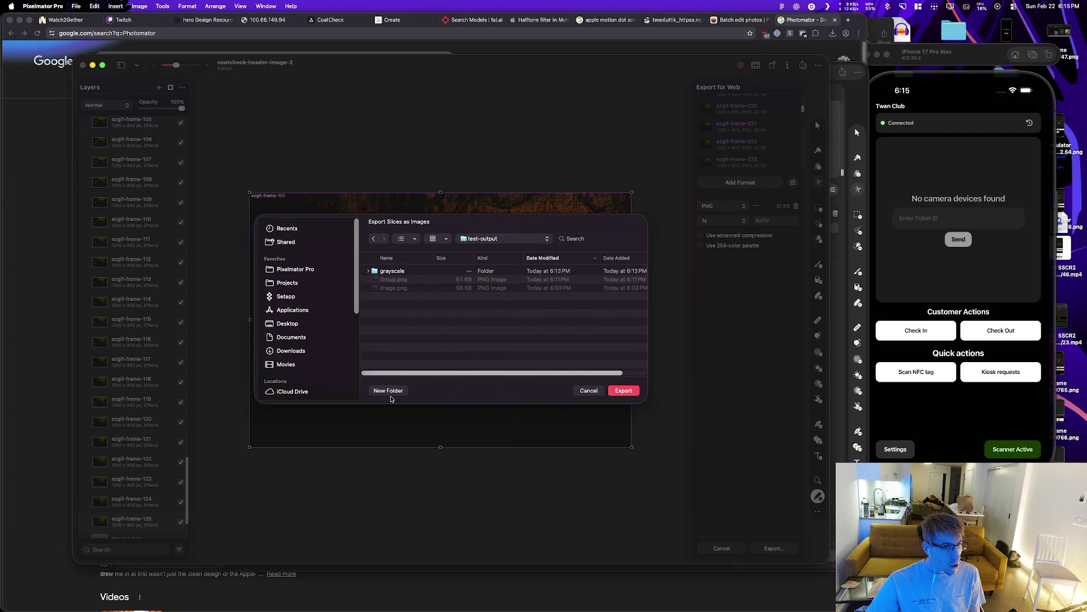
left_click(390, 391)
type("color")
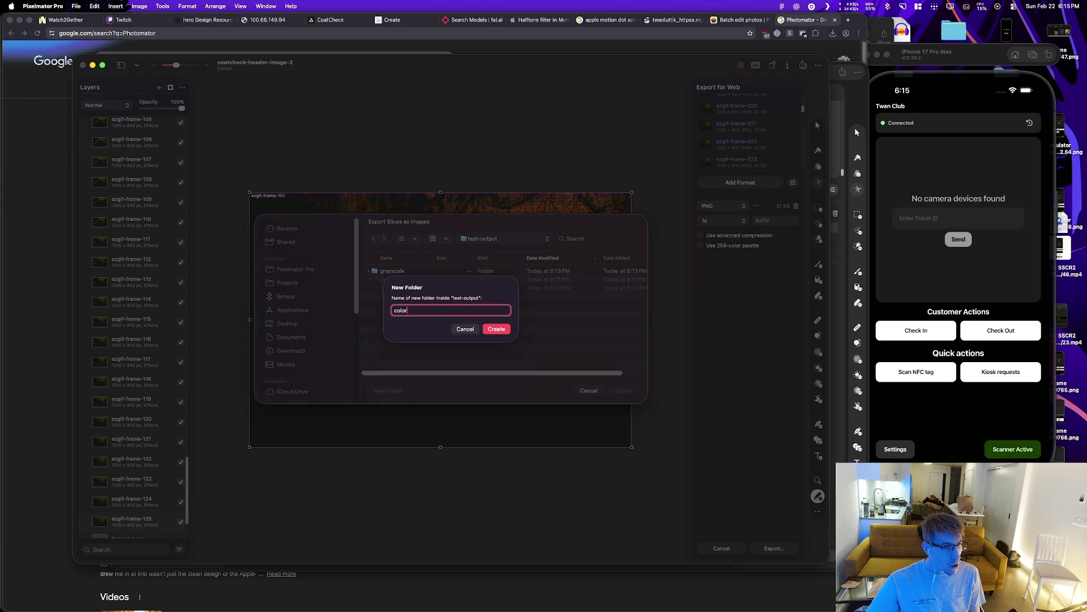
key("Return")
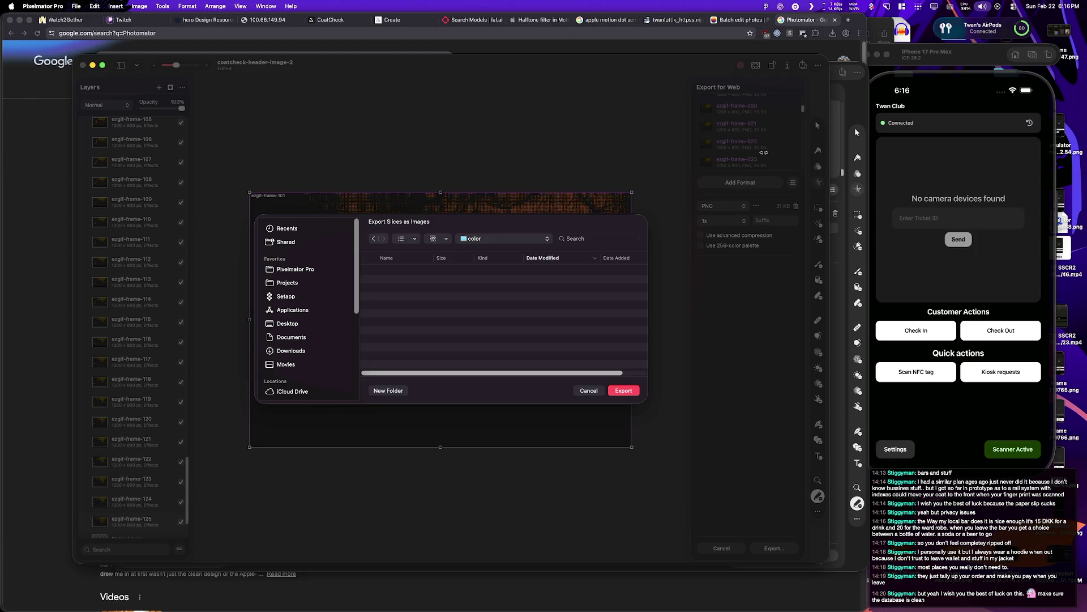
left_click(65, 20)
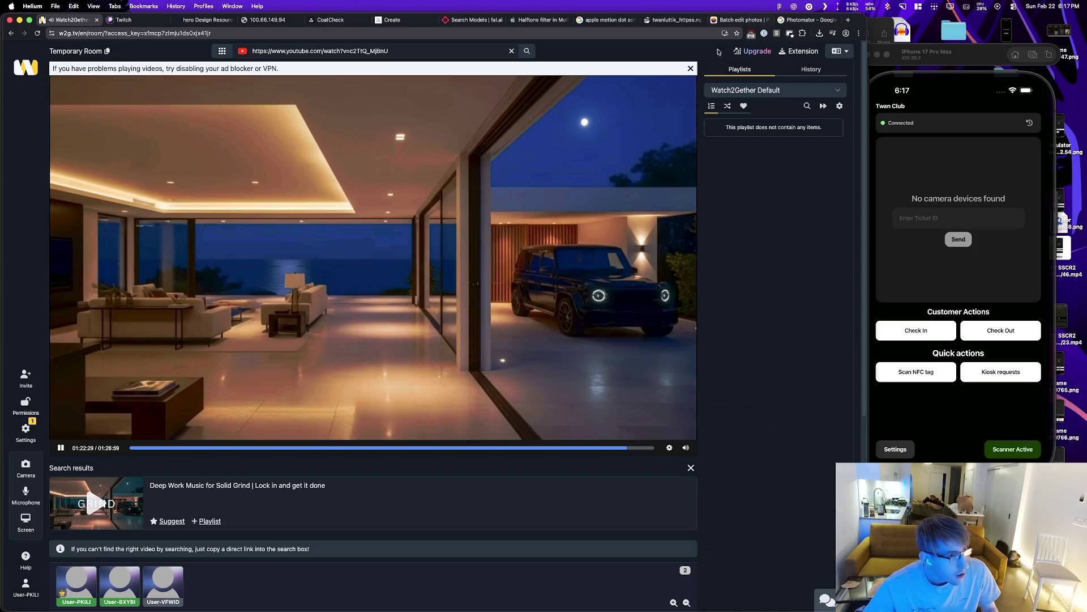
key("super+Tab")
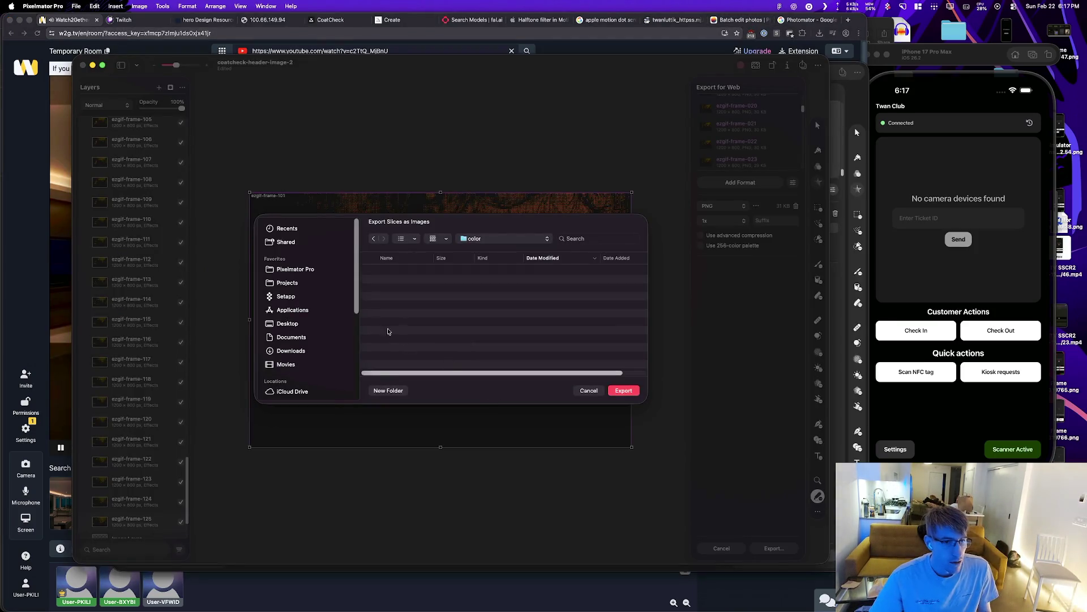
left_click(628, 391)
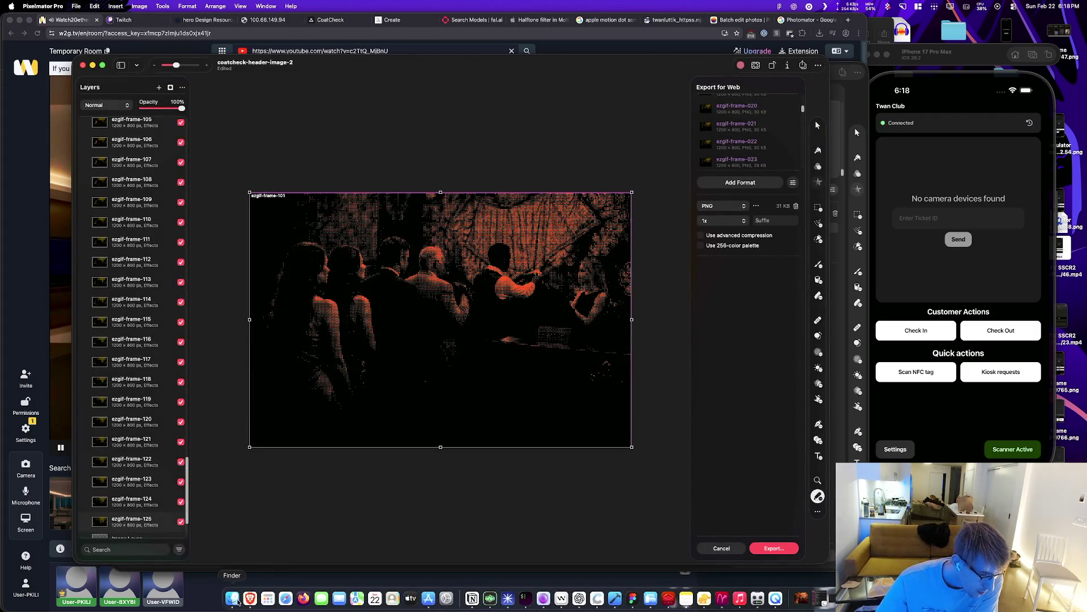
Step: In Finder, collapse the grayscale folder and expand the color folder
left_click(232, 601)
scroll(499, 360, "up", 20)
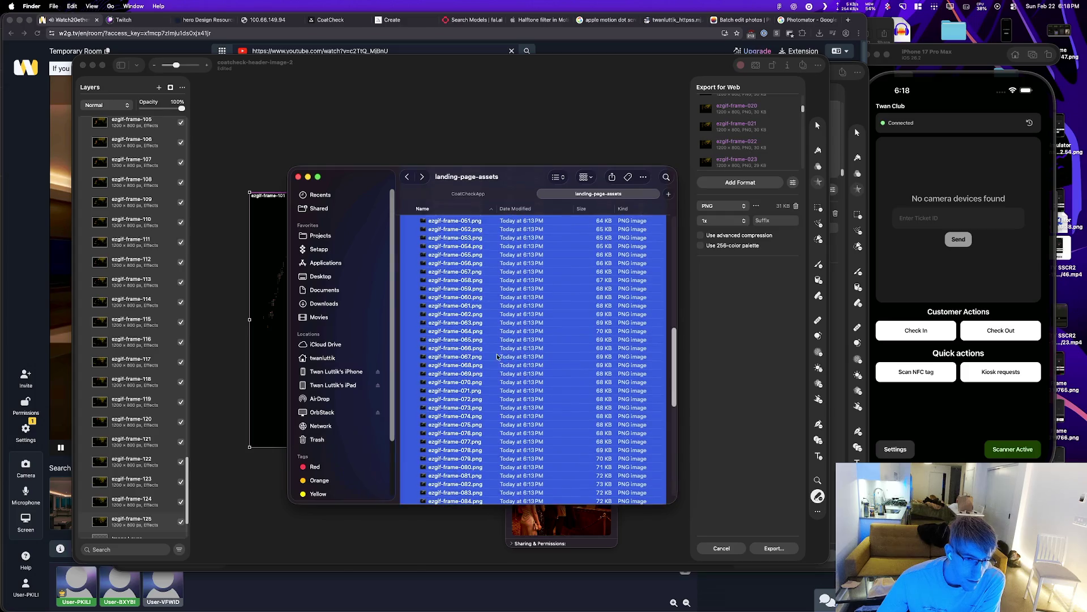
left_click(410, 264)
left_click(411, 256)
Step: Quick Look through the red halftone frames and the source movie, then close the preview
left_click(456, 273)
key("space")
key("Down")
key("Down")
key("Down")
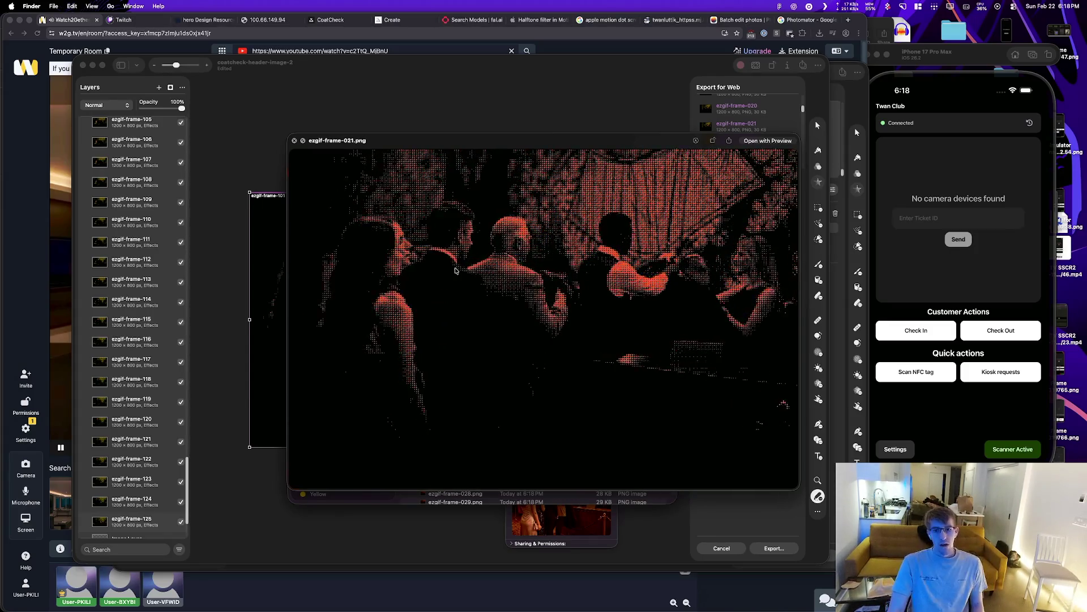
key("Down")
key("Down")
key("Down")
key("Down")
key("Down")
key("Down")
key("Down")
key("Down")
key("Down")
key("Down")
key("Down")
key("Down")
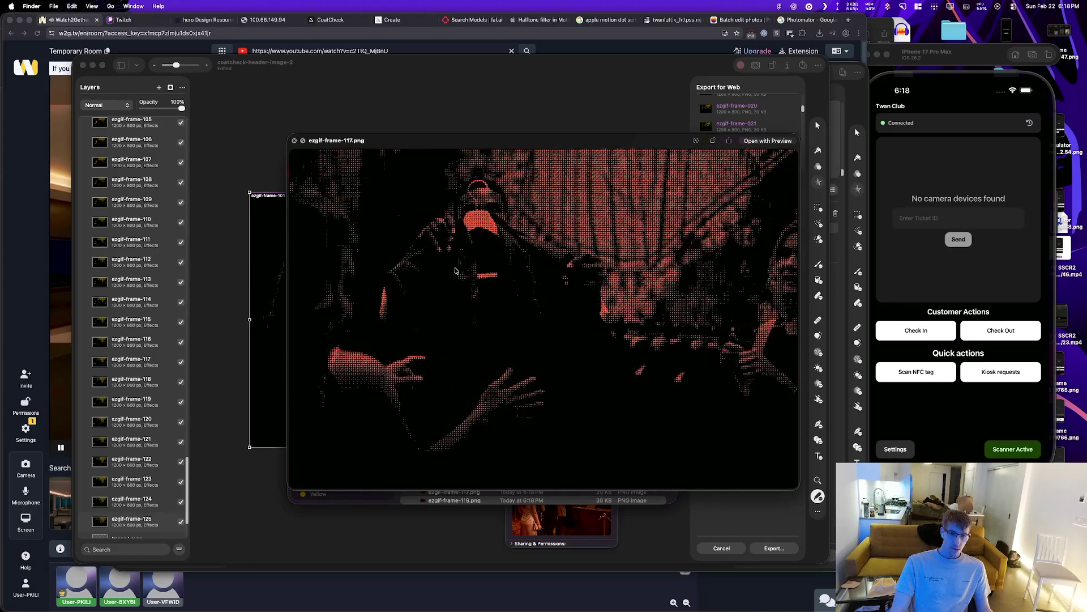
key("Down")
key("Down")
key("Down")
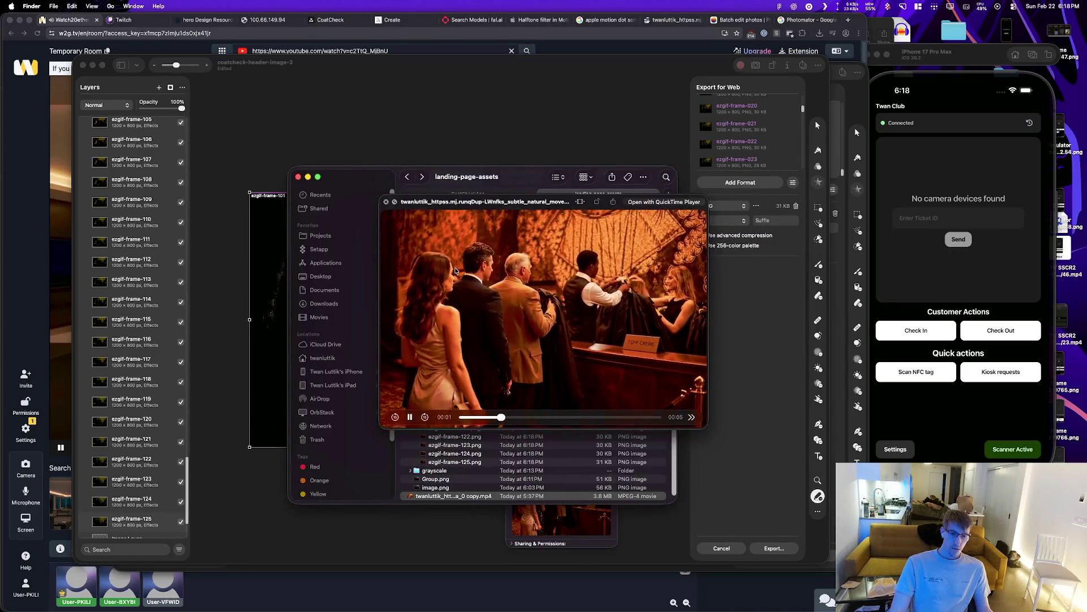
key("Up")
key("Up")
key("space")
scroll(475, 326, "up", 15)
key("super+Tab")
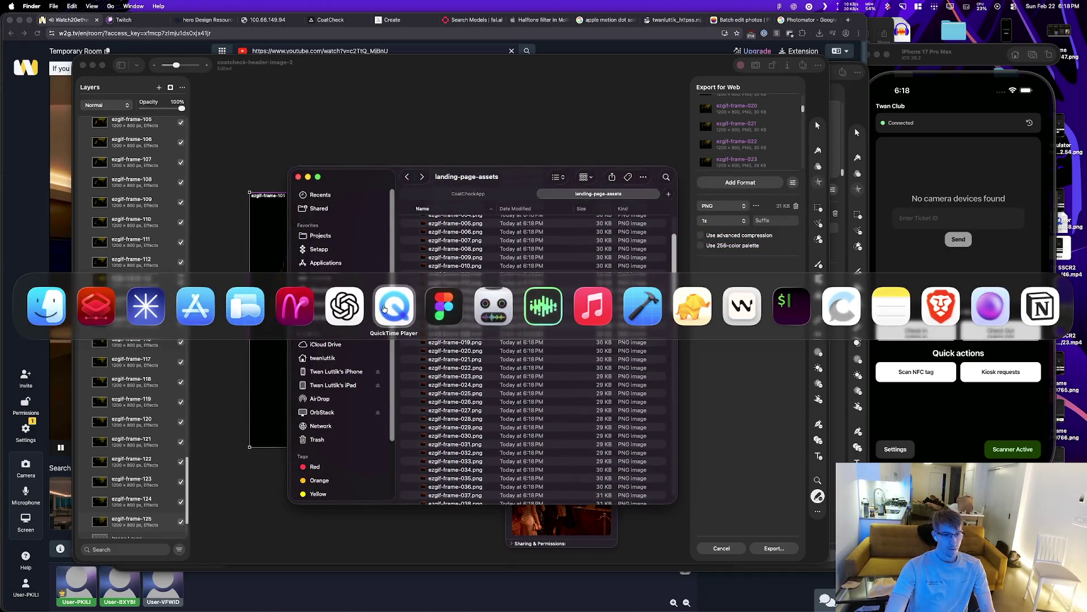
Step: Ask ChatGPT which tool stitches a 24 fps image sequence into video, and select 'ffmpeg' in the answer
type("what to")
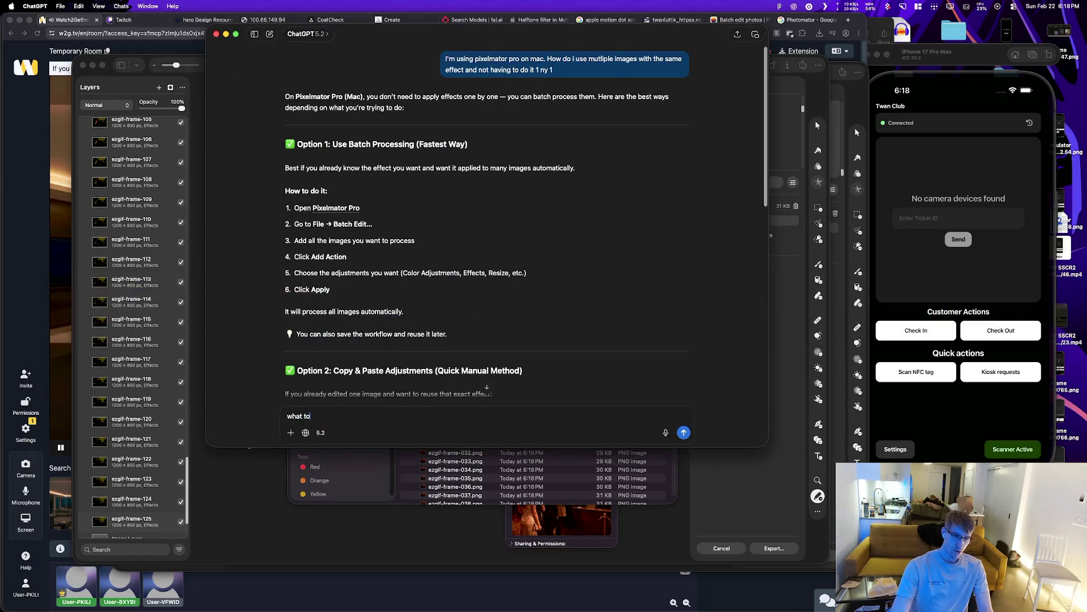
type("ol can we use to stich multipl")
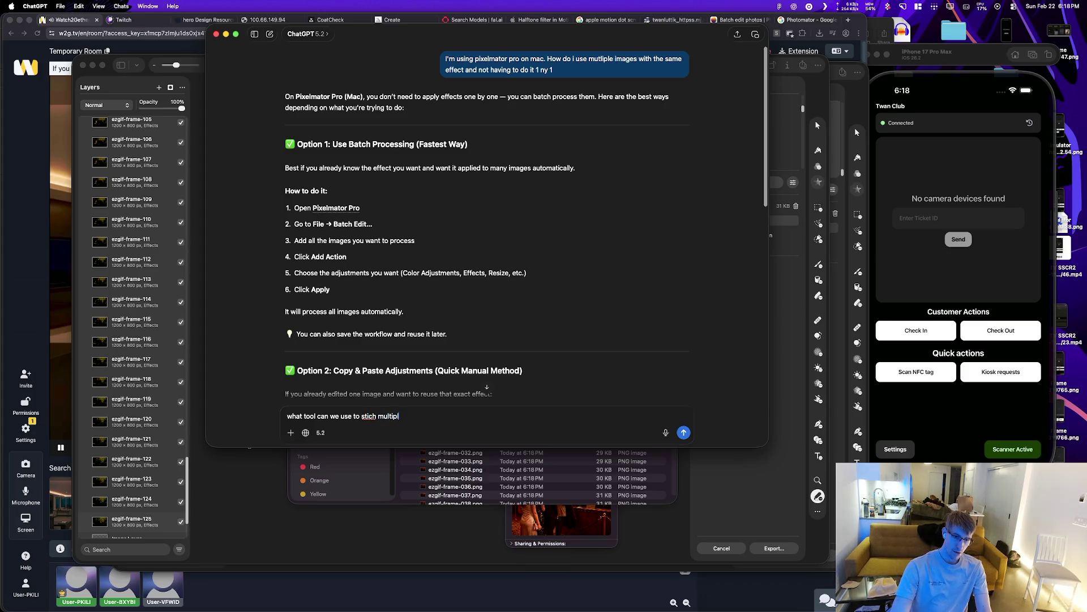
type("e images to a video, we have i")
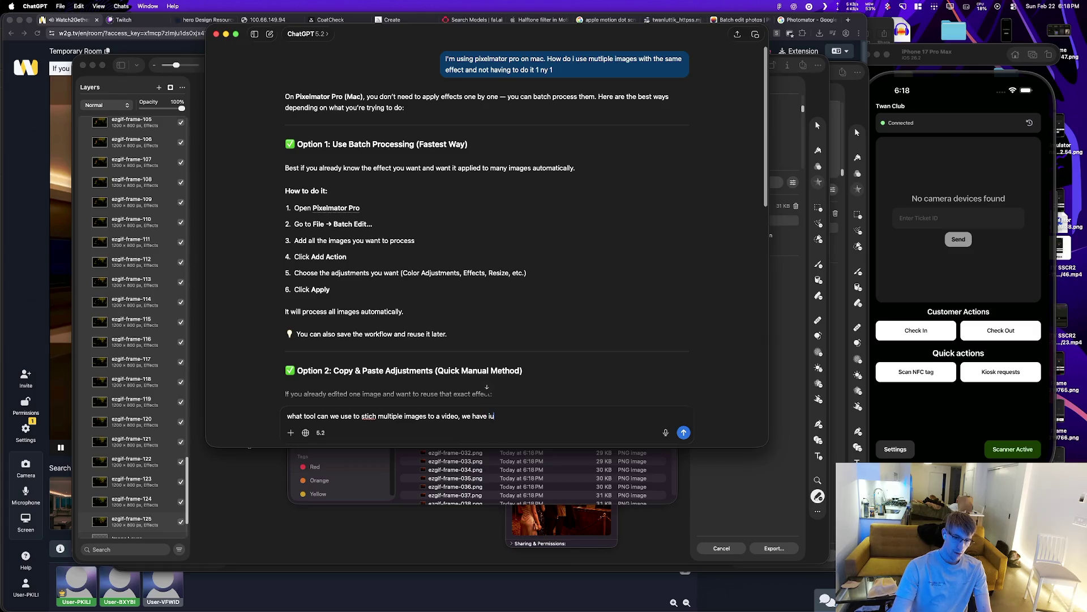
type("mages seq")
type("uence for 2")
type("4 fps vi")
type("deo")
key("Return")
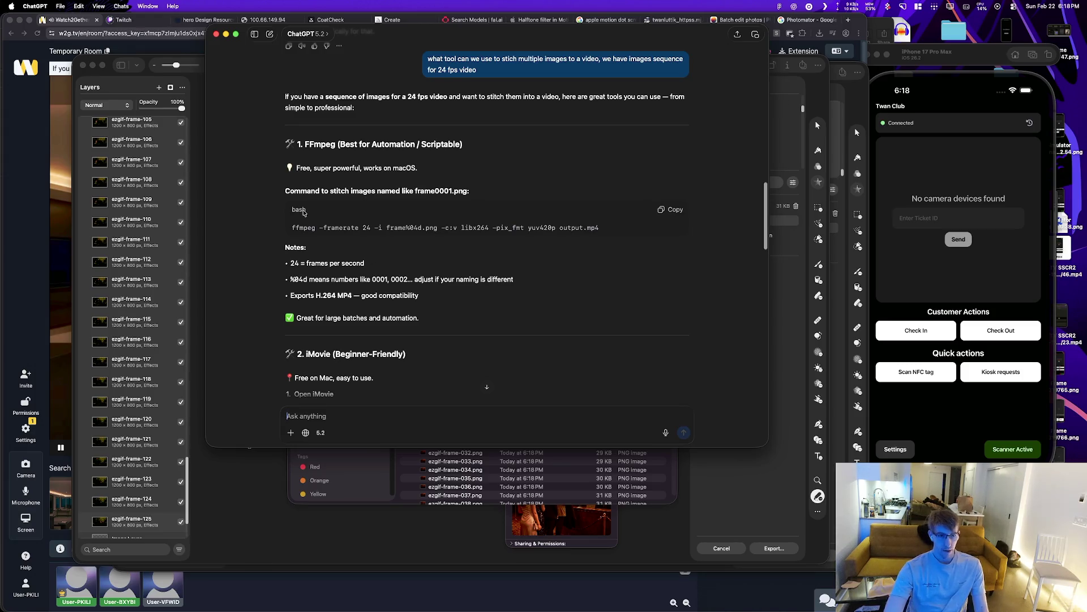
double_click(304, 227)
key("super+Tab")
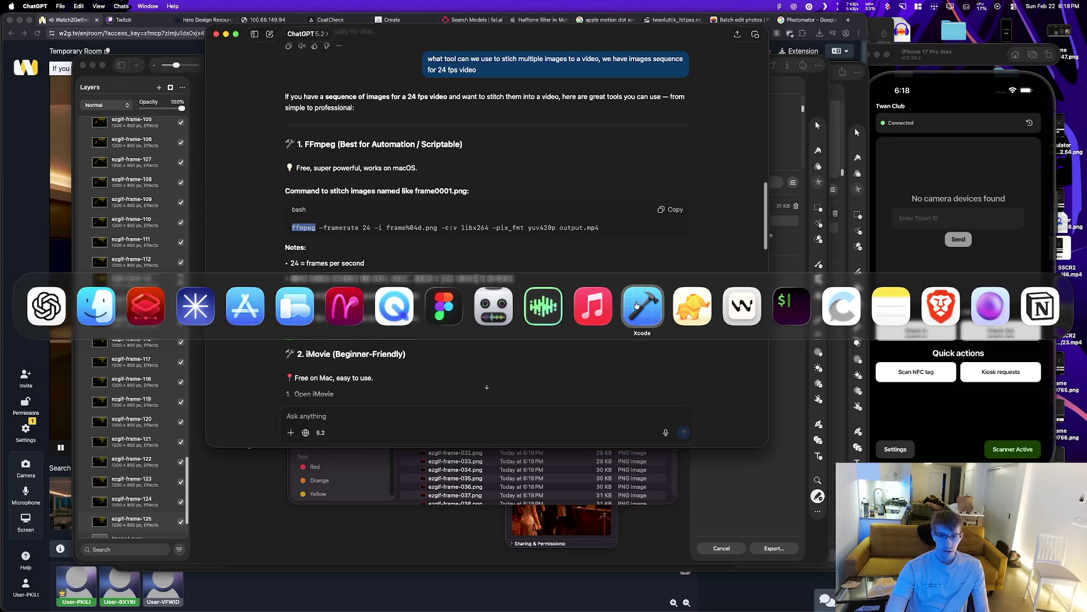
left_click(791, 305)
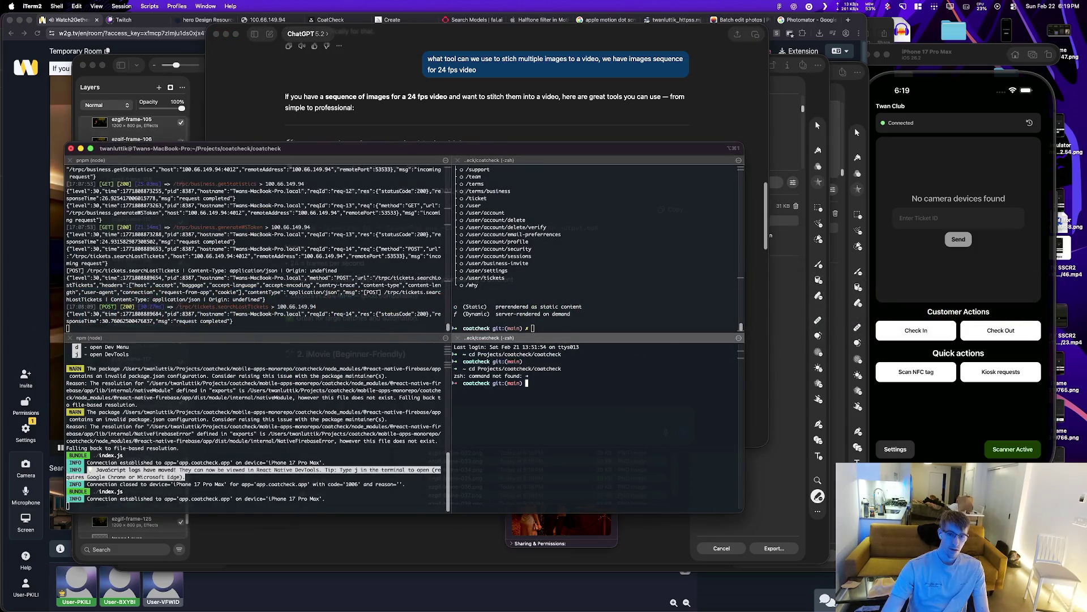
Step: Confirm ffmpeg is installed, then enter the Projects directory in a new terminal tab
type("ffmpeg")
key("Return")
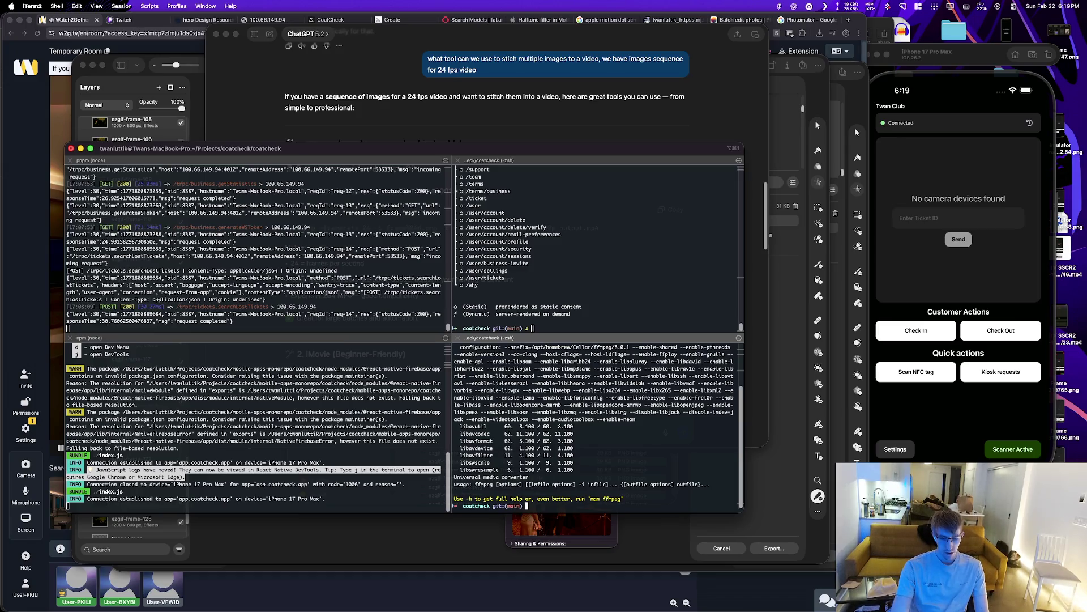
key("super+t")
type("cd Projects/")
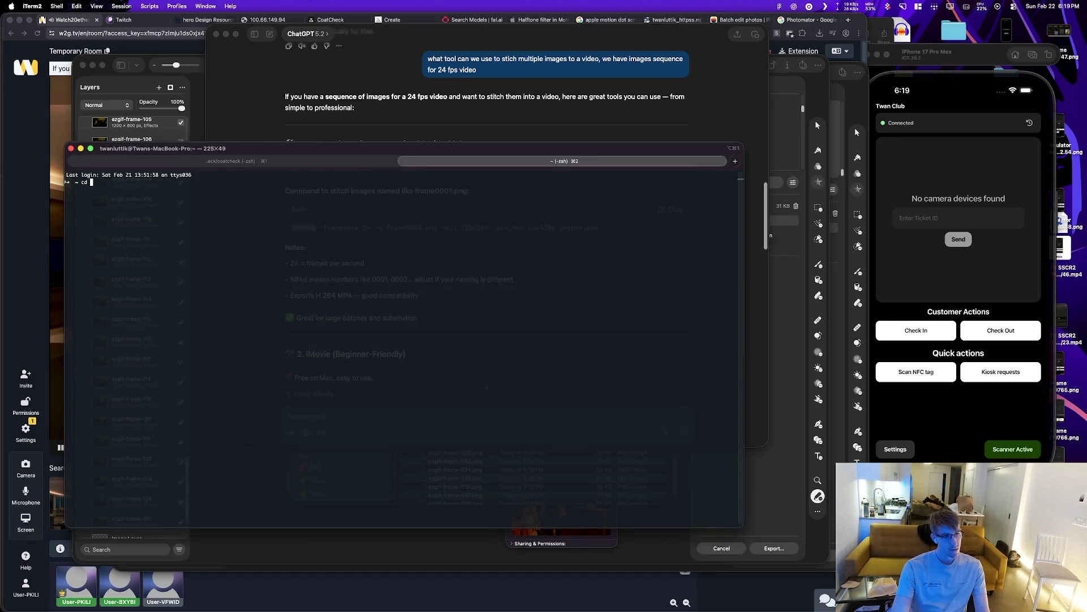
key("Return")
Step: Move into Documents/CoatCheckApp/landing-page-assets/test-output/color
type("cd Documents/")
type("Coat")
key("Tab")
type("l")
key("Tab")
key("Tab")
key("Tab")
key("Tab")
key("Tab")
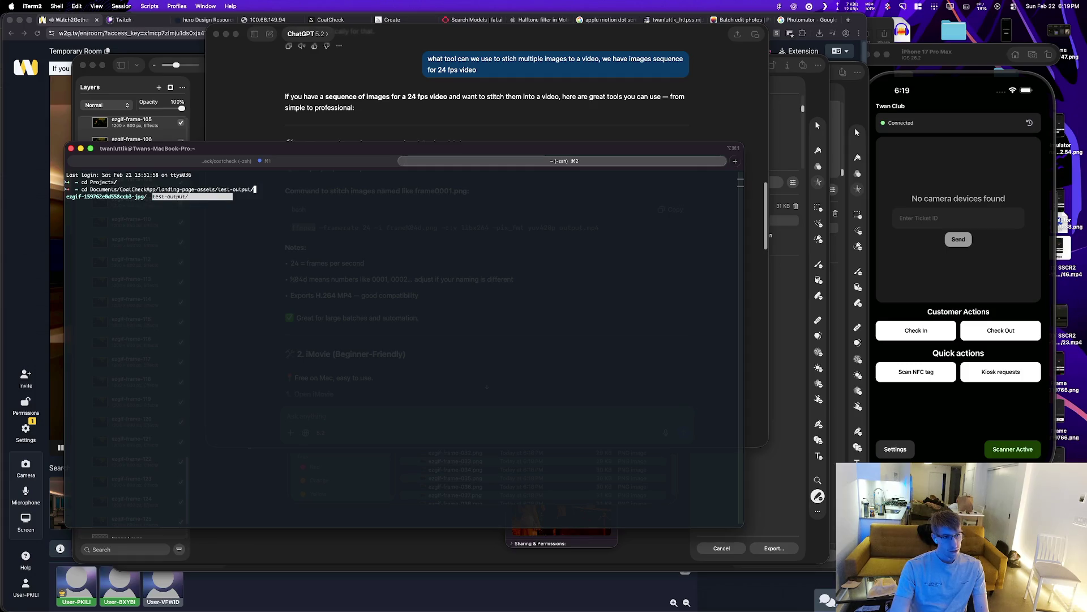
type("color")
key("Return")
key("Return")
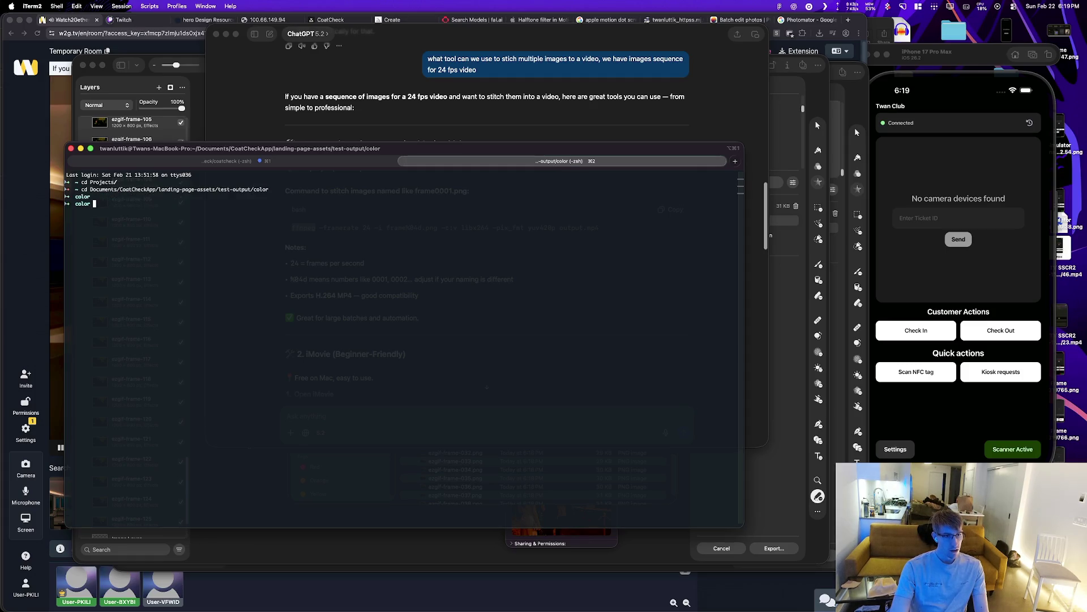
Step: Open the color frames folder in Windsurf with 'windsurf .'
key("super+Tab")
left_click(208, 287)
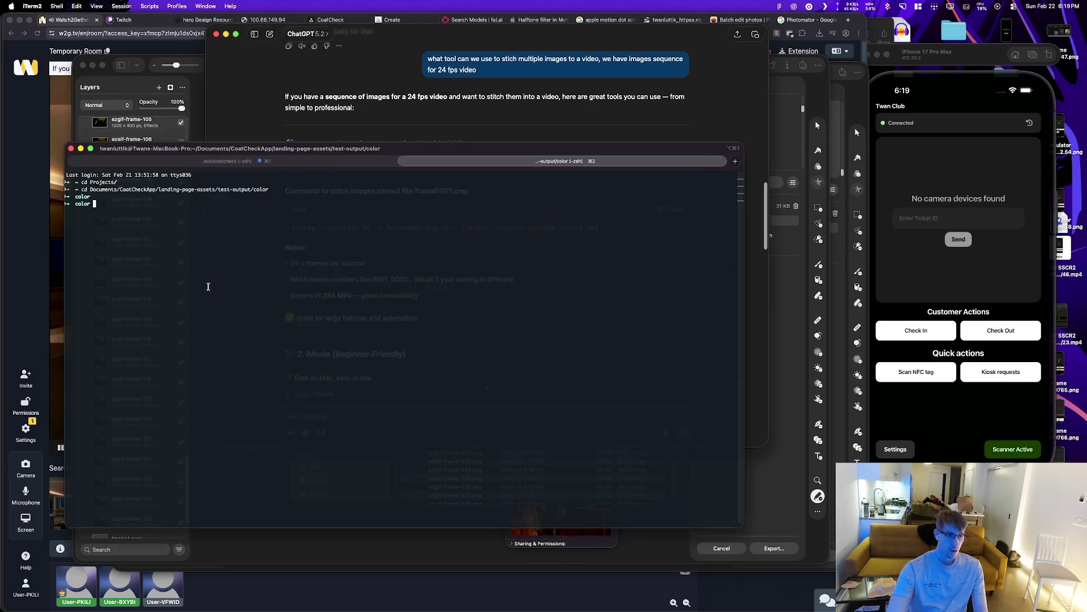
type("windsurf .")
key("Return")
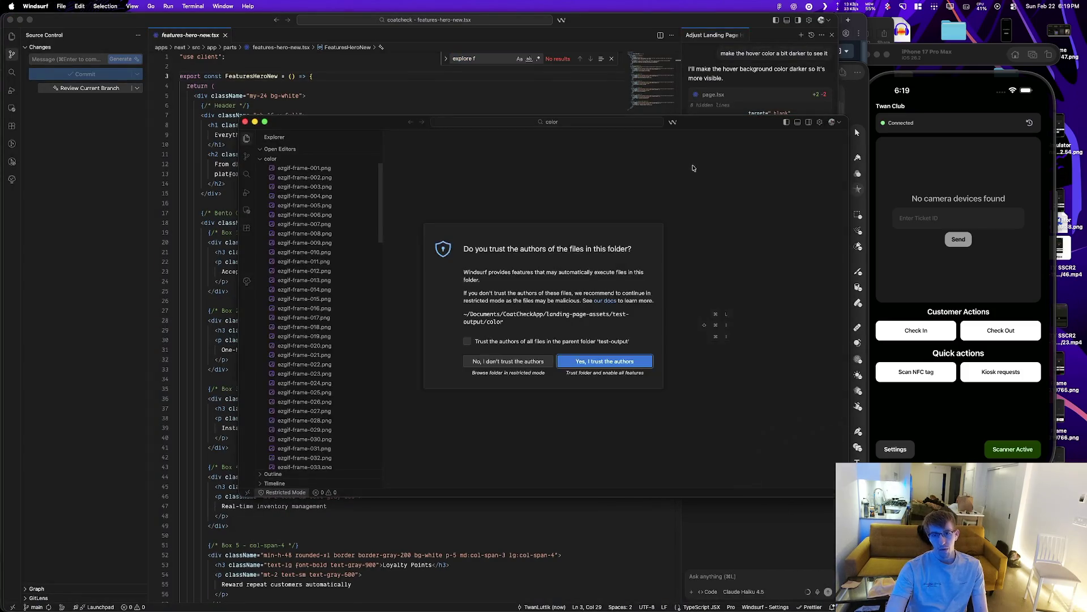
Step: Trust the authors of the color folder in Windsurf
key("Return")
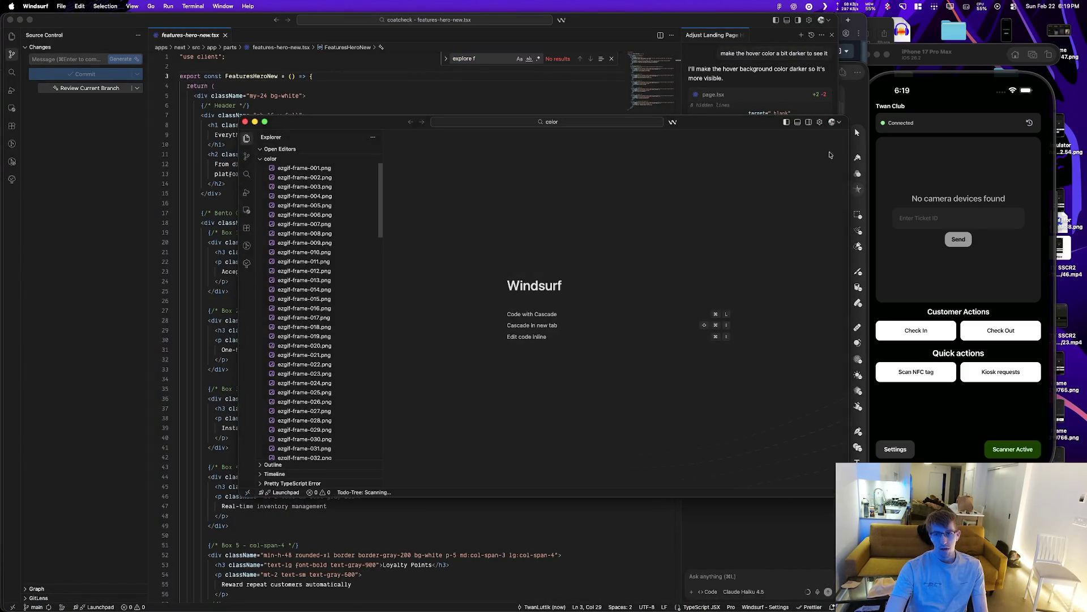
key("super+Tab")
key("super+Tab")
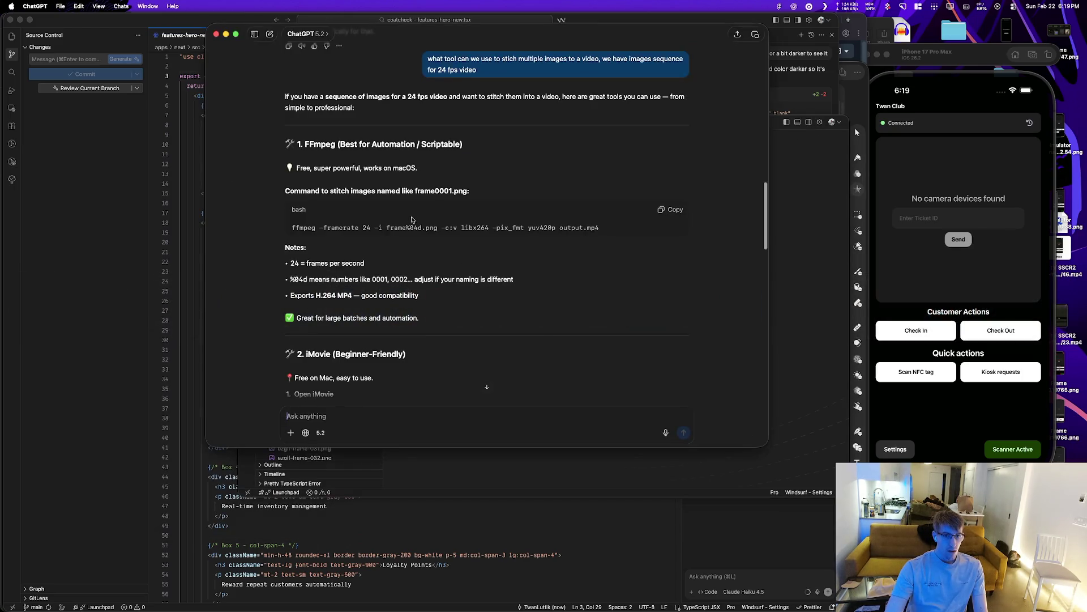
key("super+Tab")
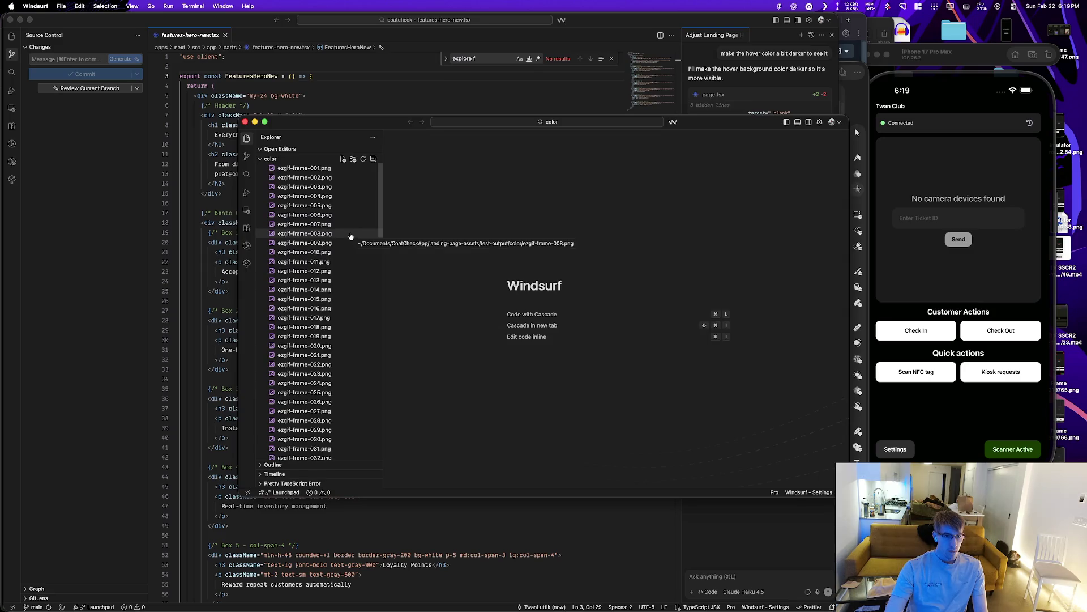
key("super+Tab")
Step: Paste ChatGPT's ffmpeg stitching command at the terminal prompt, cursor on the frame pattern
left_click_drag(593, 233, 292, 228)
key("super+c")
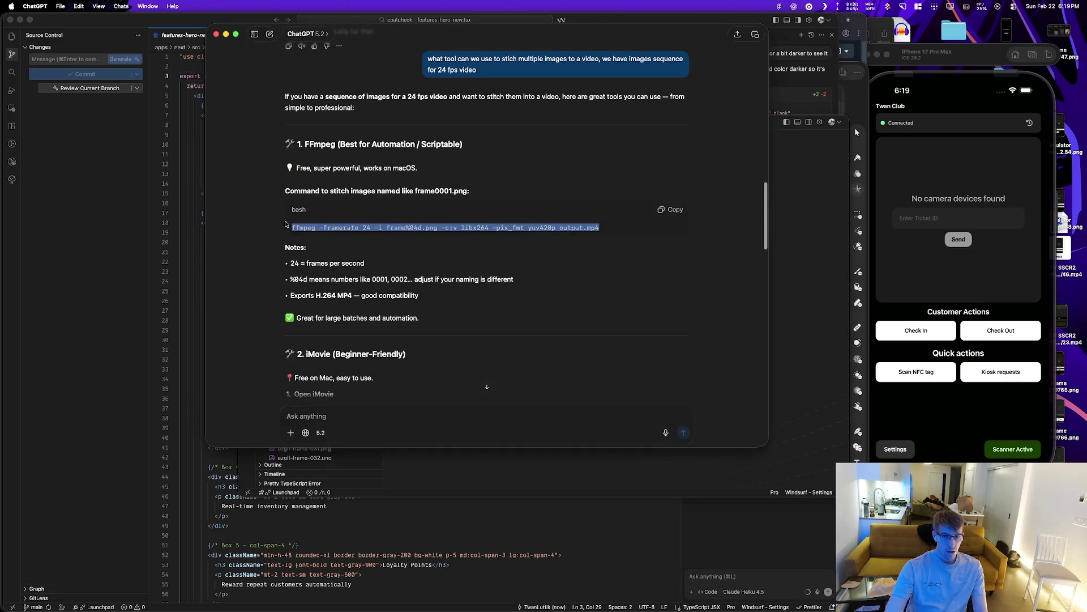
key("super+Tab")
key("super+Tab")
key("super+v")
key("alt+Left")
key("alt+Left")
key("alt+Left")
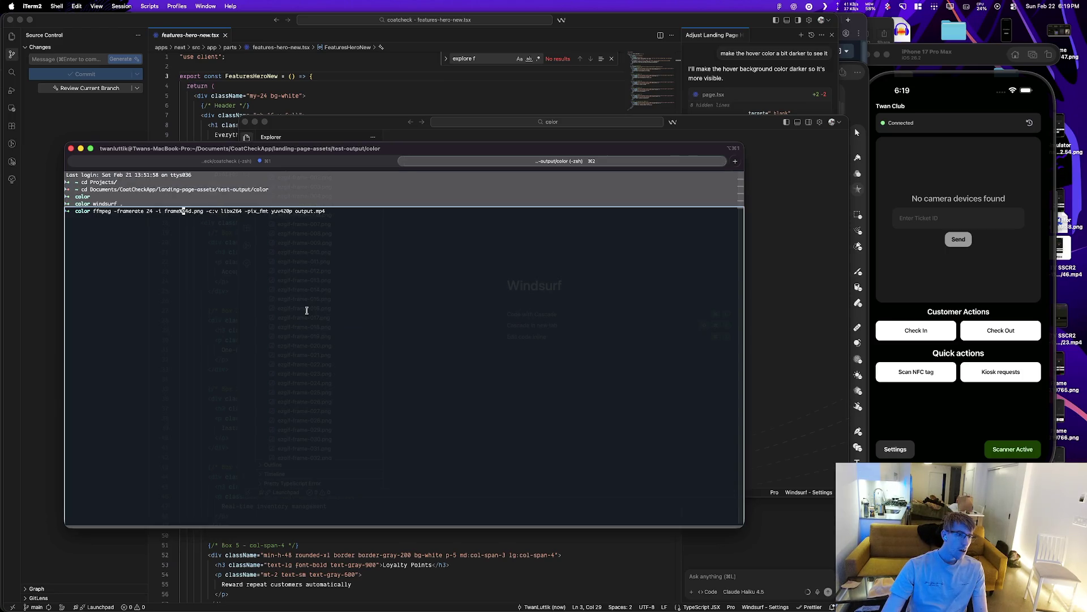
key("Left")
key("Left")
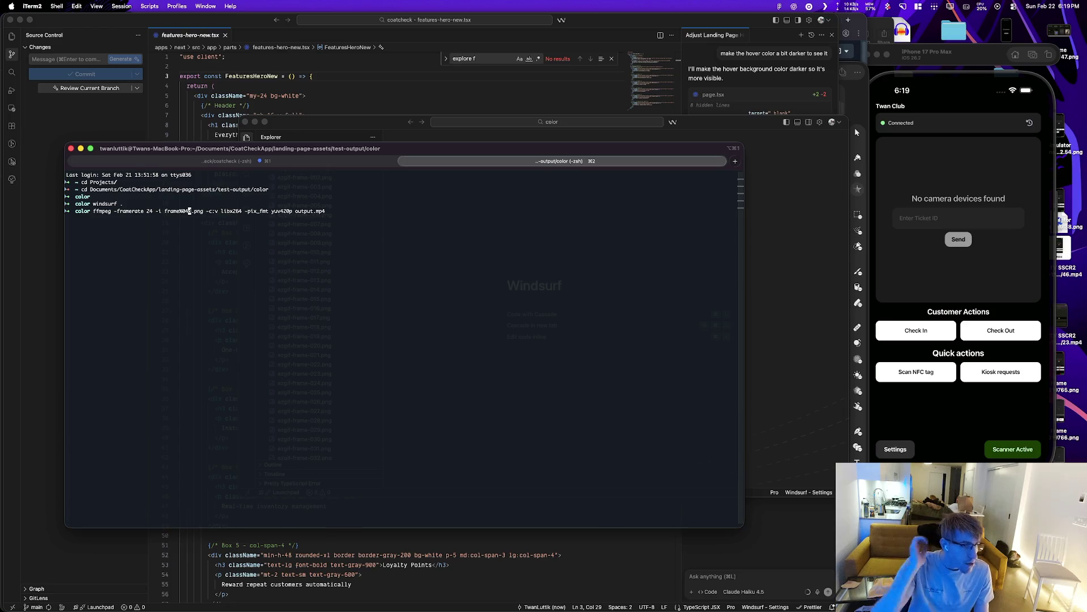
Step: Check a frame file's exact name with a Quick Look preview in Finder
key("super+Tab")
key("super+Tab")
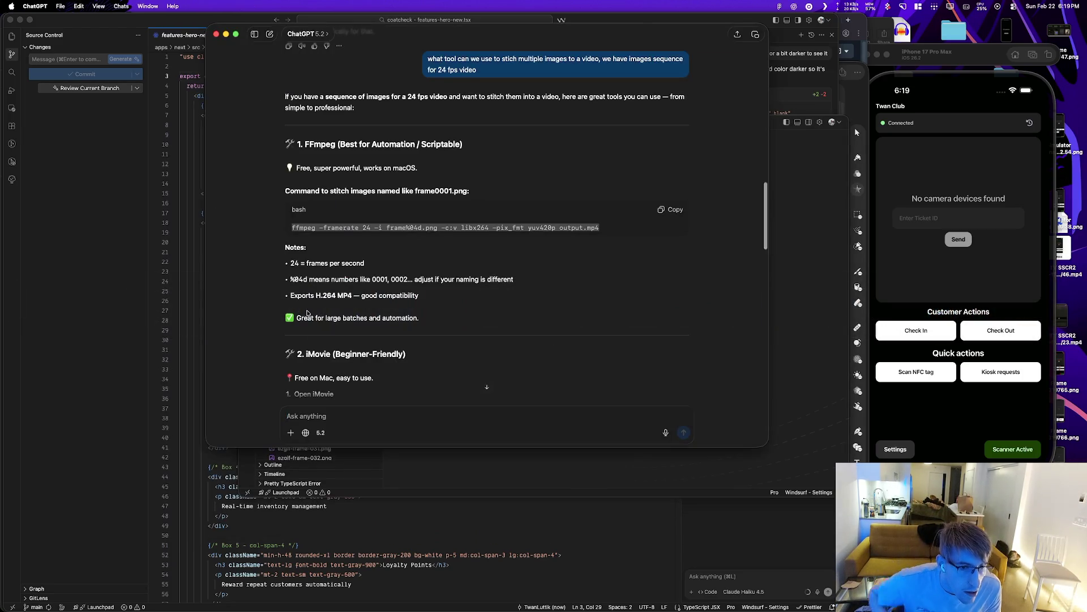
key("super+Tab")
key("super+Tab")
key("super+Tab")
key("super+Tab")
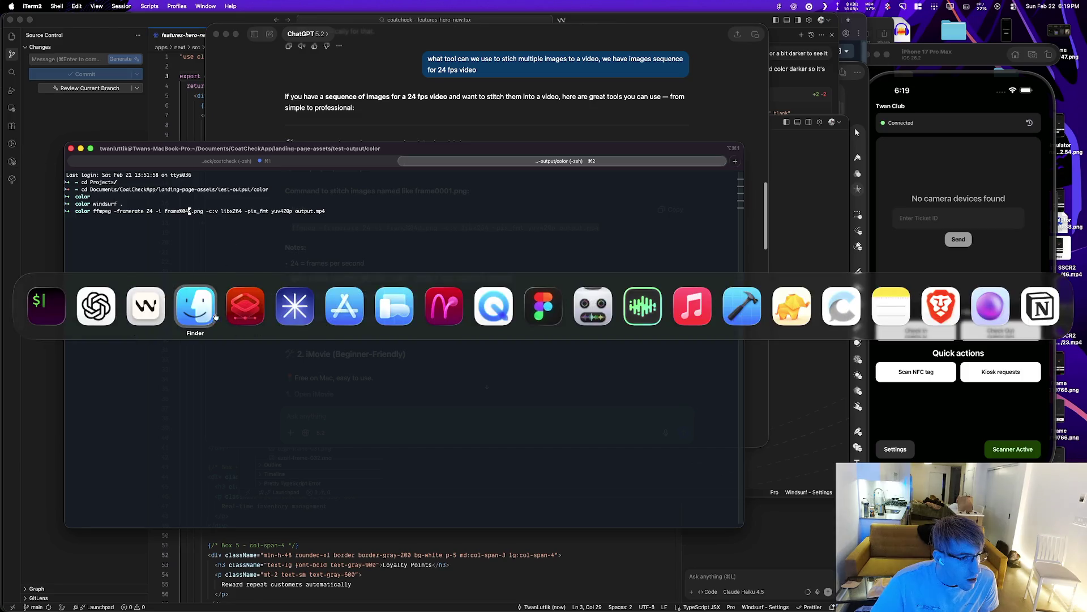
left_click(455, 249)
key("space")
key("space")
scroll(479, 267, "up", 3)
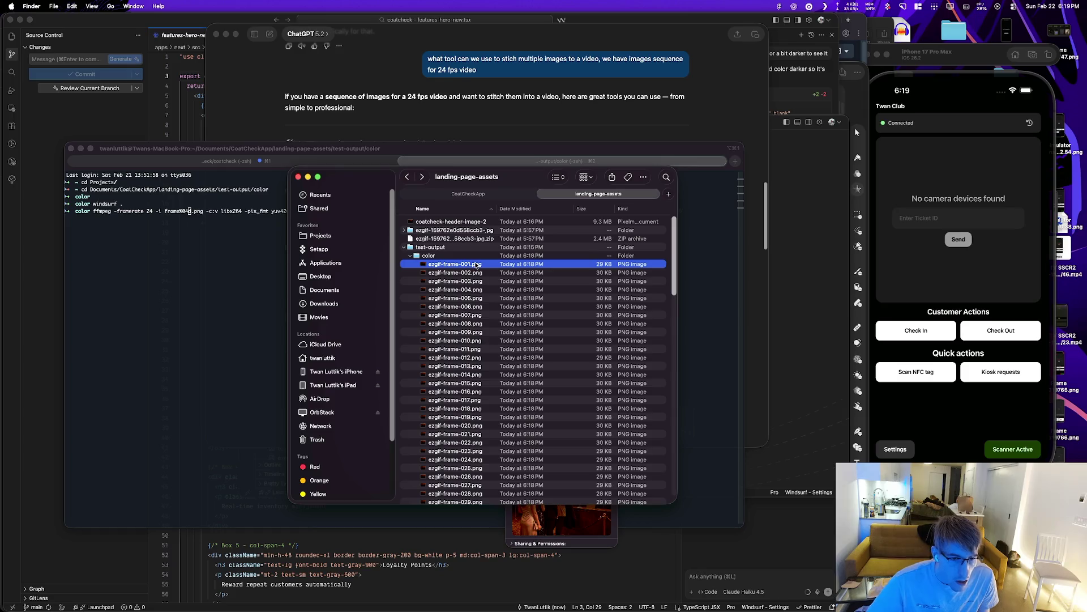
key("super+Tab")
key("super+Tab")
key("super+Tab")
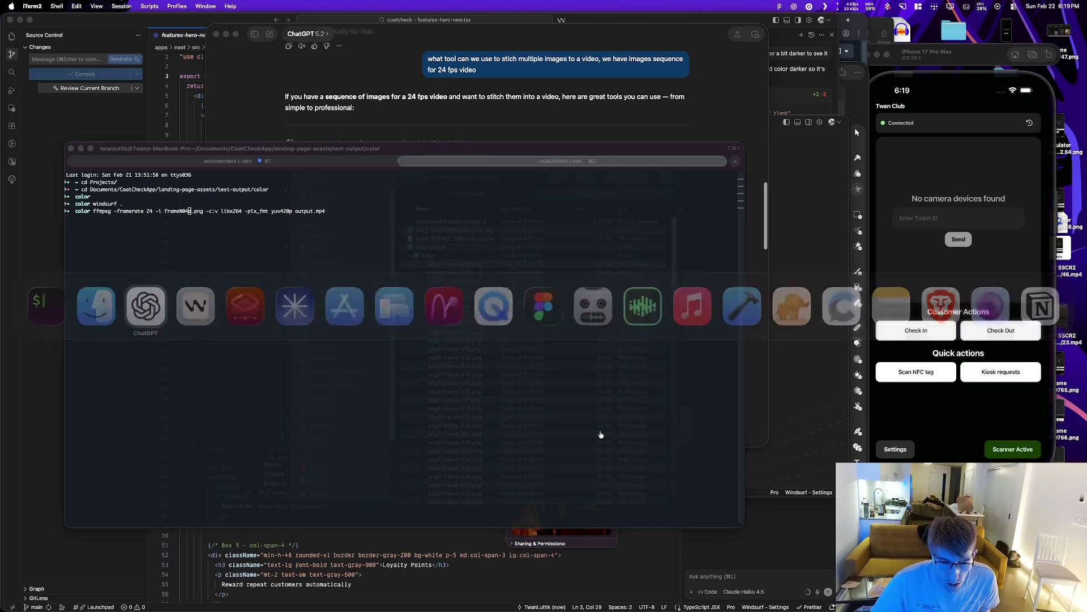
Step: Tell ChatGPT the start file name is ezgif-frame-001.png
type("this is thje")
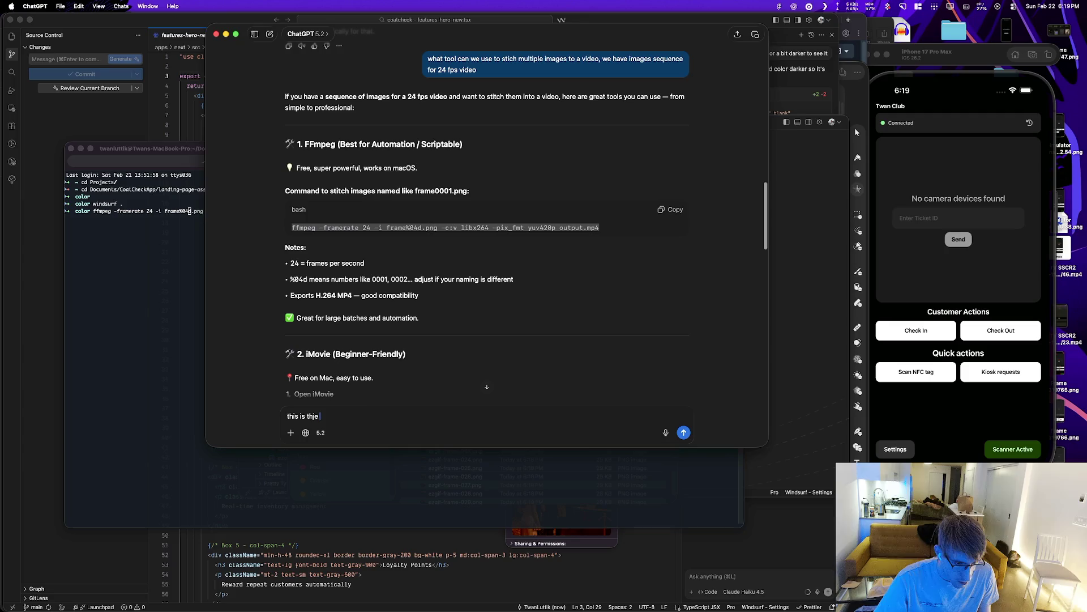
key("BackSpace")
key("BackSpace")
key("BackSpace")
type("the star")
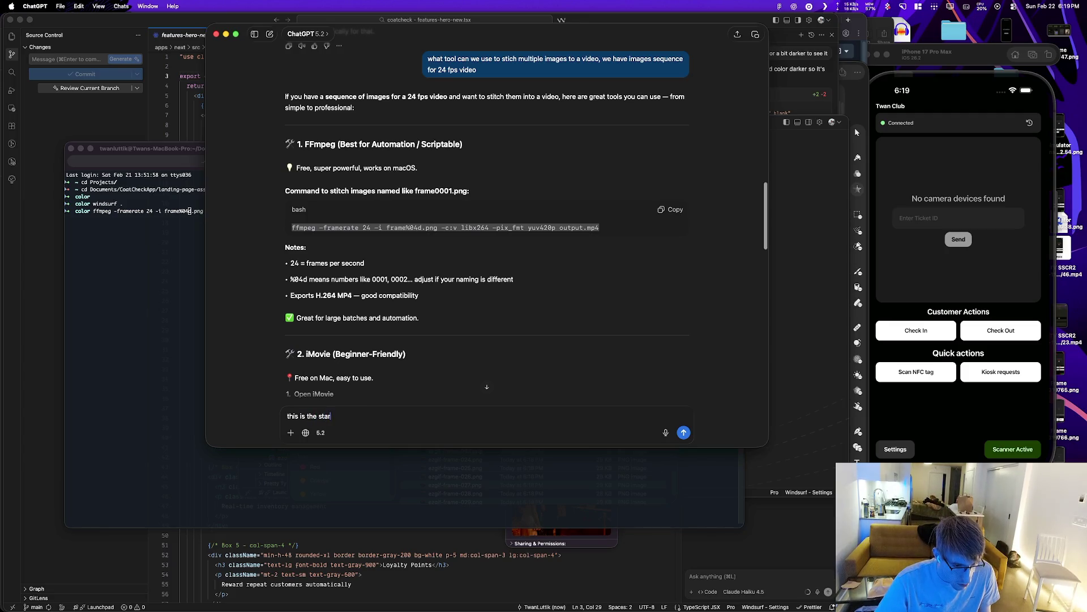
type("t file name ezgif-frame-001.png")
key("Return")
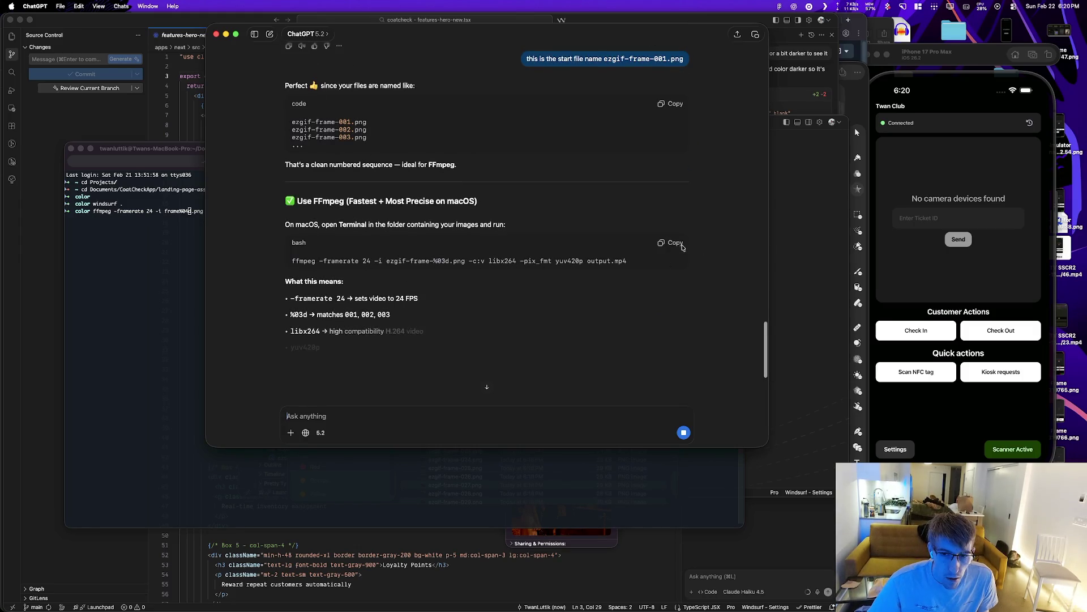
Step: Correct the frame pattern to ezgif-frame-%03d.png and run the 24 fps ffmpeg command
key("super+Tab")
key("BackSpace")
type("3")
key("Return")
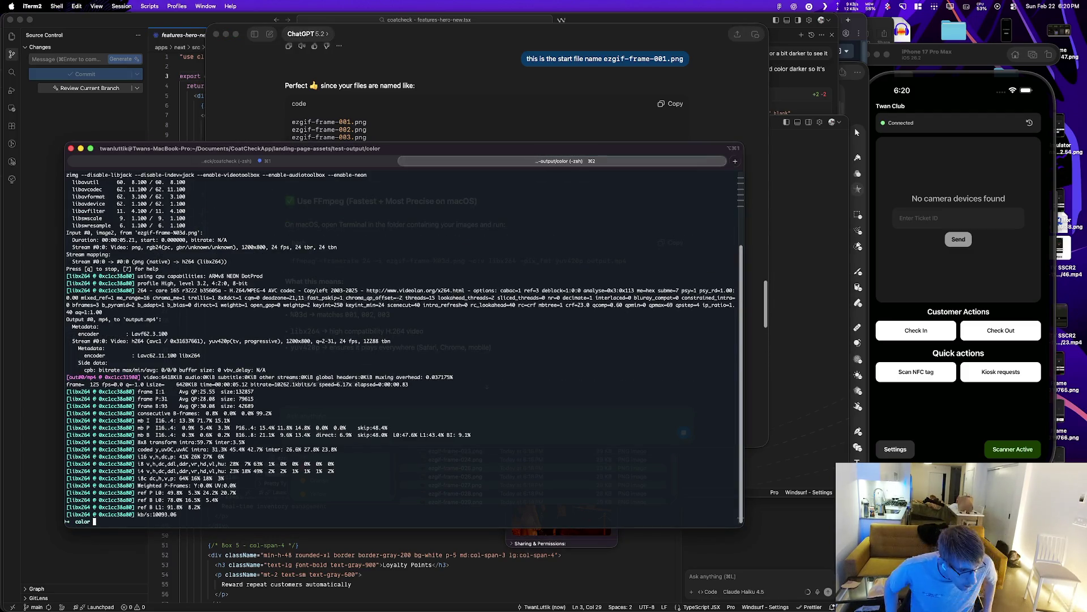
Step: Preview the new output.mp4 in Finder with Quick Look
key("super+Tab")
key("super+Tab")
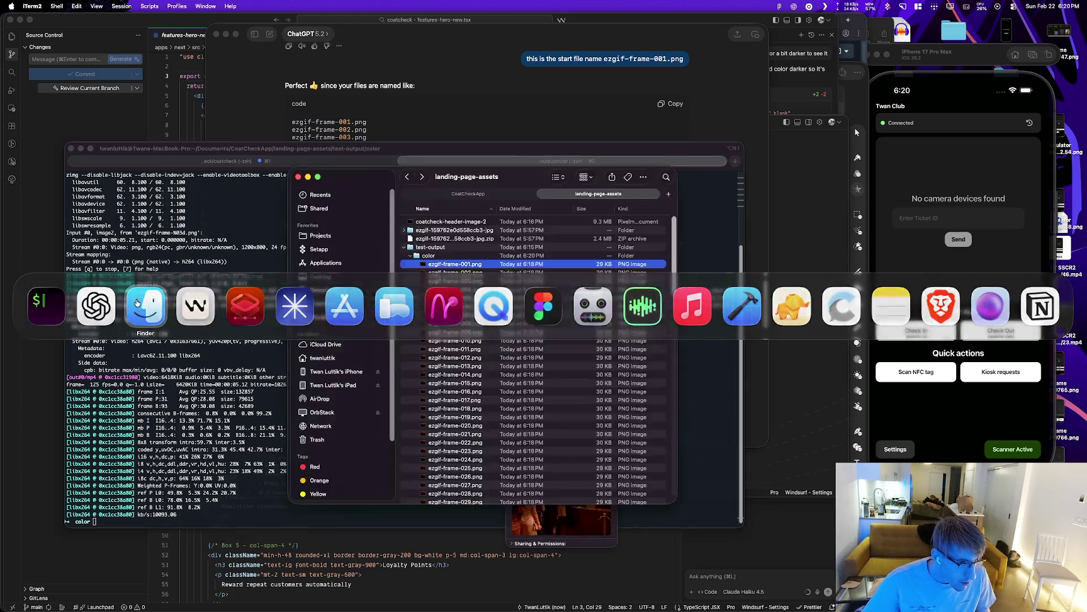
scroll(416, 261, "down", 20)
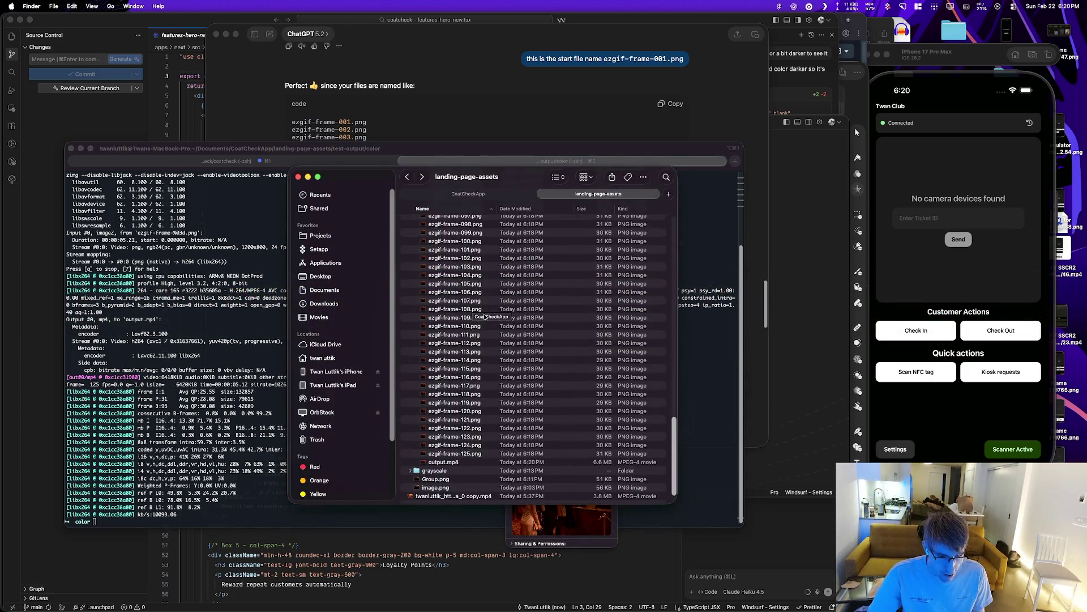
left_click(444, 462)
key("space")
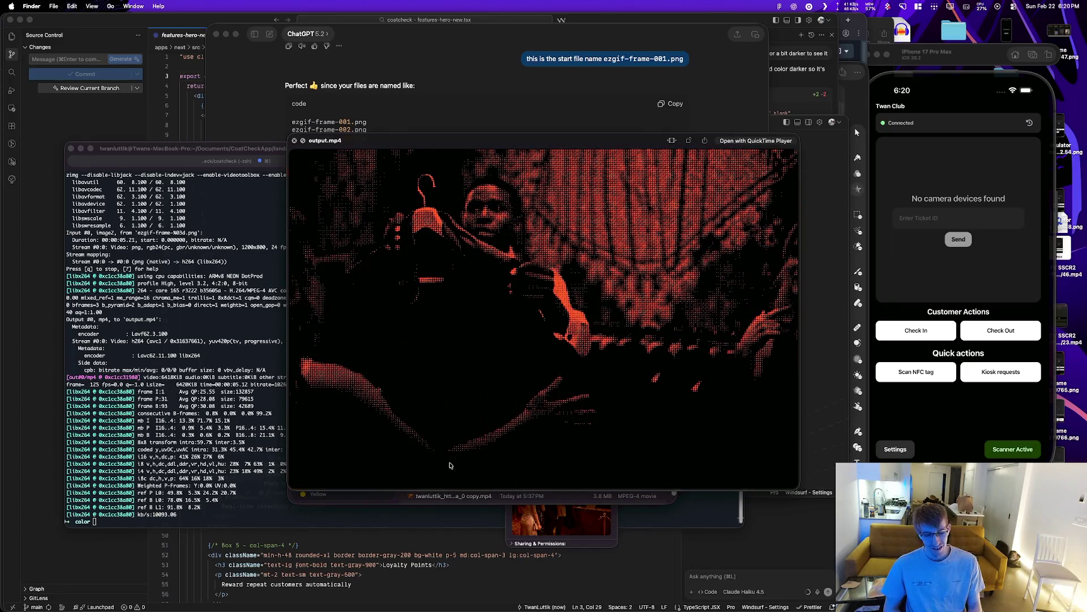
Step: Replay the output.mp4 preview from the start, then pause it
left_click(409, 478)
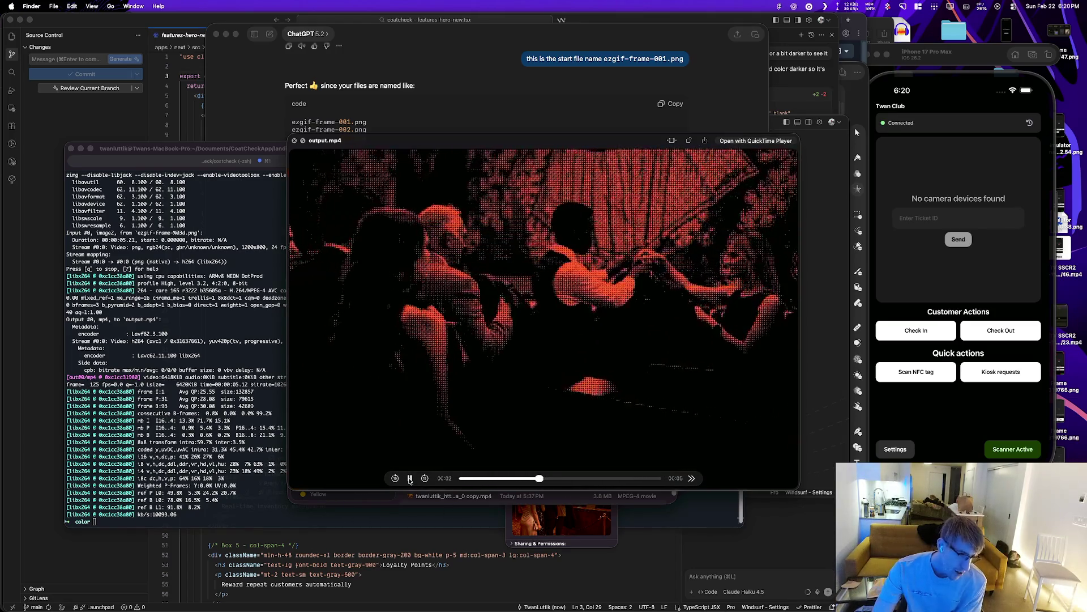
left_click(410, 479)
key("super+Tab")
key("Tab")
key("Tab")
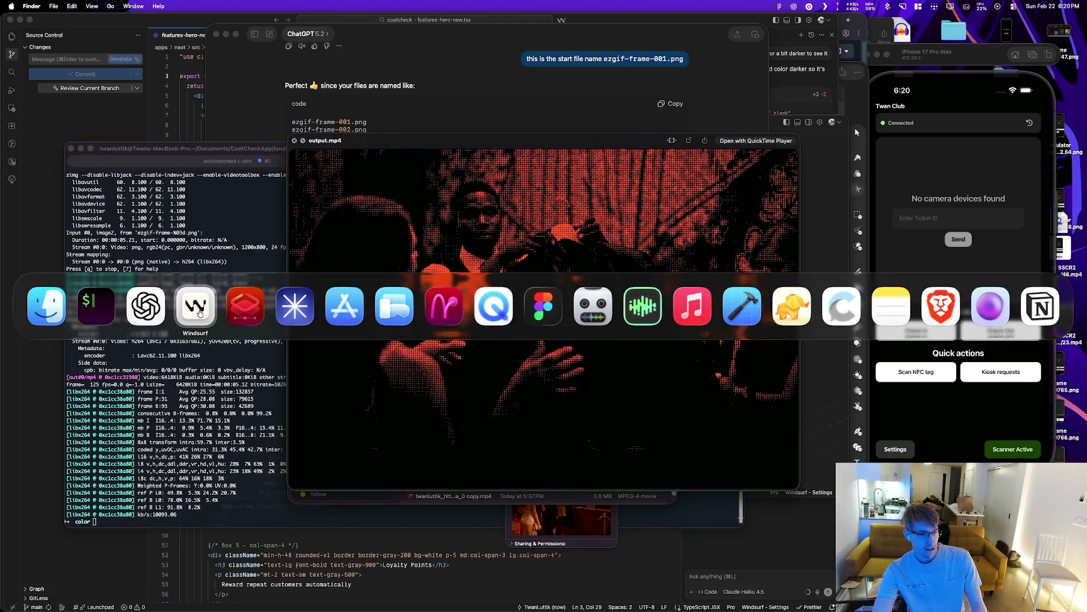
key("super+Tab")
Step: Ask ChatGPT for 12 fps playback of the same frames and copy Response 1's ffmpeg command
type("so")
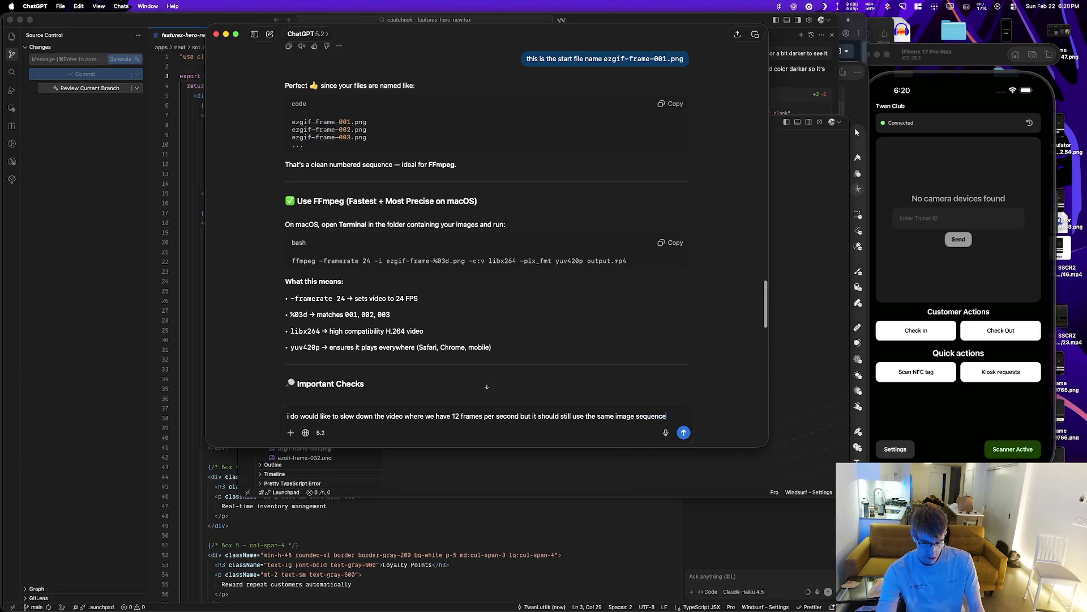
type("t")
key("Return")
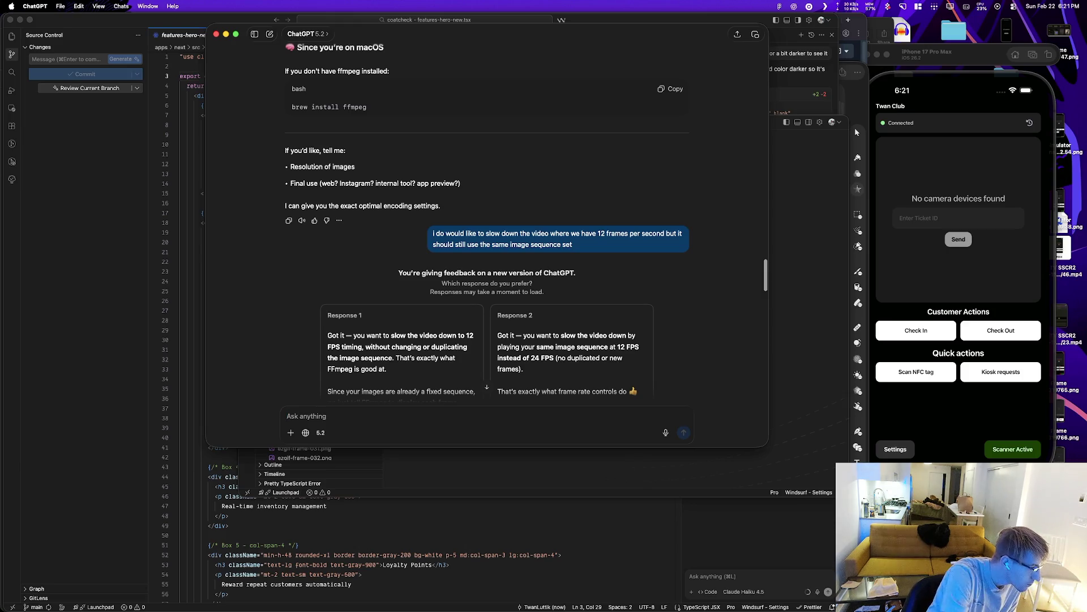
scroll(461, 296, "down", 5)
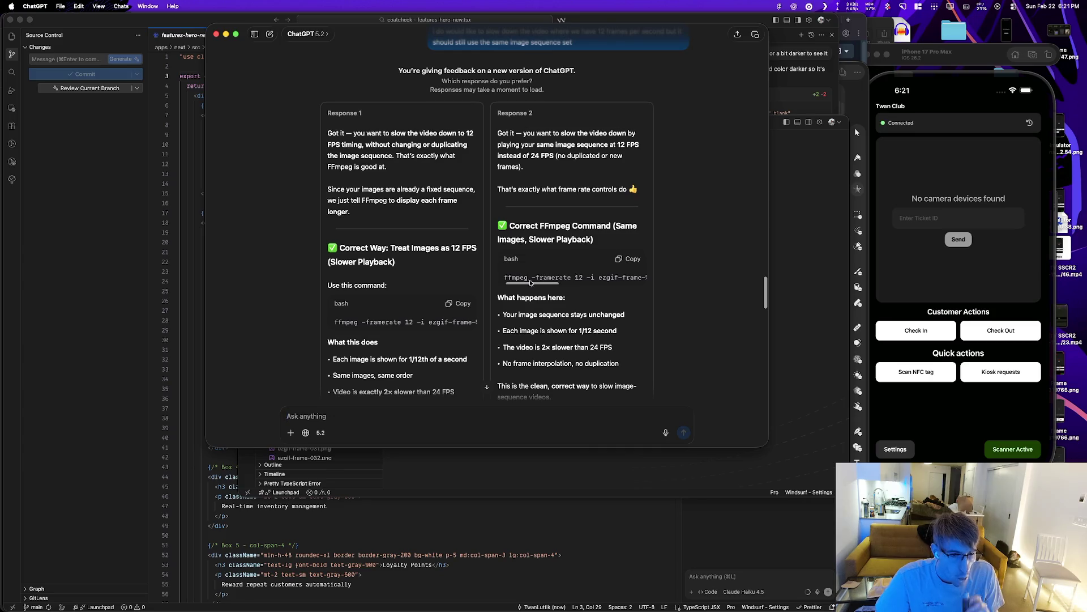
left_click(449, 304)
key("super+Tab")
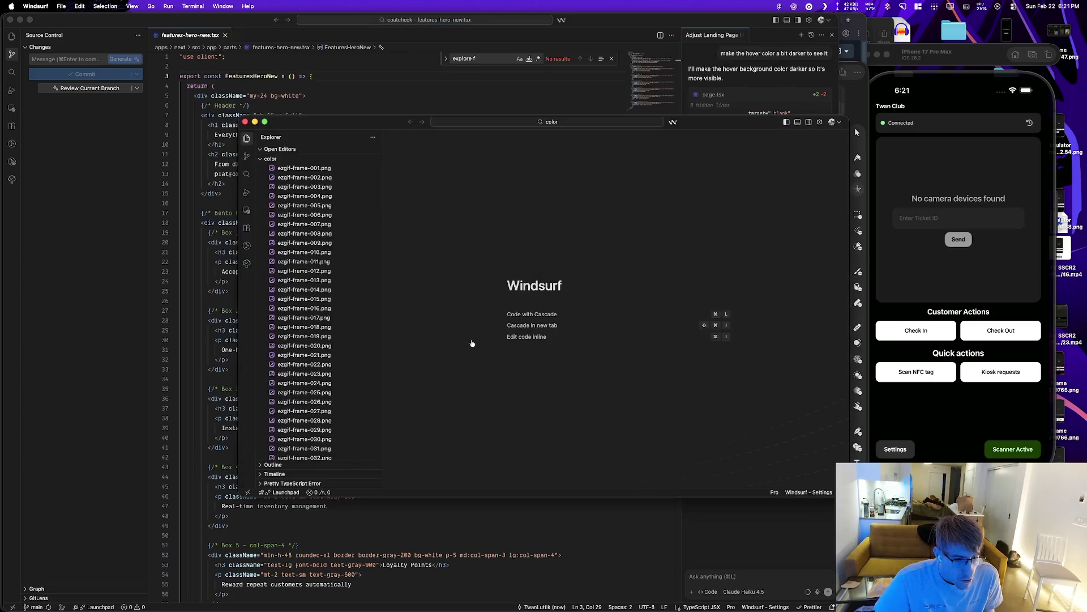
Step: Paste and run the ffmpeg -framerate 12 command to render output_12fps.mp4
key("super+Tab")
key("super+v")
key("Right")
key("Return")
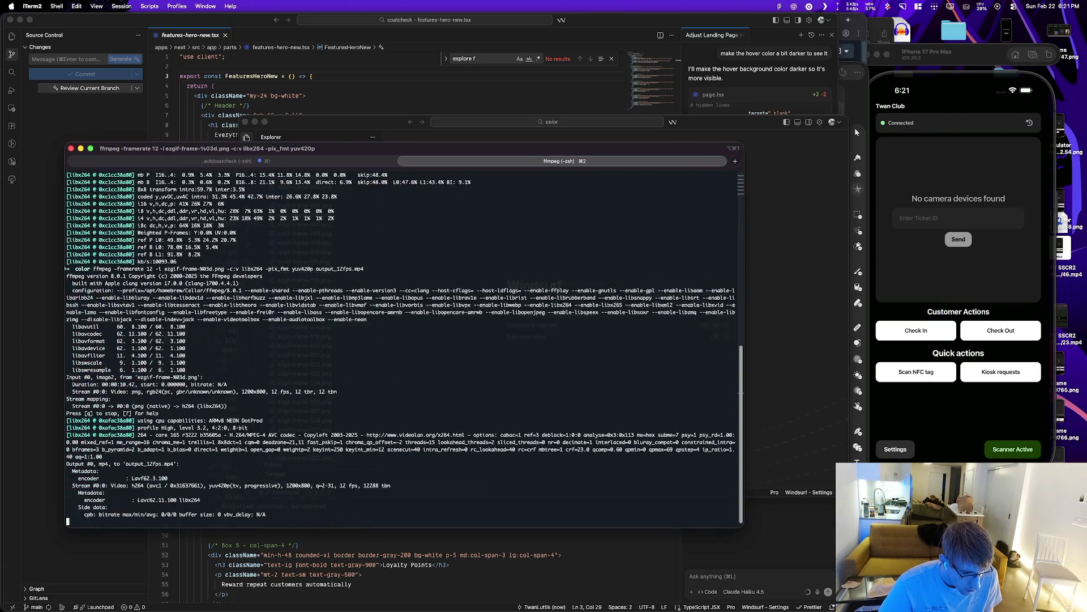
Step: Preview output_12fps.mp4 in Finder's Quick Look, then close the preview
key("super+Tab")
key("Tab")
key("Tab")
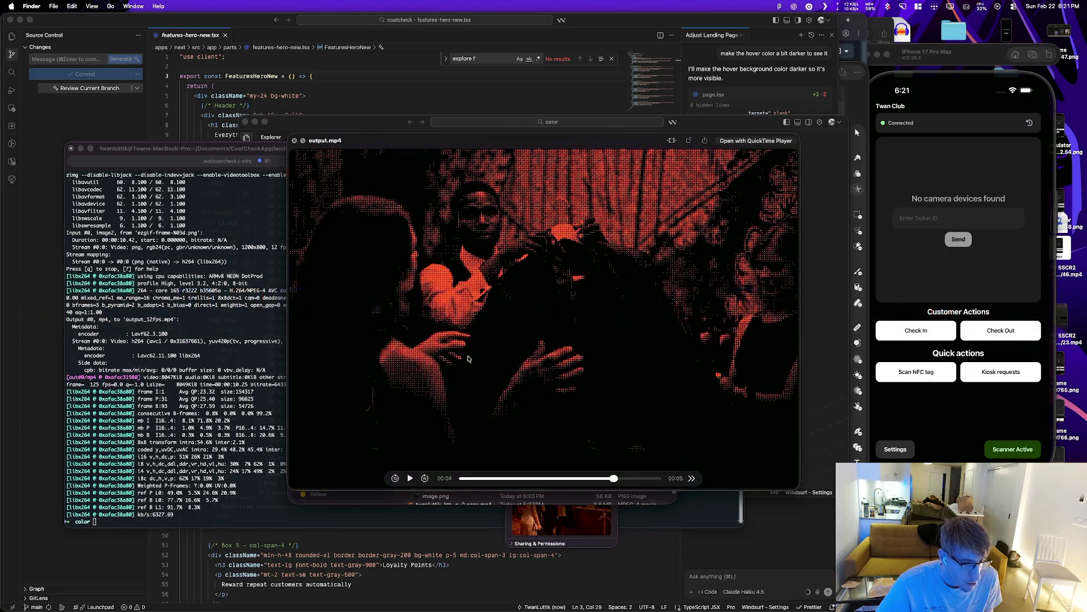
key("space")
left_click(465, 463)
key("space")
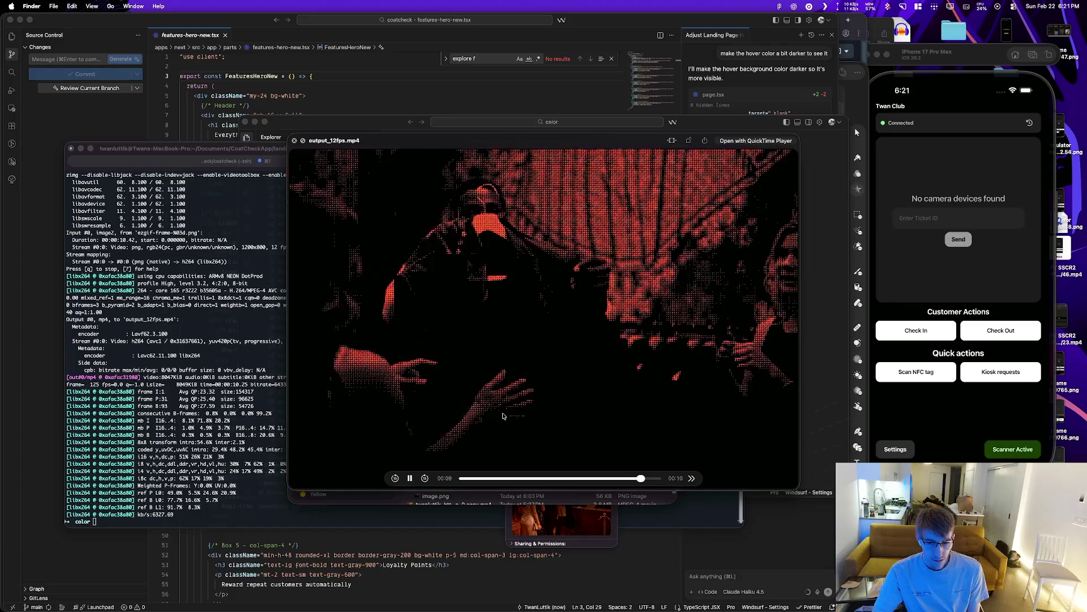
key("space")
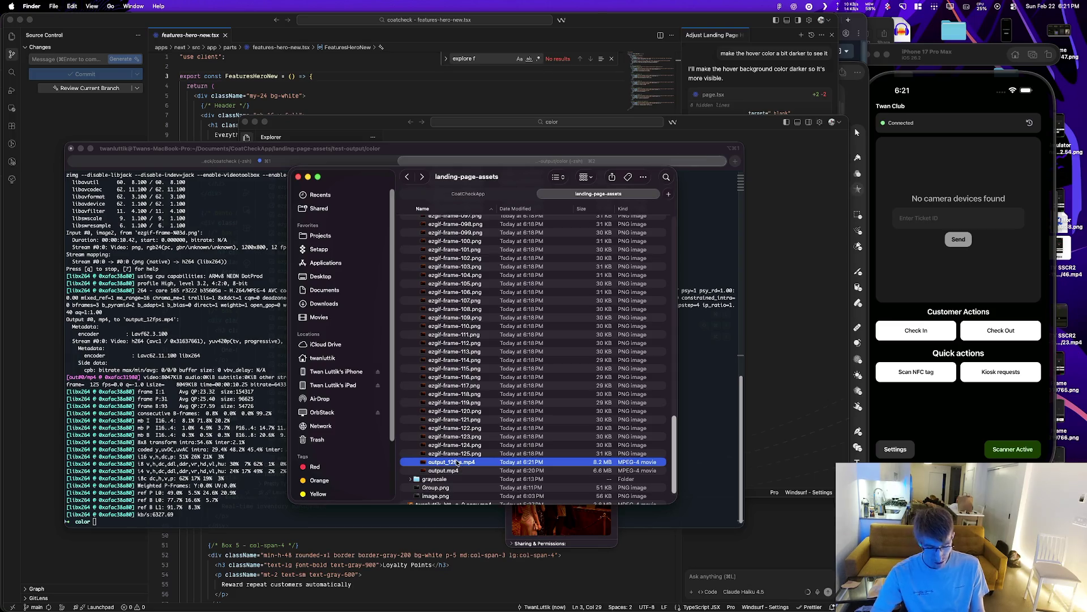
Step: Search for an app in the launcher, then dismiss it
key("alt+space")
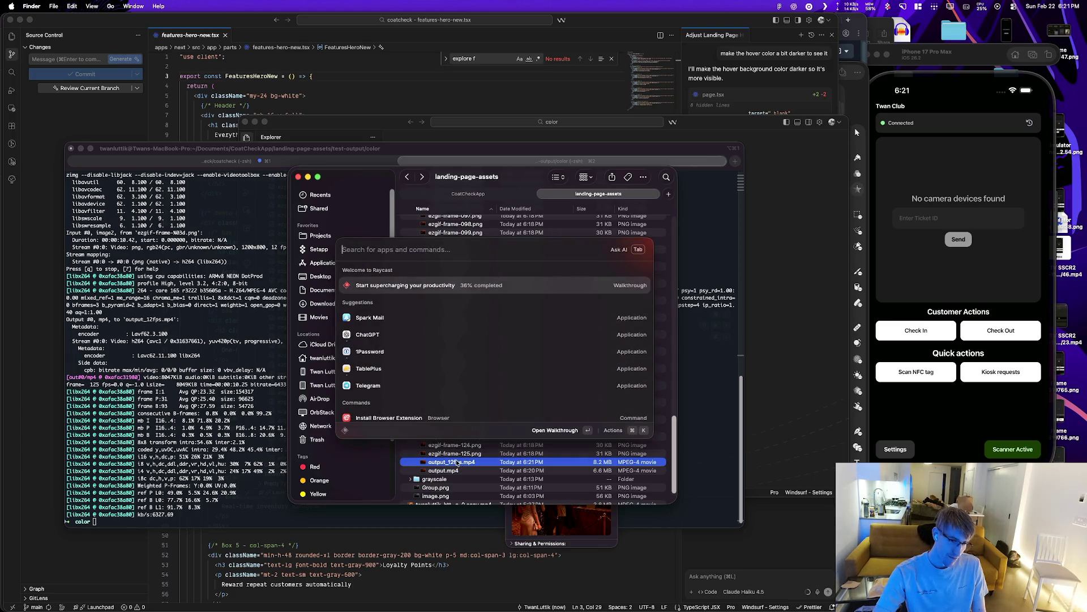
type("app")
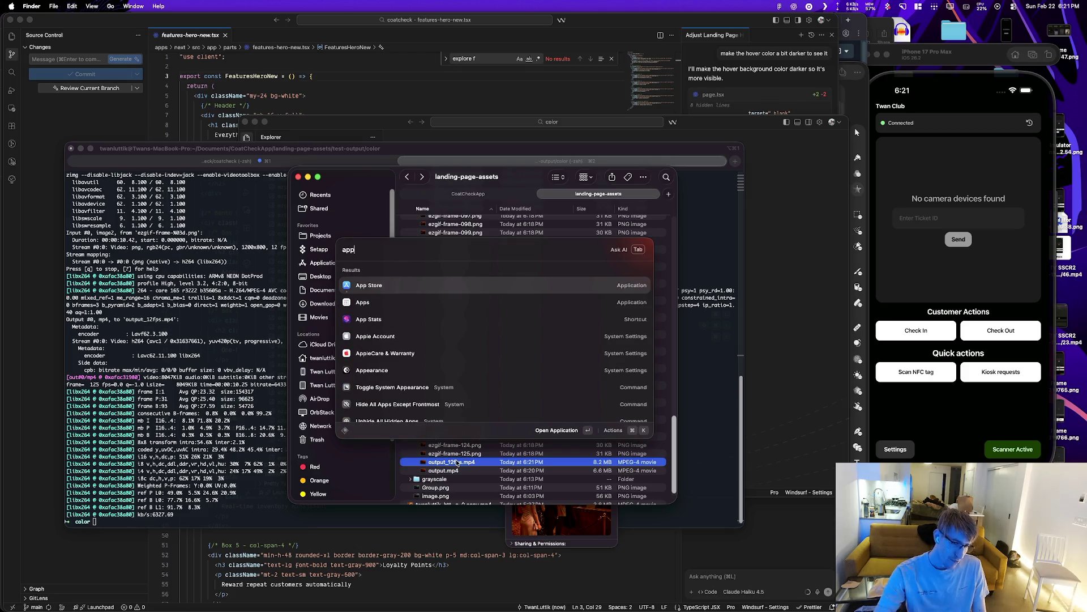
key("super+a")
key("Escape")
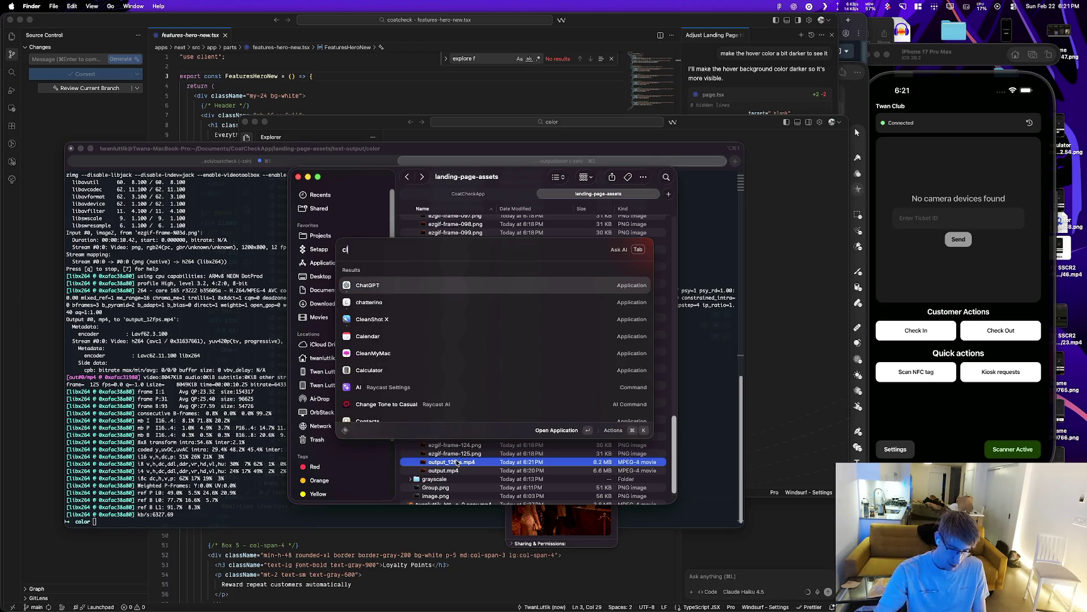
key("Escape")
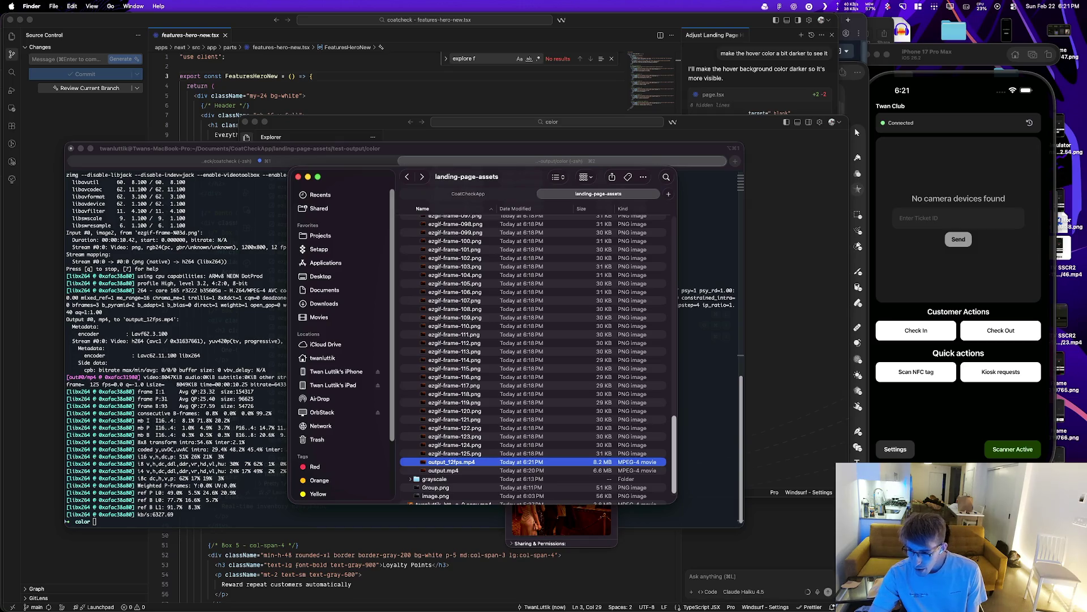
key("super+Tab")
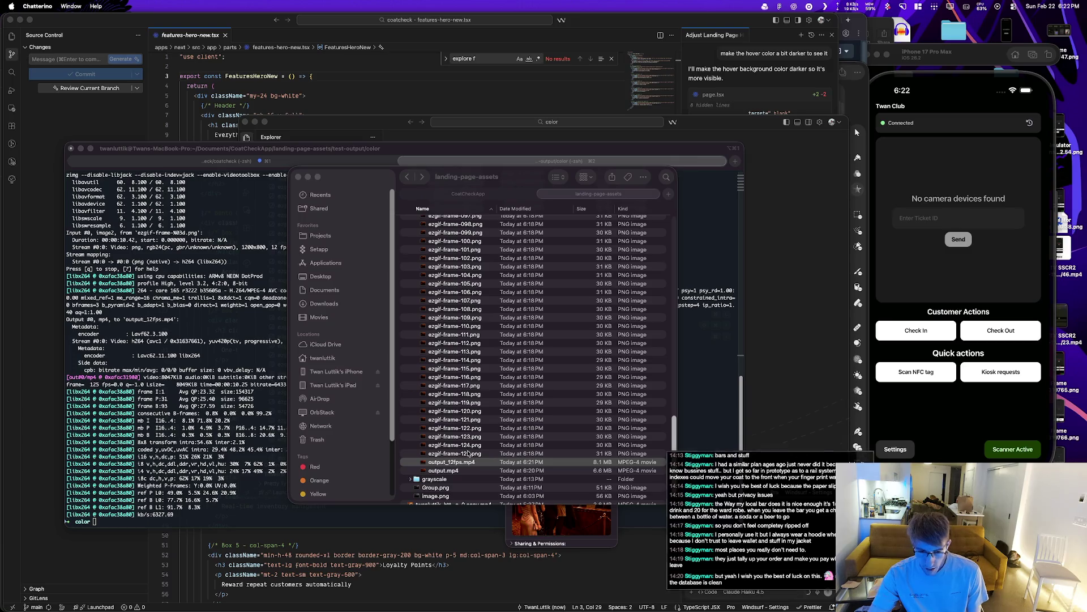
Step: Copy only the output_12fps.mp4 file from the landing-page-assets folder
left_click(481, 463)
key("super+c")
key("super+a")
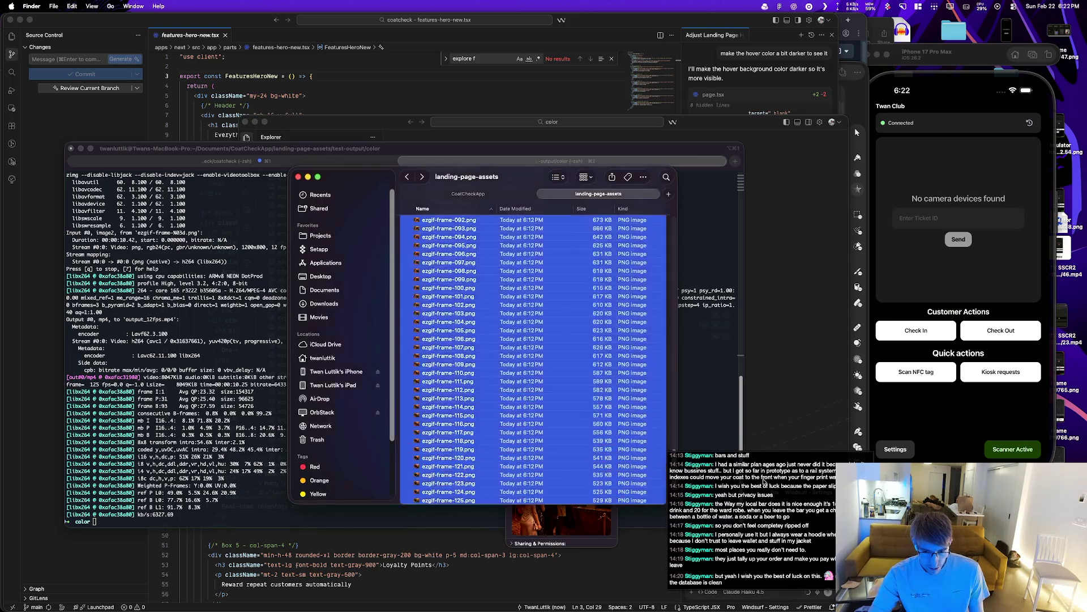
scroll(548, 391, "down", 2)
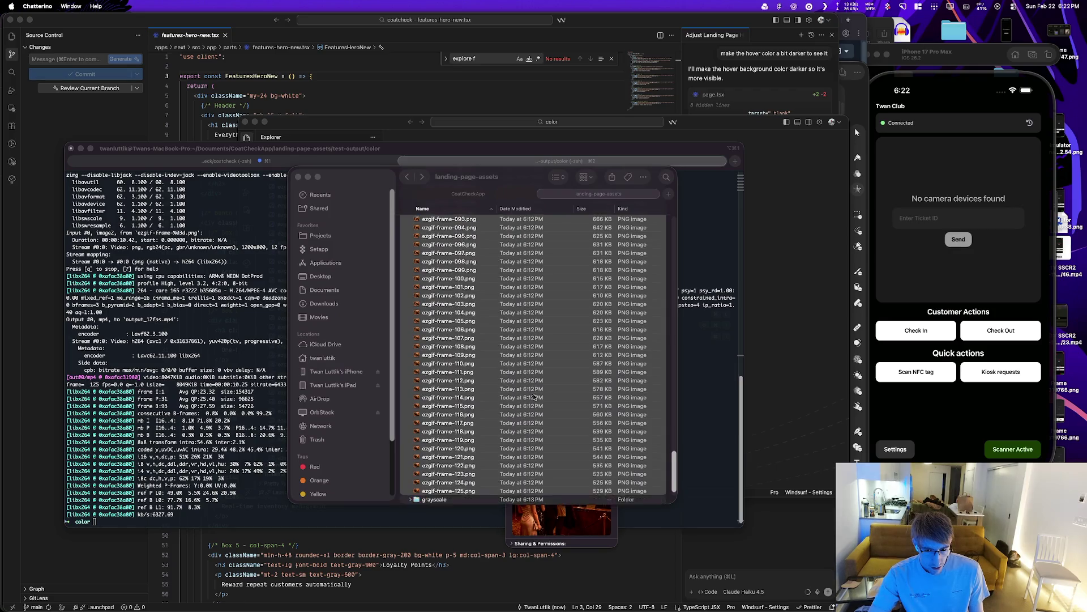
scroll(501, 422, "up", 5)
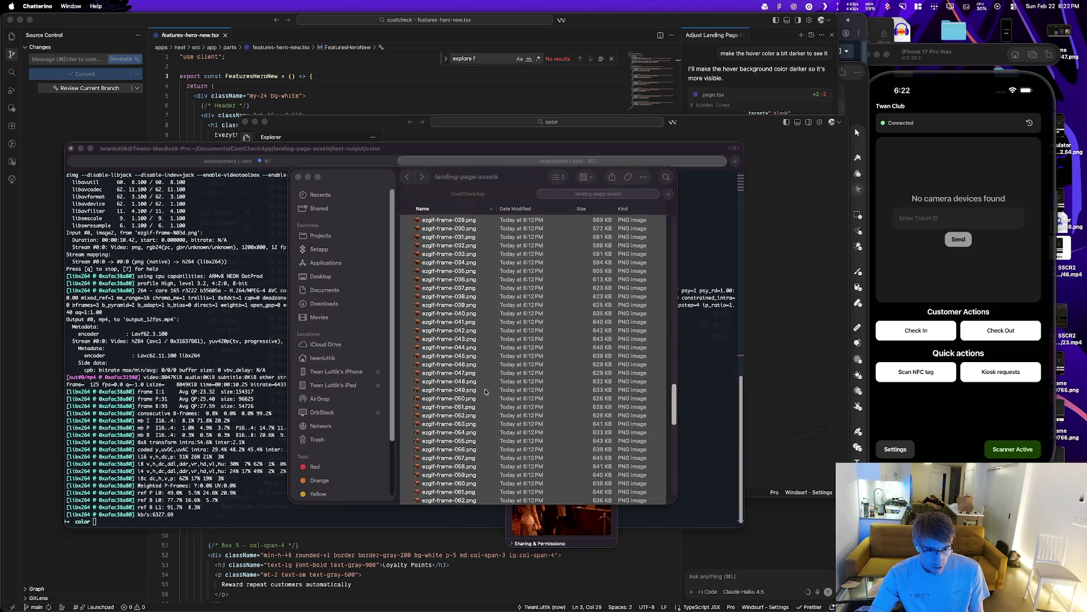
scroll(492, 398, "down", 5)
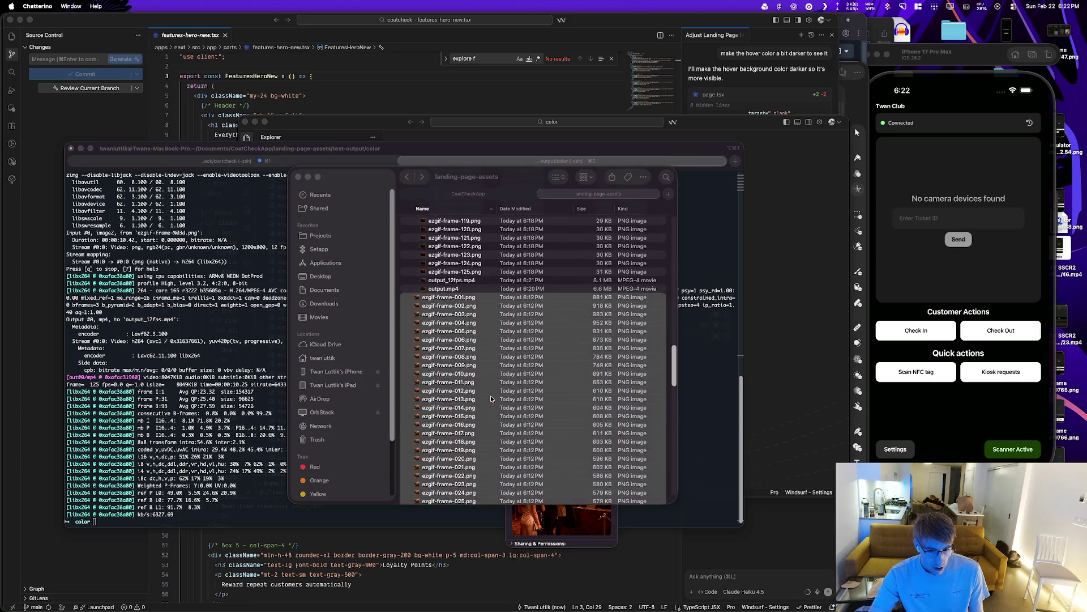
left_click(453, 286)
left_click(467, 282)
key("super+c")
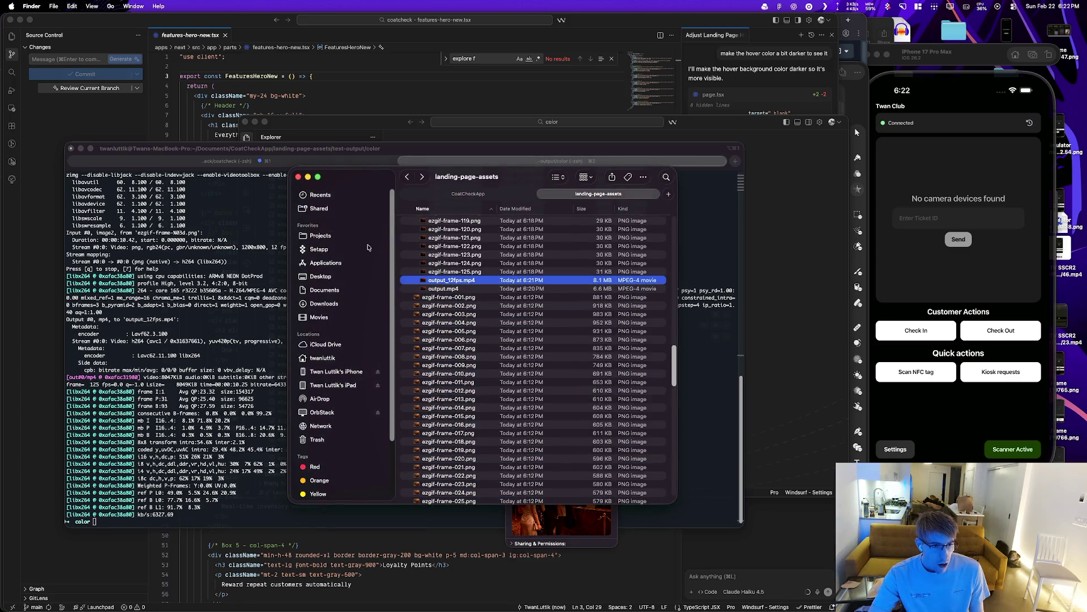
key("super+Tab")
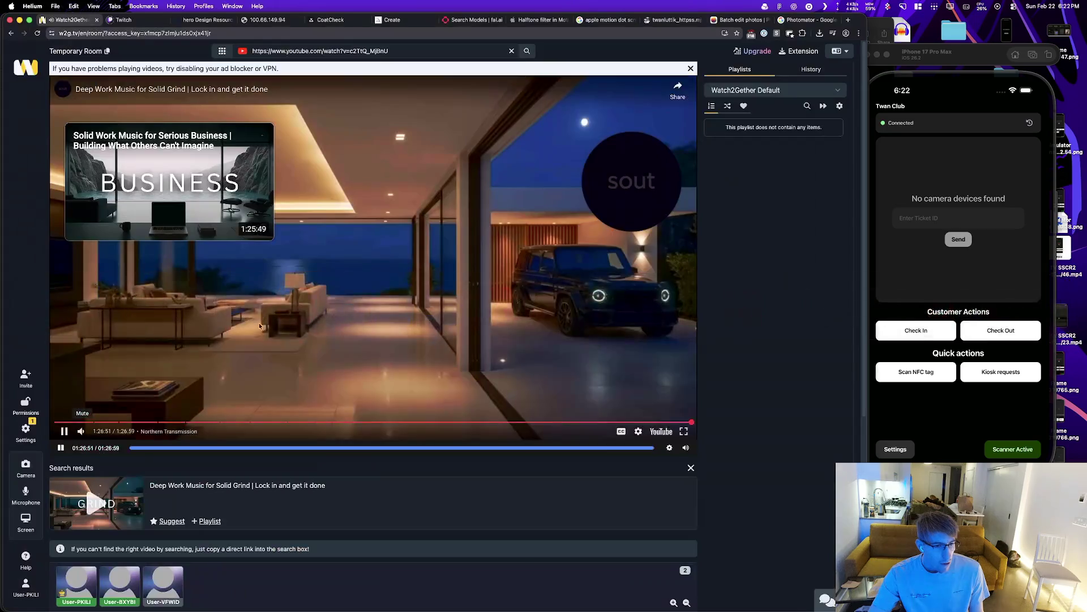
Step: Paste output_12fps.mp4 into apps/next/public/videos in the Explorer and confirm
left_click(260, 311)
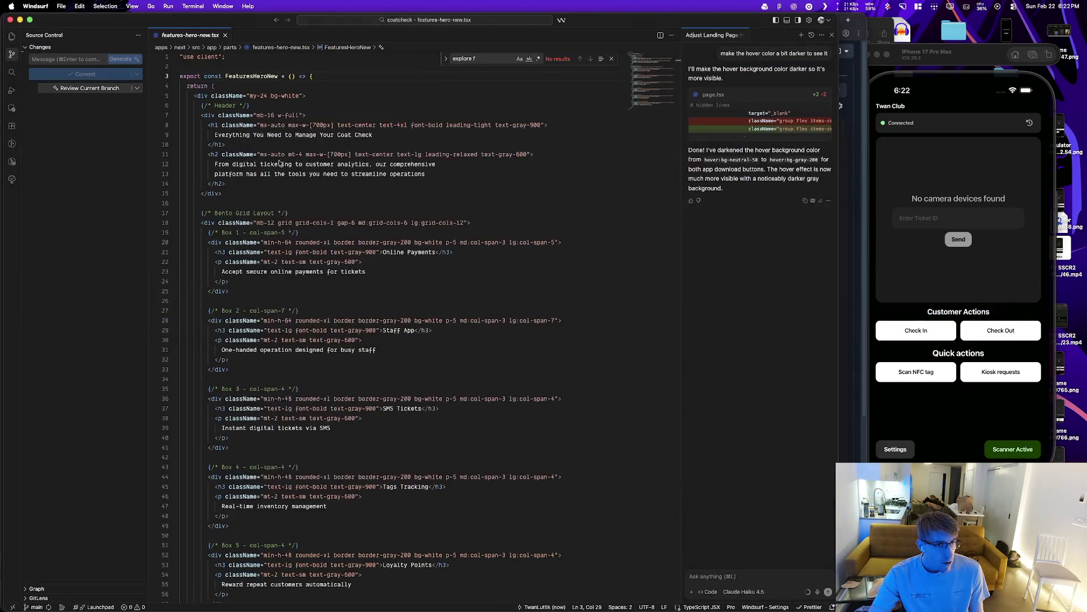
left_click(11, 36)
scroll(96, 315, "up", 5)
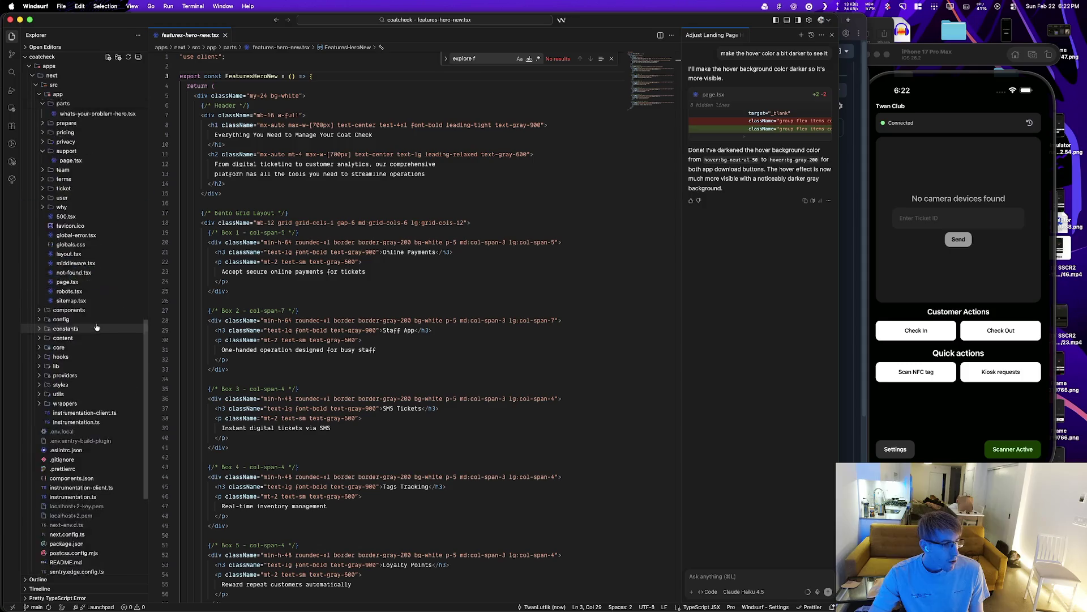
scroll(85, 238, "up", 5)
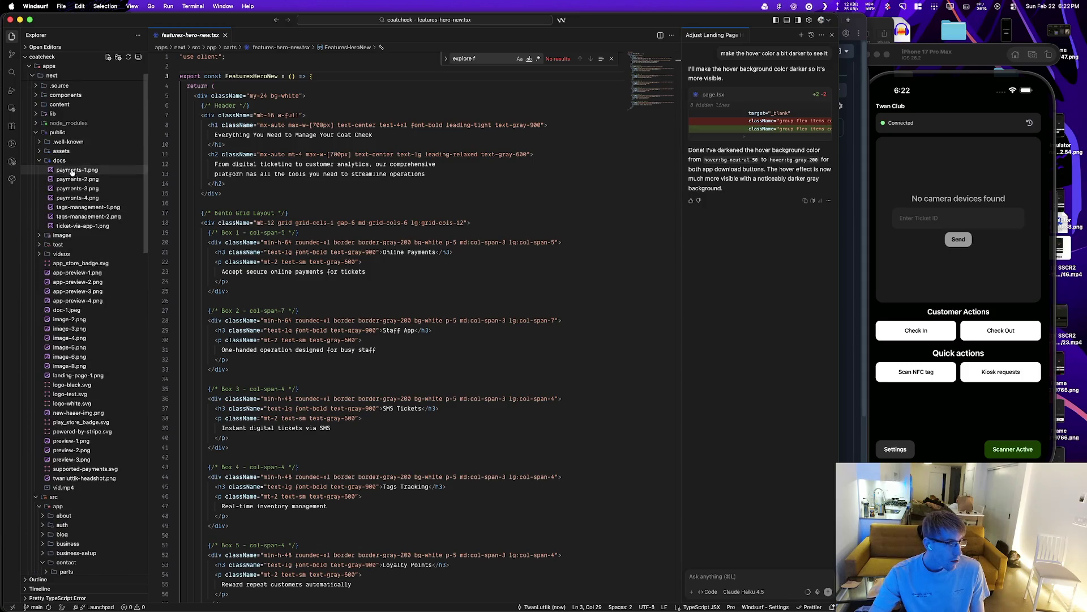
left_click(62, 189)
key("super+v")
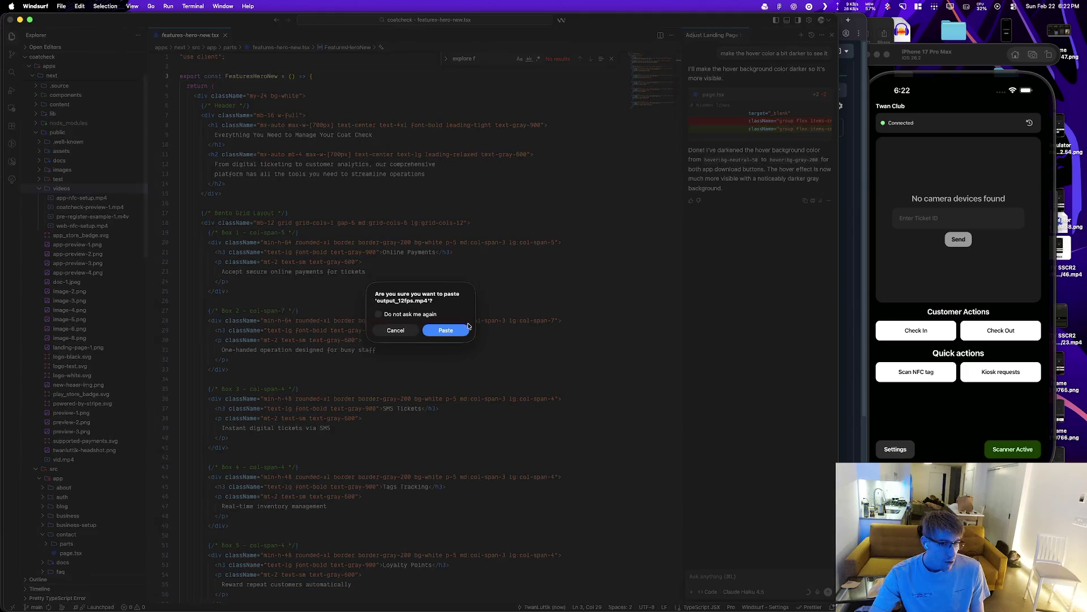
left_click(445, 330)
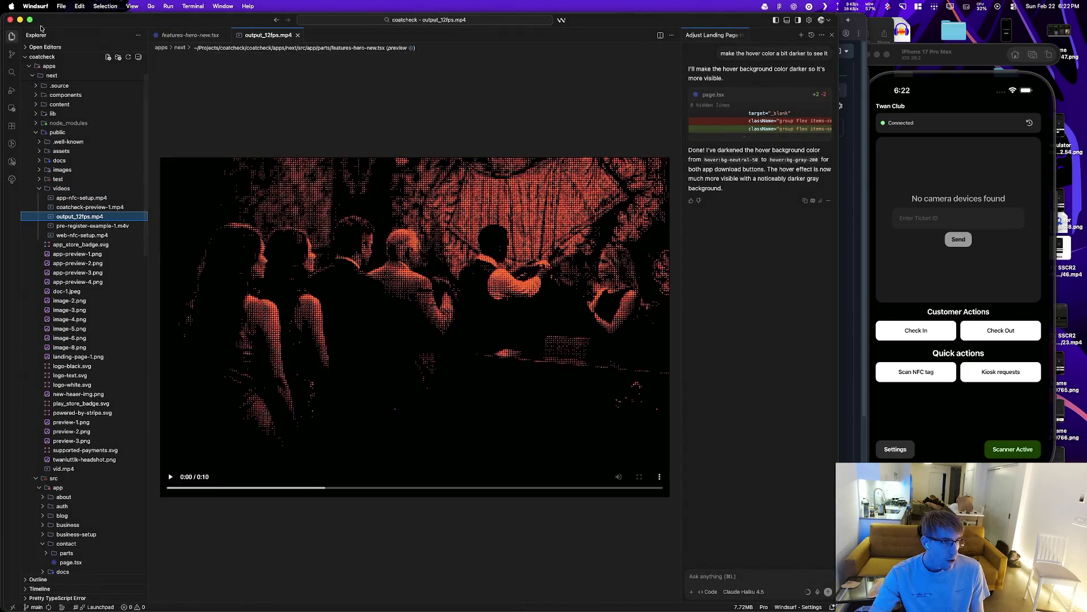
Step: Open the app's src/app/page.tsx file
scroll(91, 308, "down", 10)
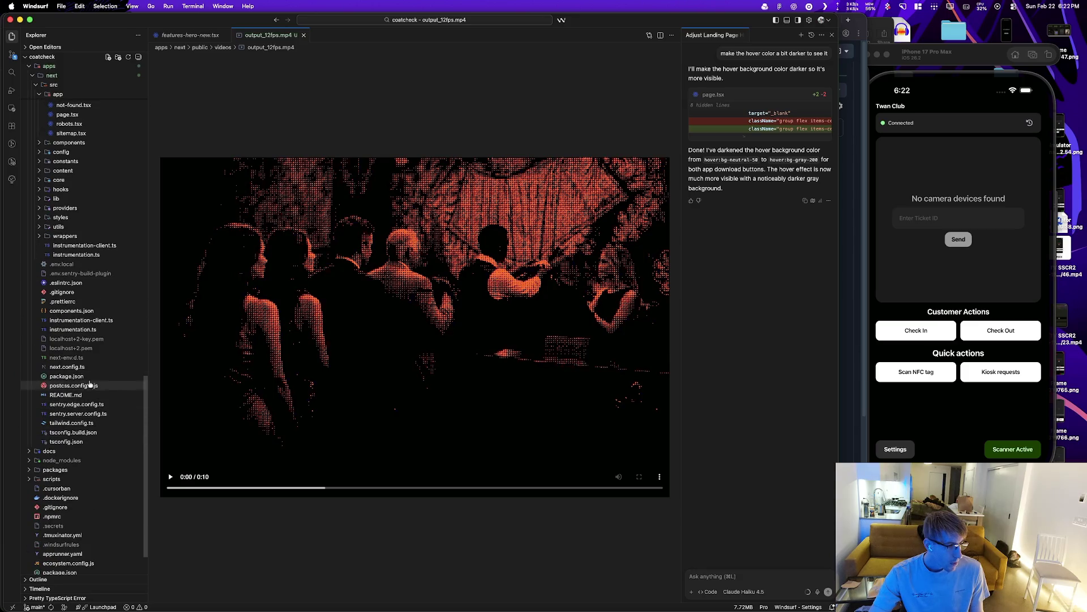
scroll(87, 328, "up", 5)
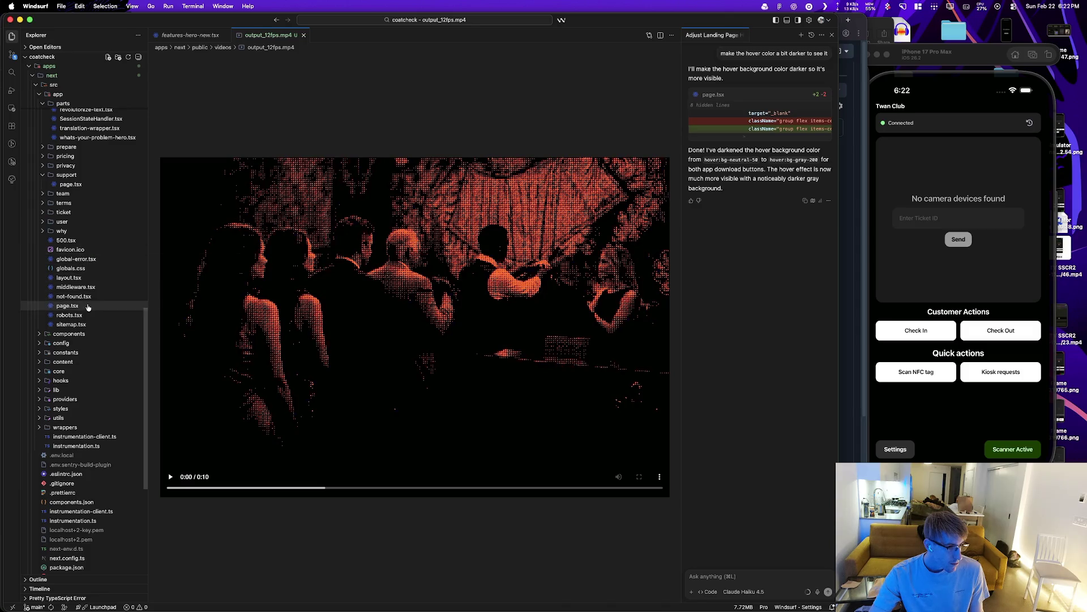
left_click(67, 305)
scroll(281, 289, "up", 10)
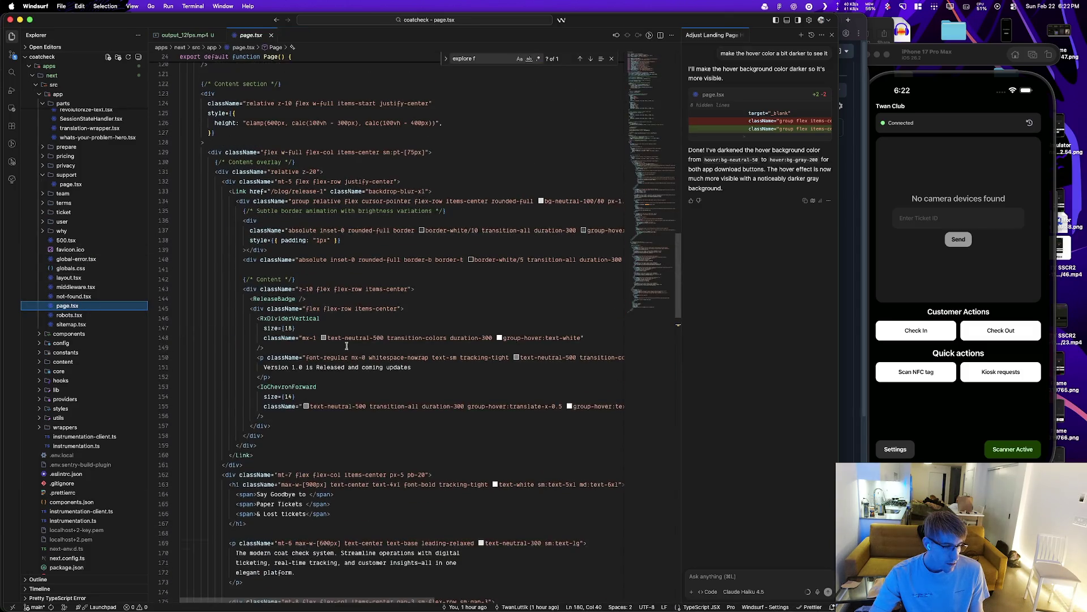
Step: Play the Work Music for Serious Grind video in the Watch2Gether room
key("super+Tab")
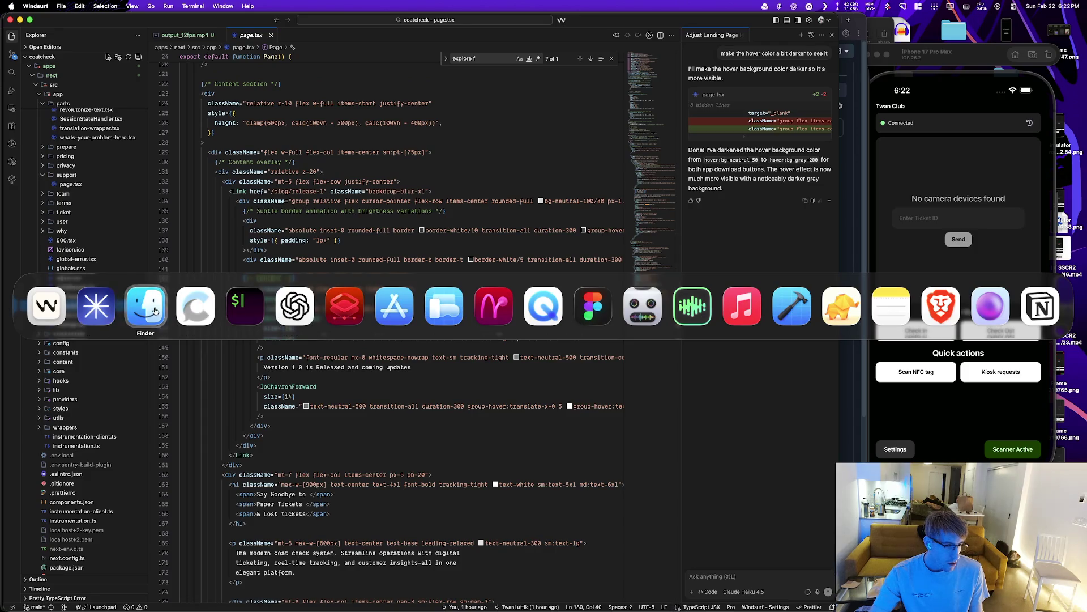
left_click(96, 306)
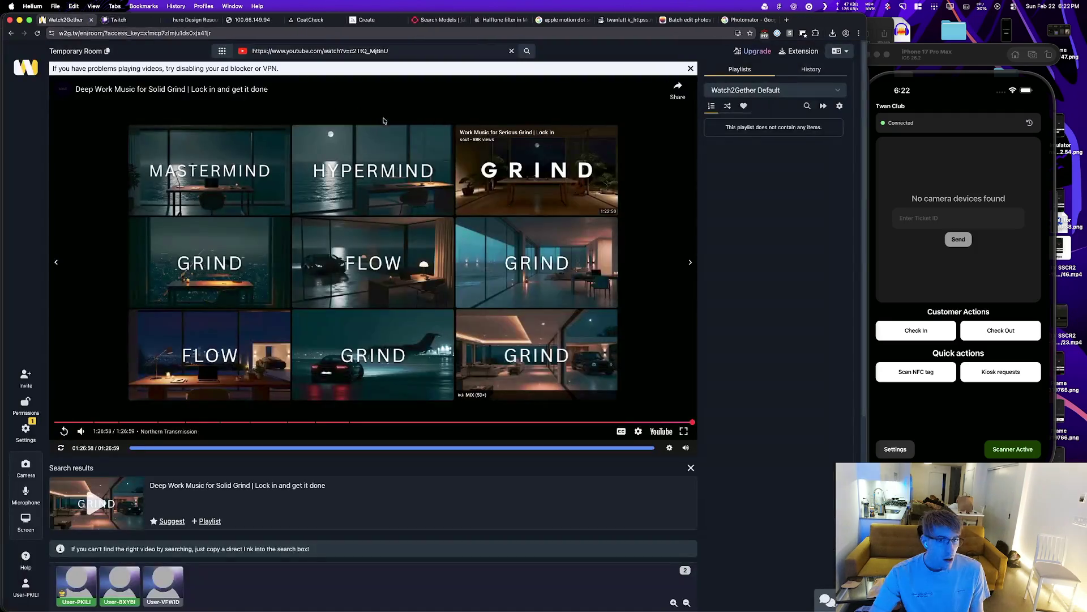
left_click(513, 166)
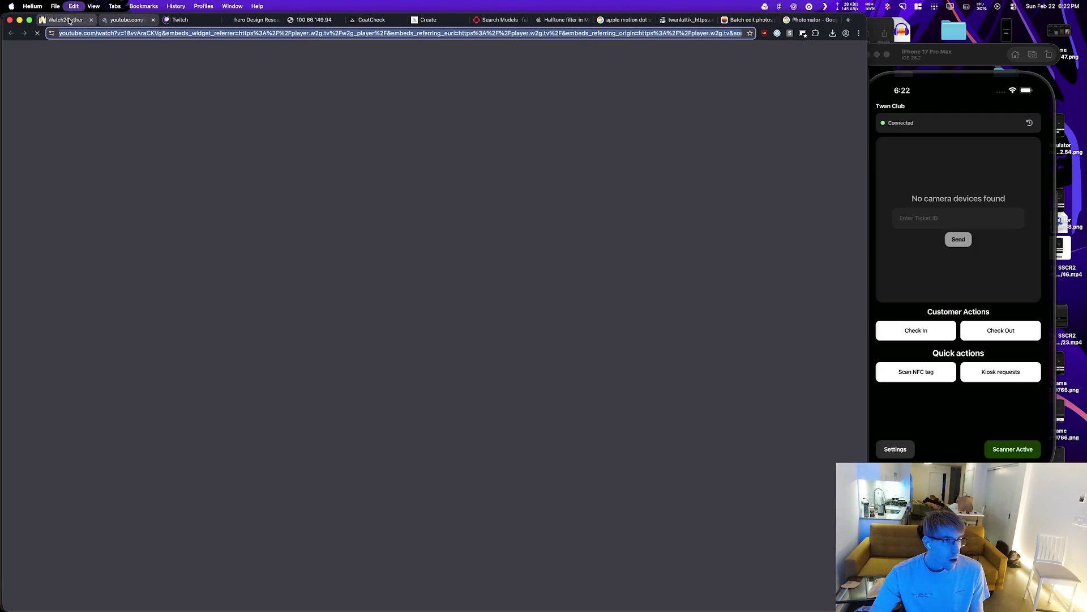
left_click(66, 20)
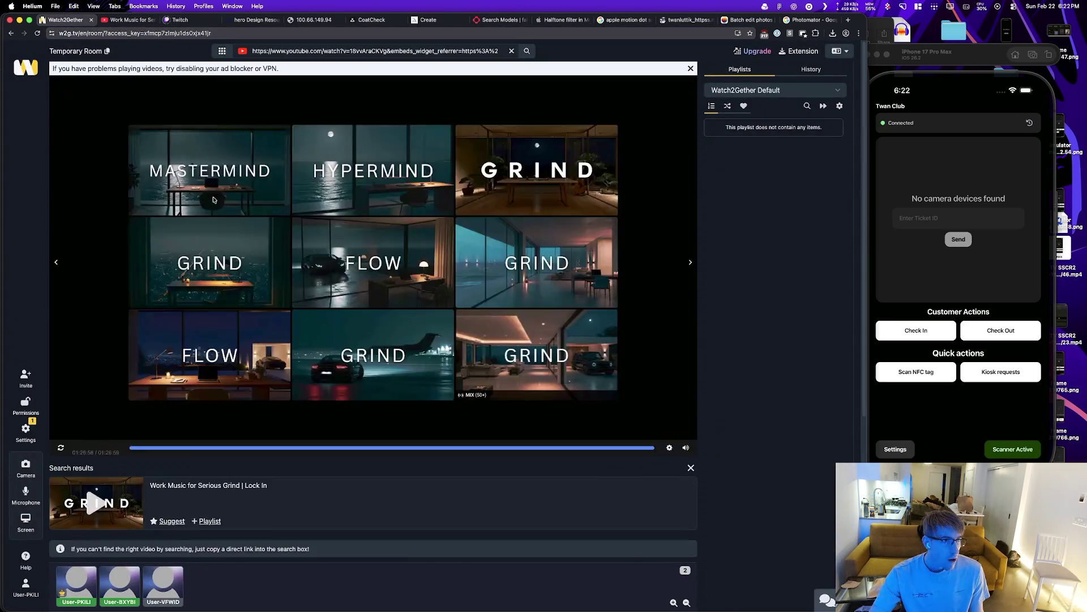
left_click(351, 513)
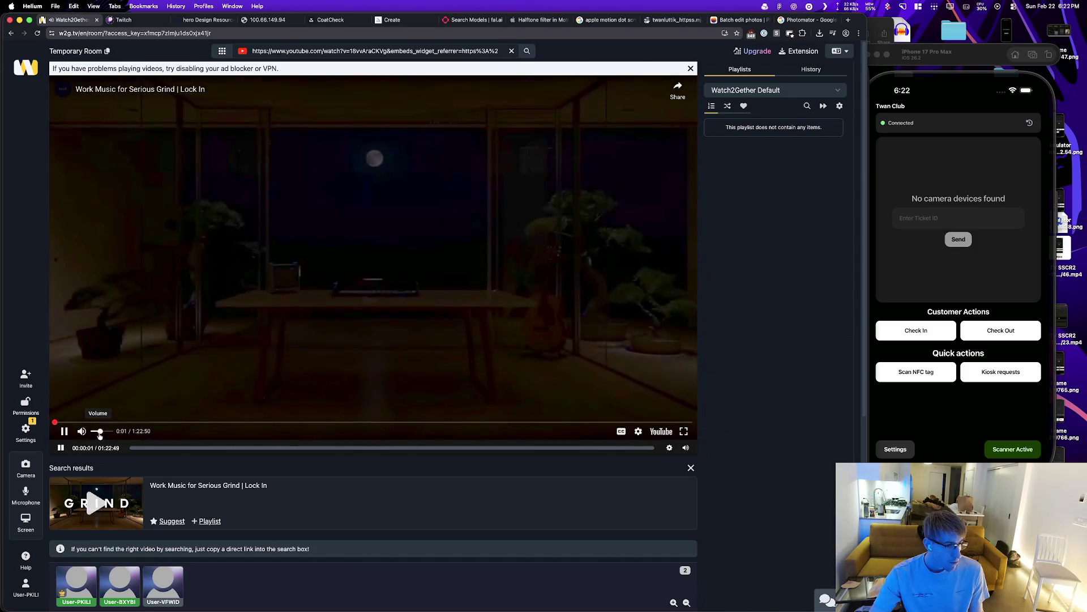
key("super+Tab")
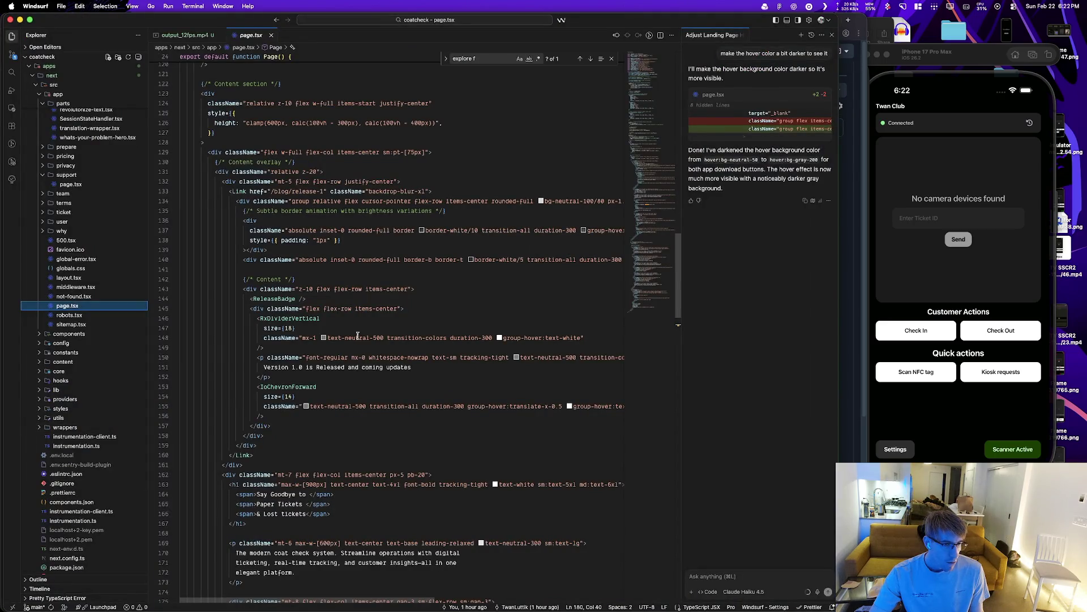
Step: Attach page.tsx lines 113–120, the background wallpaper block, to the Cascade chat
scroll(358, 336, "up", 5)
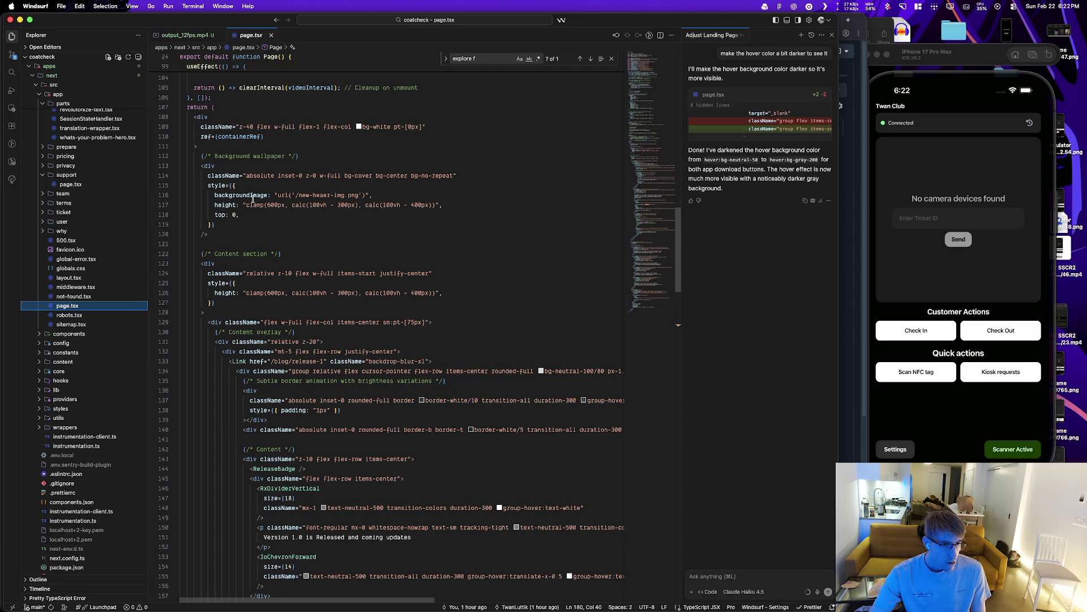
left_click_drag(214, 195, 363, 195)
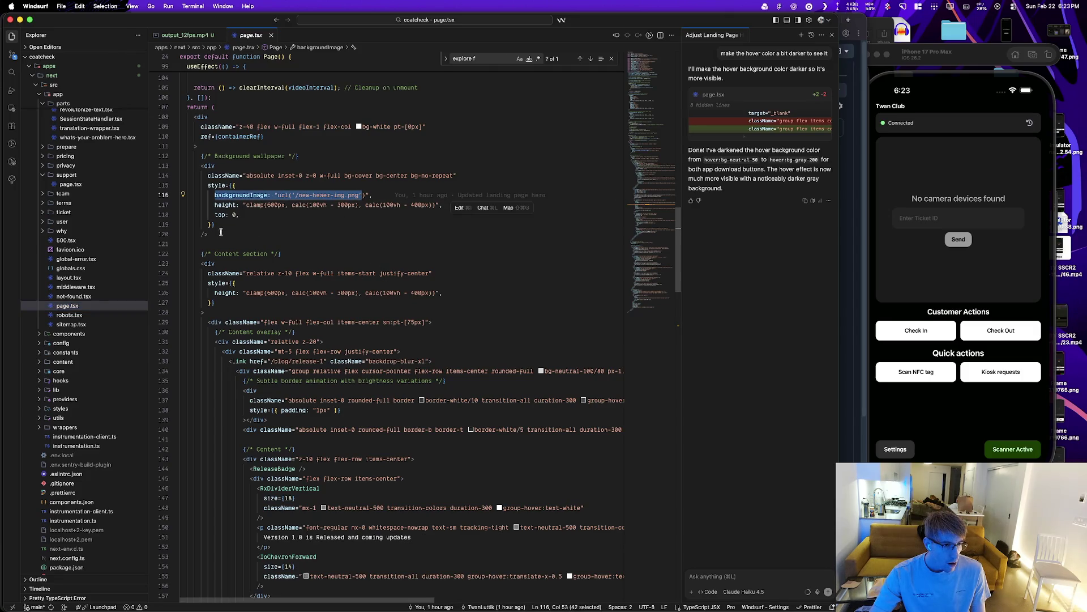
left_click_drag(221, 232, 201, 166)
key("super+l")
Step: @-mention output_12fps.mp4 and send the request to loop it instead of the image
type("in")
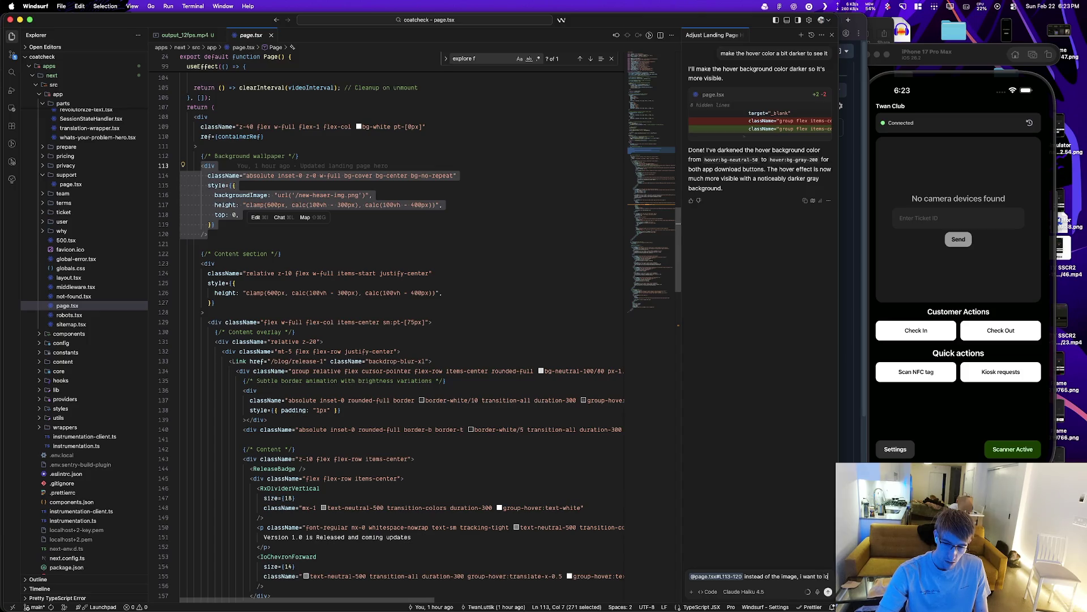
type("op ")
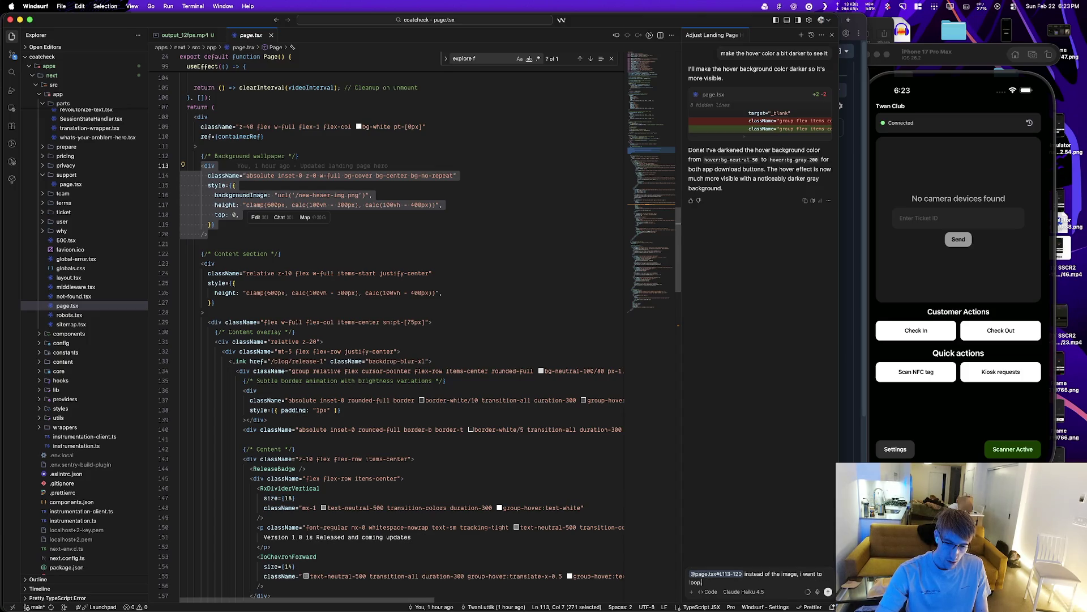
type("the @")
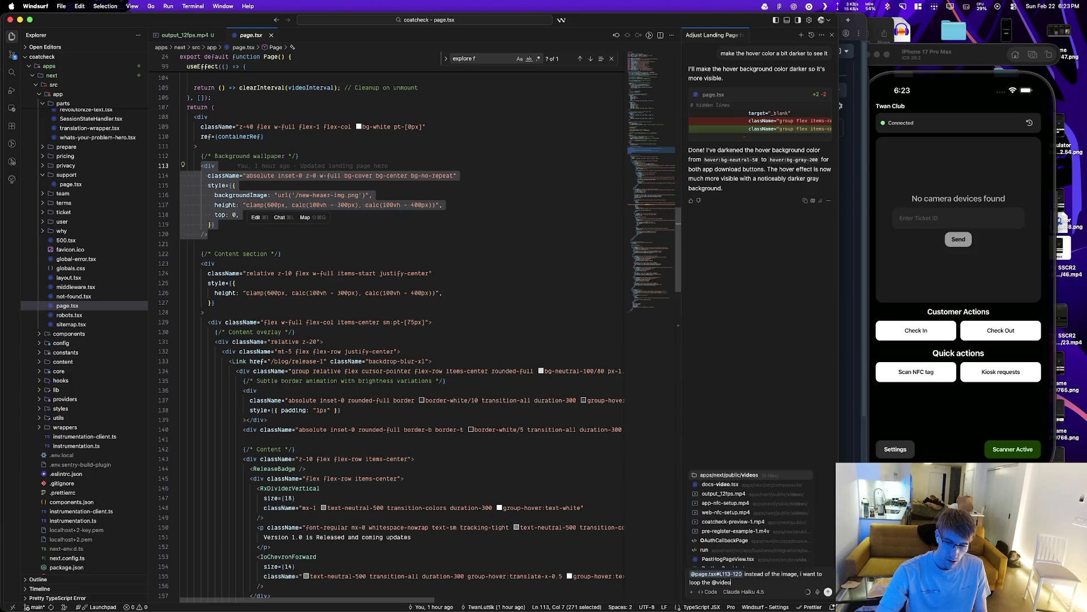
key("super+Tab")
key("super+Tab")
key("super+Tab")
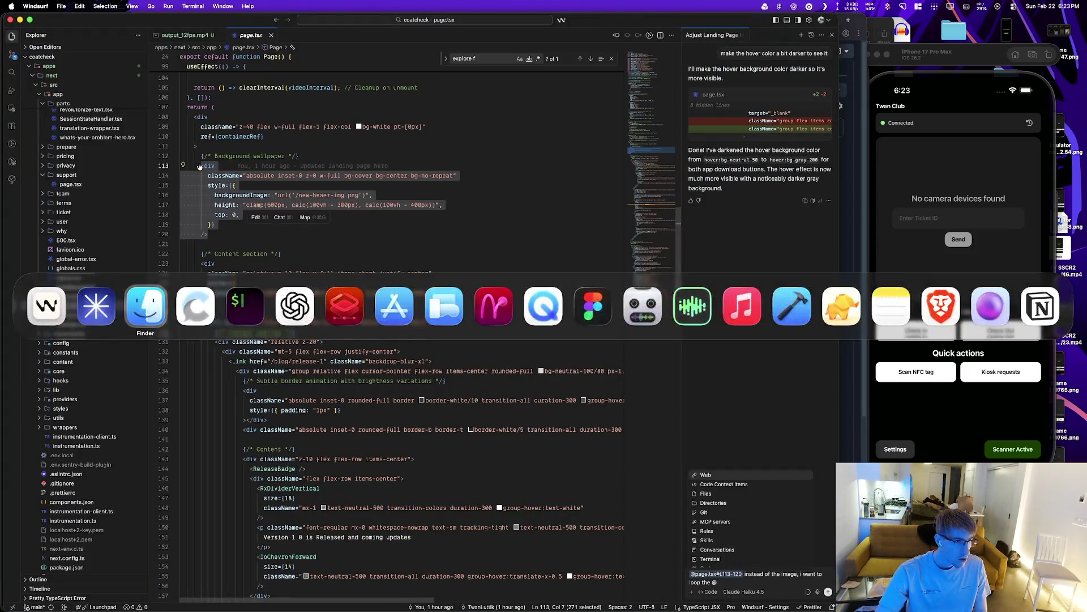
key("super+Tab")
key("super+Tab")
type("output")
key("Return")
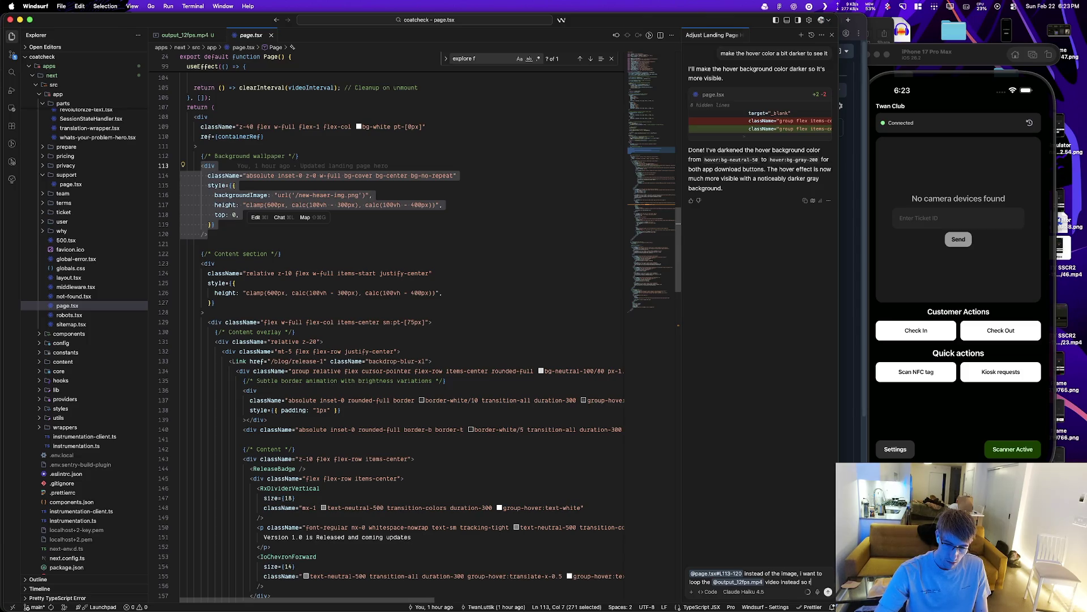
type("it")
key("Return")
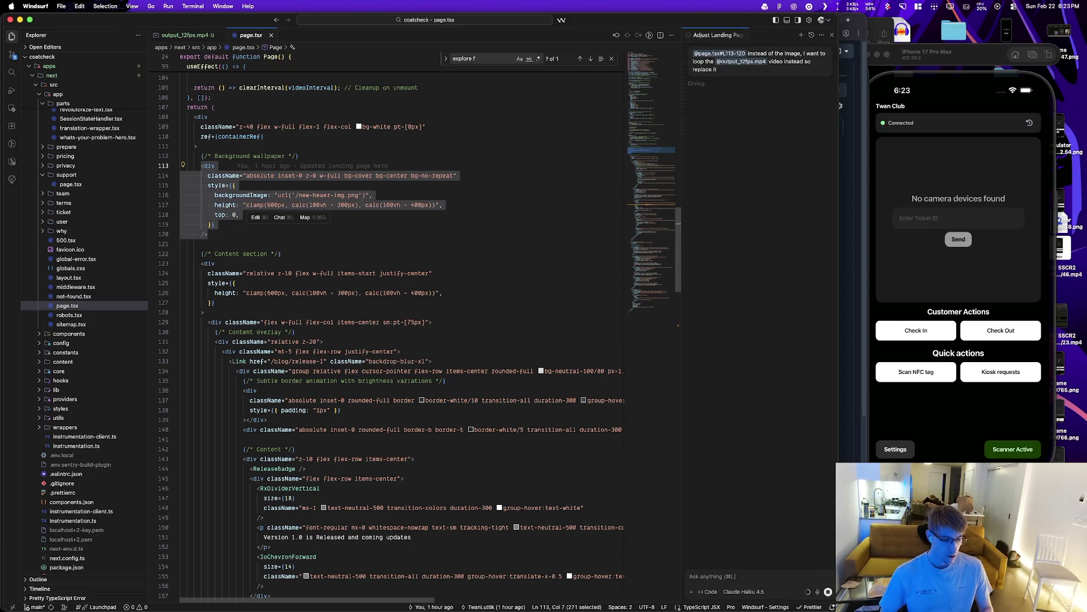
Step: Start entering pnpm next dev in the coatcheck terminal pane
key("super+Tab")
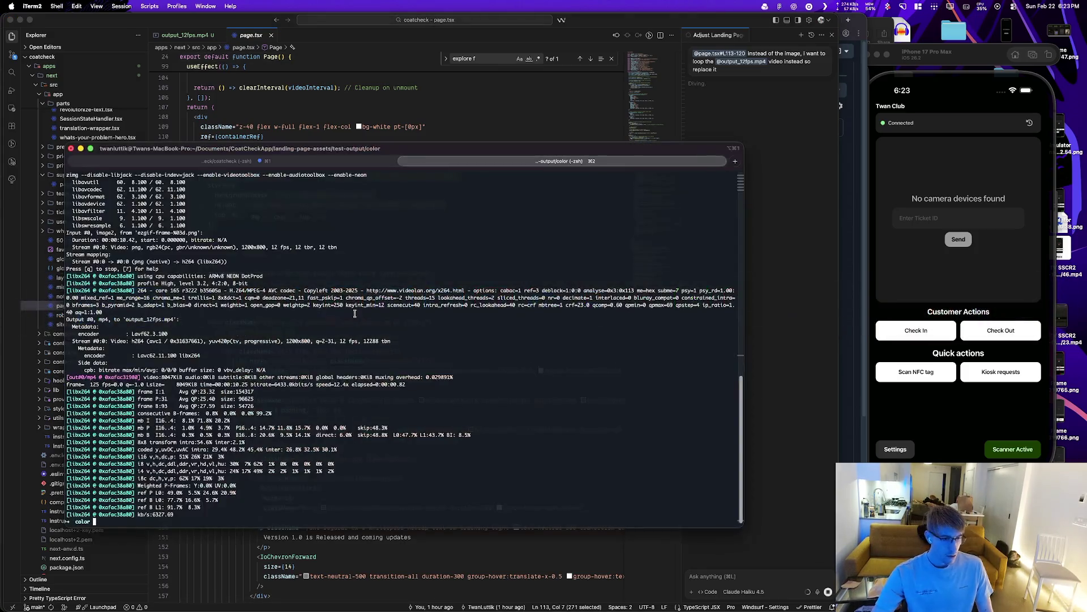
left_click(319, 159)
type("pnpm next dev")
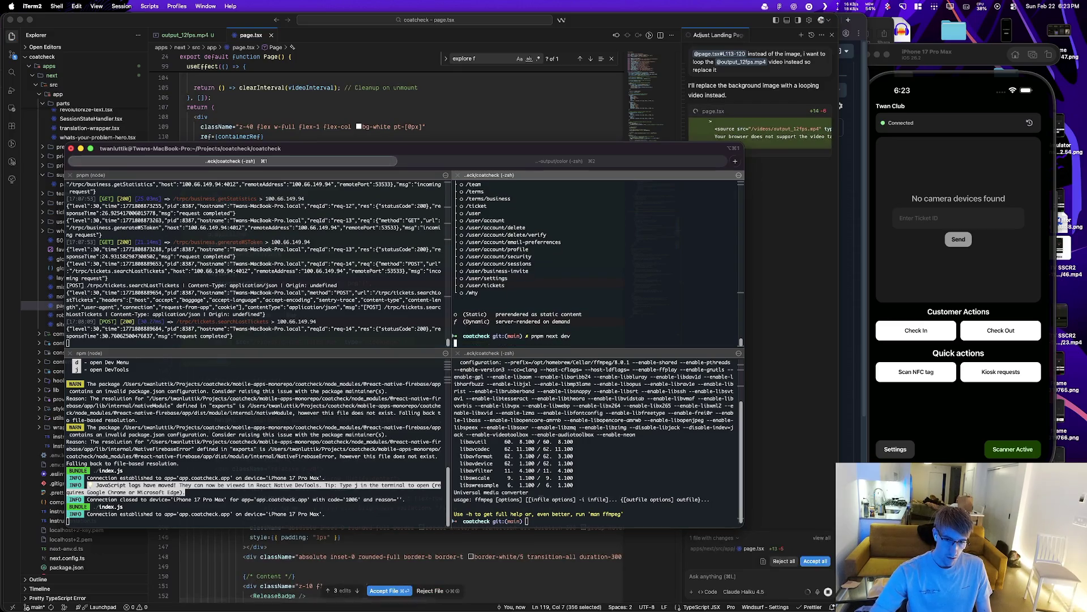
Step: Load the local dev site at 100.66.149.94:3000 in a new Helium tab
key("super+Tab")
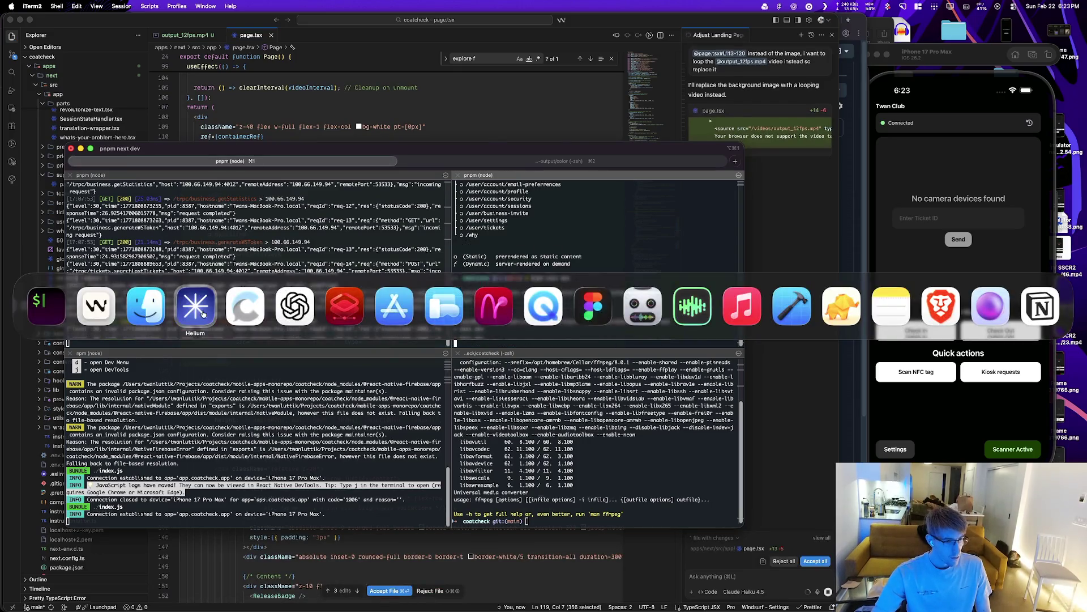
key("super+t")
type("100")
key("Return")
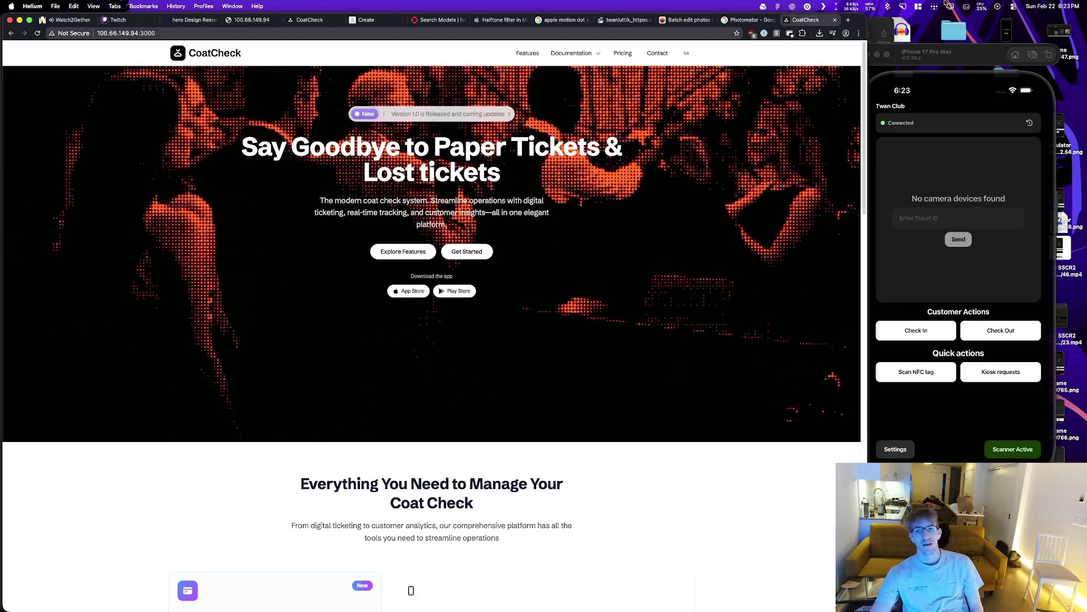
Step: Inspect the local CoatCheck page in DevTools, previewing it at iPhone 14 Pro Max size then desktop width
right_click(740, 58)
left_click(757, 160)
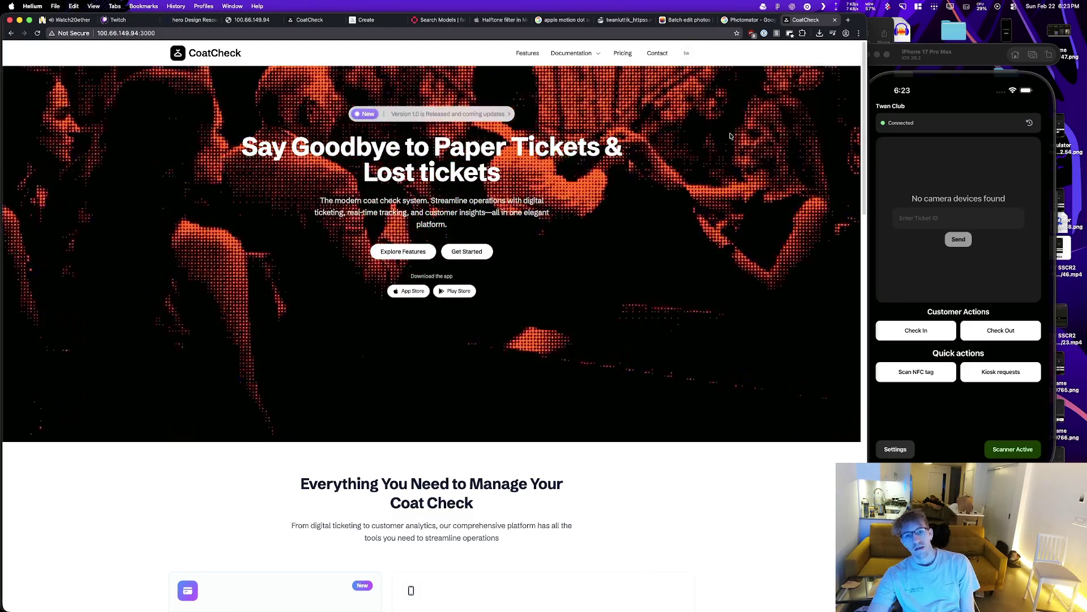
left_click(520, 47)
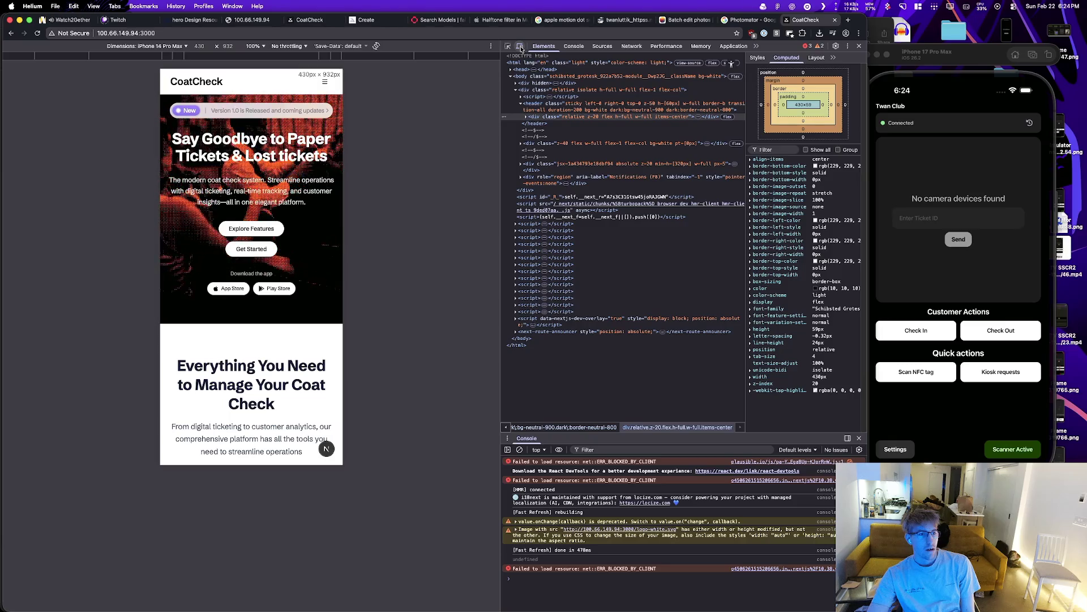
left_click(521, 47)
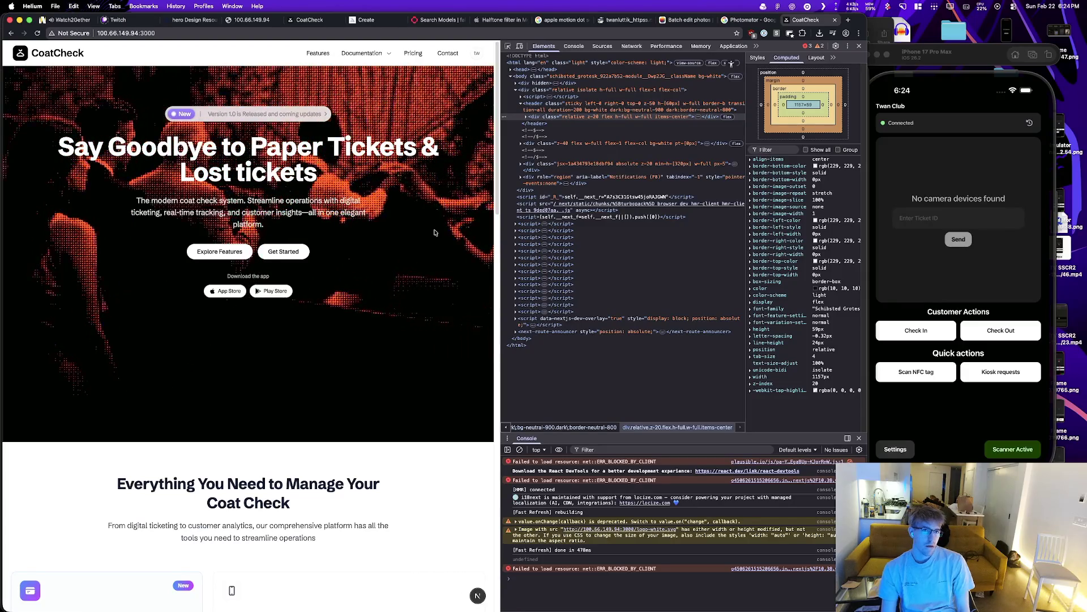
Step: Compare the local CoatCheck tab against live coatcheck.app, then switch to Pixelmator Pro
left_click_drag(309, 19, 808, 23)
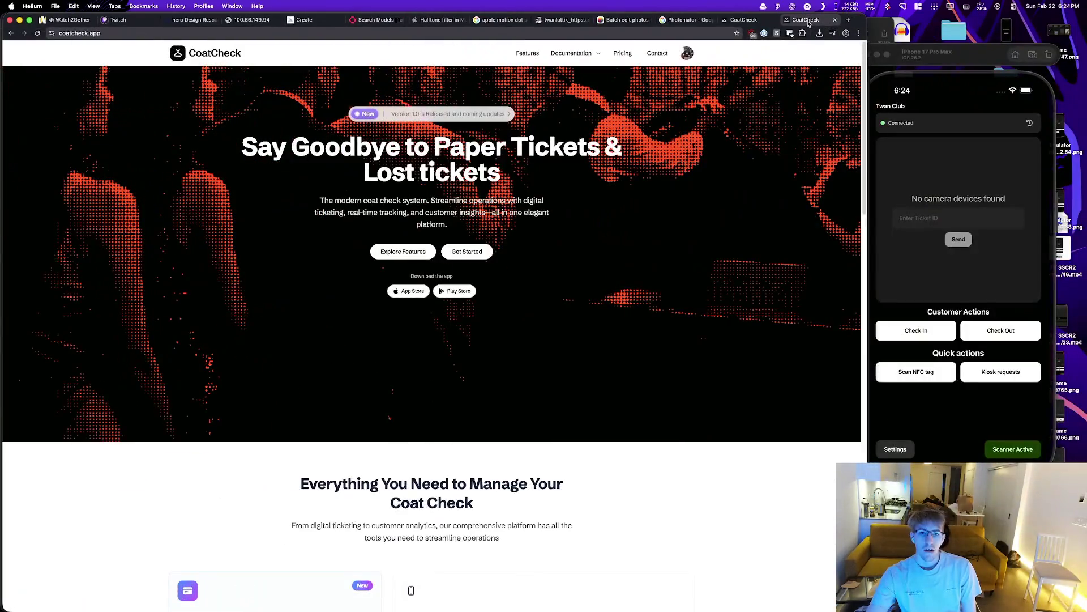
left_click(752, 20)
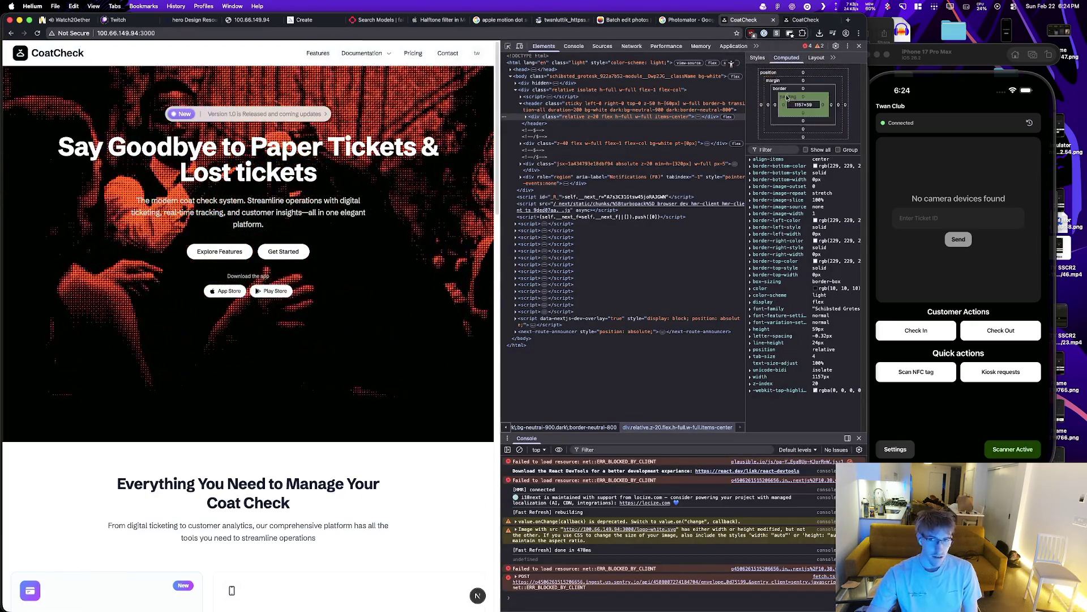
left_click(804, 19)
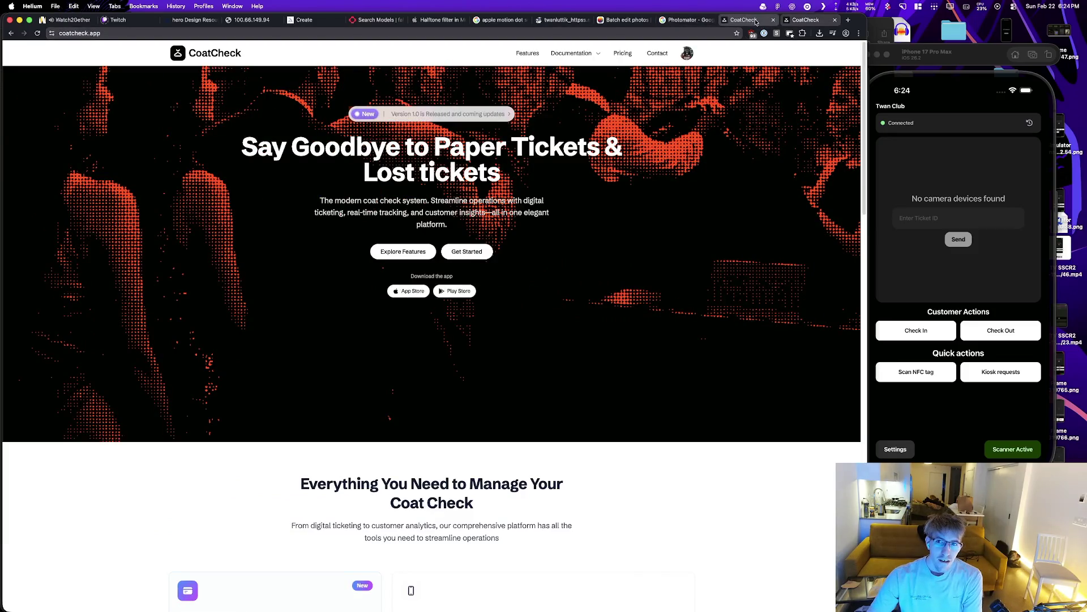
left_click(742, 20)
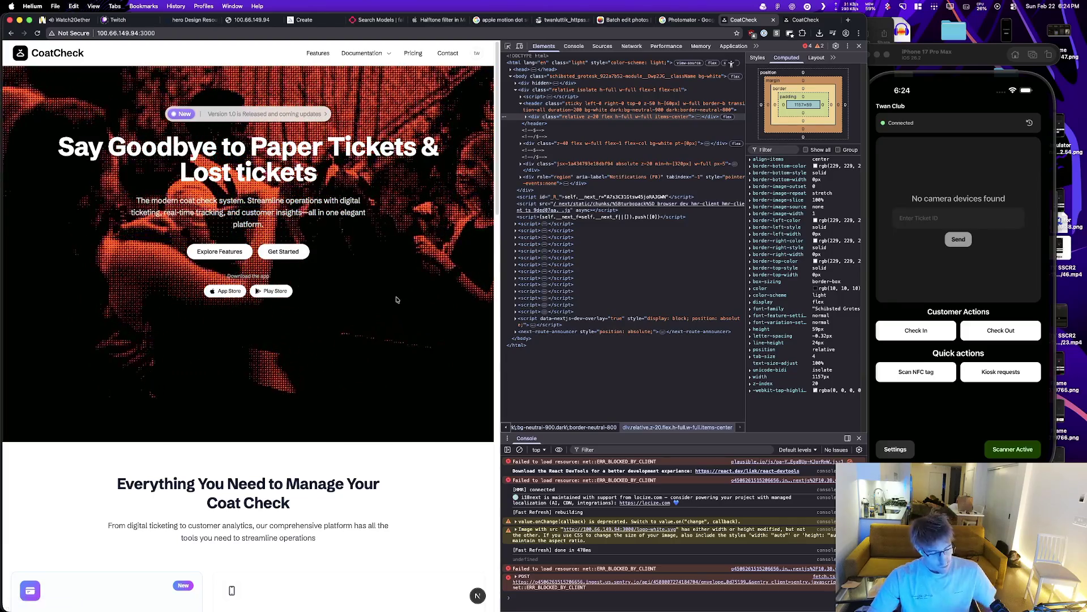
key("super+Tab")
left_click(333, 307)
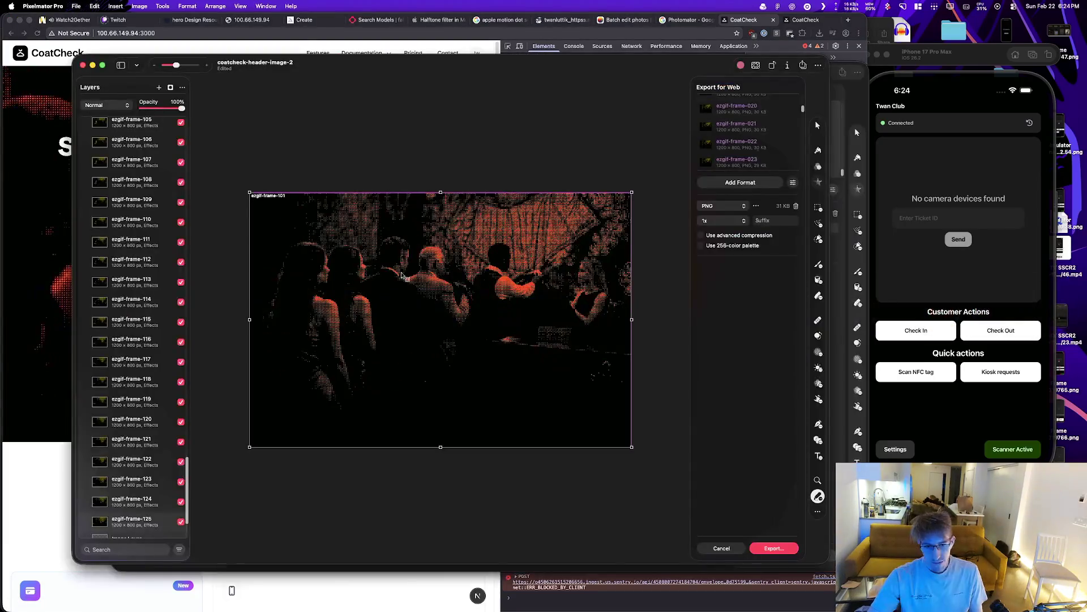
Step: Bring coatcheck-header-image forward, select its image layer, and cancel Export for Web without exporting
key("super+grave")
scroll(179, 203, "up", 5)
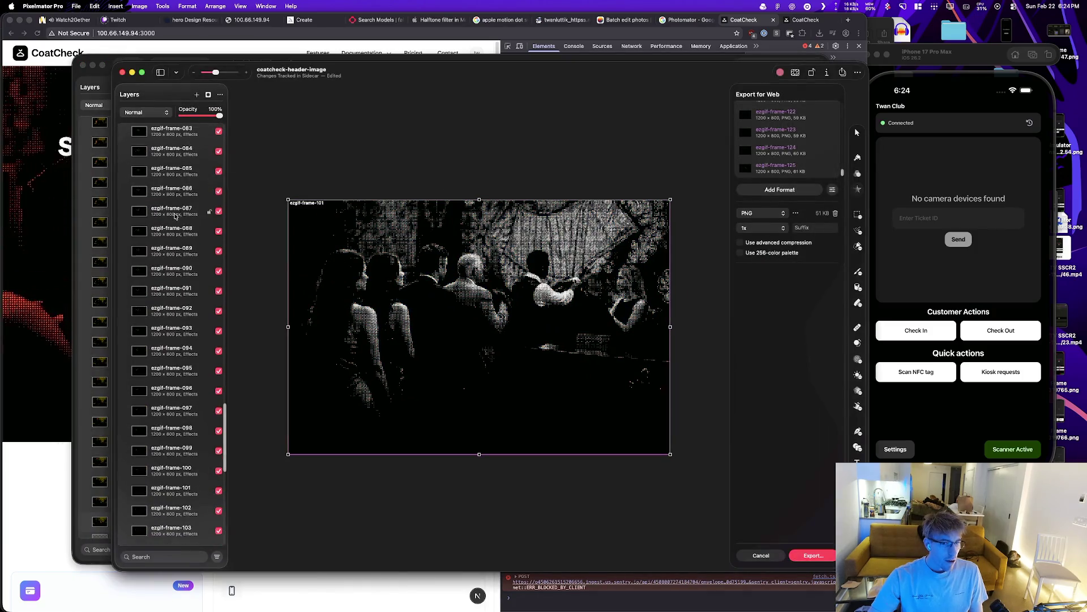
scroll(179, 204, "up", 15)
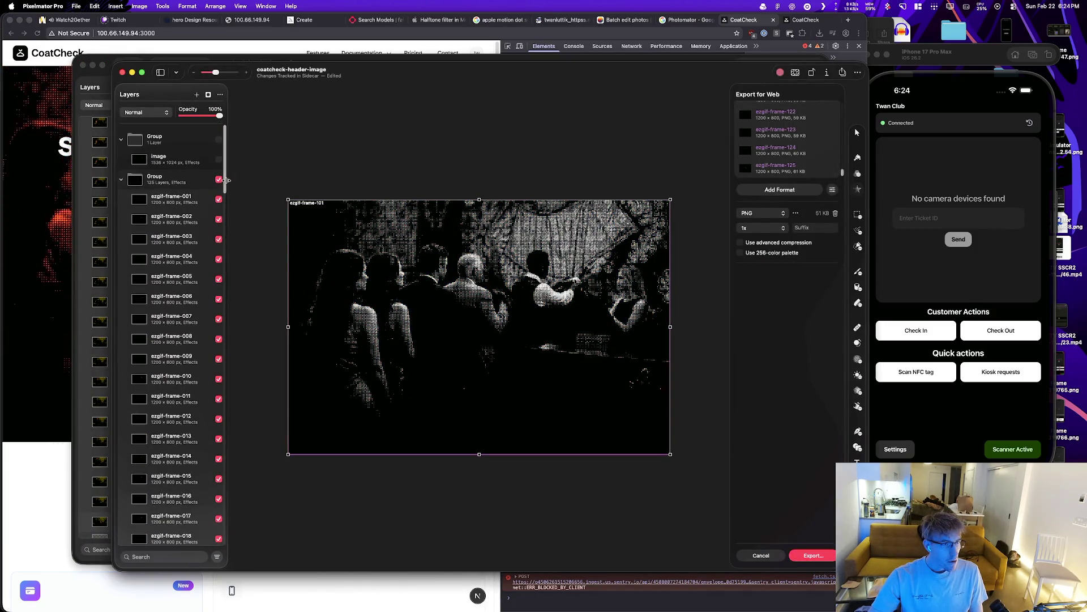
left_click(175, 165)
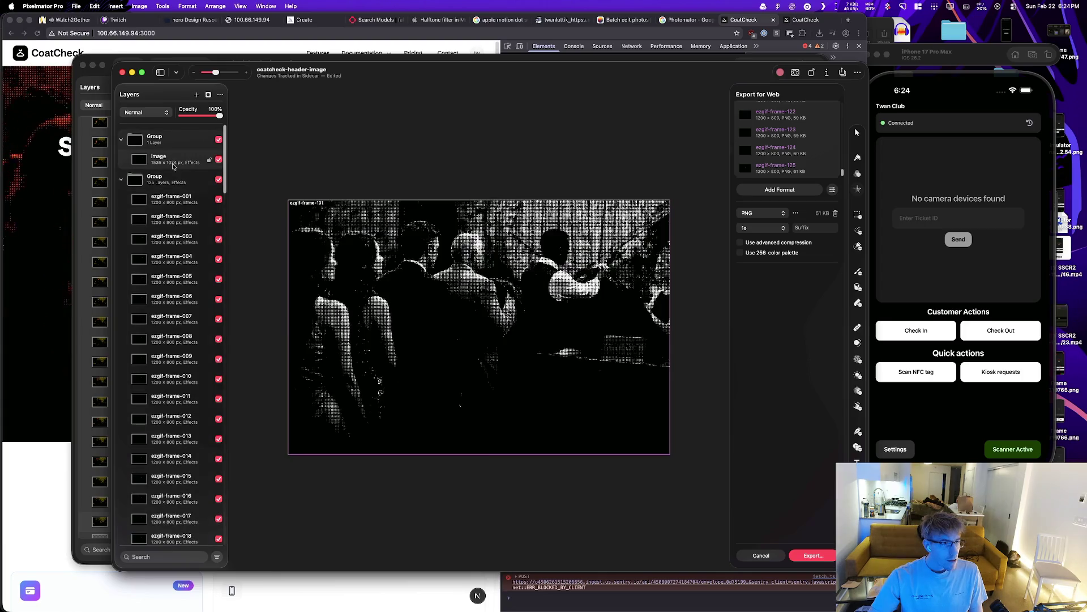
scroll(817, 147, "up", 20)
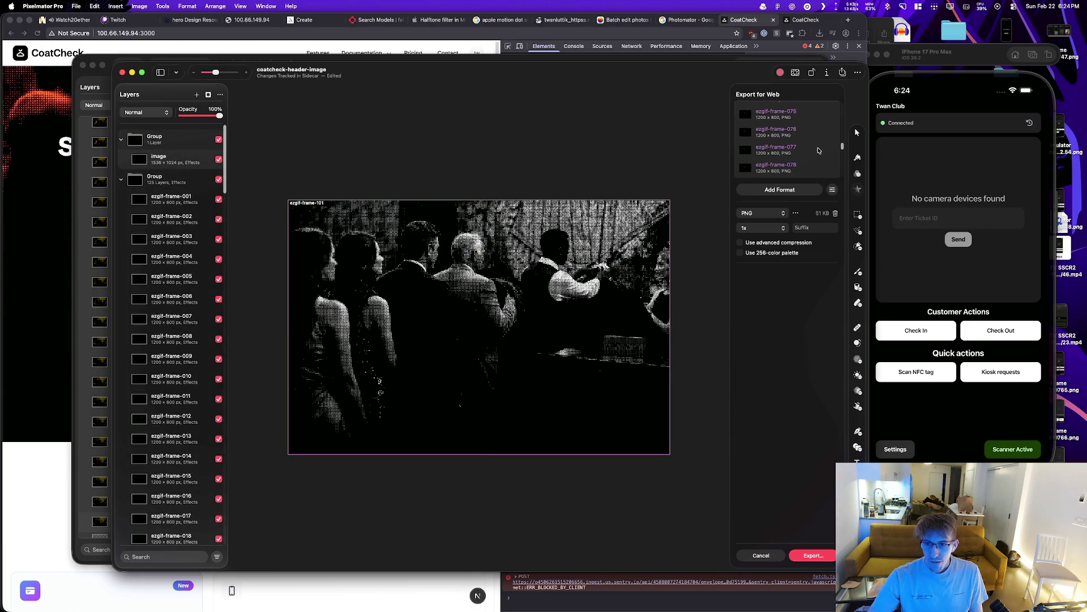
left_click(760, 556)
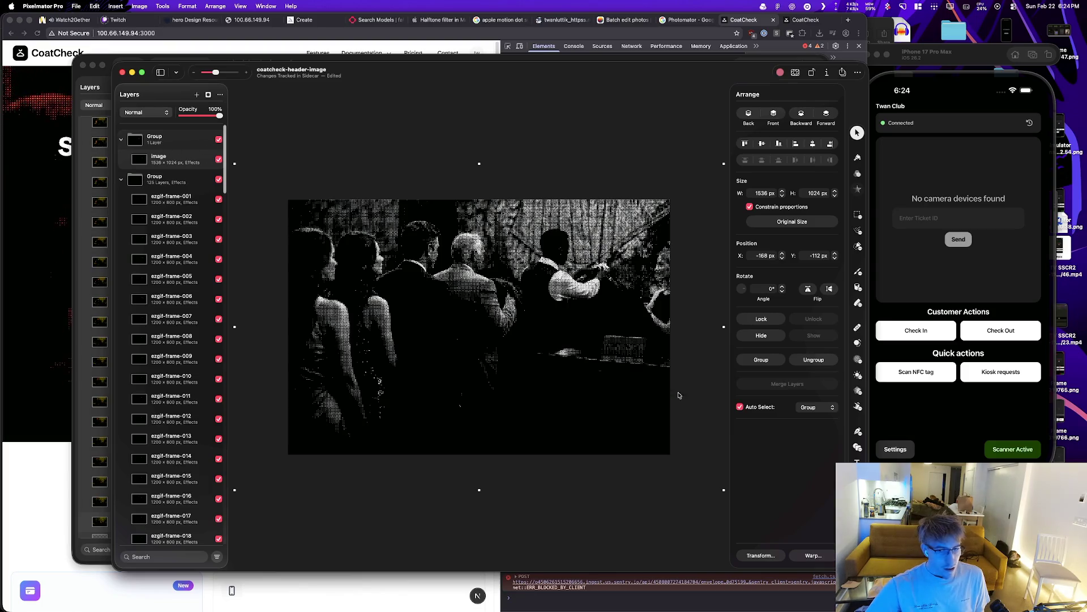
Step: Try Gradient Fill opacity and scale changes, revert them, then hide and collapse the 125-frame group
left_click(858, 190)
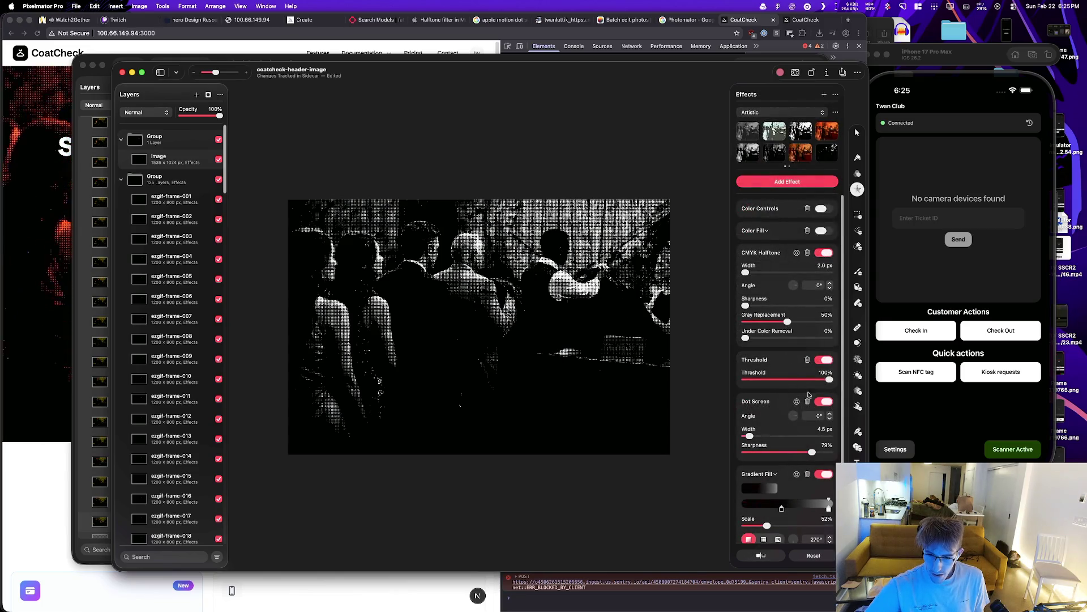
scroll(780, 467, "down", 2)
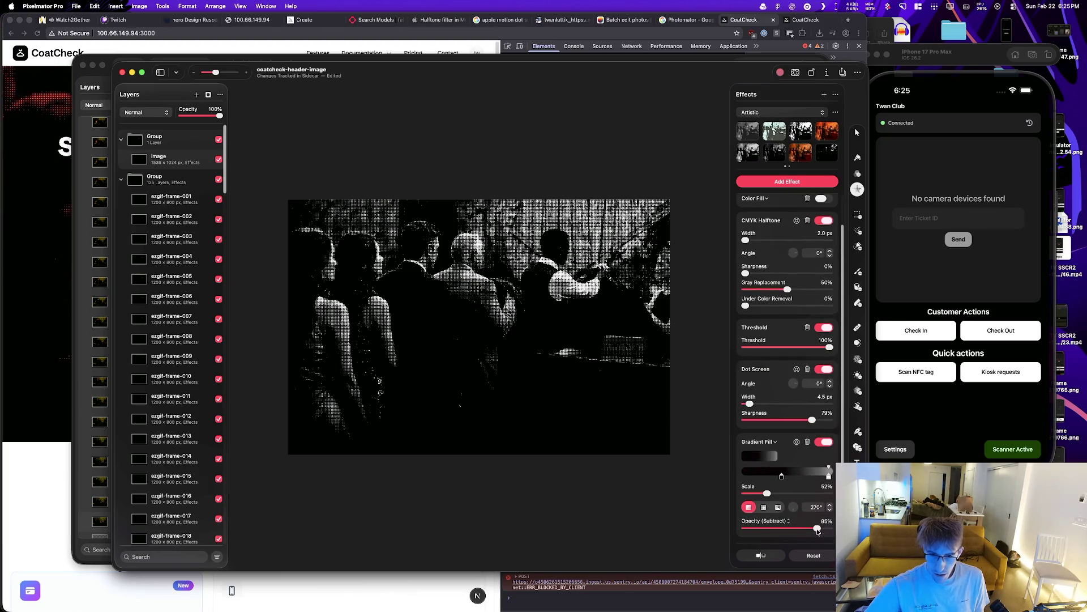
left_click_drag(813, 530, 811, 529)
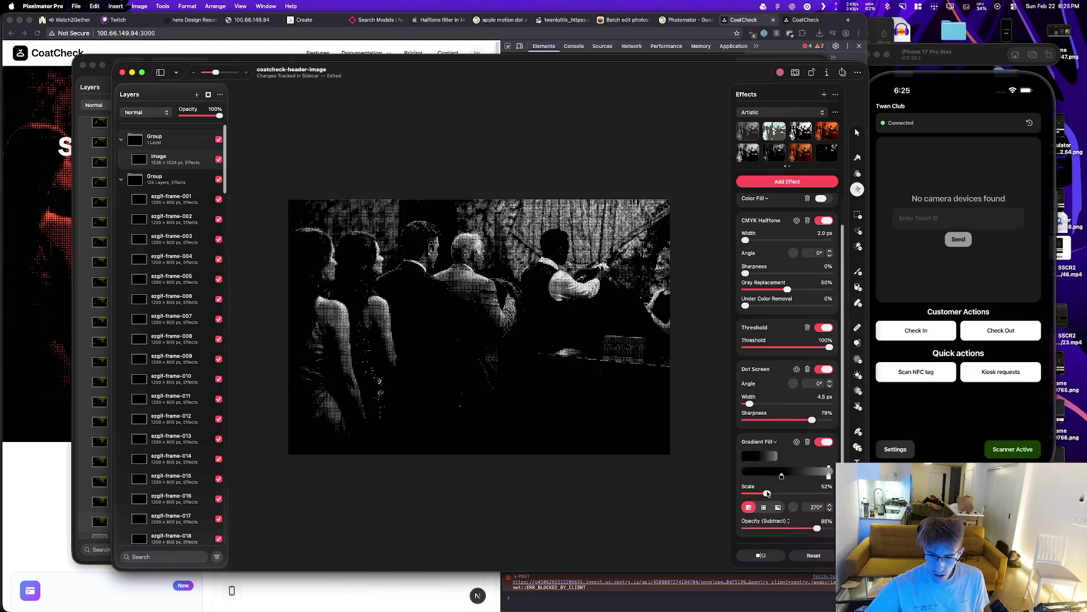
left_click_drag(767, 493, 787, 497)
key("super+z")
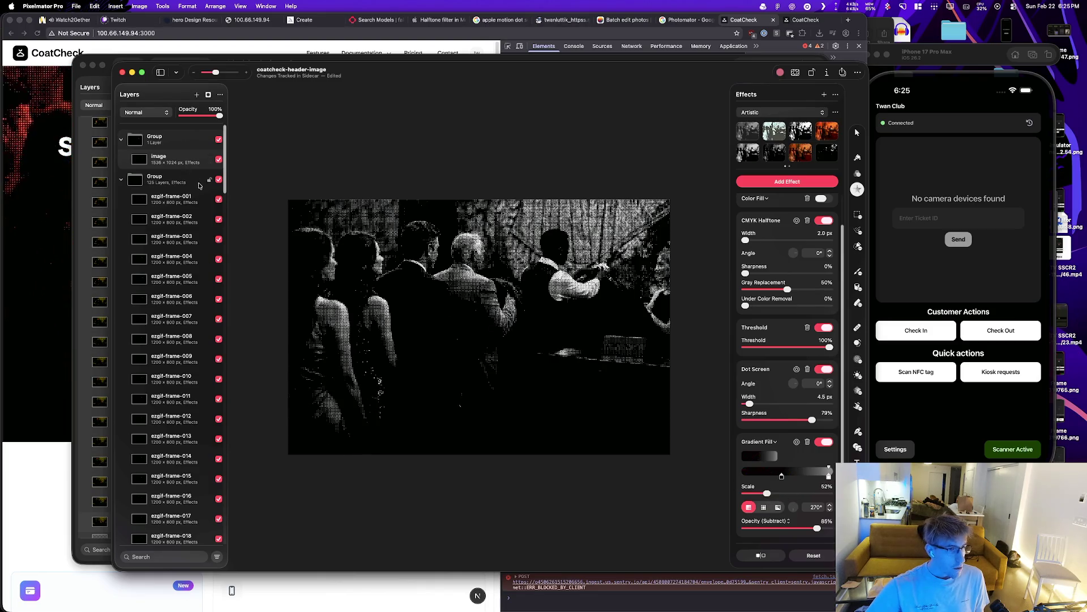
left_click(219, 180)
left_click(121, 180)
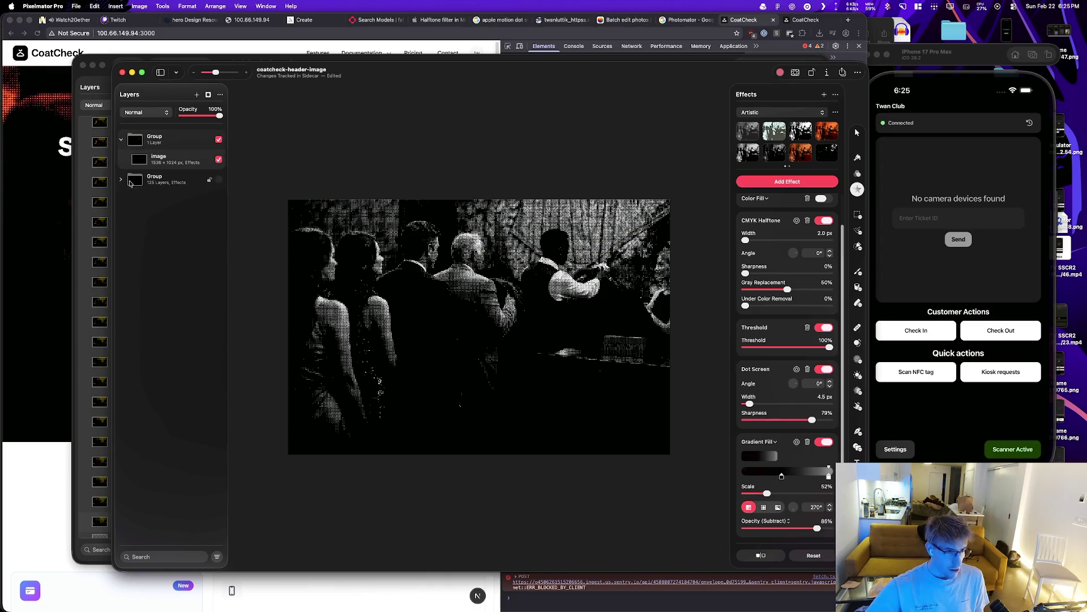
Step: Trial and undo CMYK Halftone, Gray Replacement and Dot Screen adjustments, keeping the original values
left_click_drag(749, 402, 816, 403)
key("super+z")
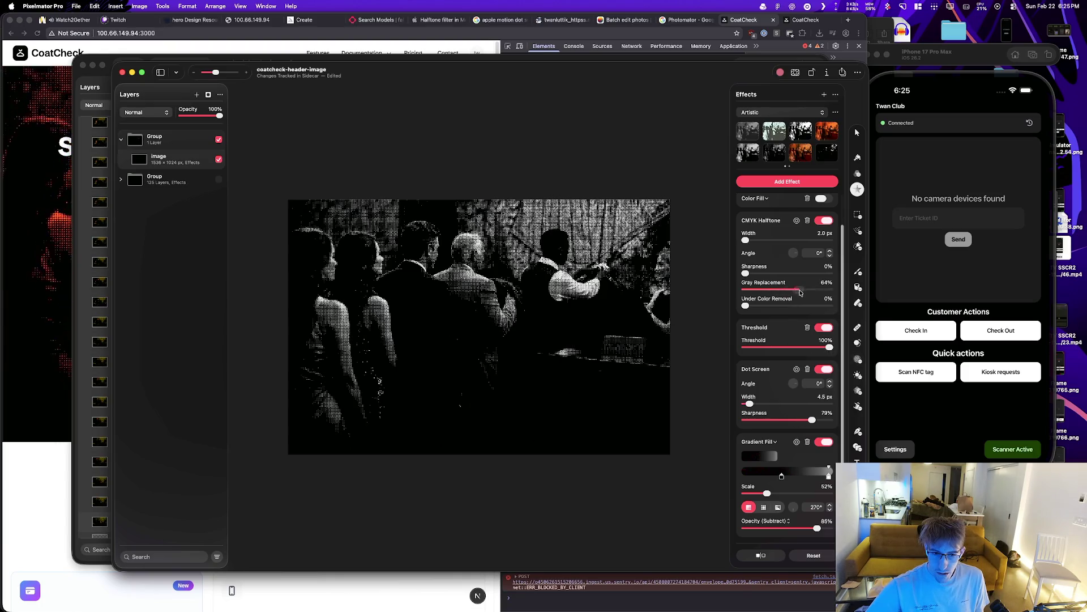
key("super+z")
scroll(751, 275, "up", 2)
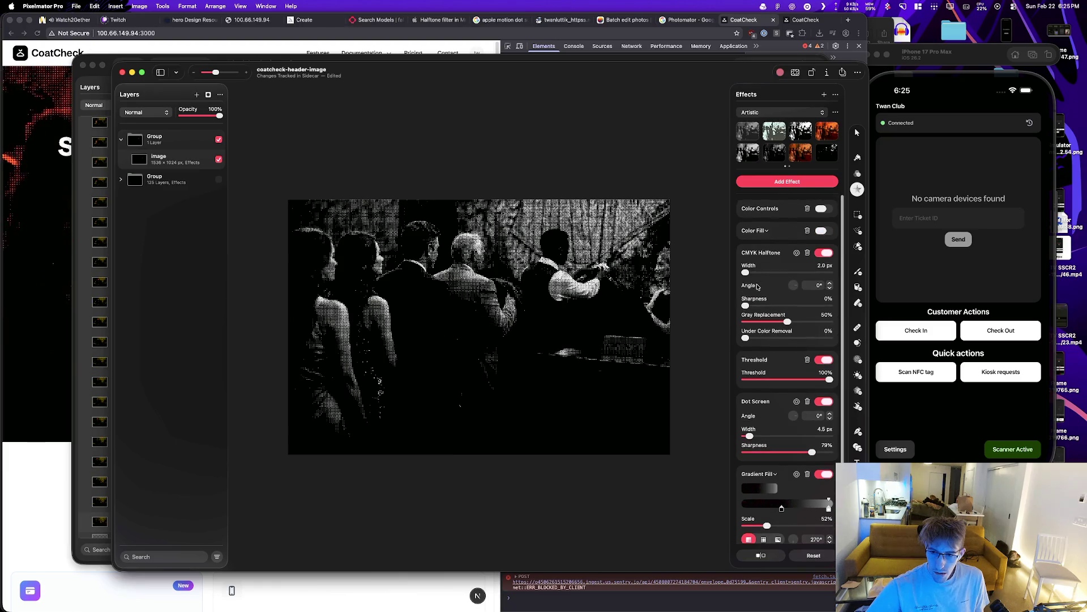
key("super+z")
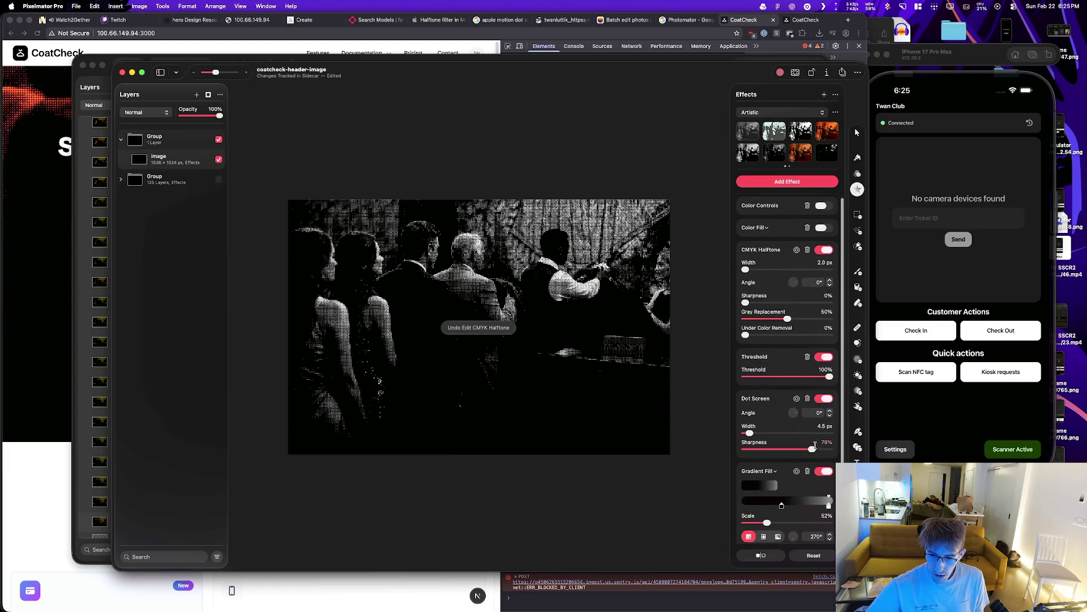
left_click_drag(812, 448, 802, 451)
key("super+z")
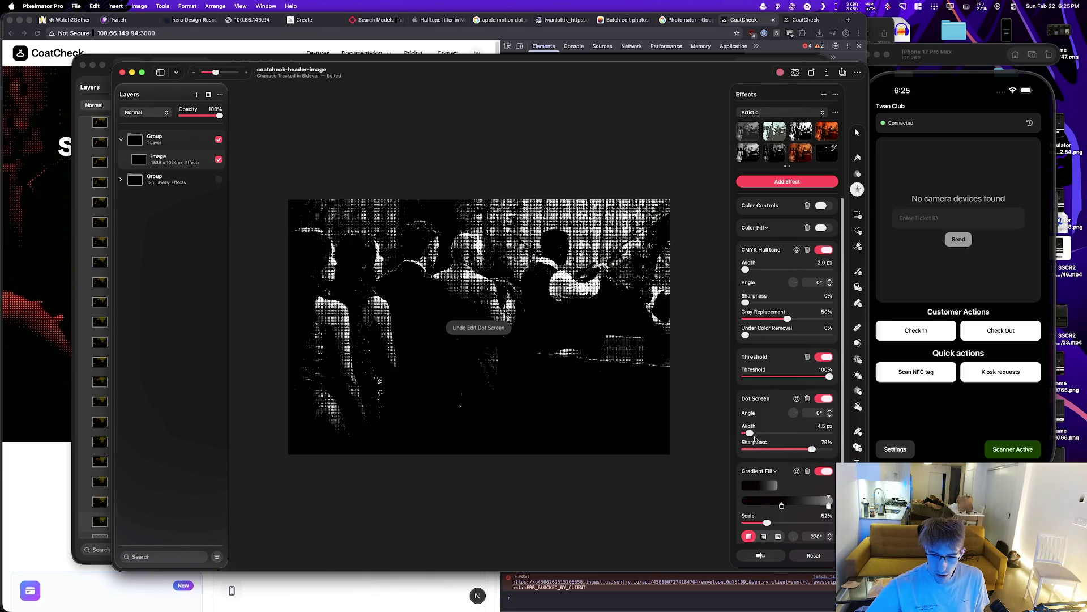
scroll(783, 513, "down", 2)
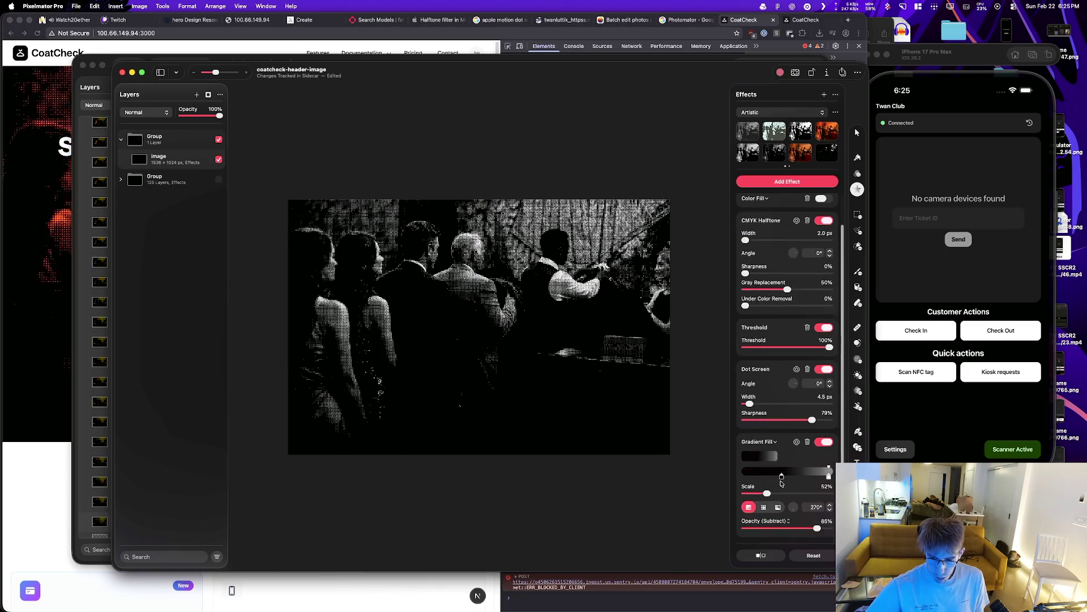
scroll(783, 410, "up", 2)
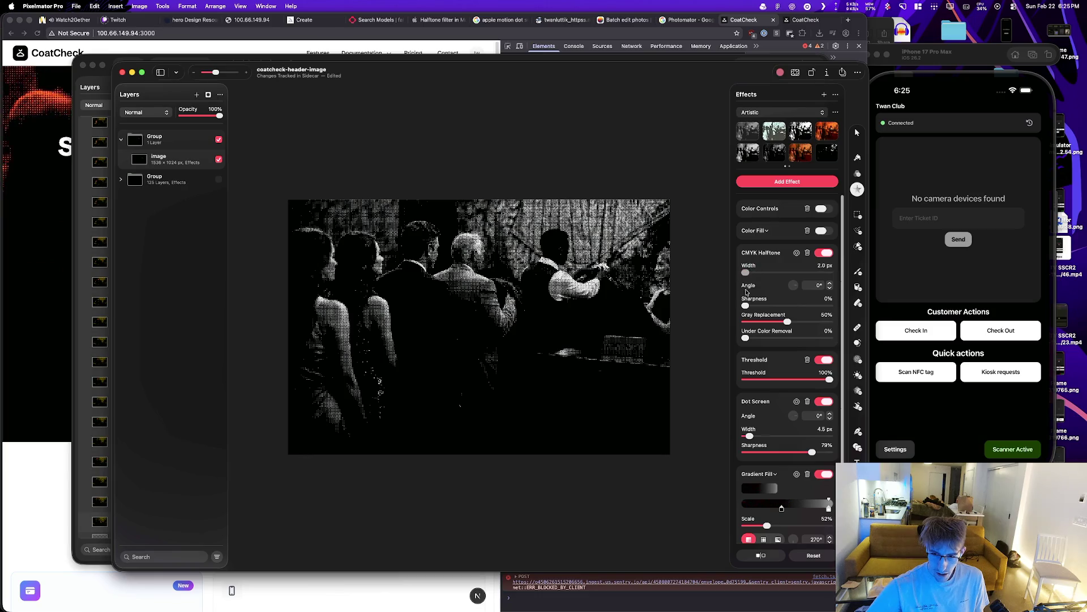
left_click_drag(788, 321, 762, 321)
key("super+z")
key("super+z")
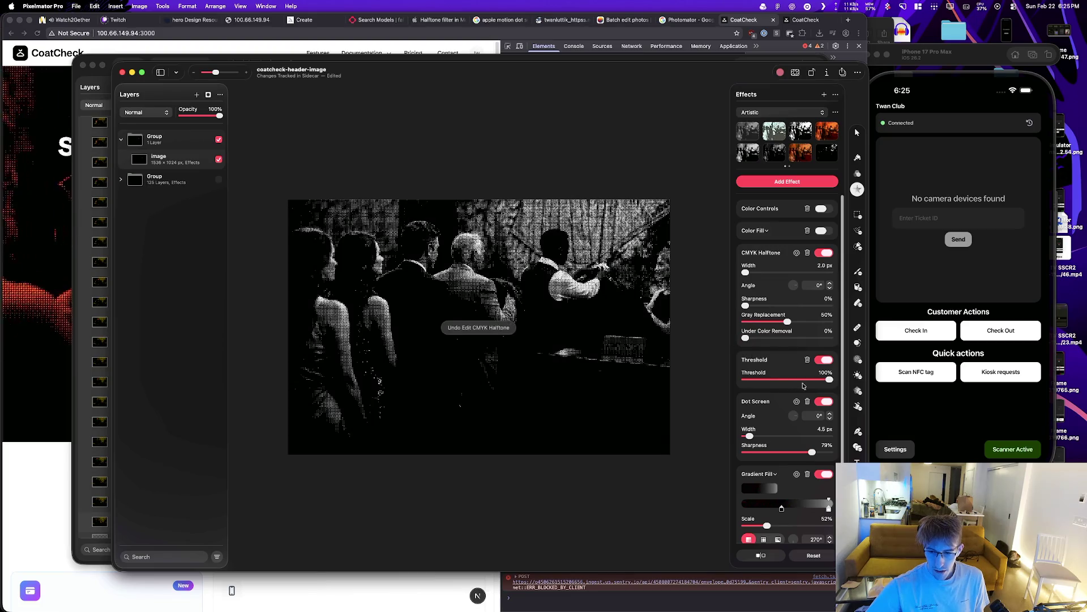
Step: Set Dot Screen sharpness to 68% with Gradient Fill scale at 84%, comparing Gradient Fill off and on
left_click(831, 382)
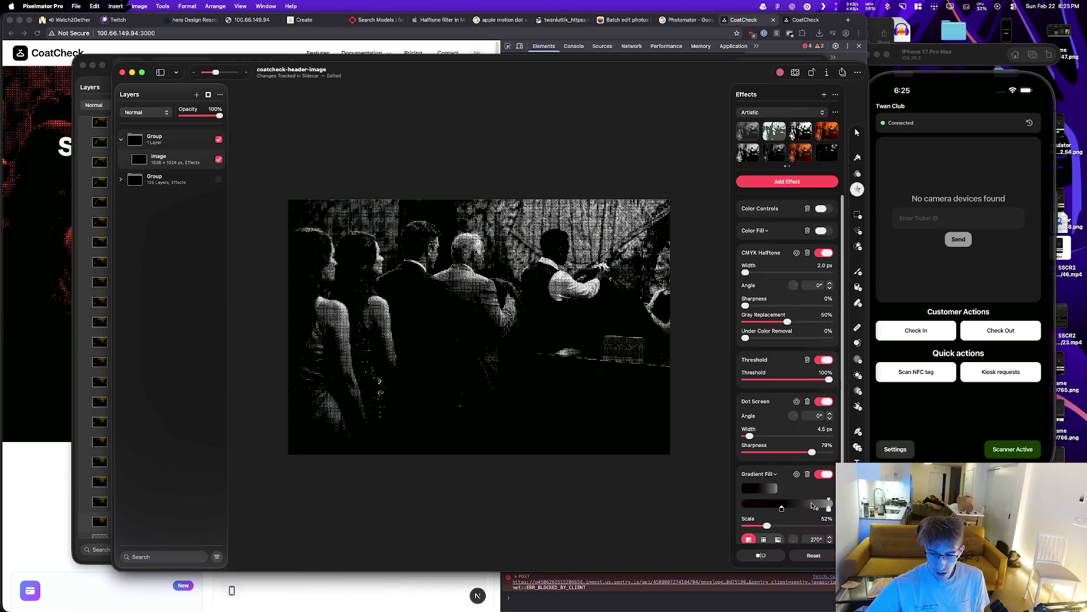
left_click(823, 476)
left_click_drag(812, 452, 805, 452)
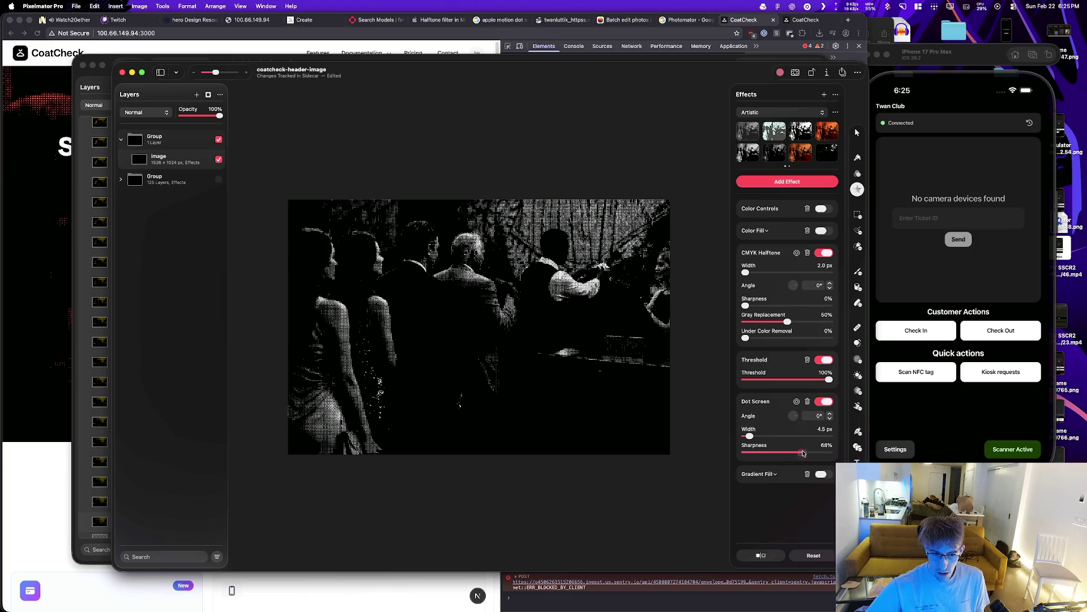
left_click(822, 475)
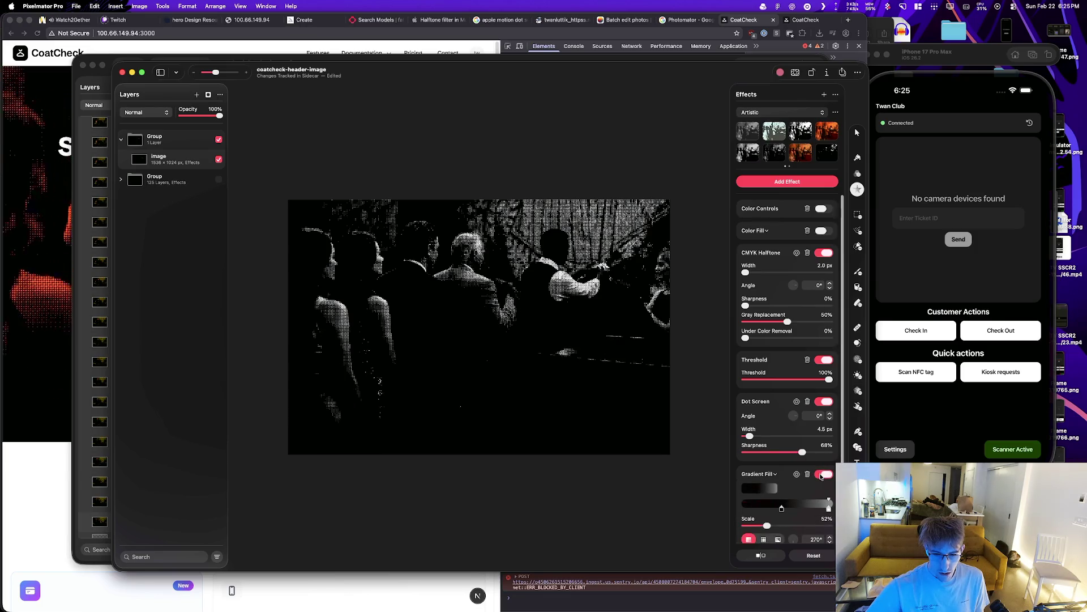
scroll(793, 486, "down", 2)
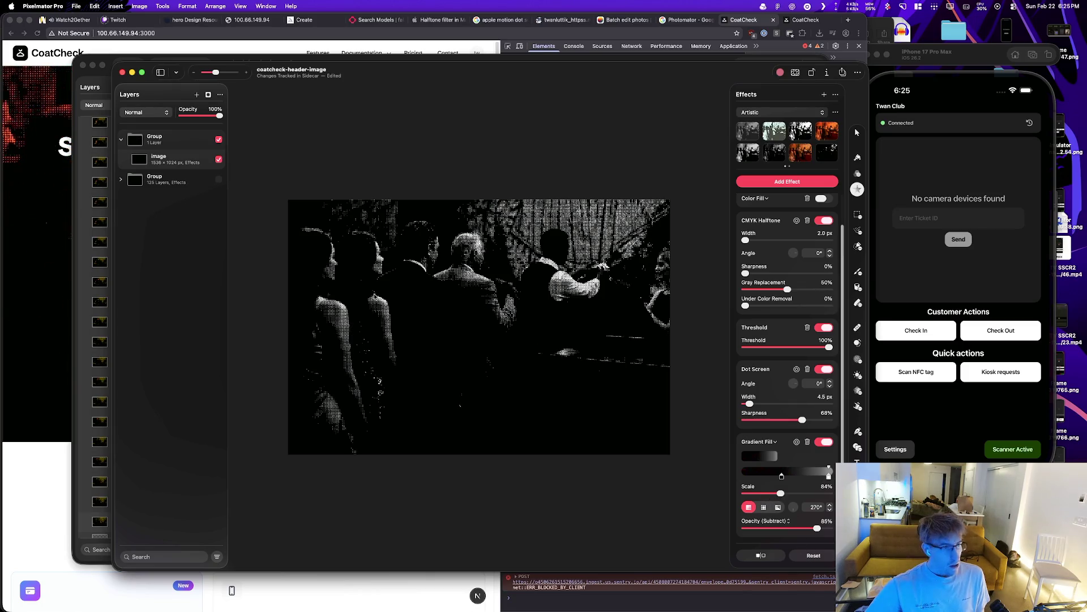
right_click(180, 163)
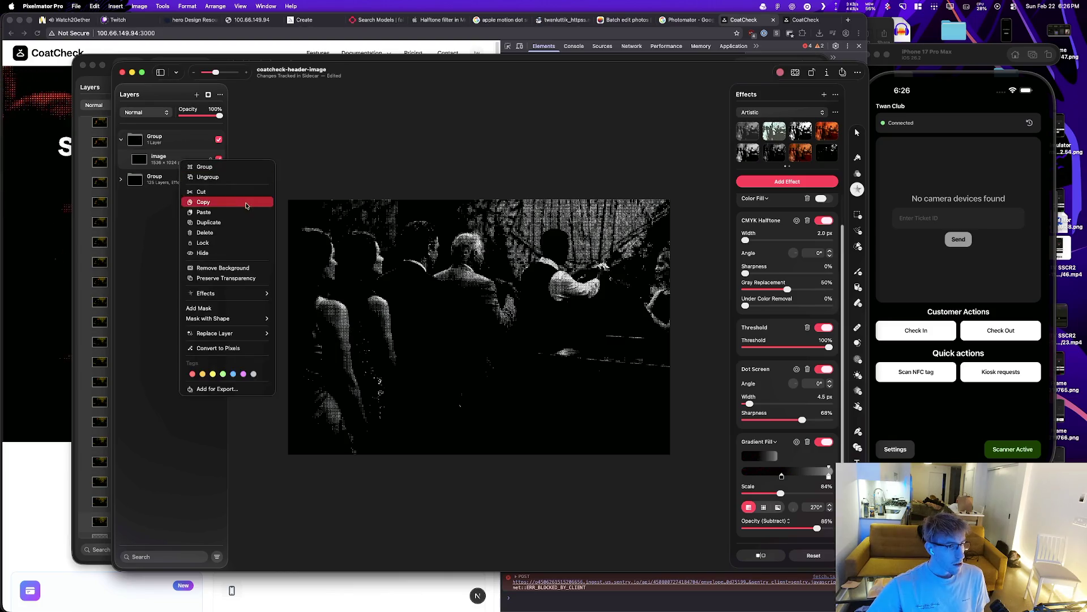
Step: Copy the image layer's halftone effects and make the expanded frame group visible again
mouse_move(227, 294)
left_click(312, 295)
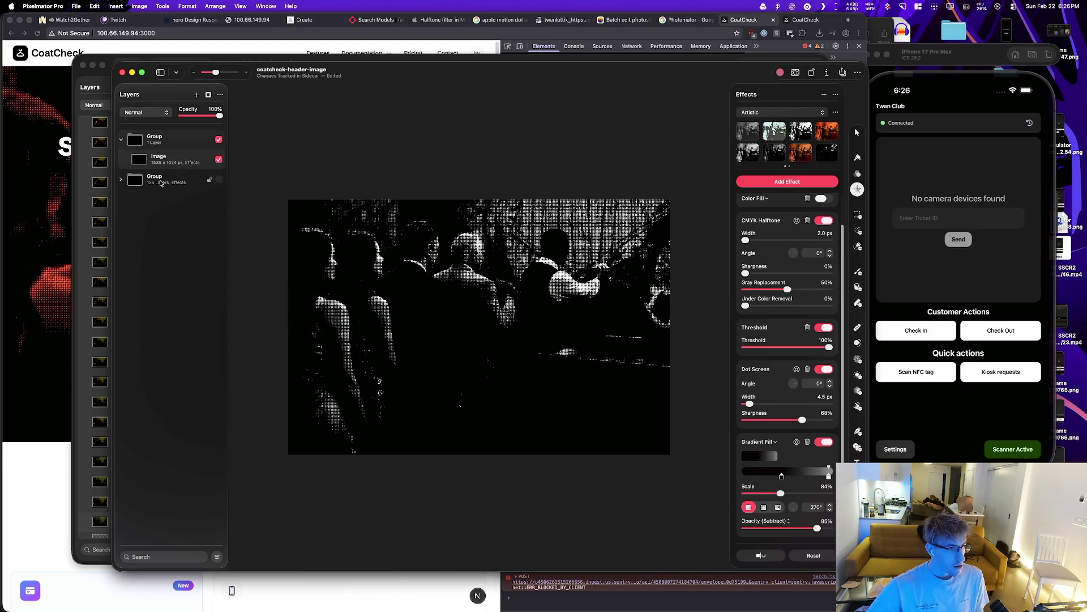
left_click(150, 179)
left_click(120, 180)
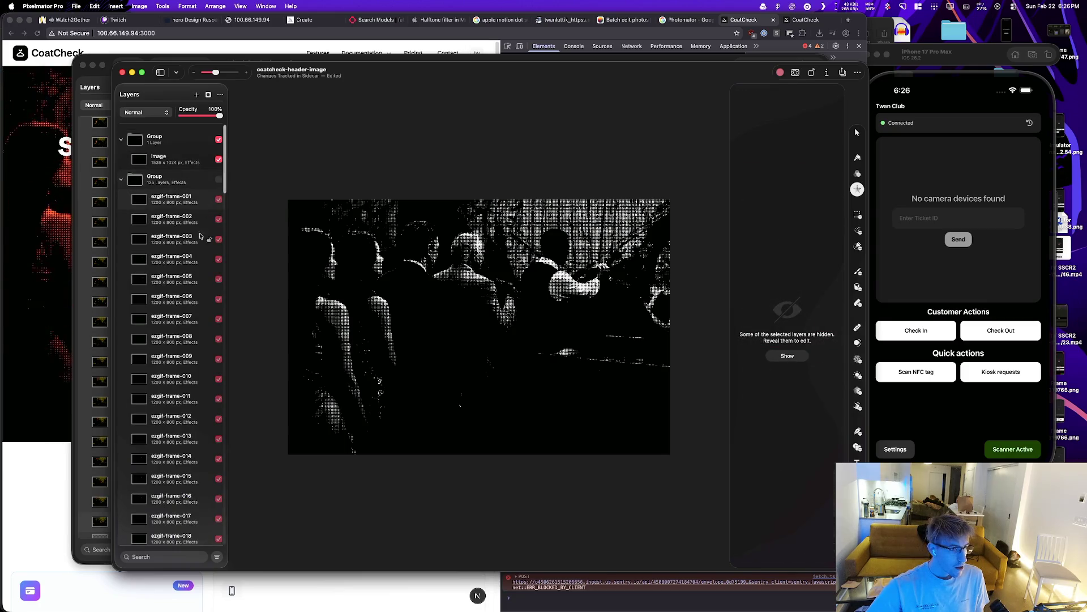
mouse_move(226, 173)
left_mouse_down()
mouse_move(227, 524)
mouse_move(237, 538)
left_mouse_up()
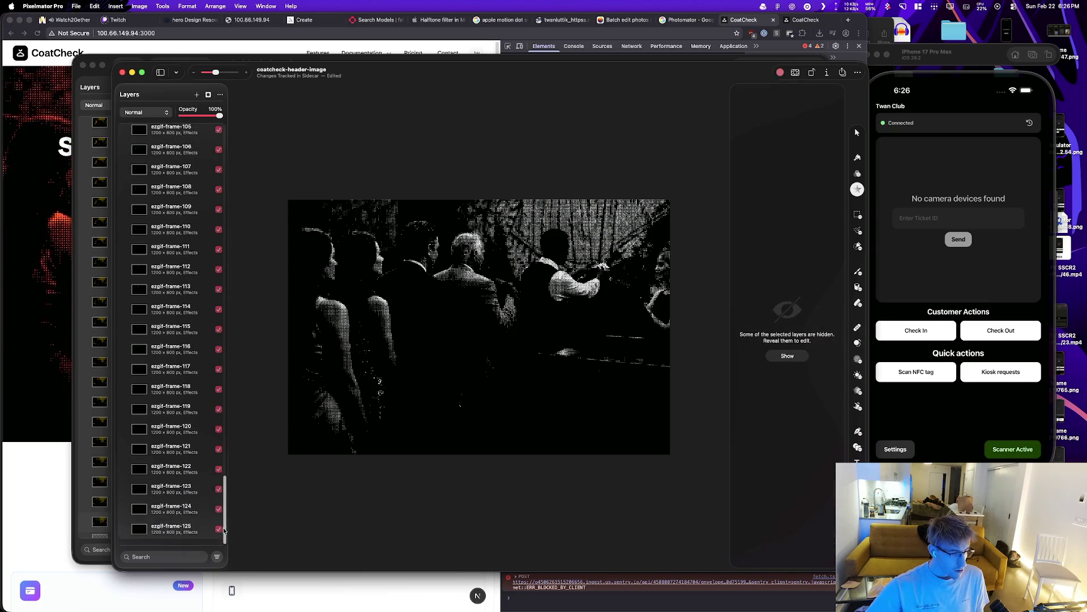
right_click(195, 529)
mouse_move(271, 477)
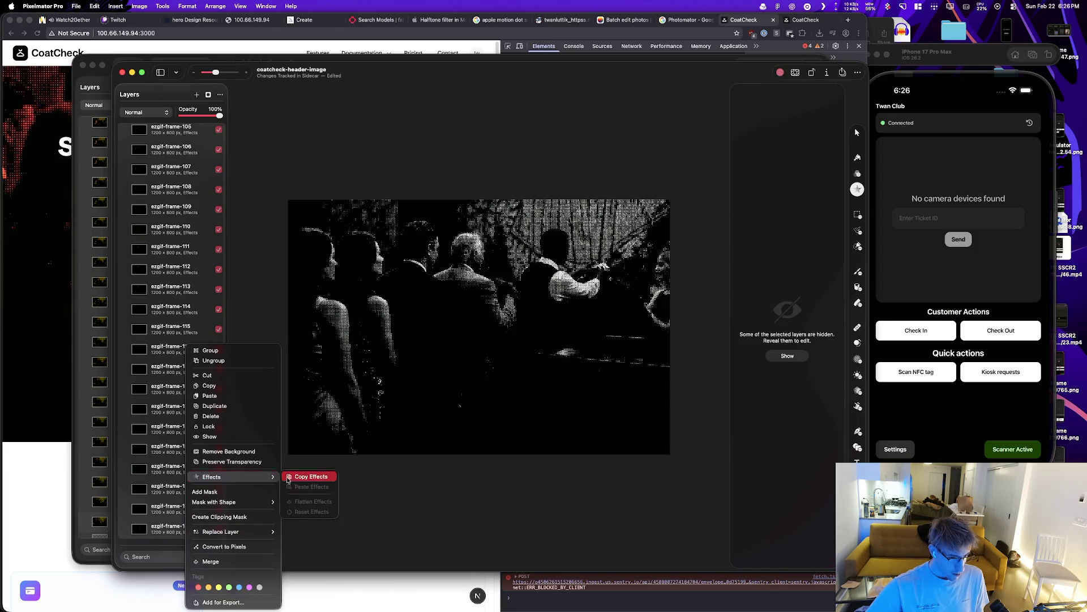
left_click(306, 476)
scroll(184, 283, "up", 20)
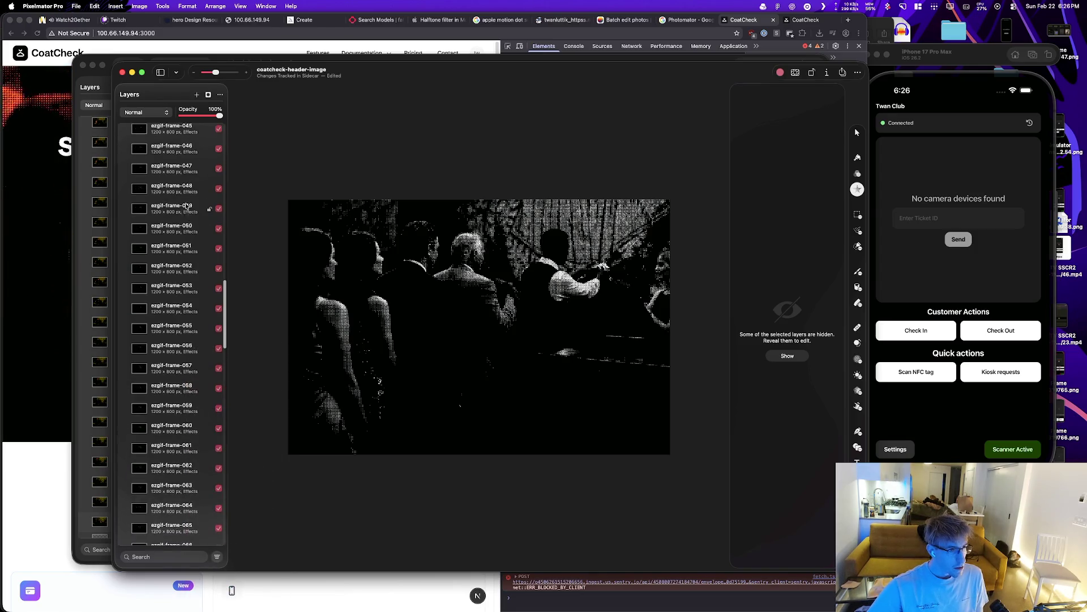
left_click(219, 180)
Step: Paste the halftone effects onto the 125 frames and add them for web export
right_click(198, 200)
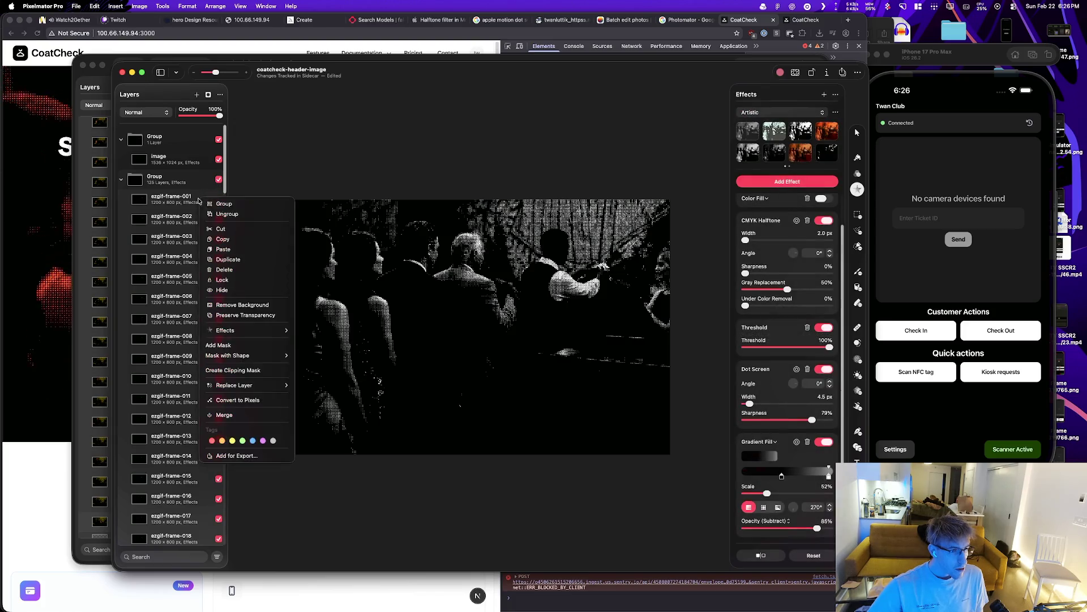
mouse_move(269, 331)
left_click(320, 337)
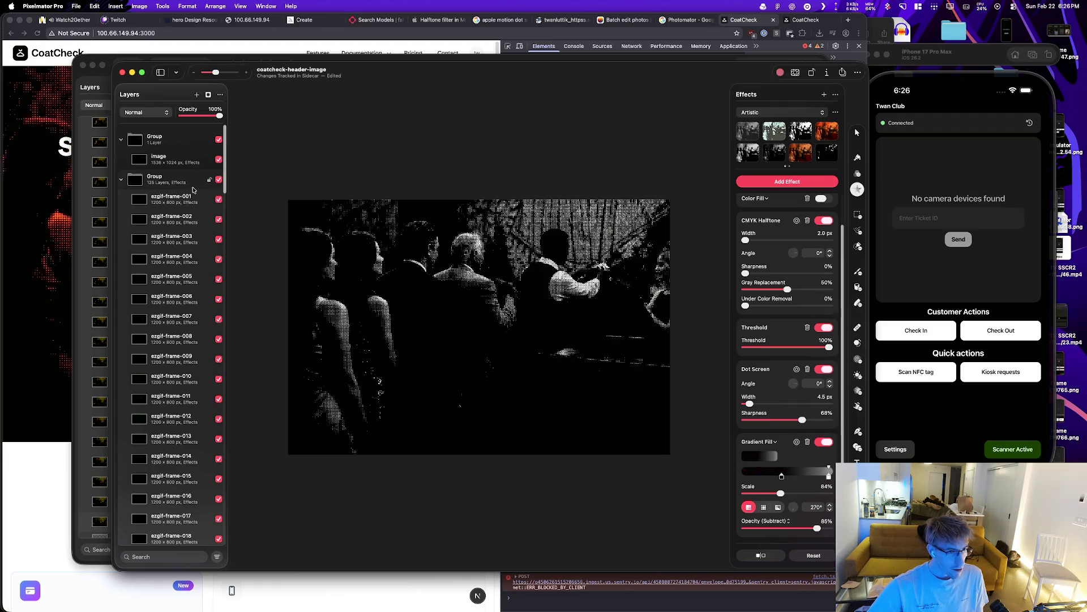
scroll(187, 292, "down", 5)
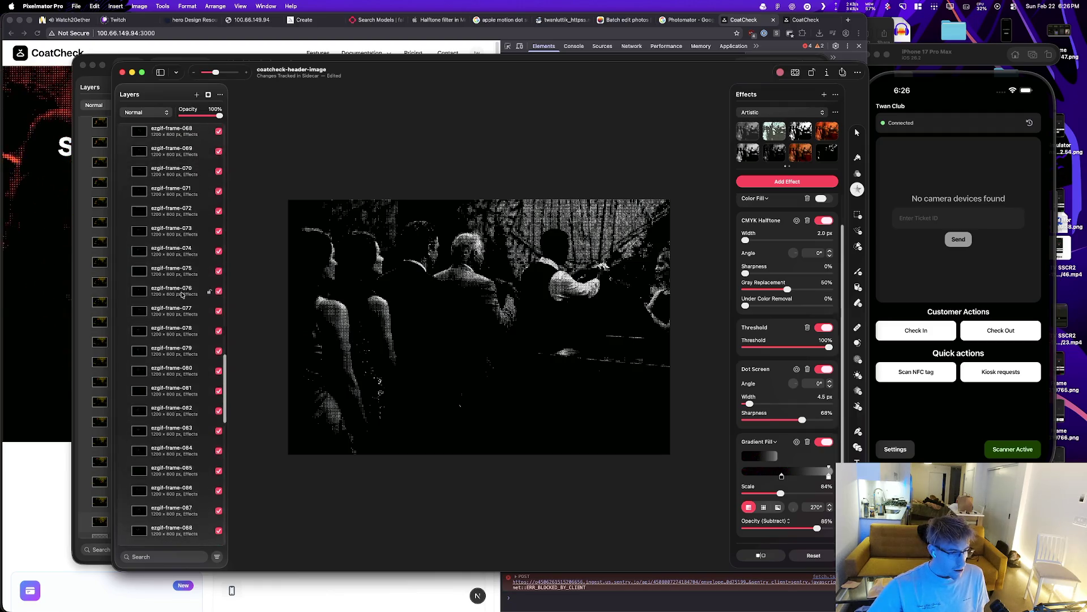
scroll(165, 226, "up", 5)
scroll(165, 202, "down", 20)
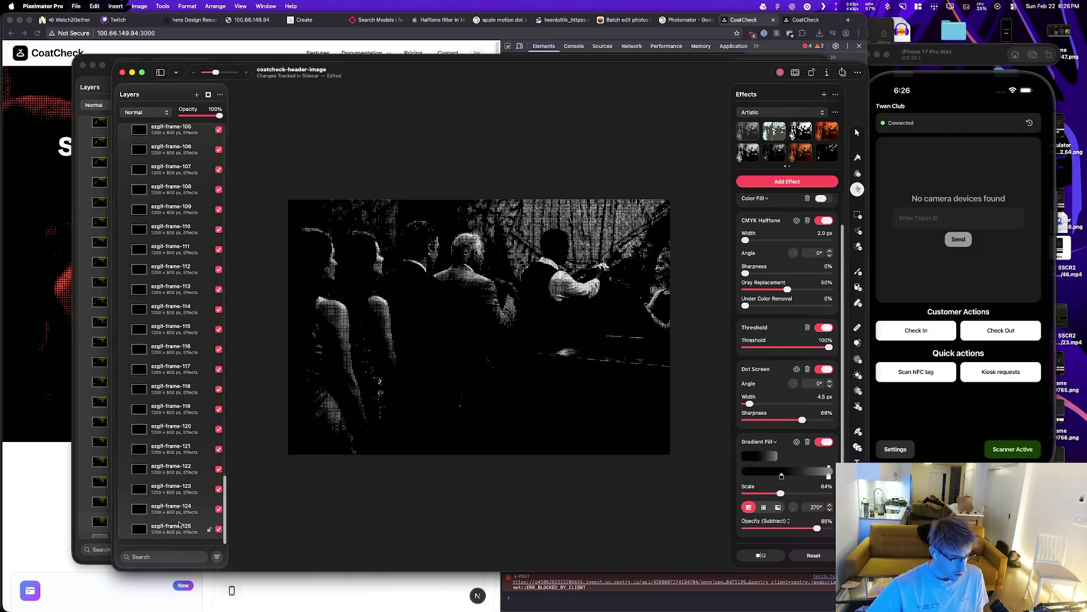
right_click(179, 524)
left_click(221, 603)
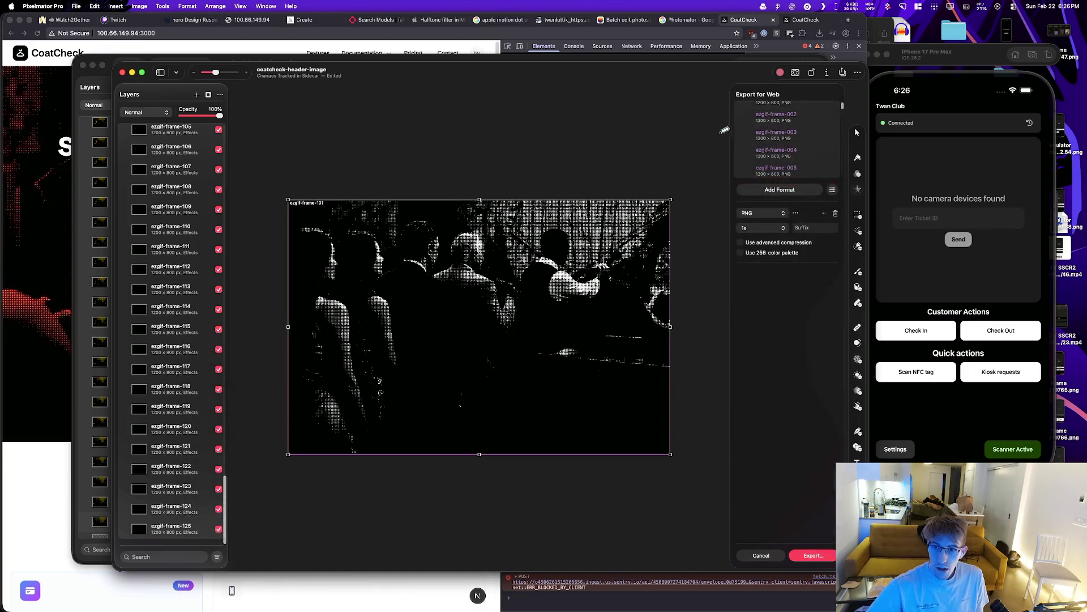
Step: Export the marked frames as PNGs into the color folder, replacing all existing frame files
left_click(804, 557)
left_click(663, 397)
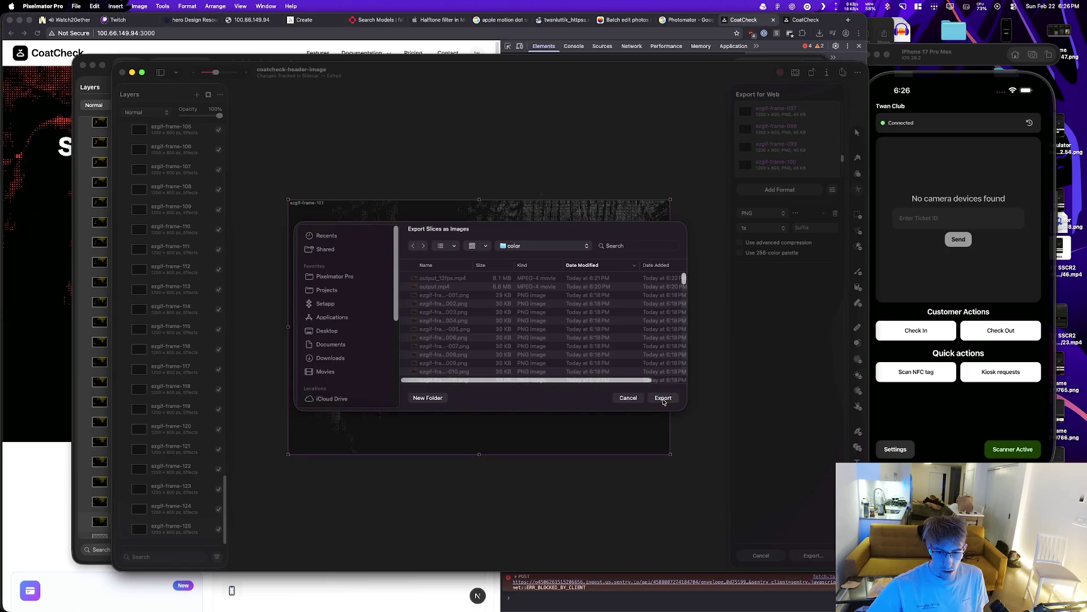
left_click(570, 249)
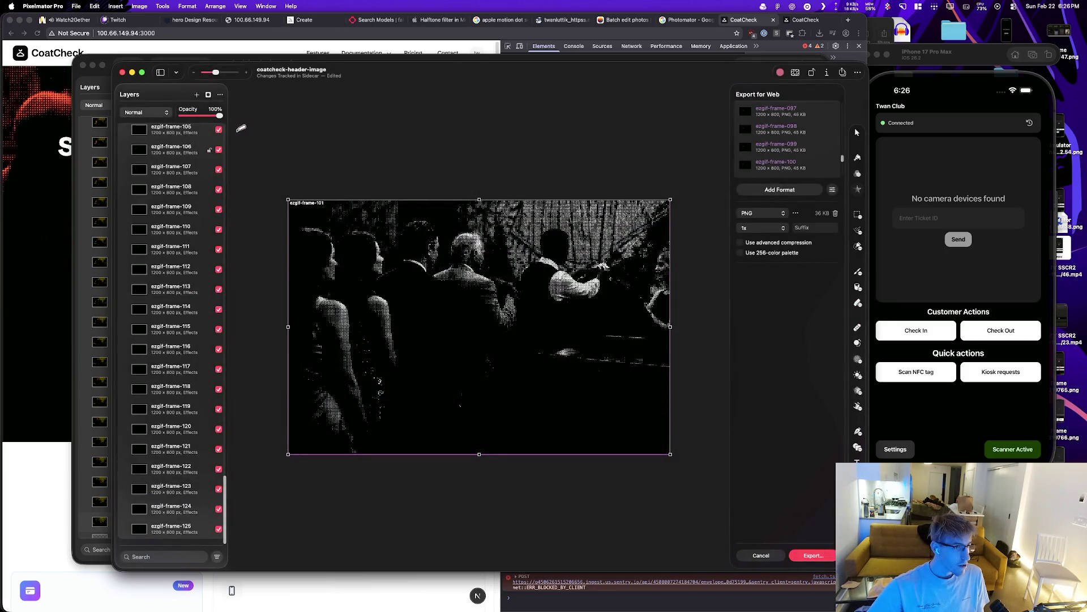
scroll(140, 136, "up", 20)
scroll(121, 179, "down", 20)
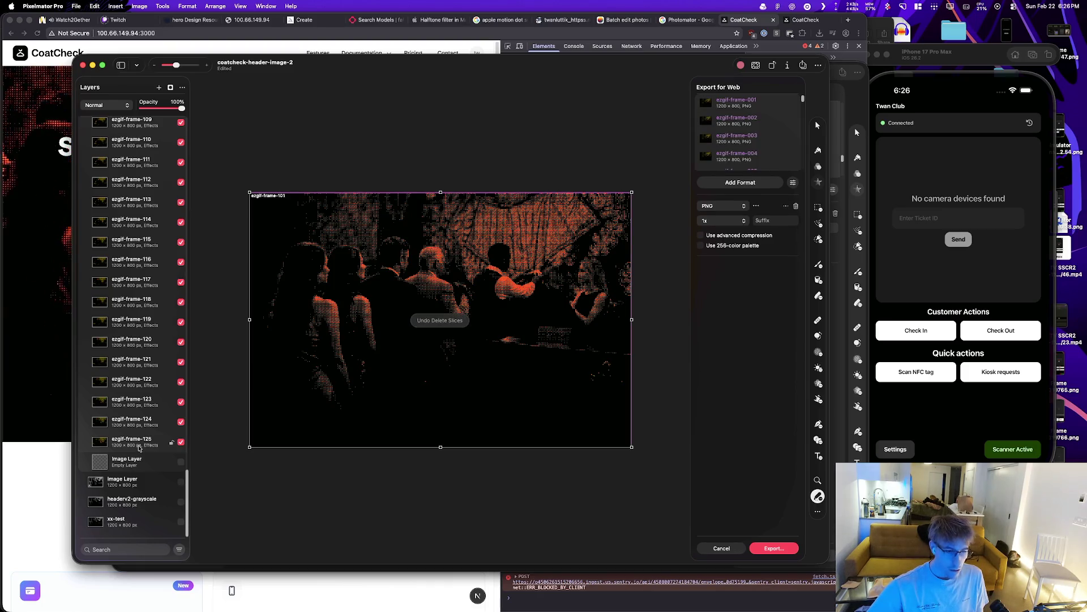
Step: Close Export for Web in coatcheck-header-image-2, leaving its Group with one empty layer, and switch to Finder
left_click(717, 548)
scroll(138, 441, "up", 20)
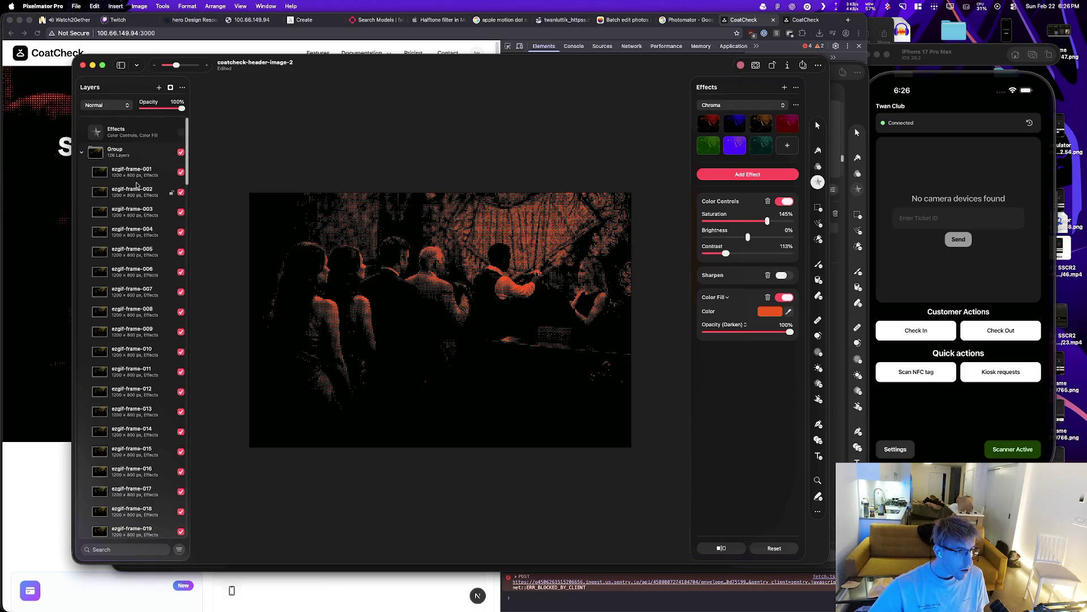
key("super+Tab")
key("super+Tab")
key("super+Tab")
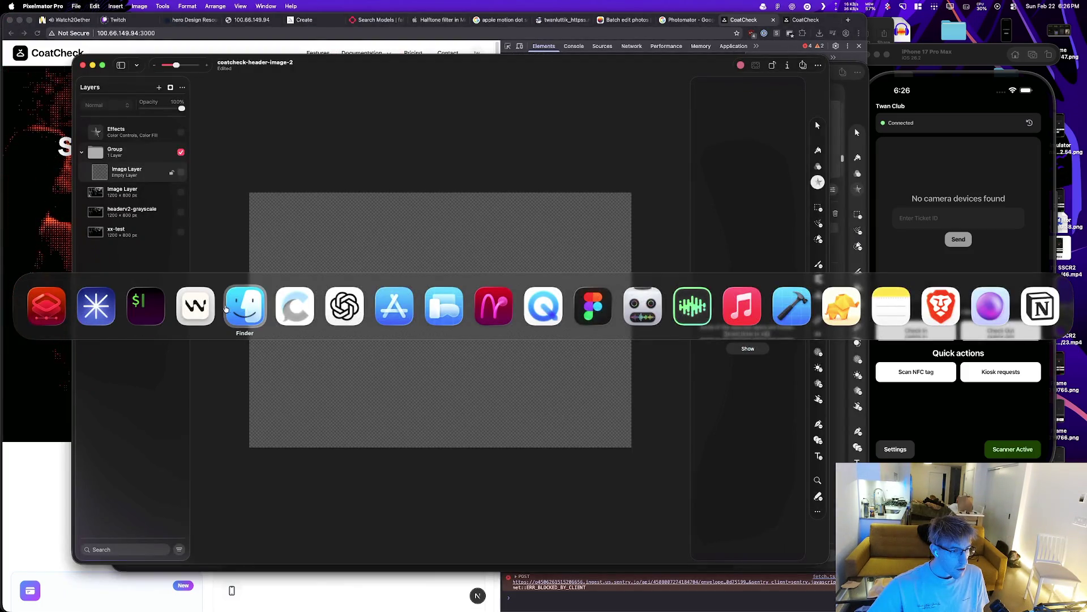
left_click(226, 307)
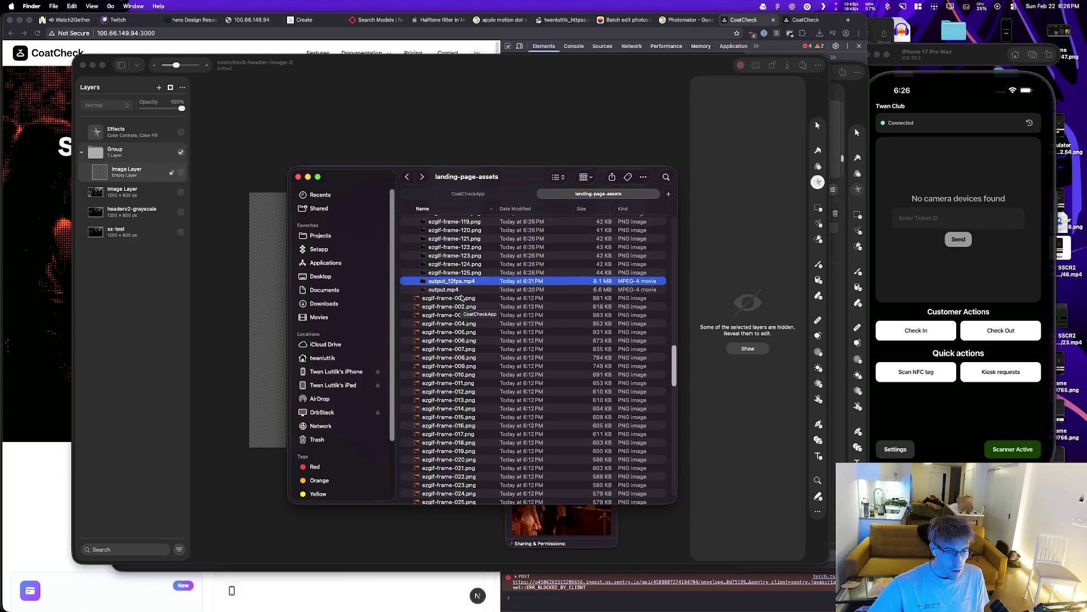
Step: Drag the new ezgif-frame-001 to 125 PNGs from landing-page-assets into the Group layer
scroll(478, 325, "up", 10)
scroll(547, 275, "up", 10)
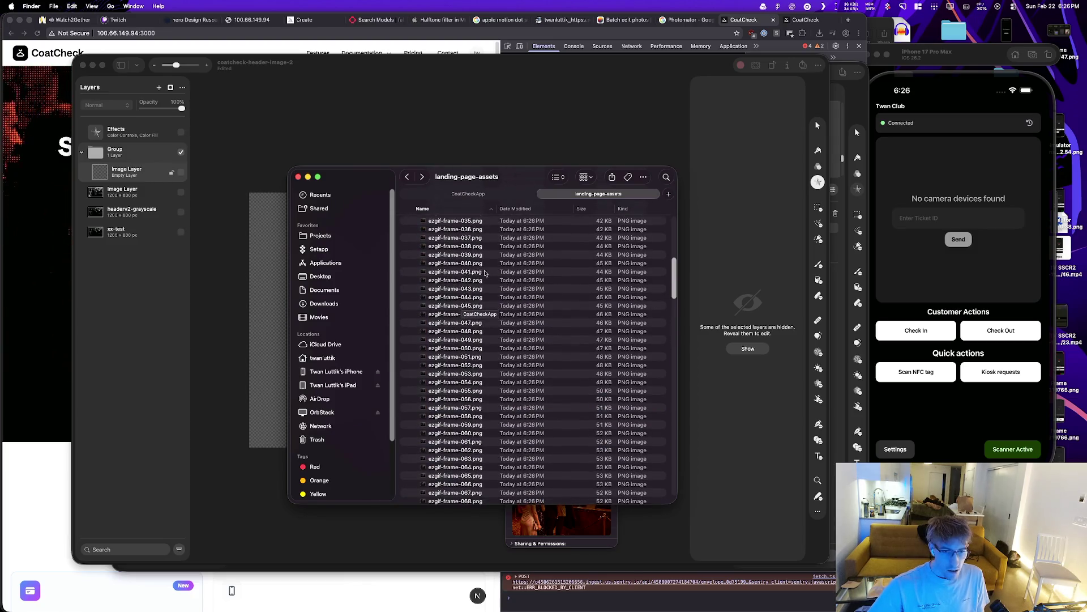
scroll(447, 268, "down", 15)
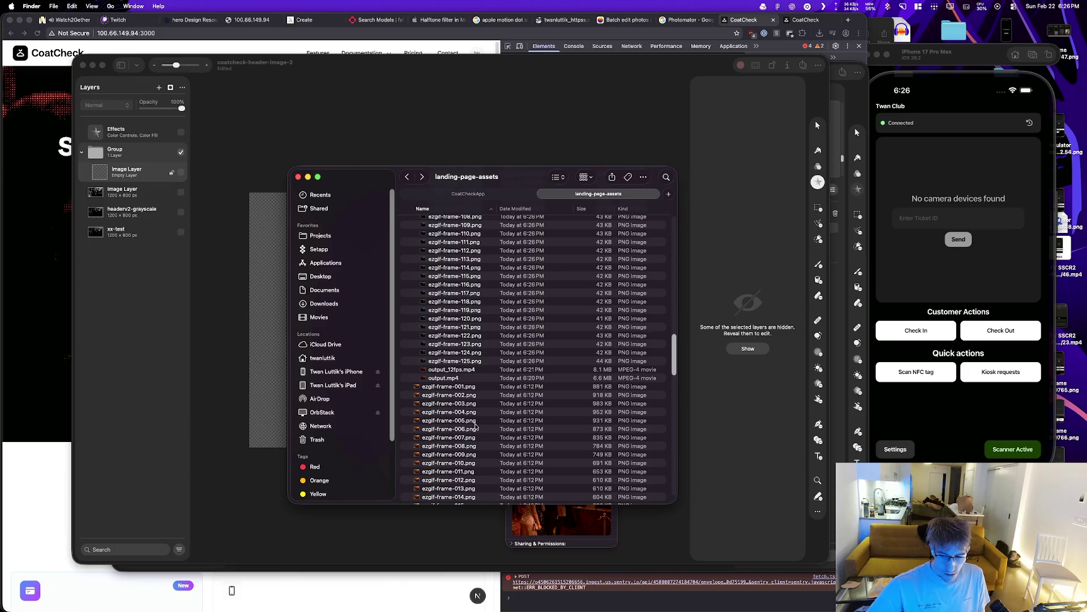
left_click(466, 362, "shift")
left_click_drag(116, 200, 139, 155)
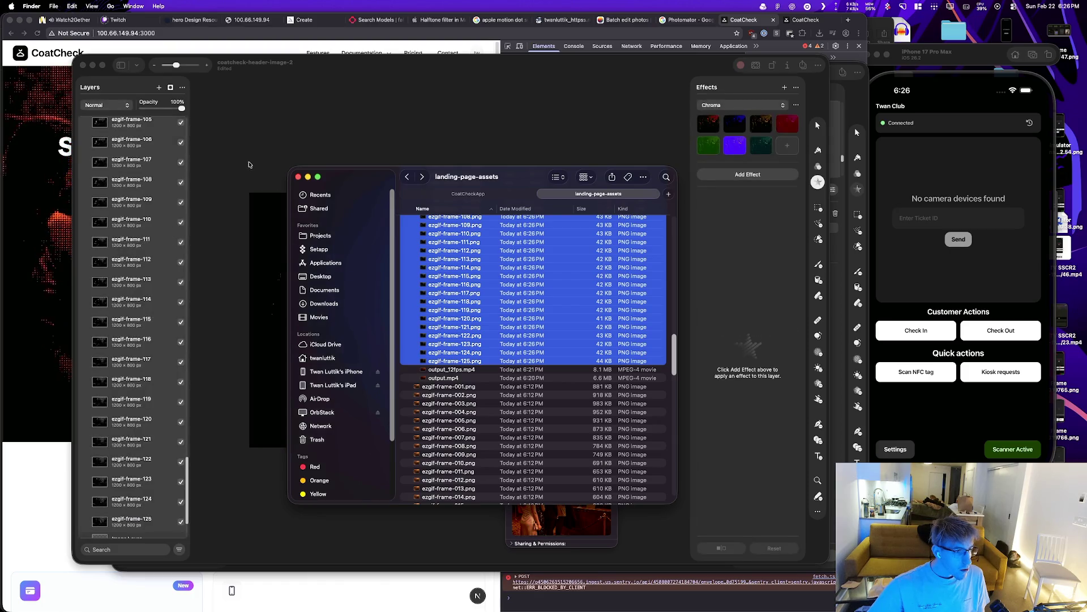
Step: Copy the Effects layer's red colour effects, then hide the Effects layer
left_click(207, 188)
left_click_drag(186, 488, 186, 148)
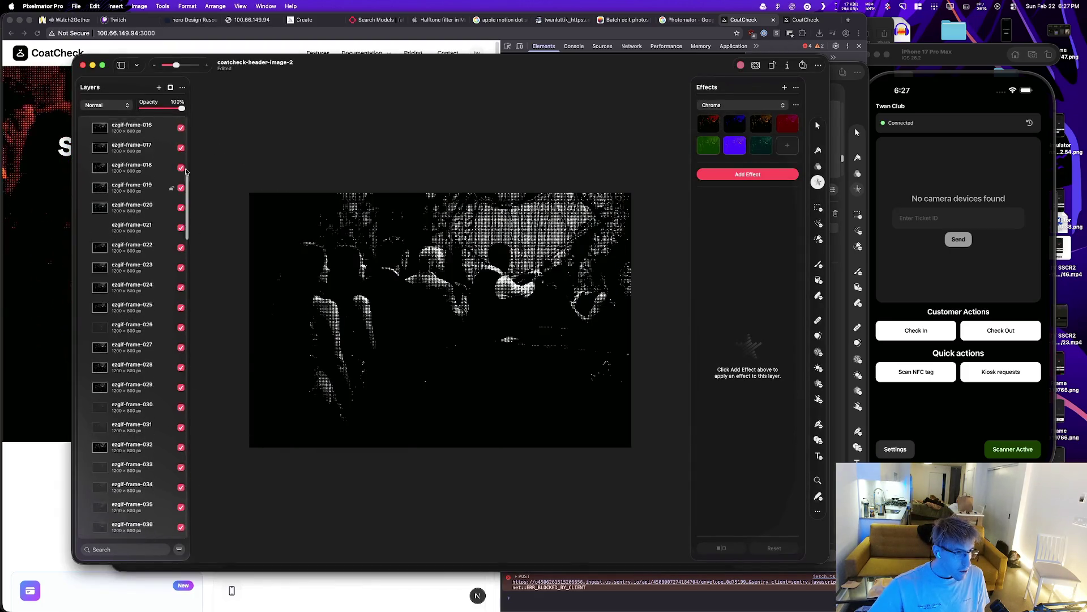
right_click(145, 130)
left_click(147, 132)
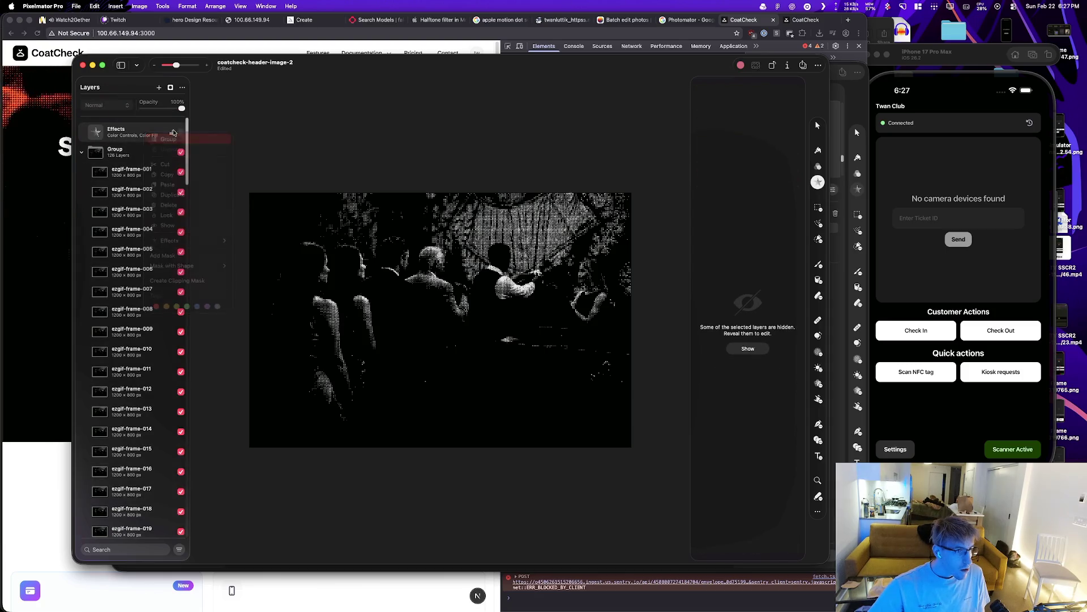
right_click(150, 134)
mouse_move(223, 238)
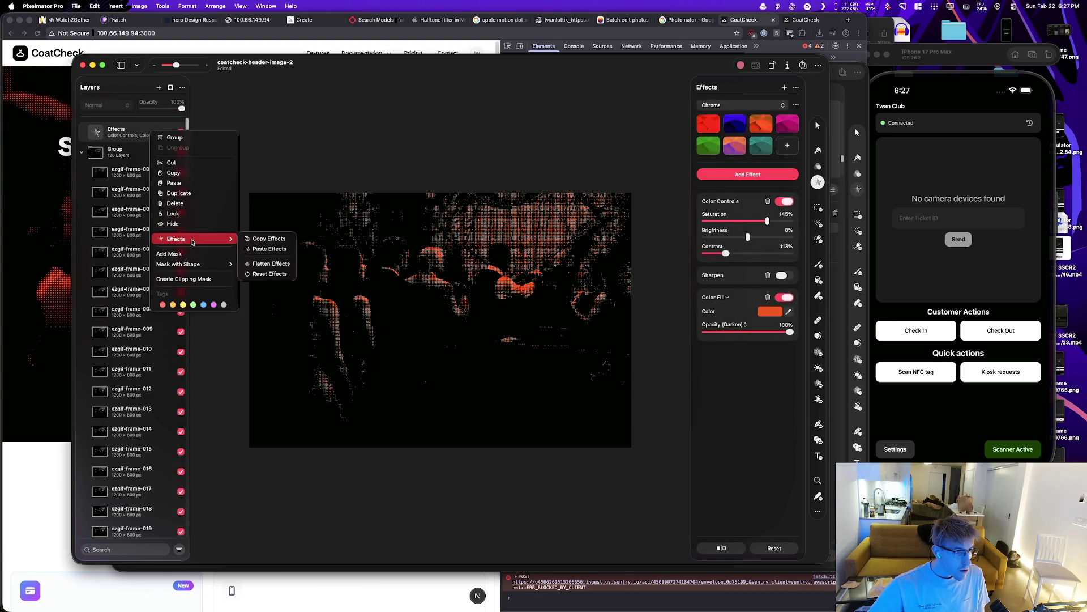
left_click(270, 239)
left_click(180, 132)
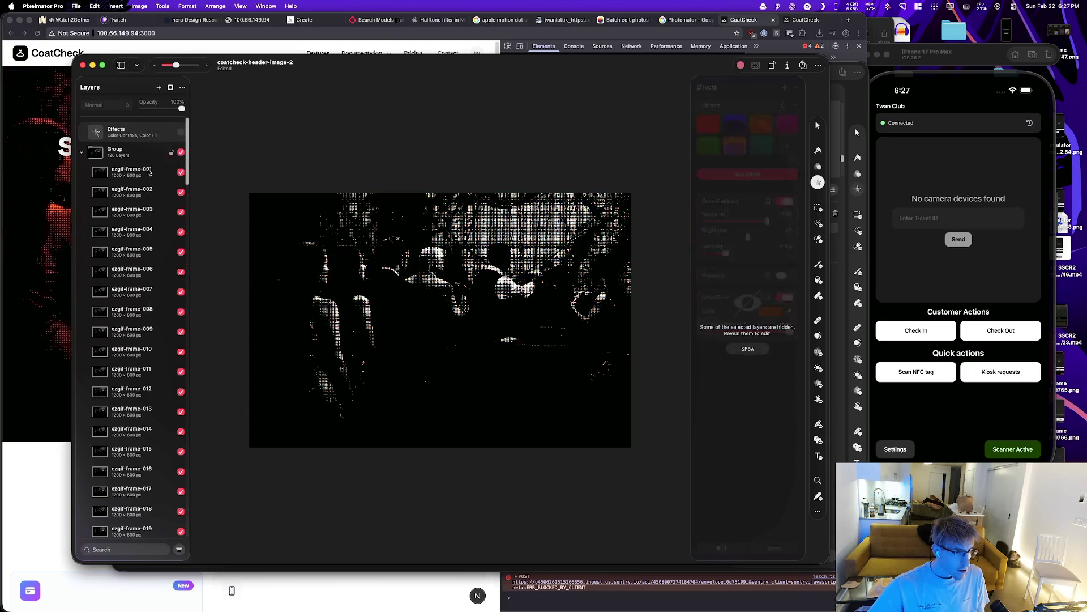
Step: Paste the red effects onto all ezgif frame layers and mark them for export
left_click_drag(187, 168, 181, 527)
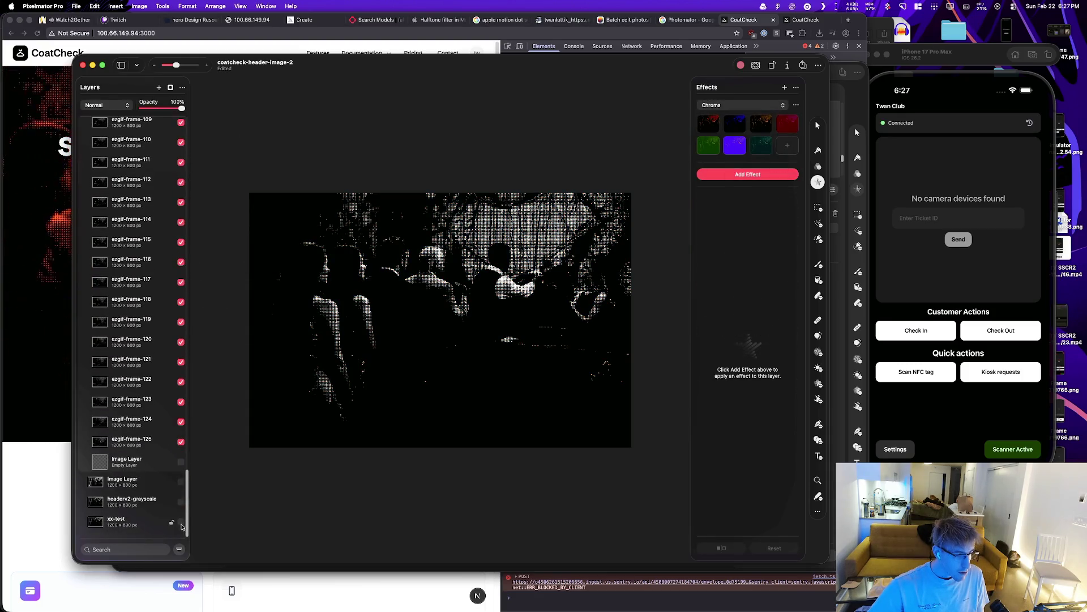
right_click(138, 443)
mouse_move(190, 493)
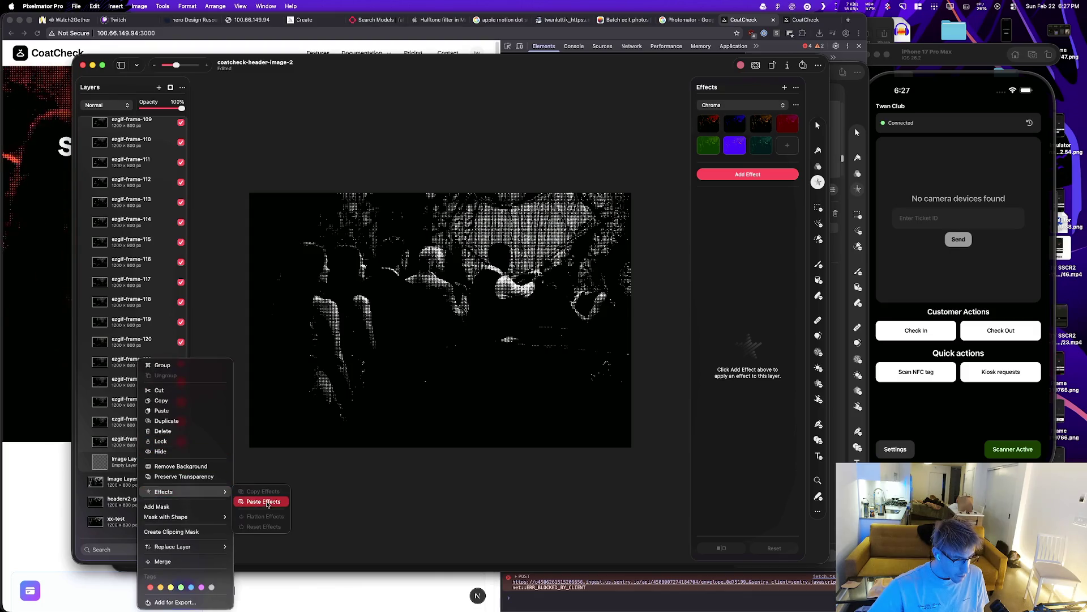
left_click(270, 502)
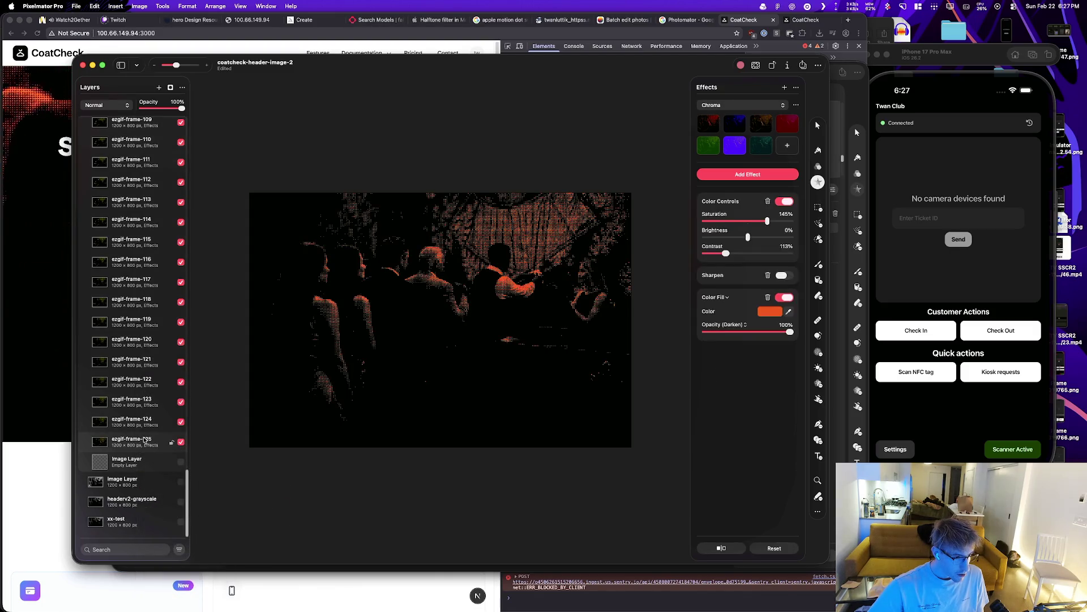
scroll(139, 340, "up", 20)
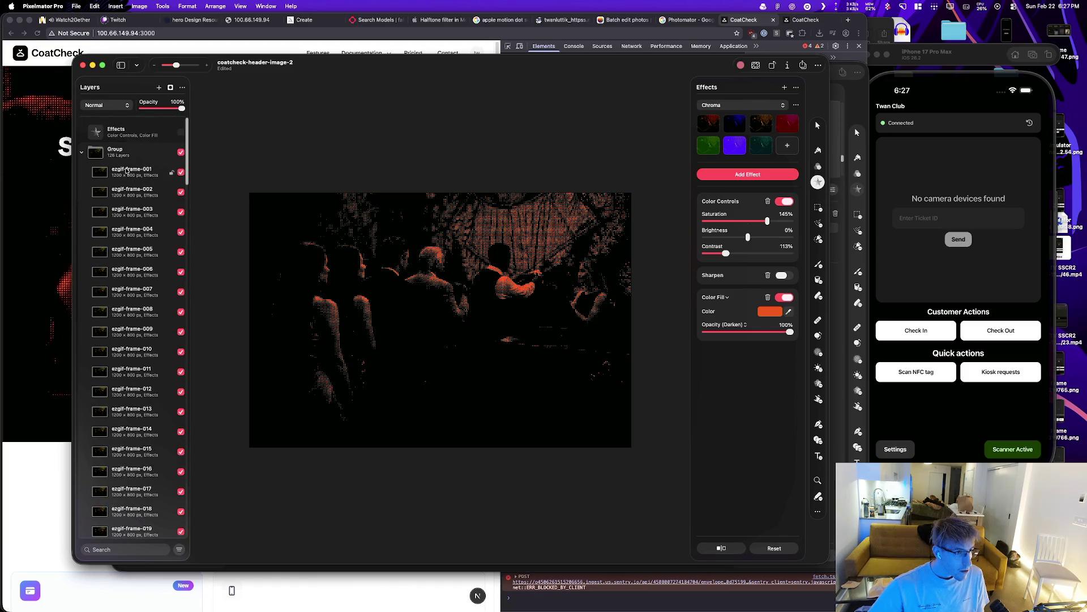
right_click(128, 171)
left_click(172, 426)
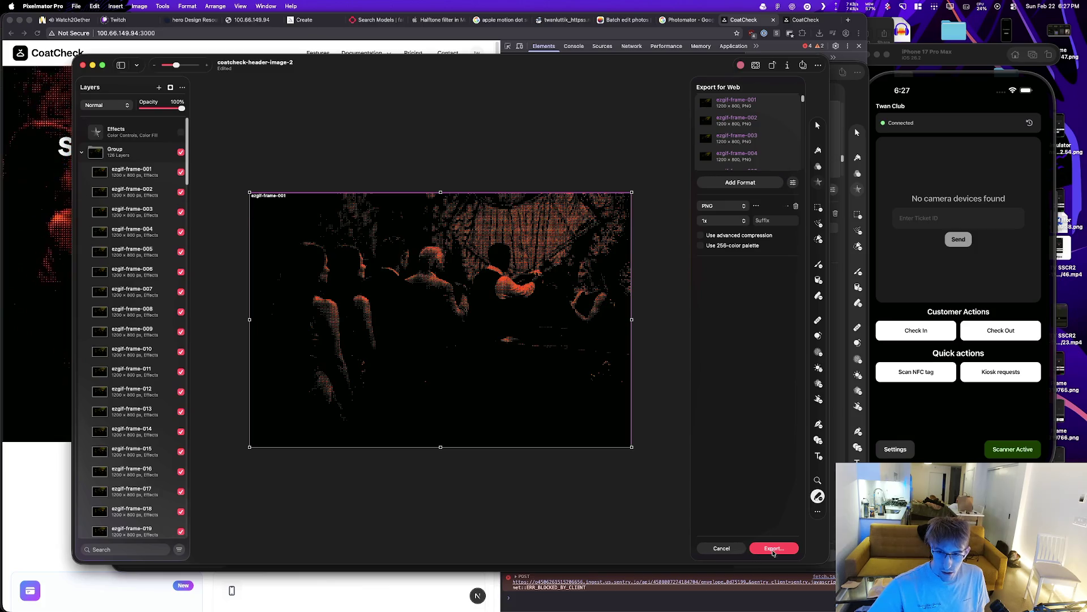
Step: Export the red-tinted frames to the color folder, replacing the 125 existing PNGs, then switch to iTerm2
left_click(774, 548)
left_click(624, 390)
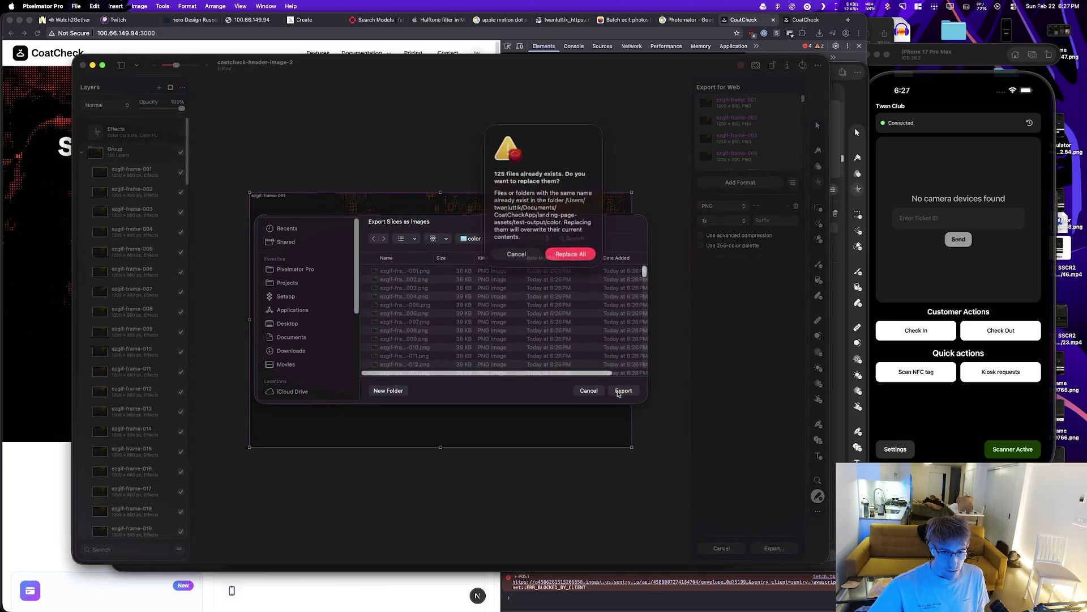
left_click(578, 249)
key("super+Tab")
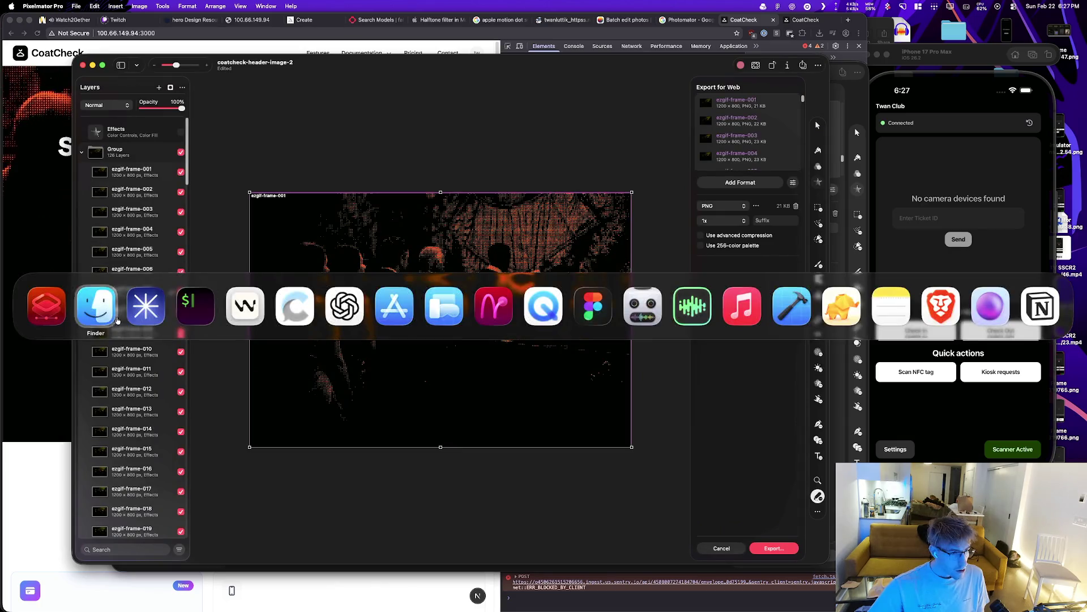
key("super+Tab")
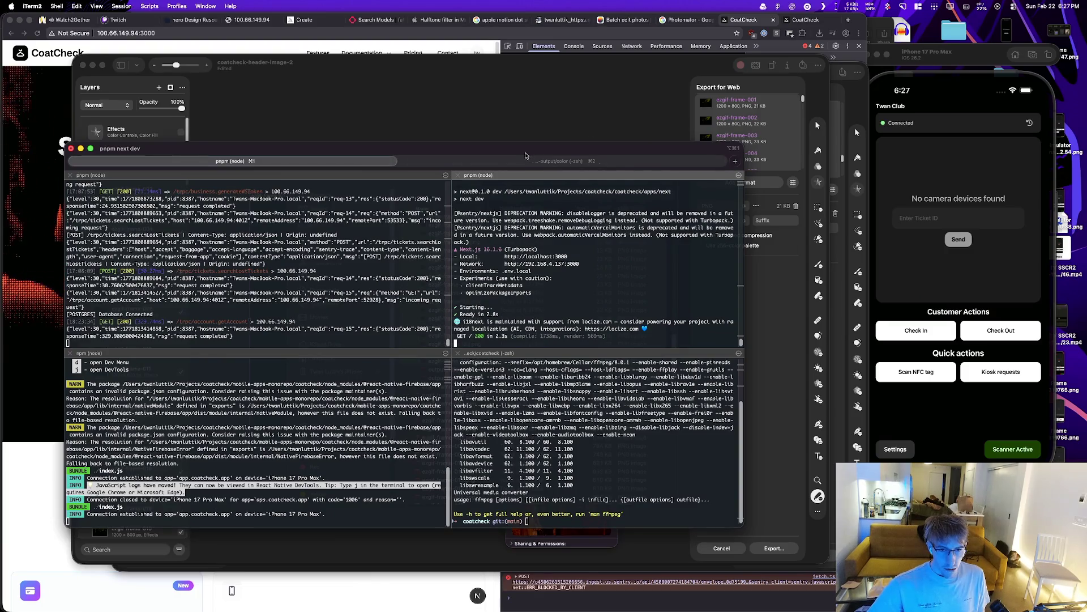
Step: Abandon a half-typed ffmpeg command in the free shell pane for a fresh prompt
left_click(527, 521)
type("ffmpeg")
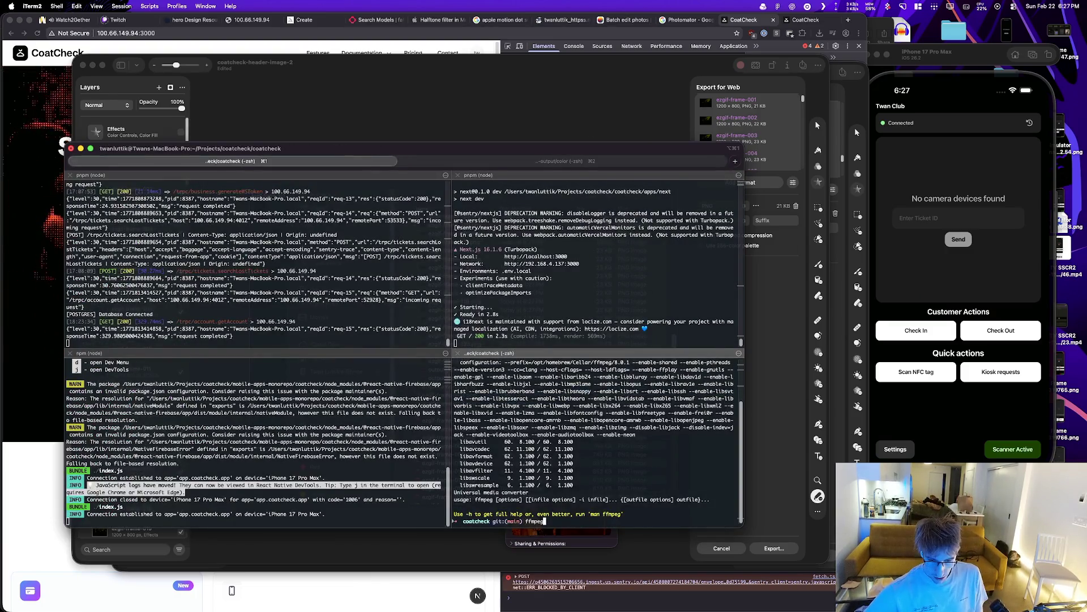
key("ctrl+c")
key("Return")
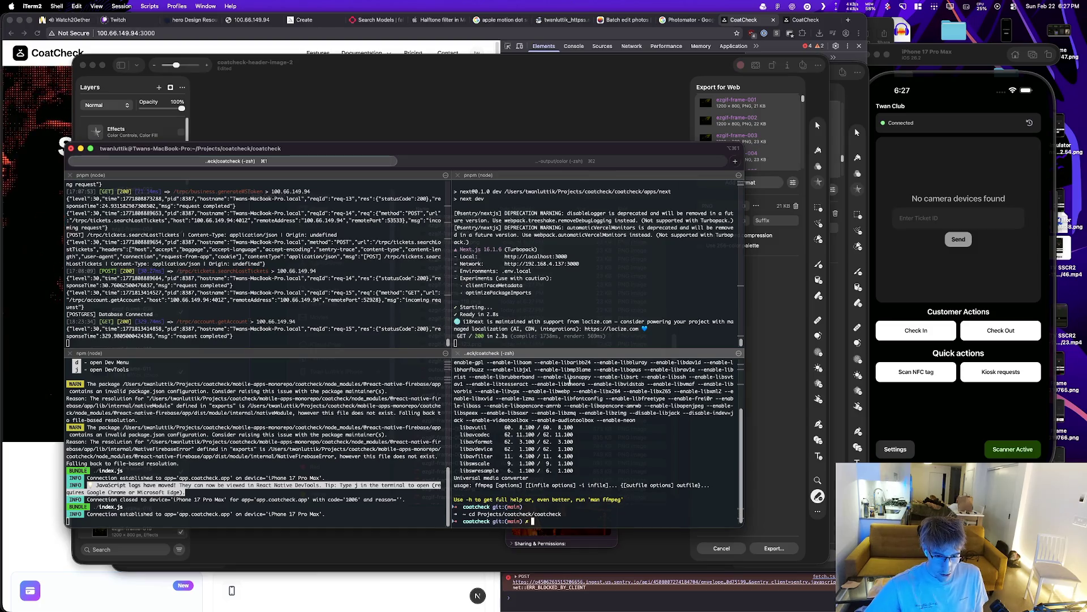
Step: Re-run the 12 fps ffmpeg encode in the color tab into output_12fps_v2.mp4, then switch to Finder
key("super+2")
key("Up")
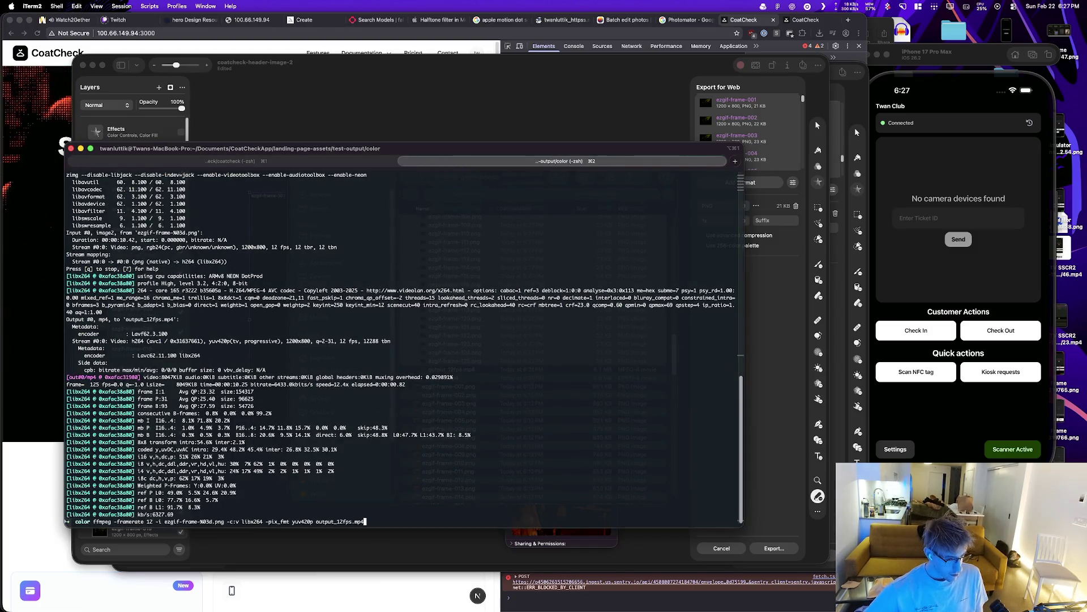
key("Right")
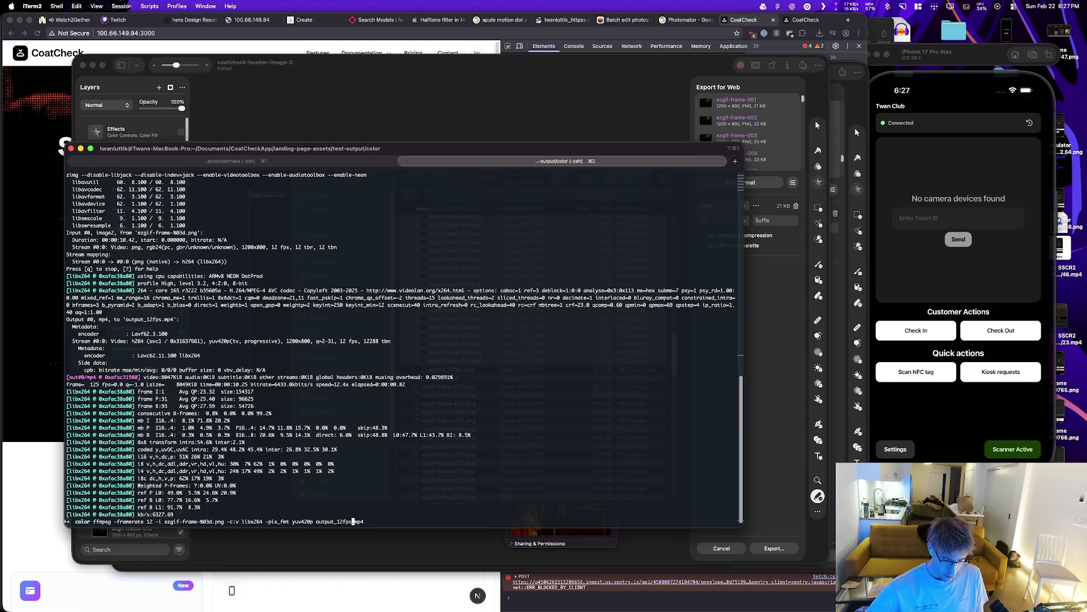
key("Return")
key("super+Tab")
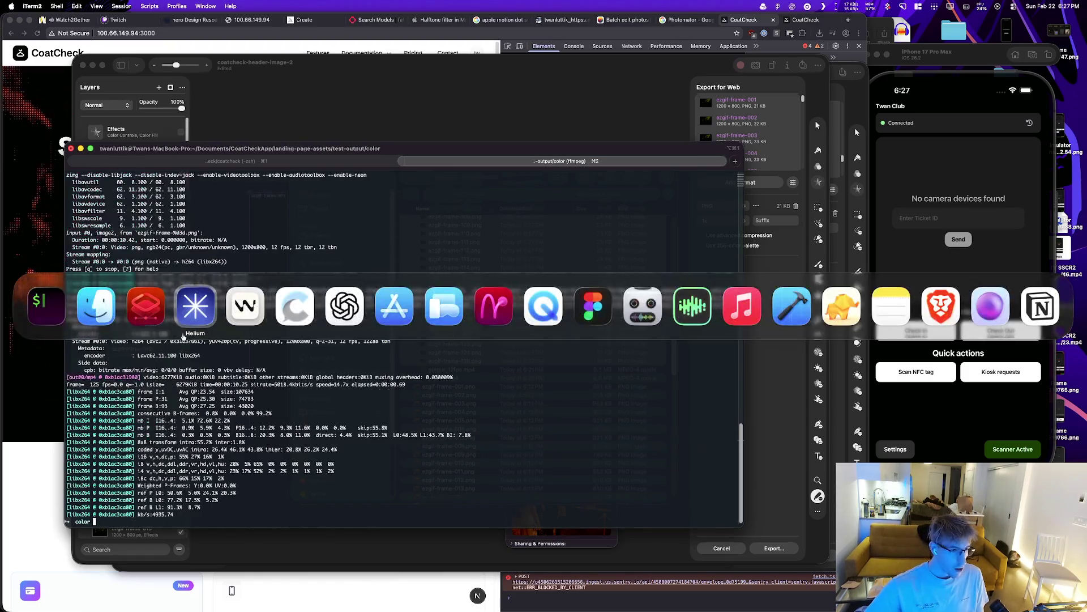
key("super+shift+Tab")
key("super+shift+Tab")
key("super+shift+Tab")
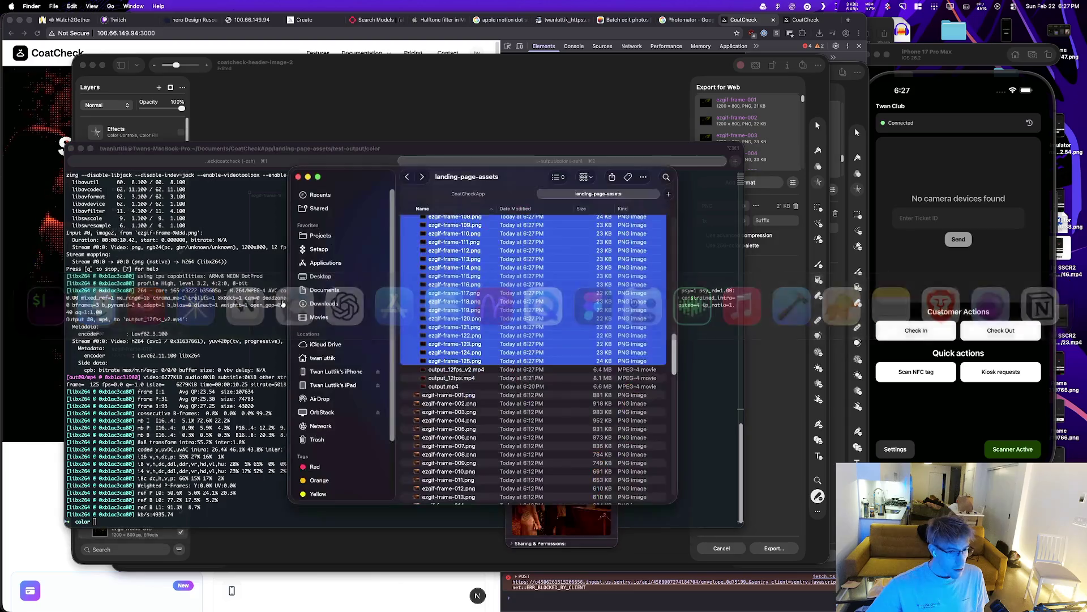
Step: Preview output_12fps_v2.mp4 (6.4 MB) in Quick Look, then bring Windsurf forward
left_click(492, 371)
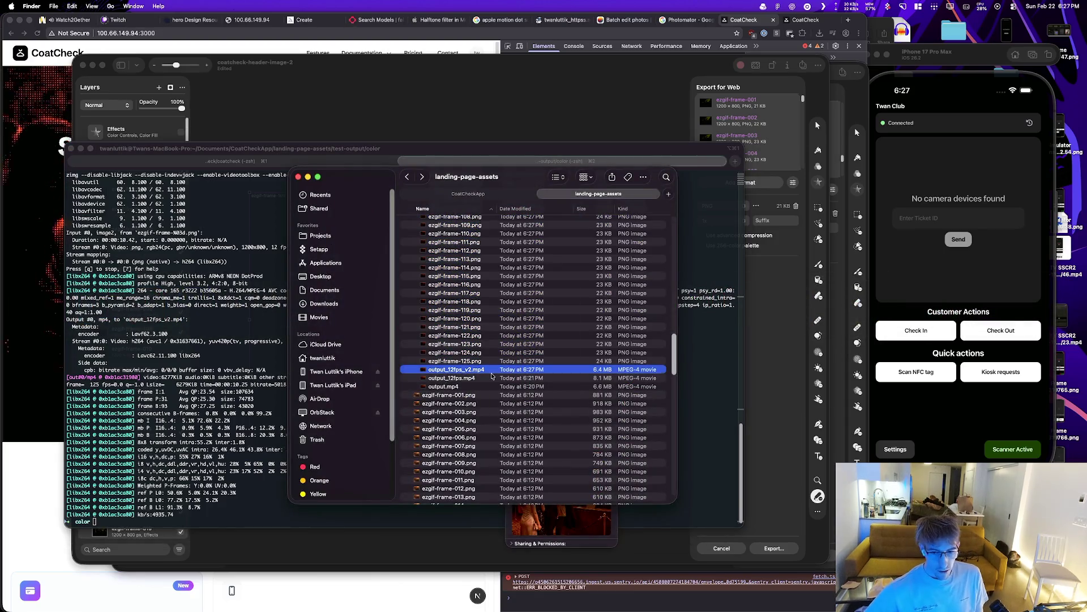
key("space")
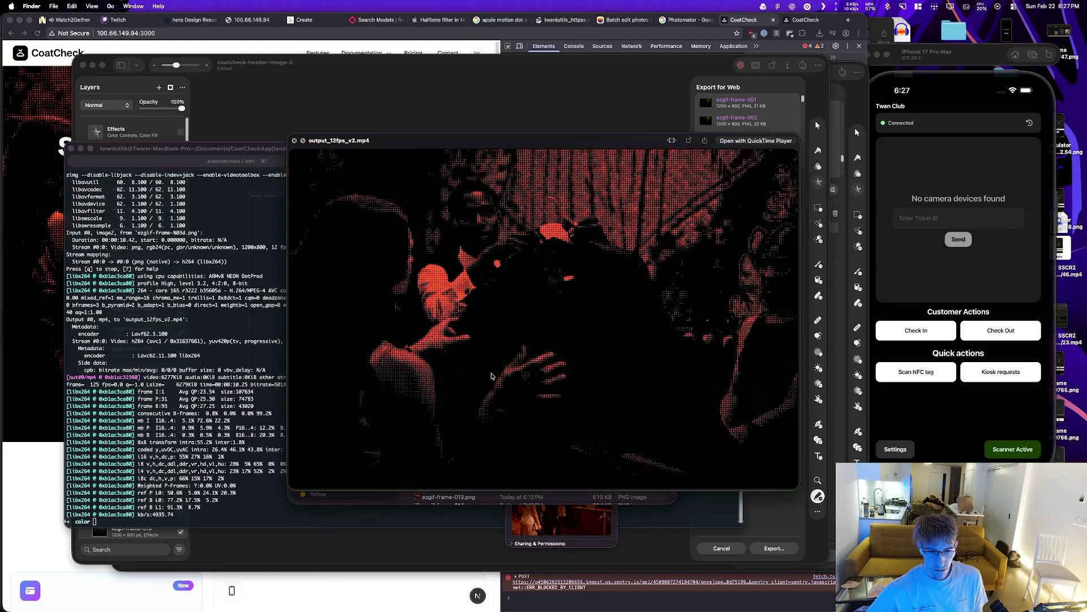
key("space")
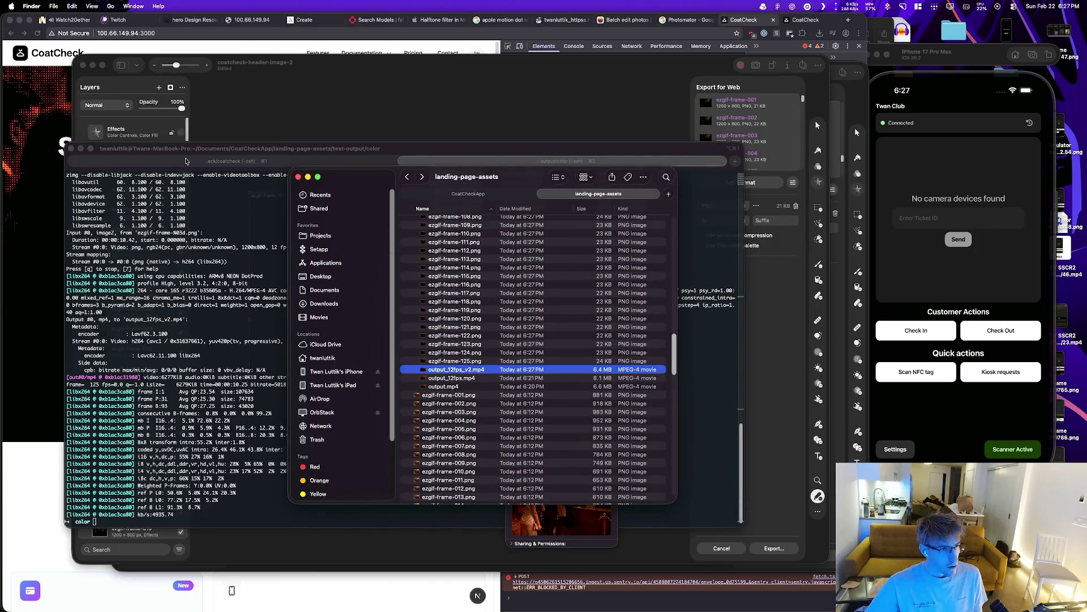
key("super+Tab")
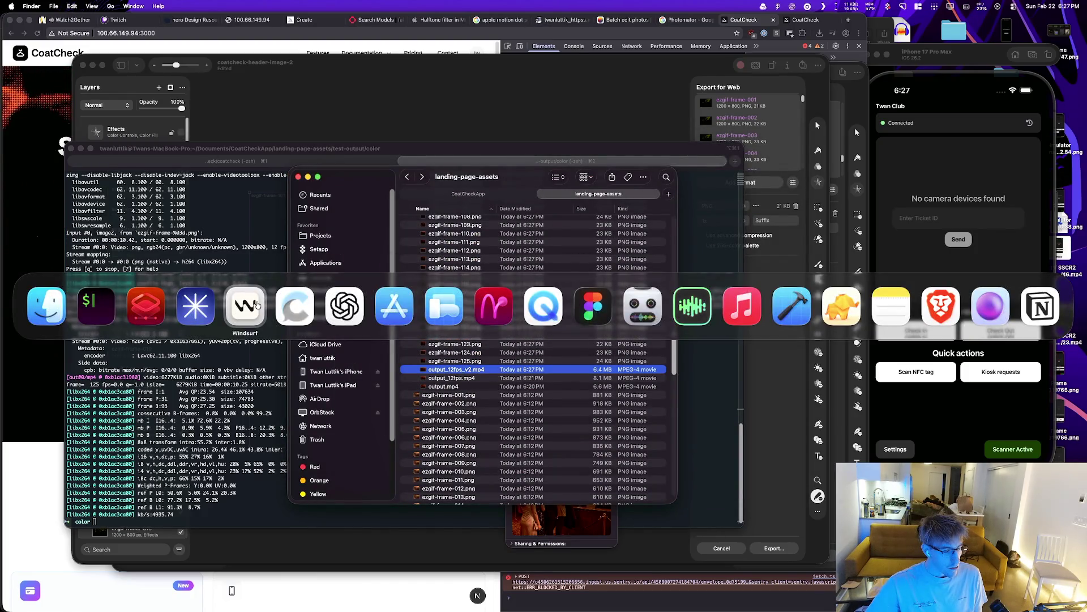
left_click(245, 306)
Step: Paste output_12fps_v2.mp4 into the project's public/videos folder
scroll(84, 205, "up", 10)
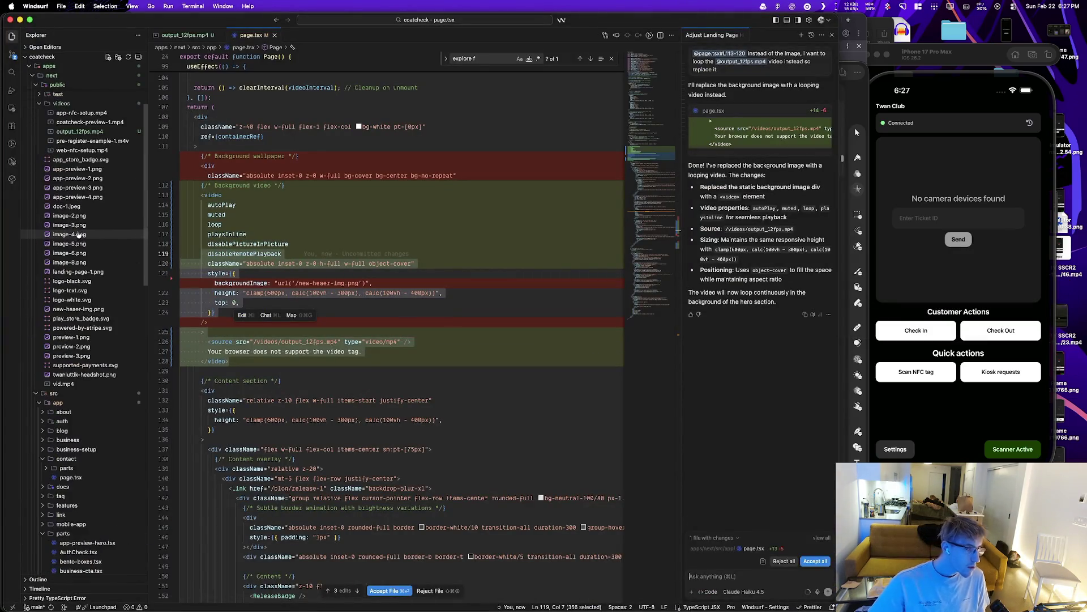
left_click(81, 210)
left_click(85, 210)
key("super+v")
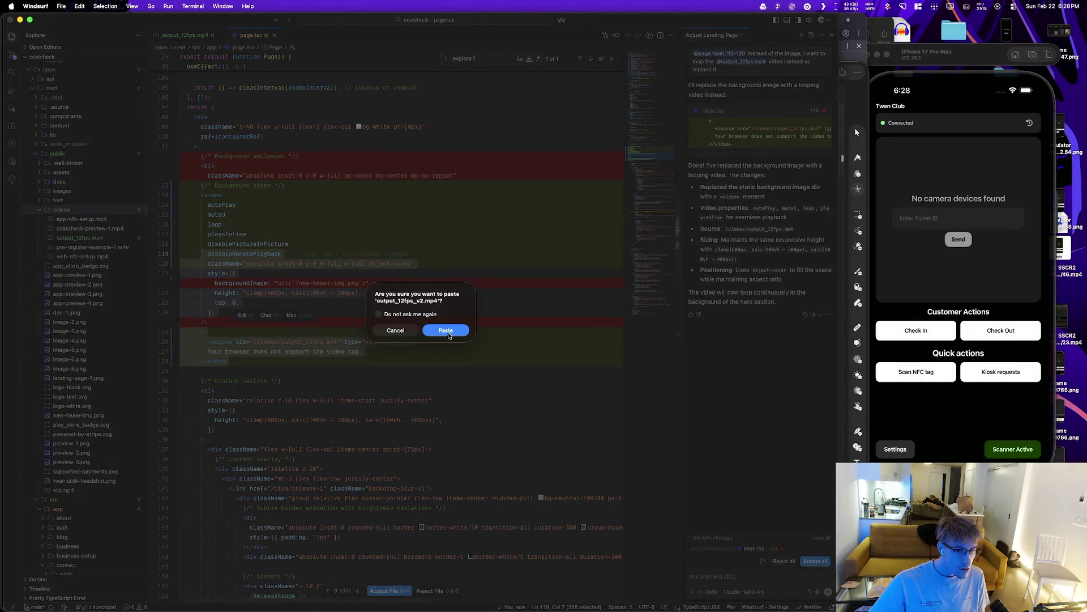
left_click(446, 331)
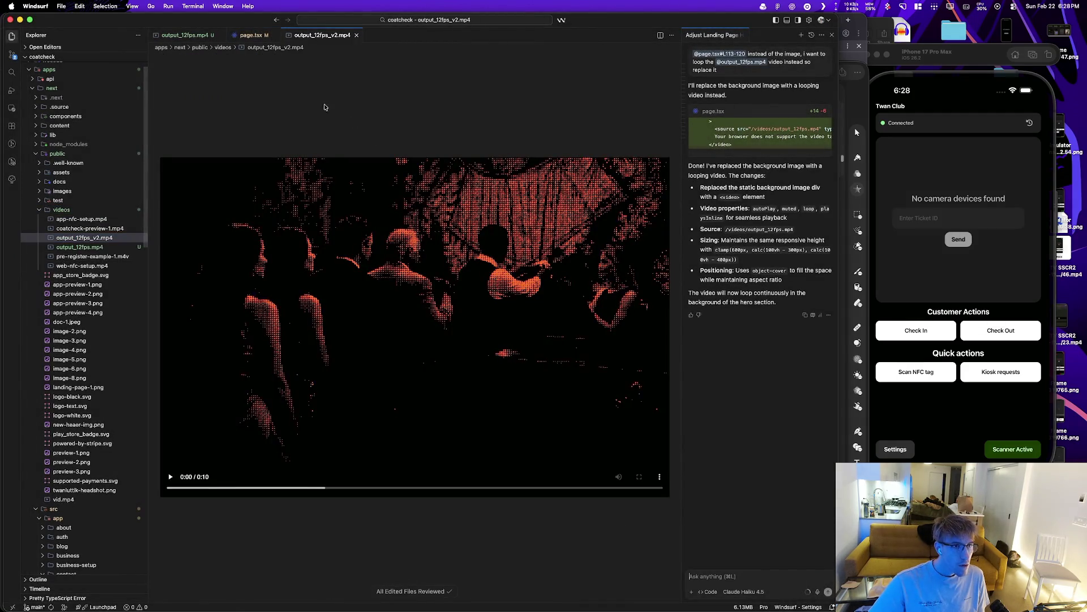
Step: Point page.tsx's hero video src to output_12fps_v2.mp4, save, and switch to Helium
left_click(251, 35)
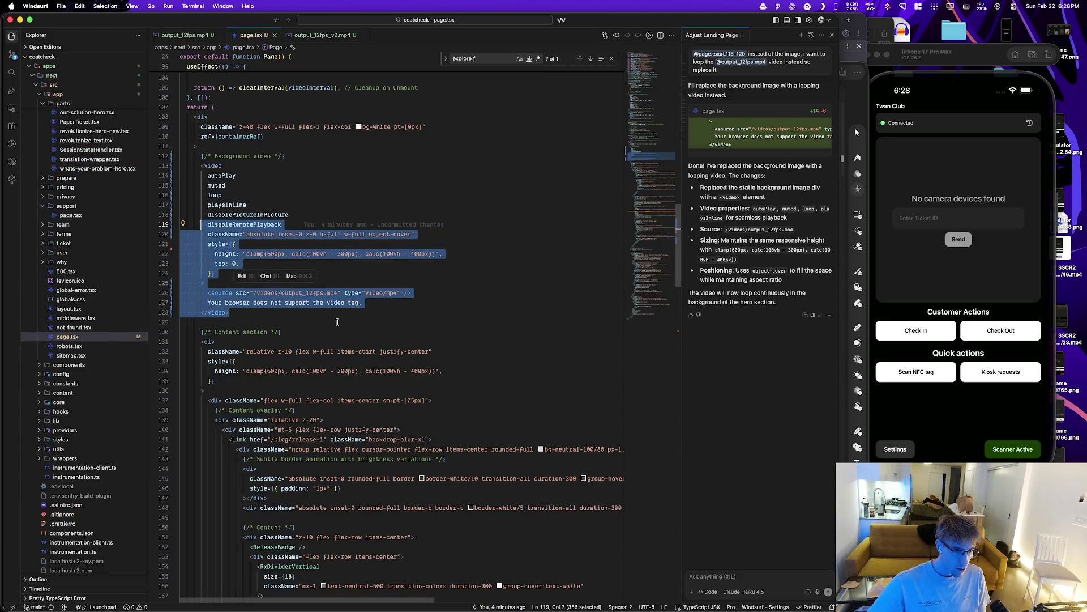
left_click(331, 294)
type("_")
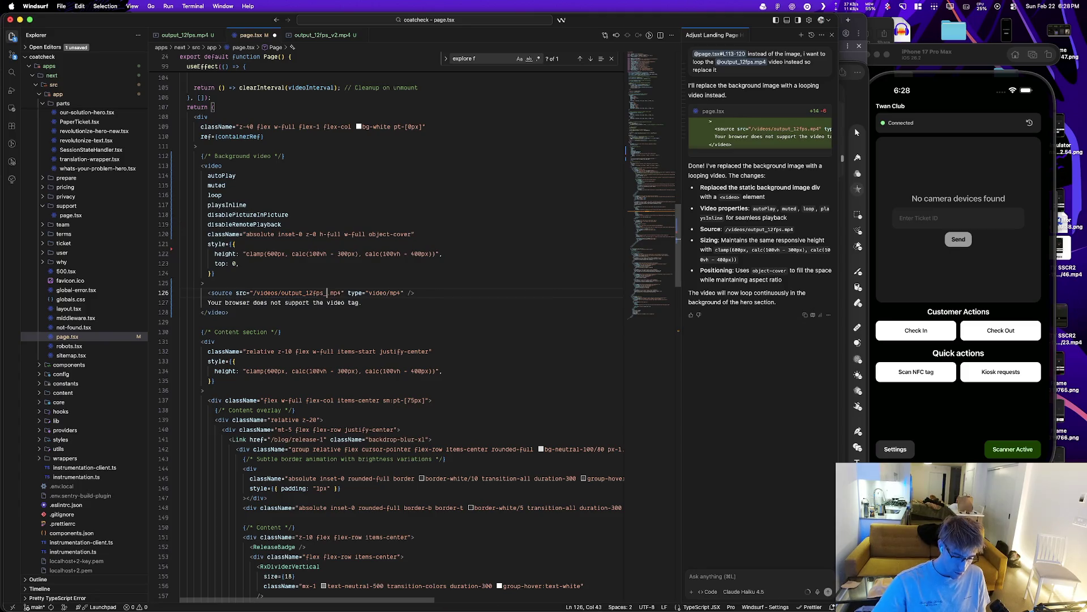
type("v2")
key("super+s")
scroll(105, 227, "up", 10)
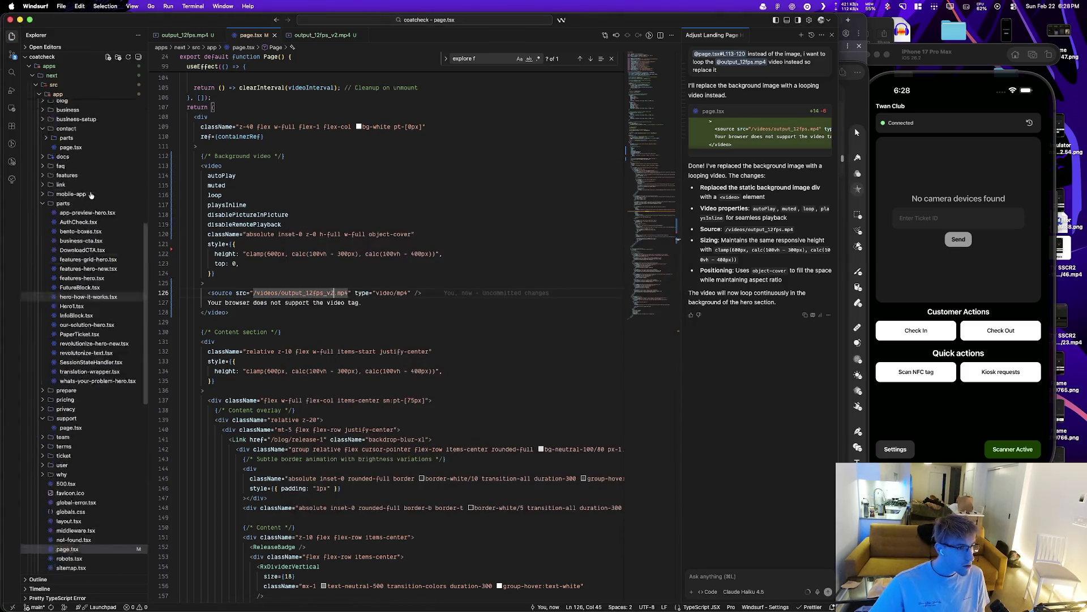
key("super+Tab")
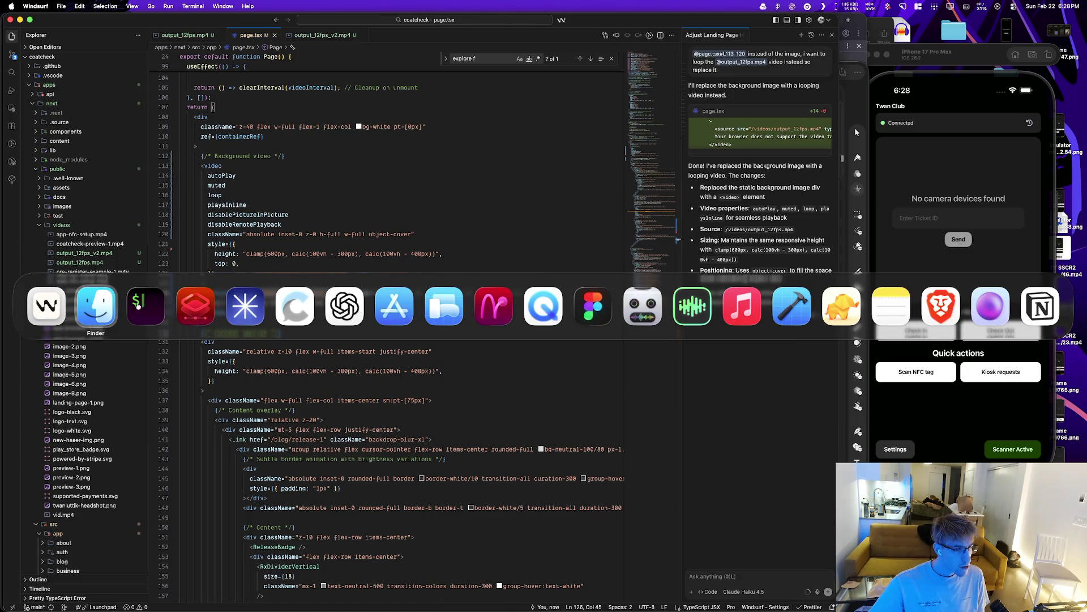
left_click(245, 306)
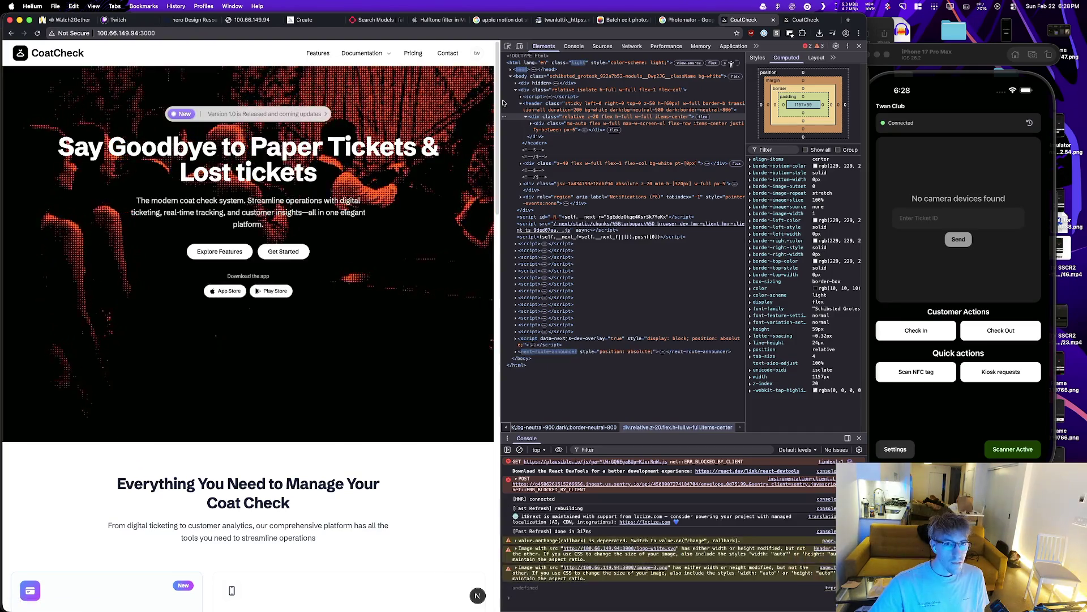
Step: Widen the CoatCheck site preview beside DevTools and check the hero paragraph text
left_click_drag(500, 102, 615, 117)
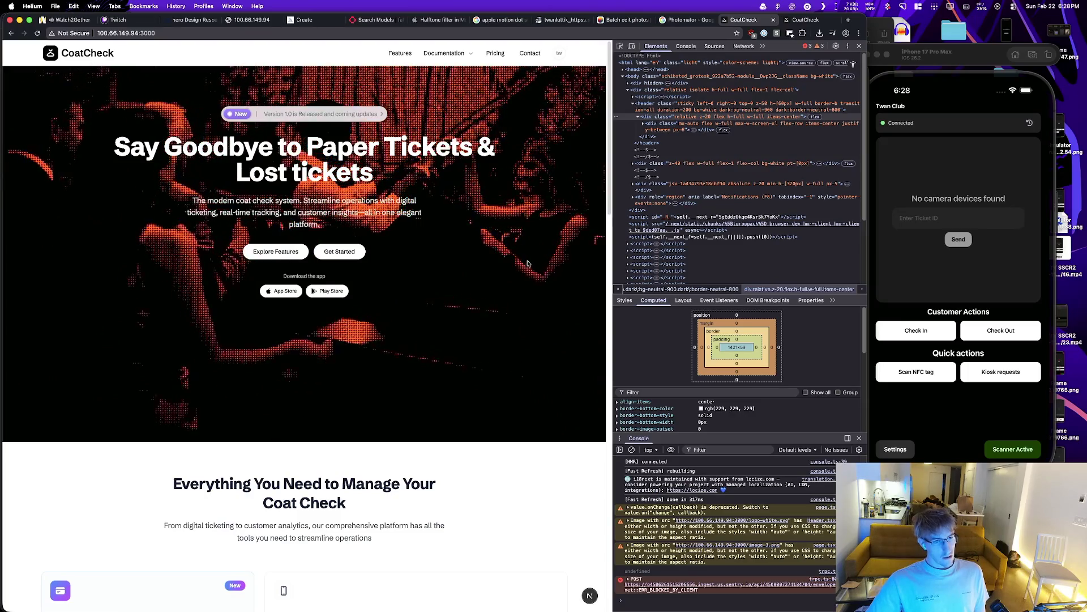
left_click_drag(426, 227, 211, 202)
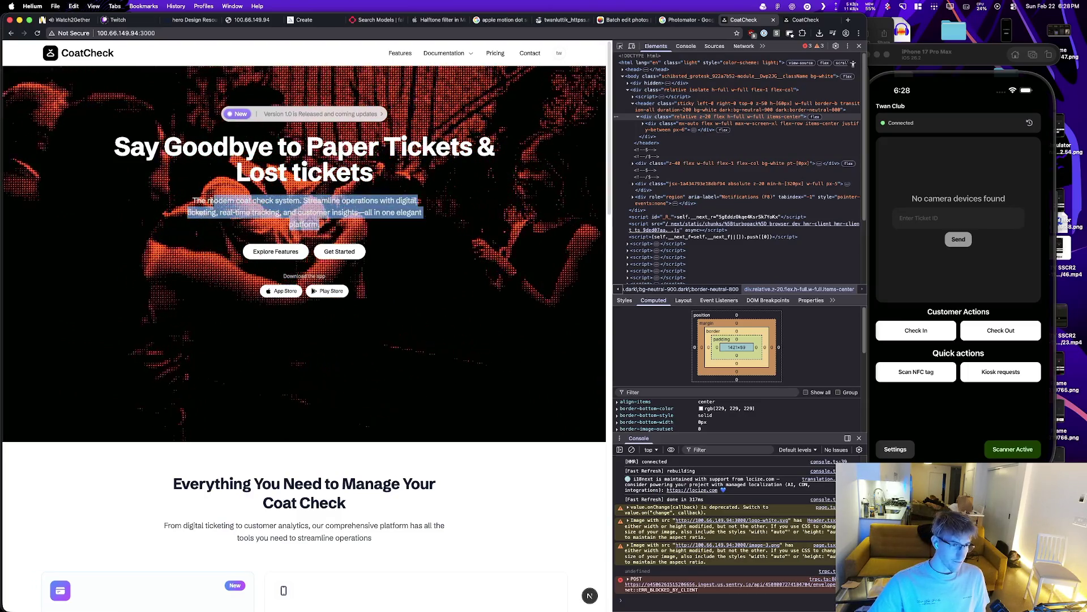
left_click(353, 228)
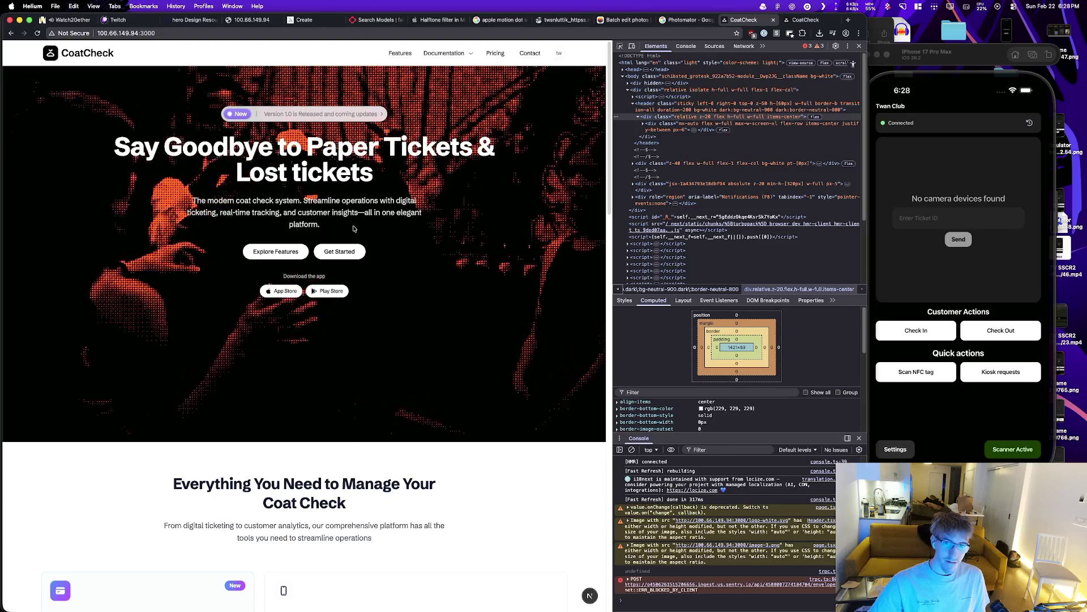
Step: Ask the Windsurf assistant for a gradient fade overlay that is black at the top
key("super+Tab")
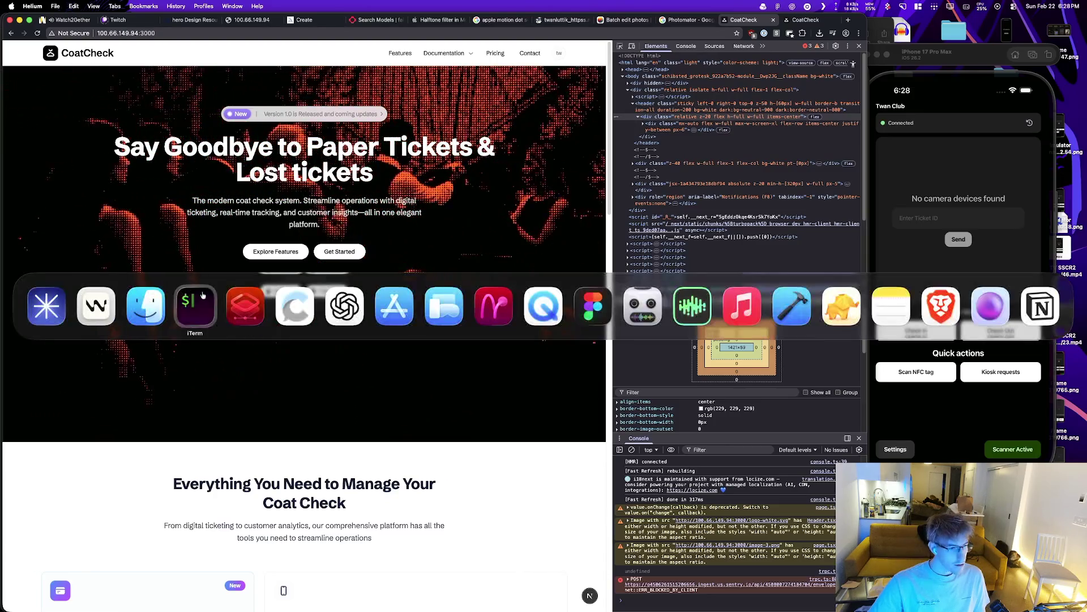
left_click(96, 306)
type("create a gradient fade overlay, top is black and bottom is transparent b")
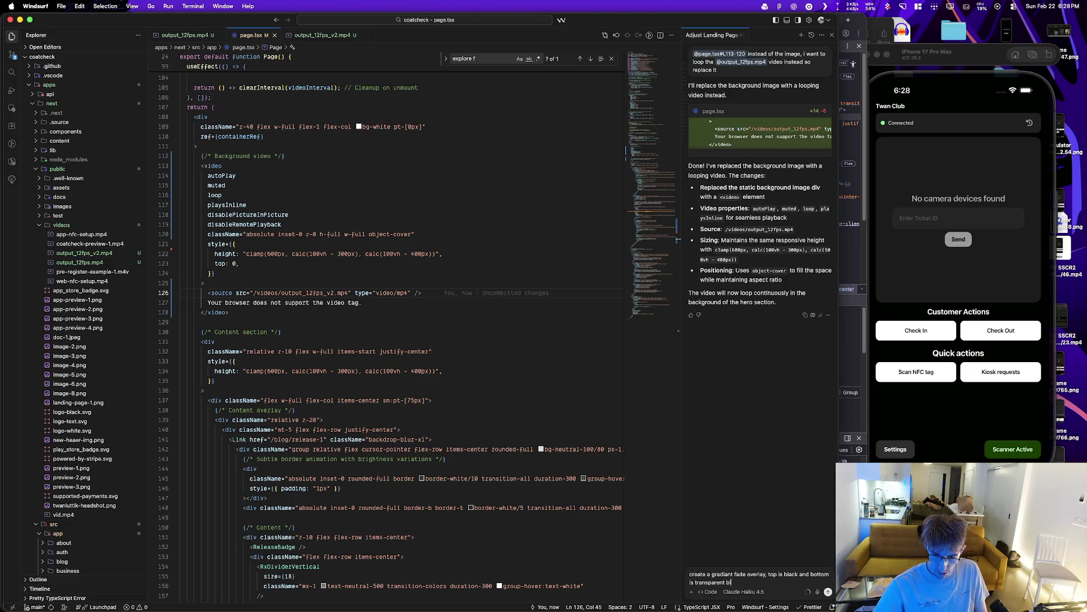
key("Return")
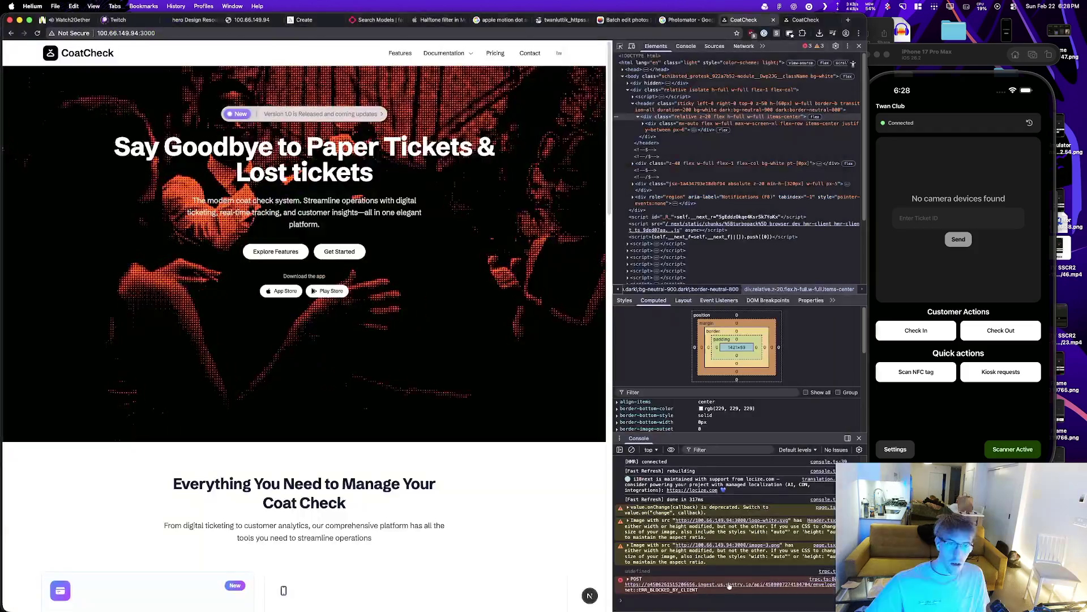
key("super+Tab")
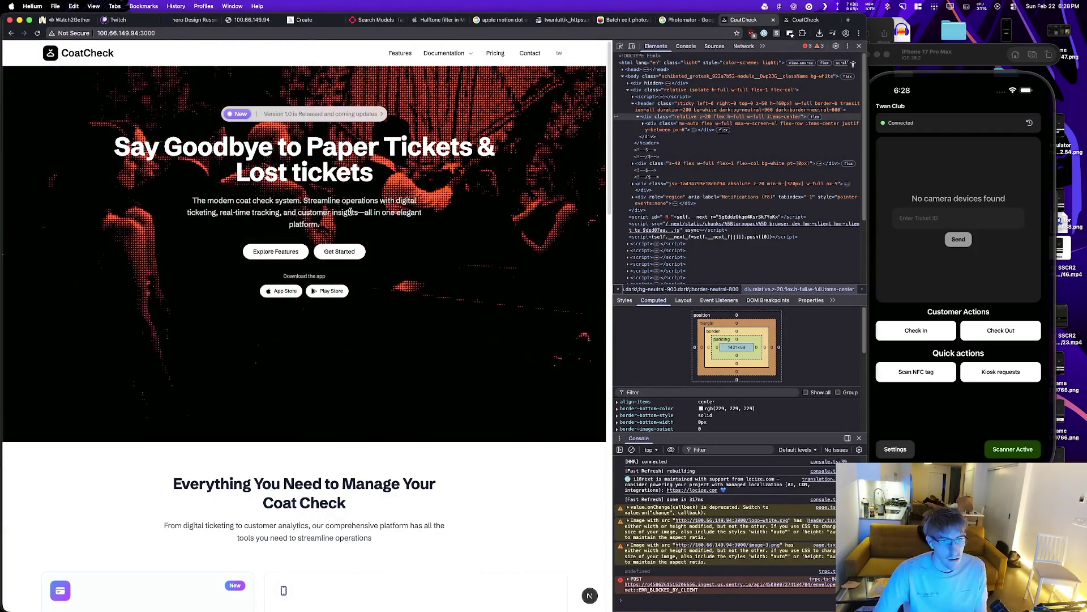
key("super+Tab")
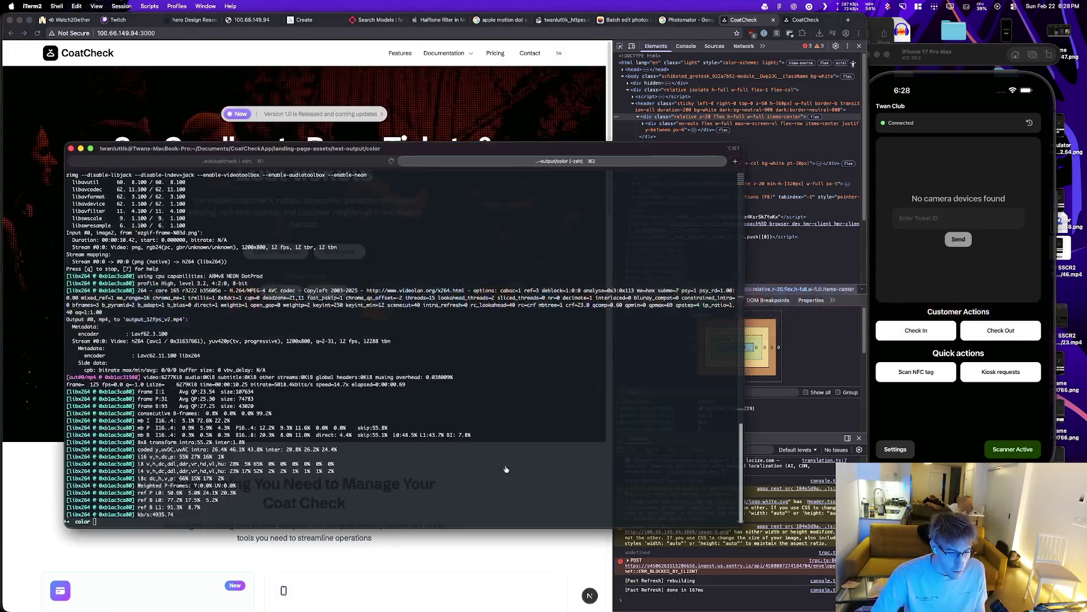
Step: Re-run ffmpeg at -framerate 2 to produce output_12fps_v3.mp4, then select it in Finder
key("Up")
left_click(282, 521)
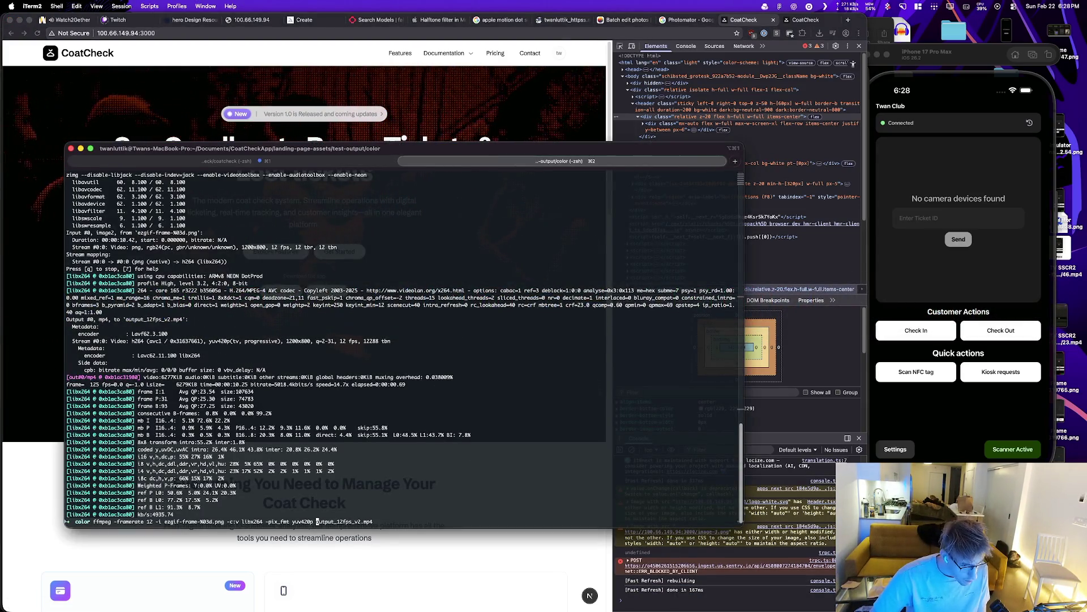
left_click(182, 521)
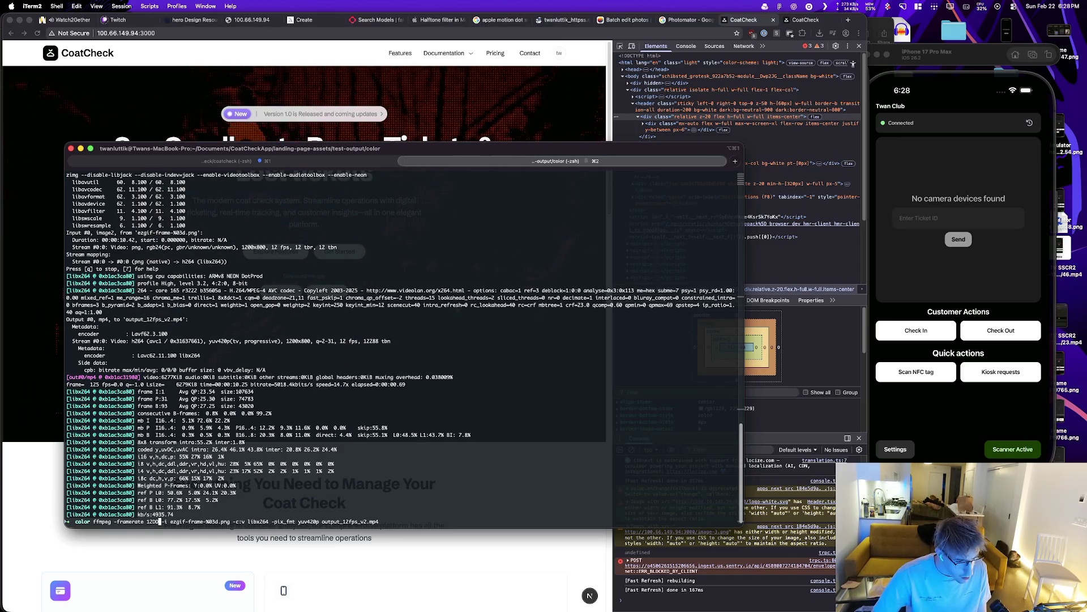
key("BackSpace")
key("BackSpace")
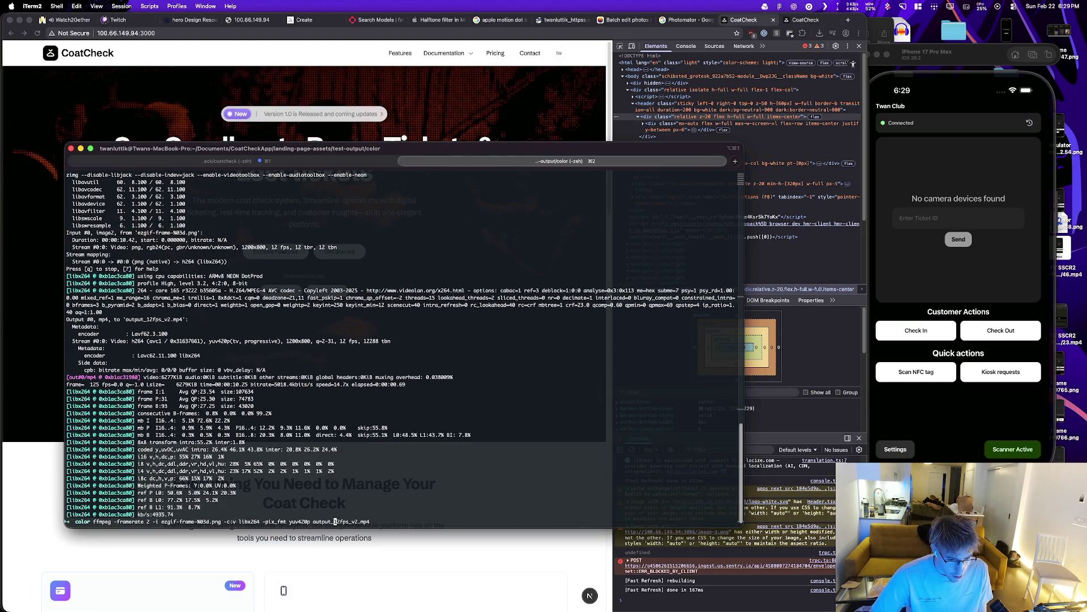
key("Return")
key("super+Tab")
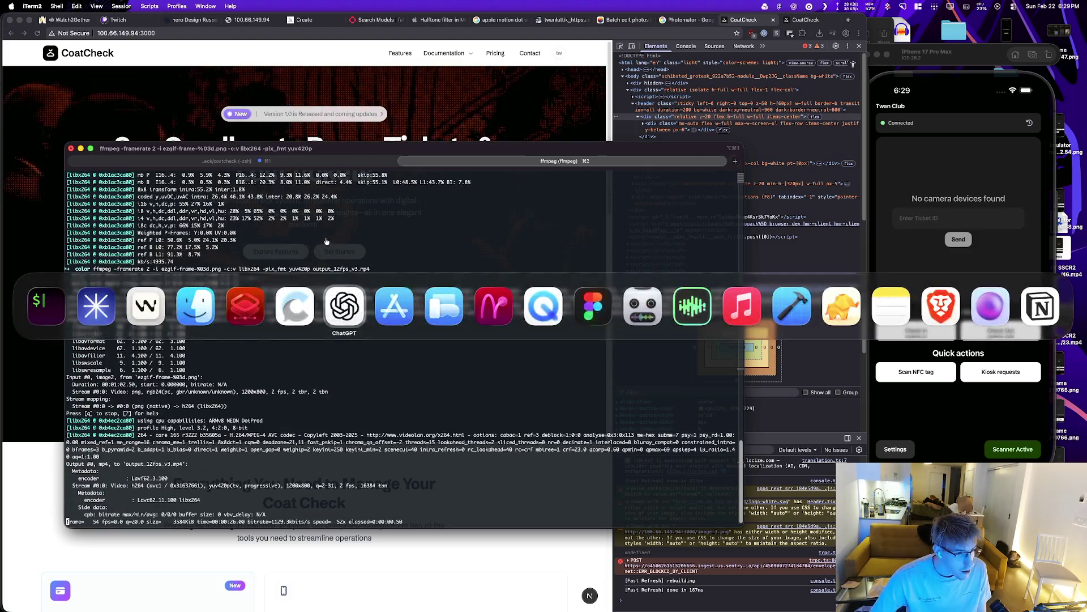
left_click(482, 379)
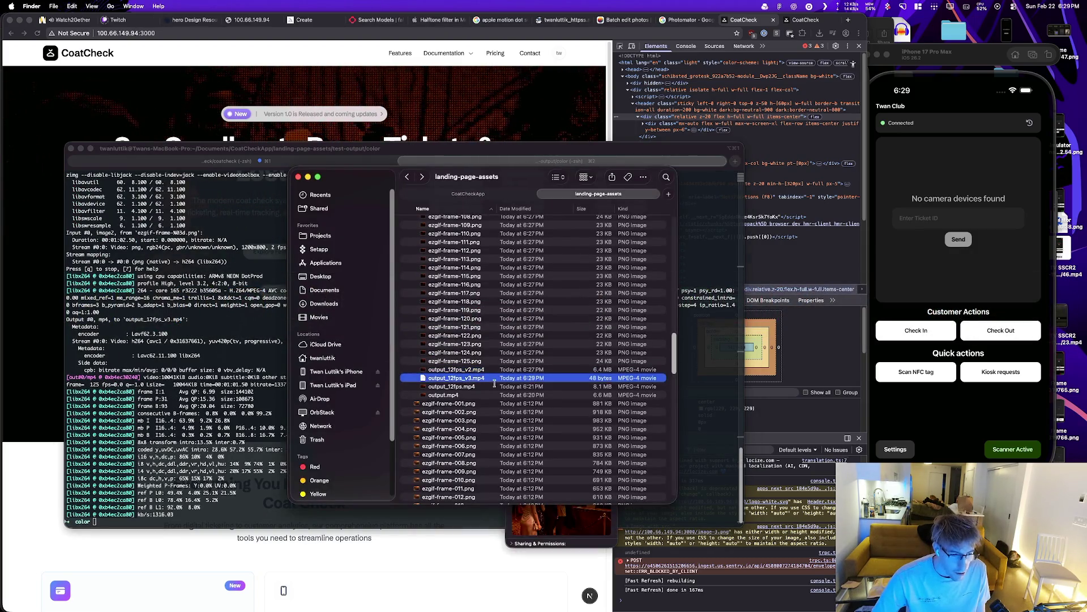
Step: Compare output_12fps_v3.mp4, output_12fps_v2.mp4 and output_12fps.mp4 in Quick Look
key("space")
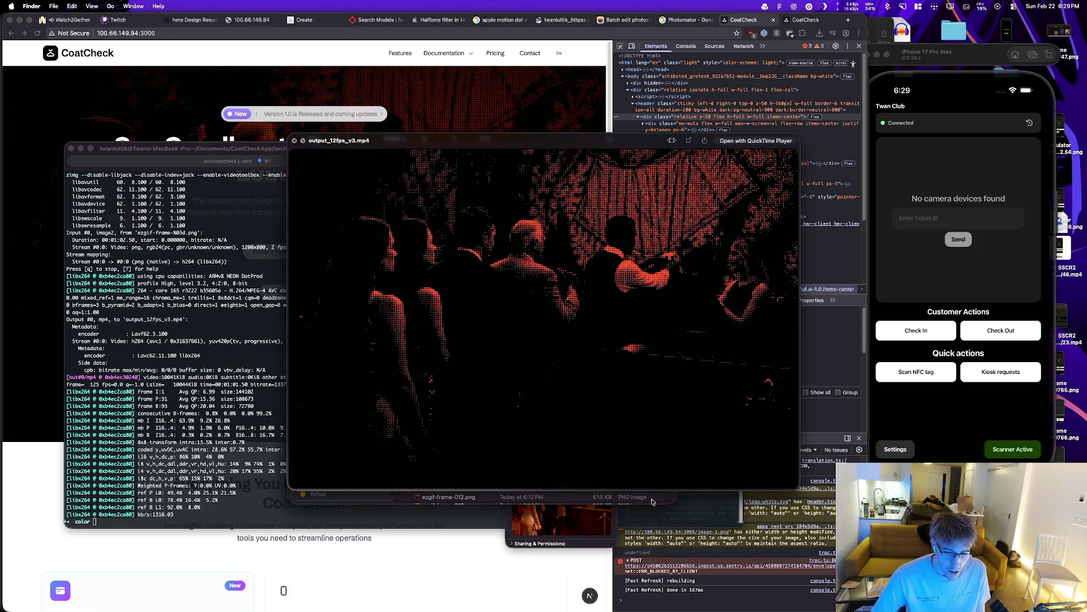
key("space")
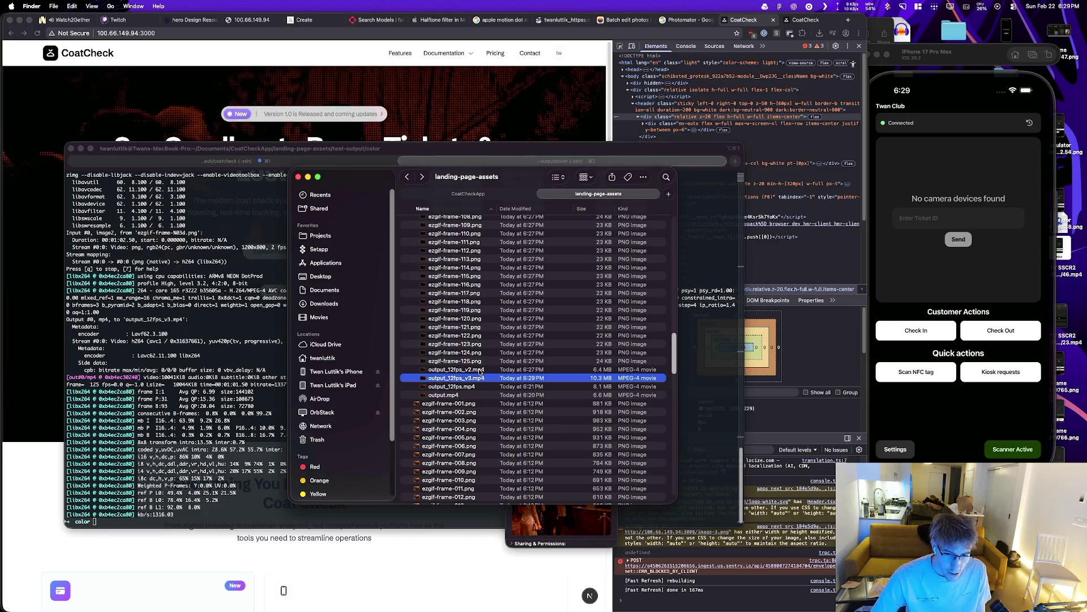
left_click(480, 369)
key("space")
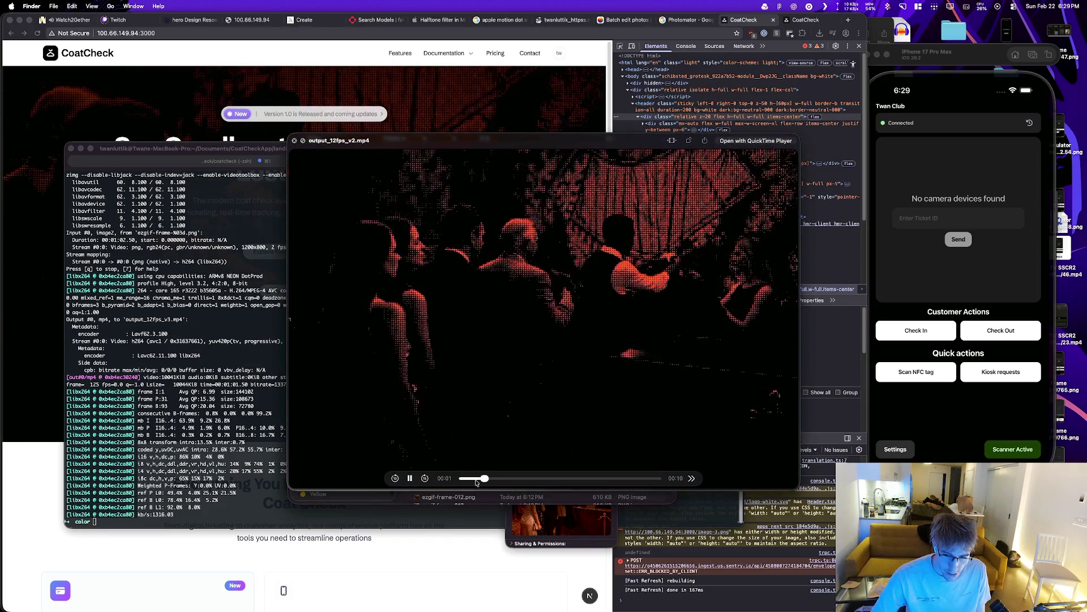
key("space")
key("Up")
key("space")
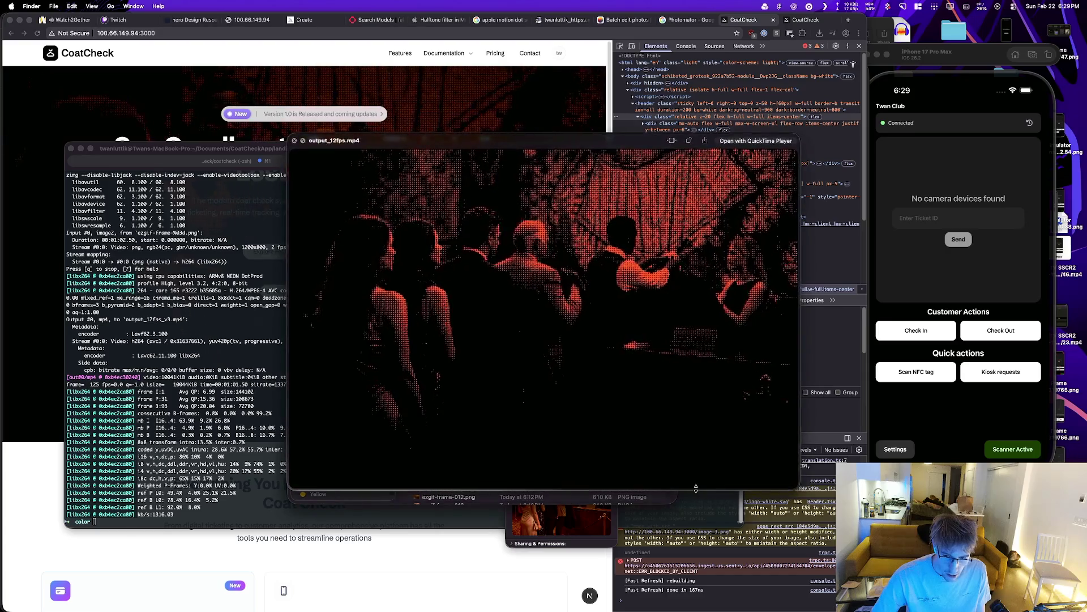
key("space")
left_click(479, 371)
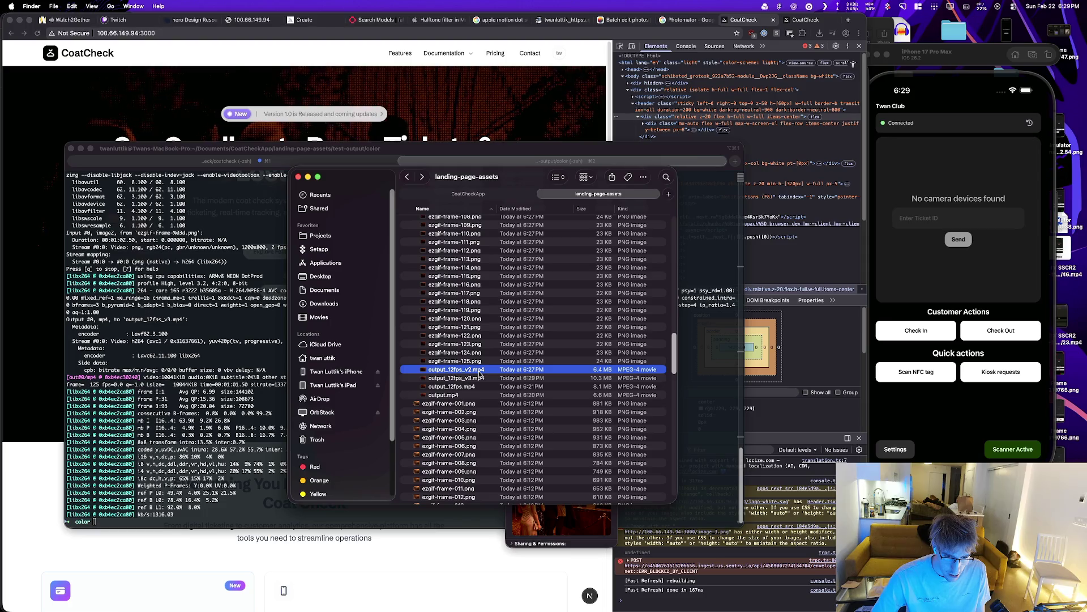
left_click(479, 387)
Step: In iTerm2, go back through earlier ffmpeg commands to the 24 fps output.mp4 one
left_click(68, 155)
type("pnpm next dev")
key("Up")
key("Up")
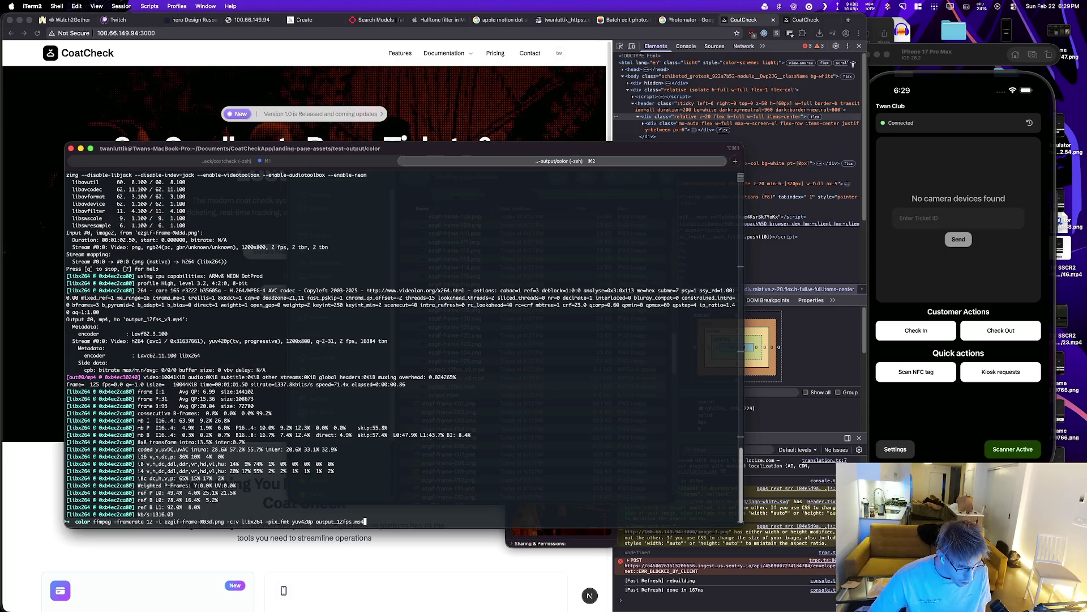
key("ctrl+c")
key("Up")
key("Up")
key("Up")
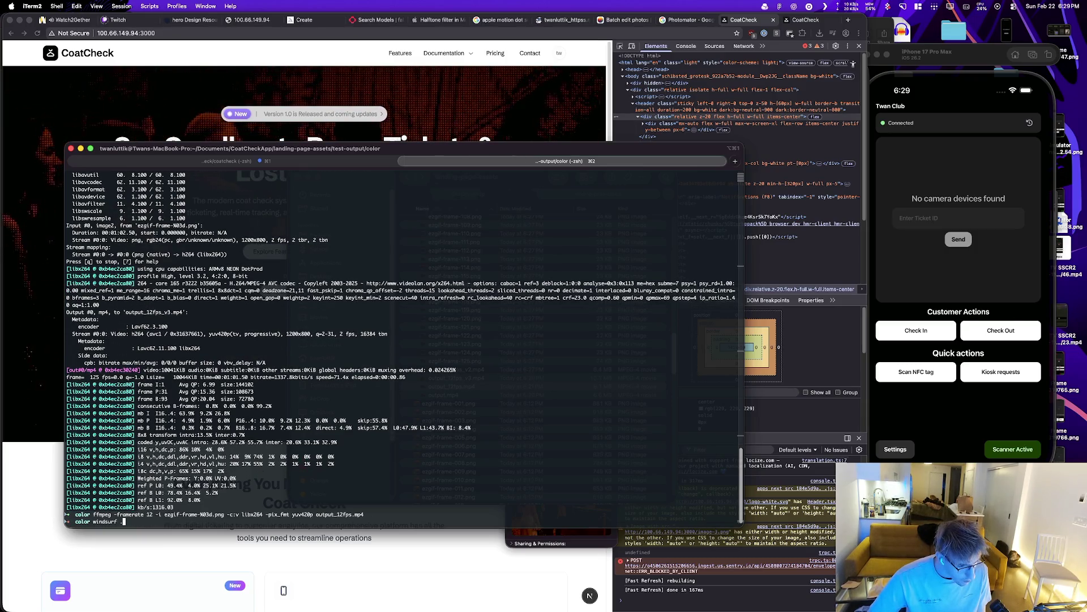
Step: Preview output.mp4, output_12fps_v2.mp4 and output_12fps.mp4 one after another
key("super+Tab")
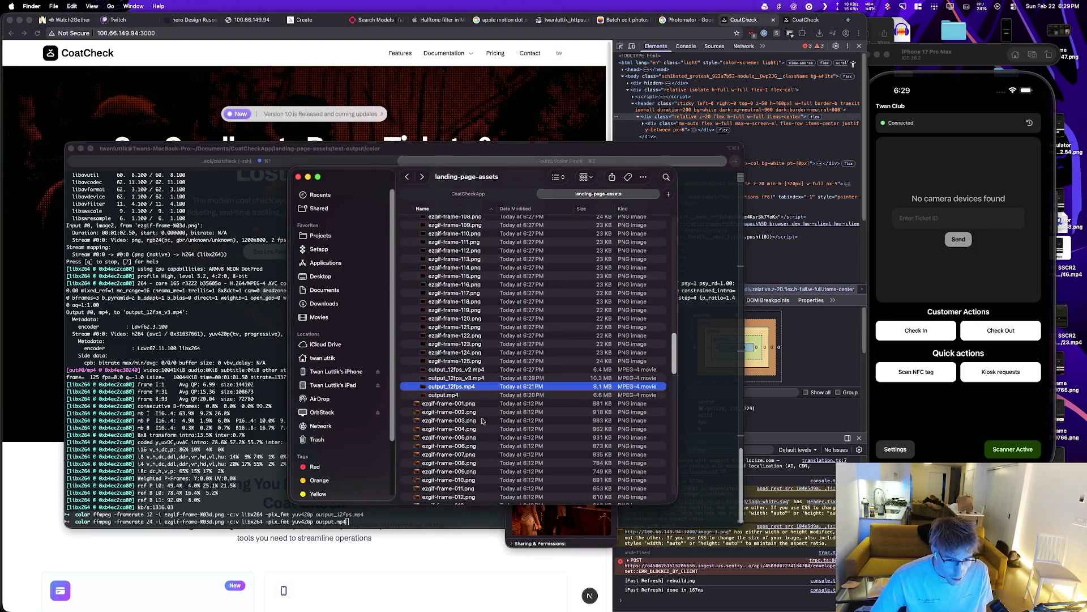
key("Down")
key("space")
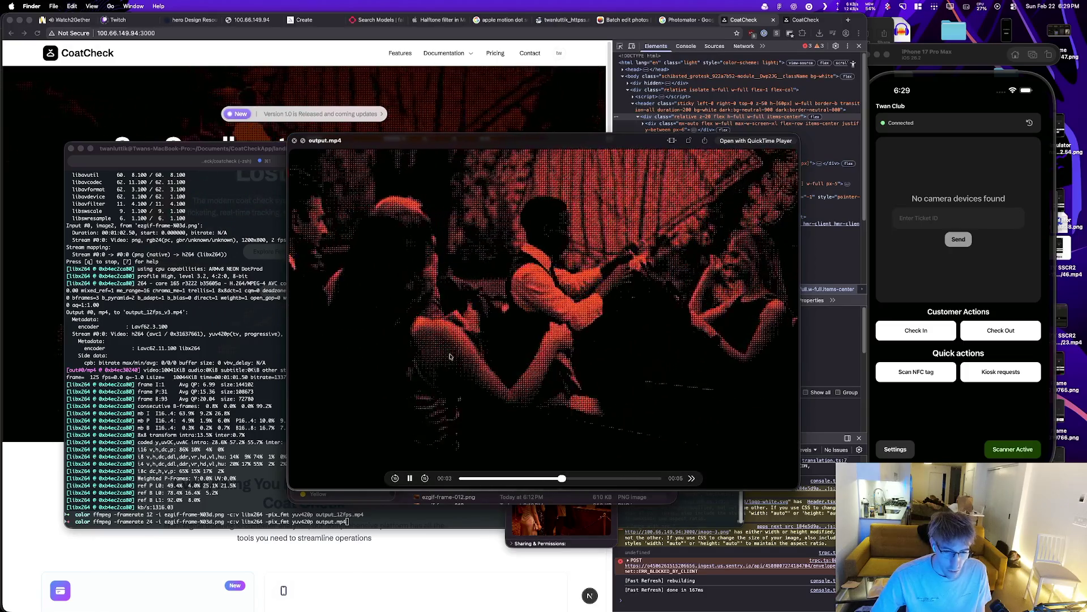
key("space")
left_click(464, 369)
key("space")
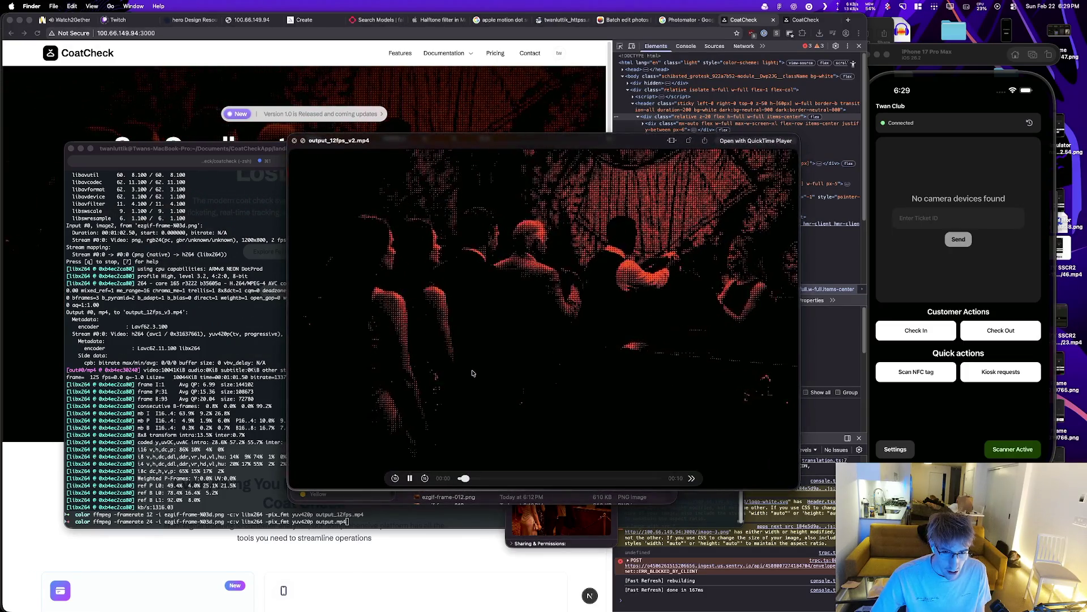
key("space")
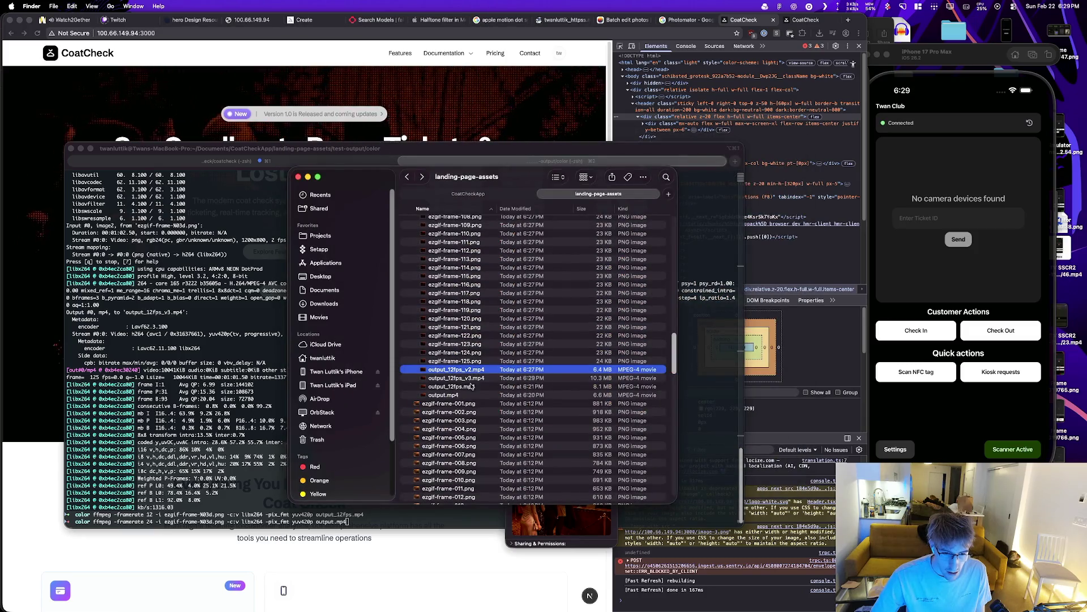
left_click(470, 387)
key("space")
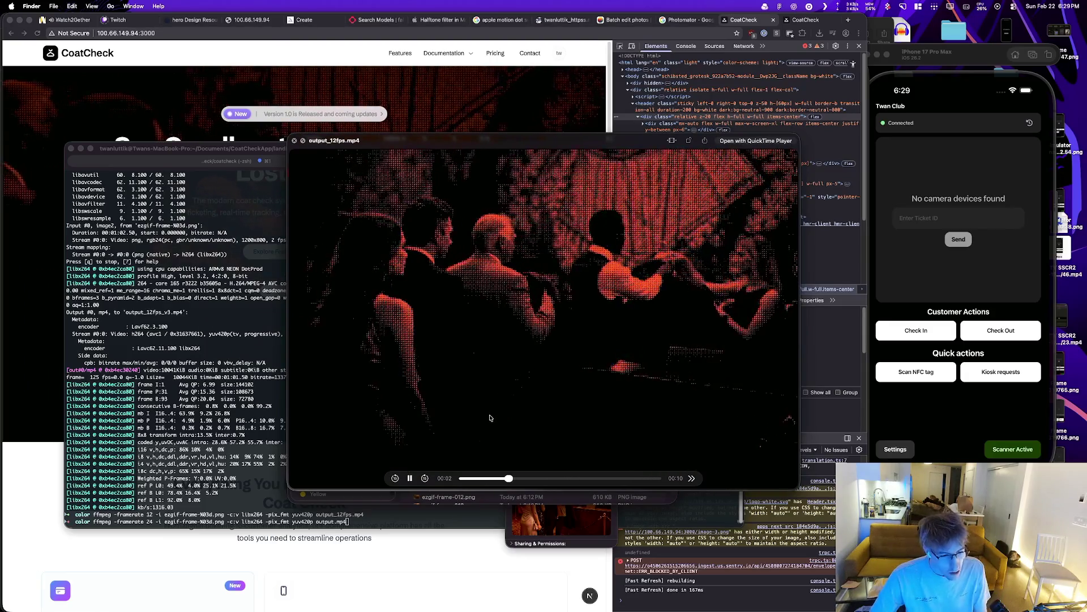
key("space")
Step: Preview output_12fps_v2.mp4 and output_12fps_v3.mp4 again to compare them
left_click(481, 378)
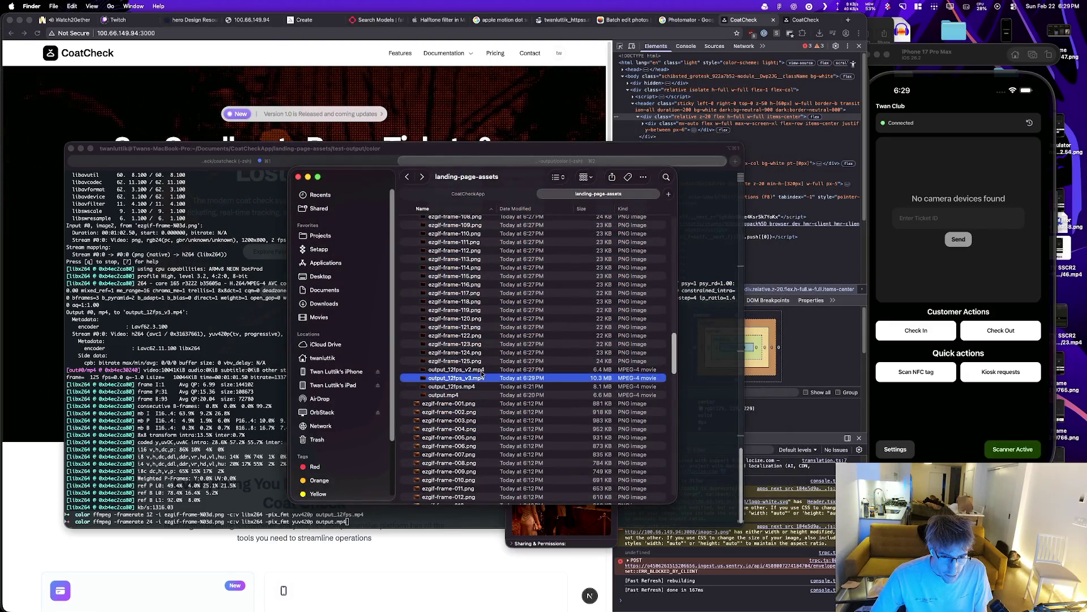
left_click(481, 371)
key("space")
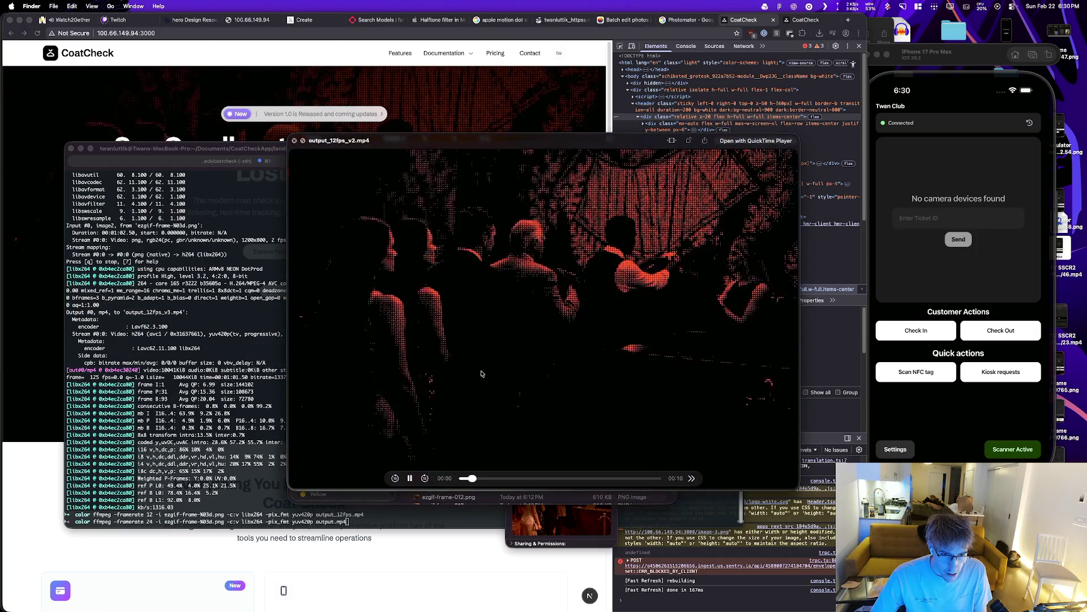
key("space")
left_click(481, 379)
key("space")
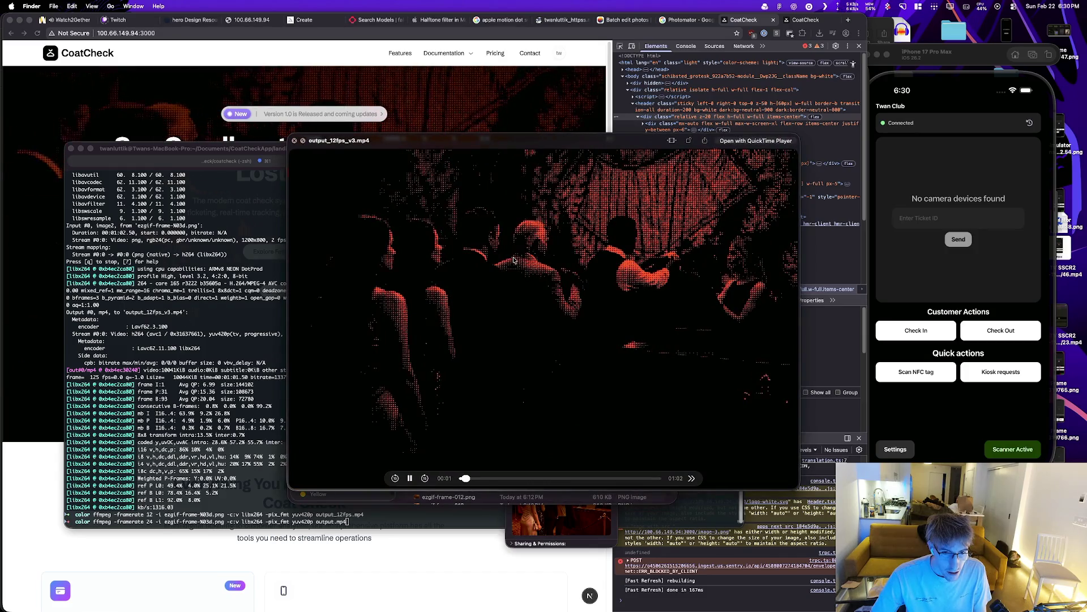
key("space")
Step: Re-render output_12fps_v3.mp4 at 10 fps and preview the 12.5-second, 6.9 MB result
key("super+Tab")
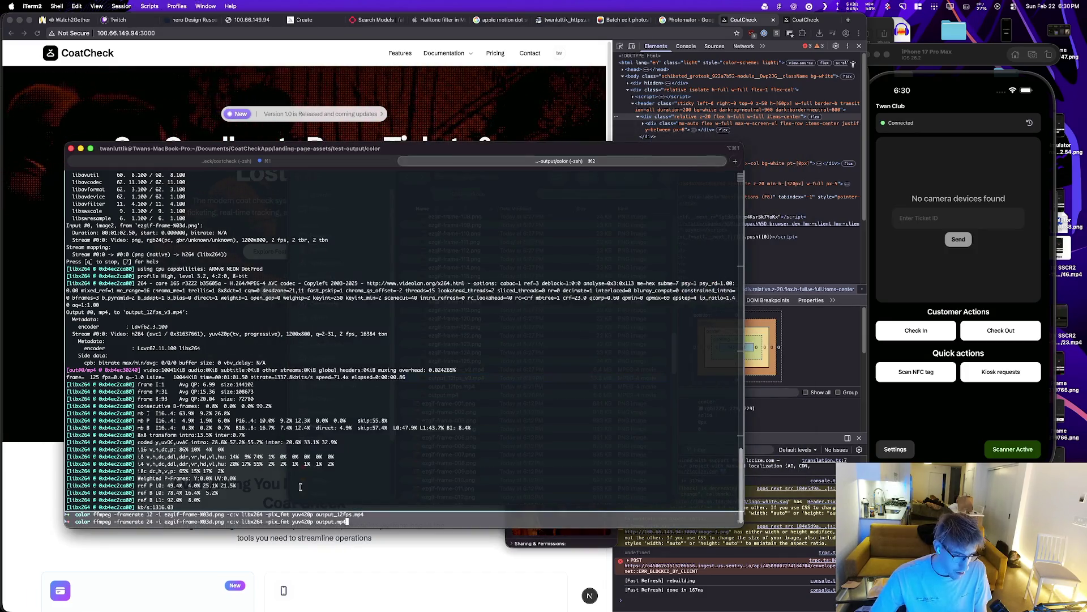
key("Up")
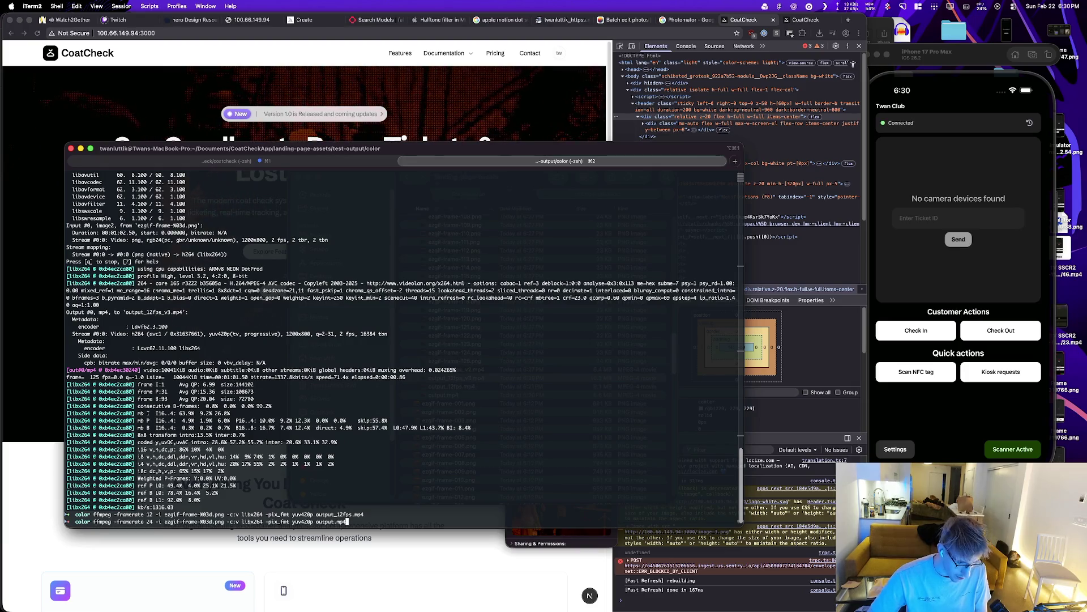
key("Return")
key("super+Tab")
key("space")
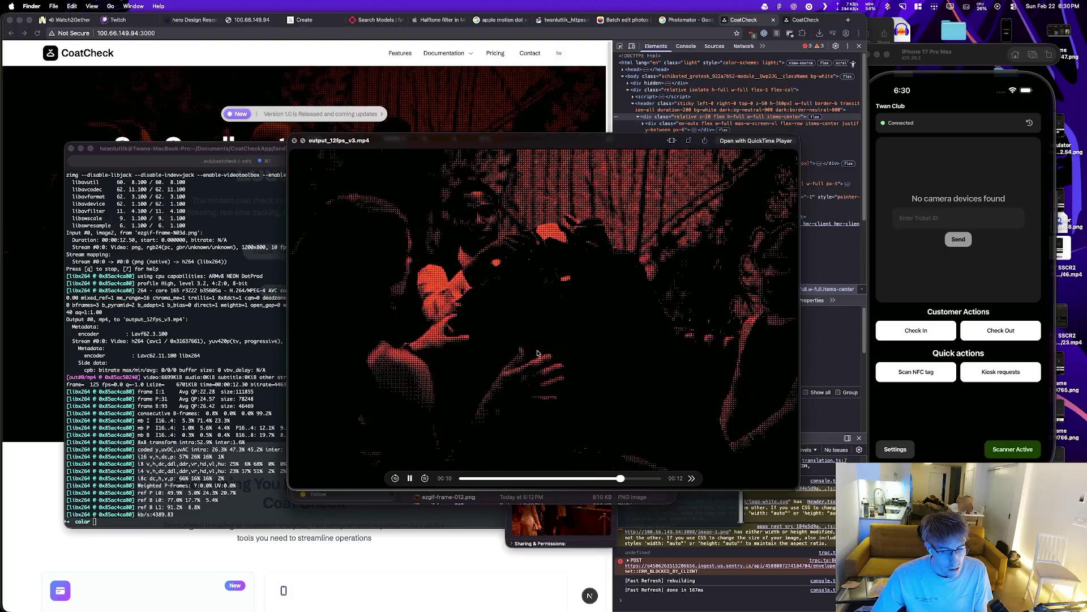
key("space")
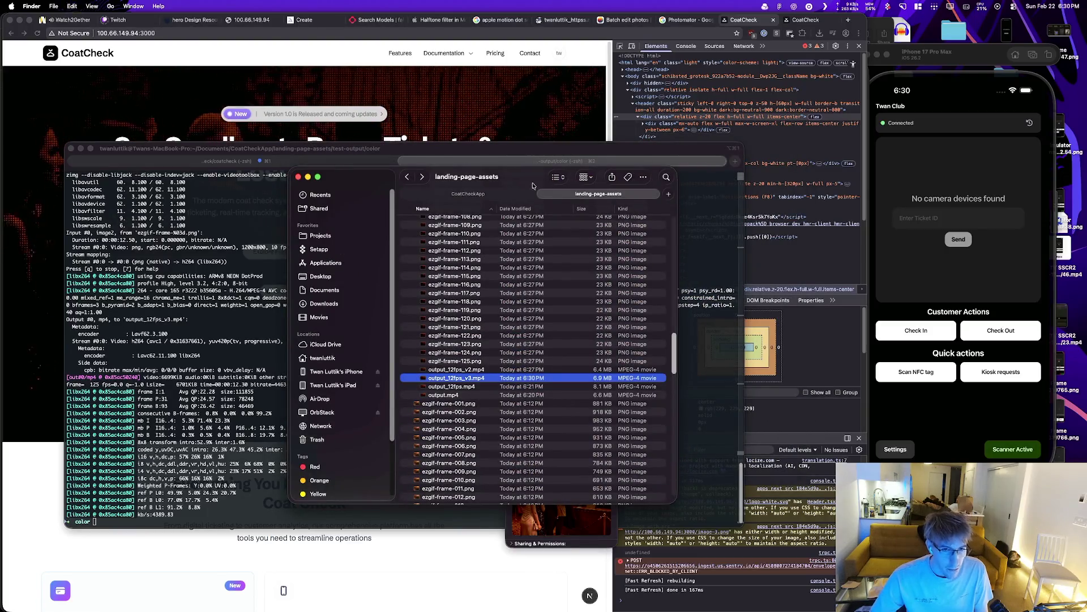
key("super+Tab")
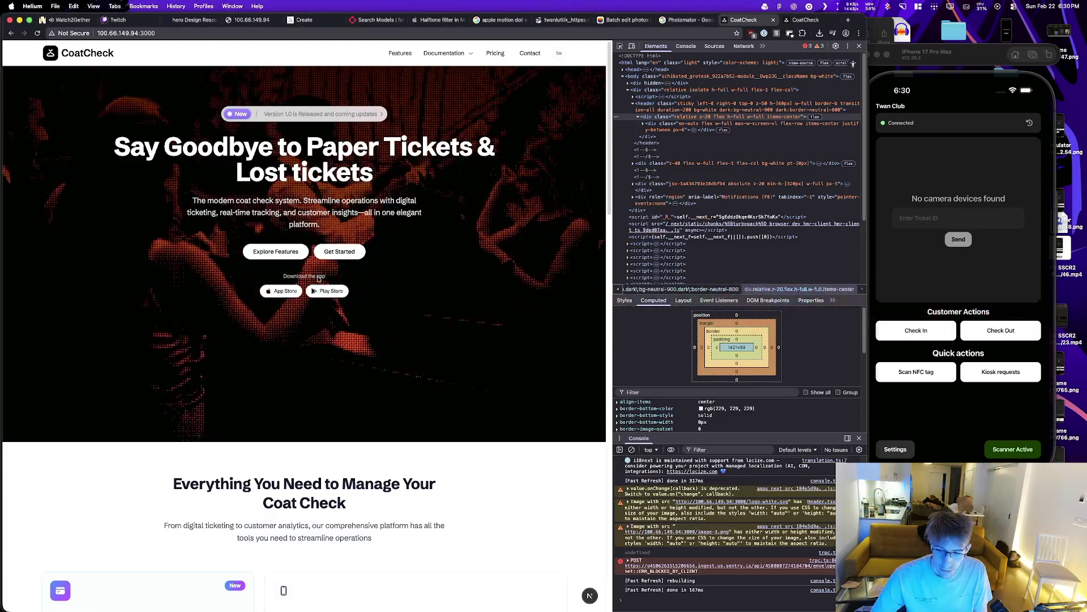
Step: Paste output_12fps_v3.mp4 into the project's public/videos folder
key("super+Tab")
left_click(204, 304)
left_click(61, 225)
key("super+v")
key("Return")
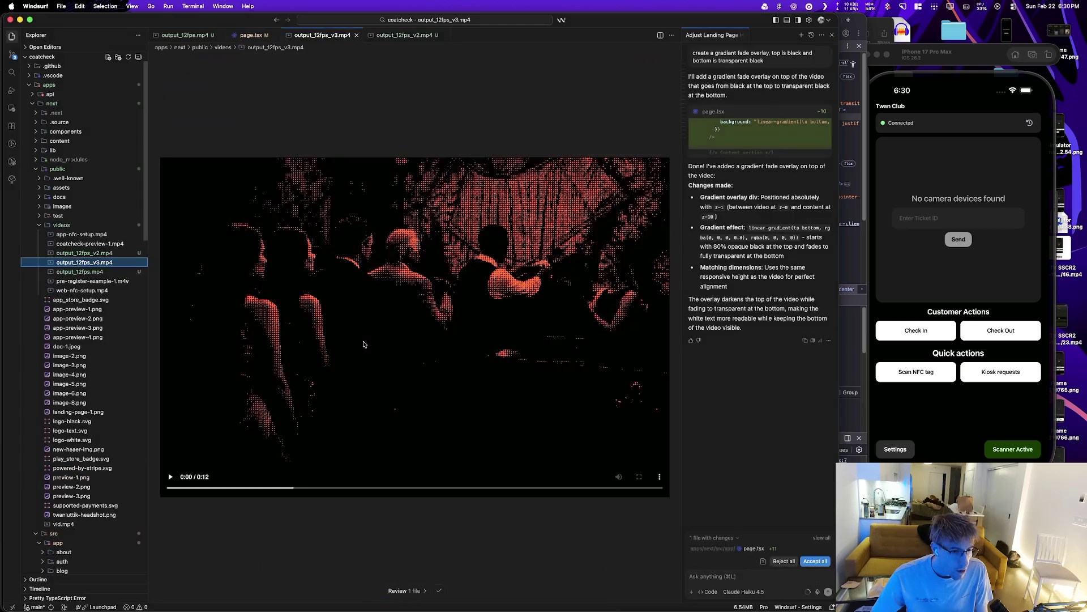
key("super+w")
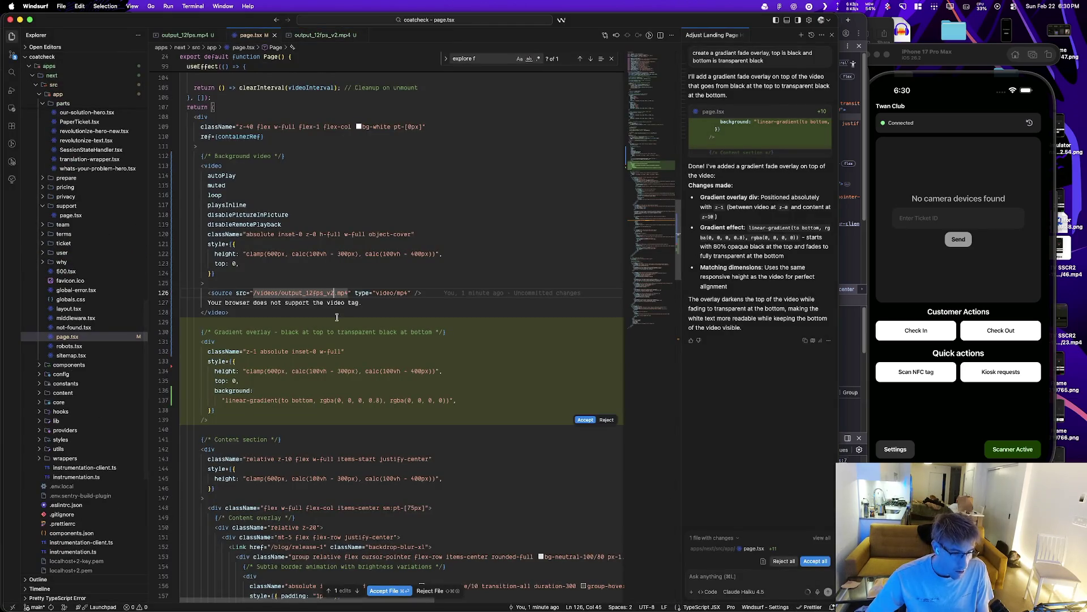
Step: Change page.tsx's hero video src from output_12fps_v2.mp4 to output_12fps_v3.mp4
key("BackSpace")
type("3")
key("super+Tab")
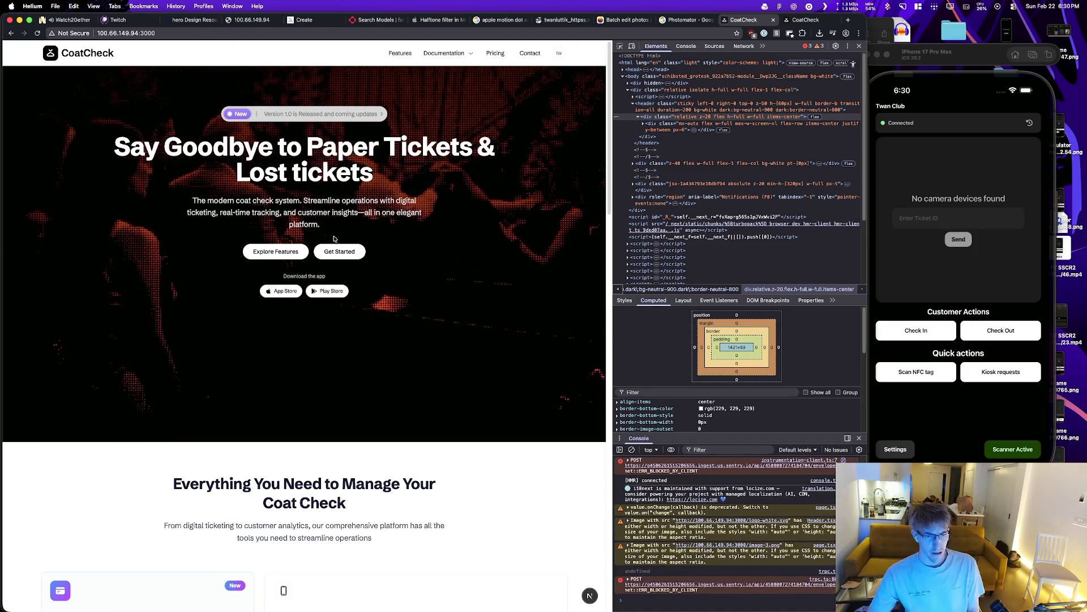
Step: Inspect the hero paragraph and try a 'color: white' inline style, then disable it
triple_click(371, 227)
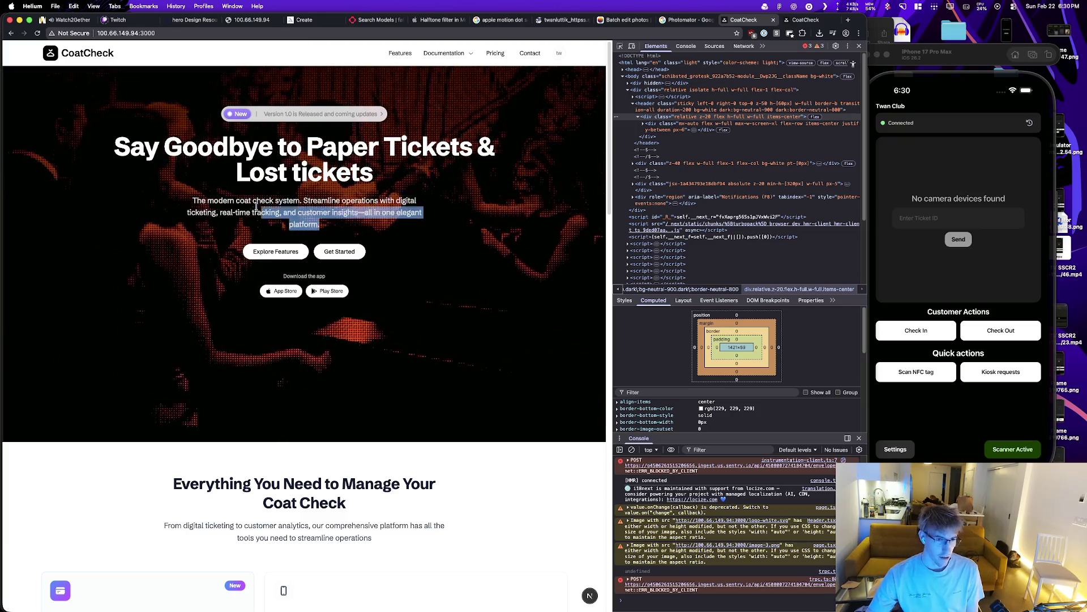
left_click(452, 274)
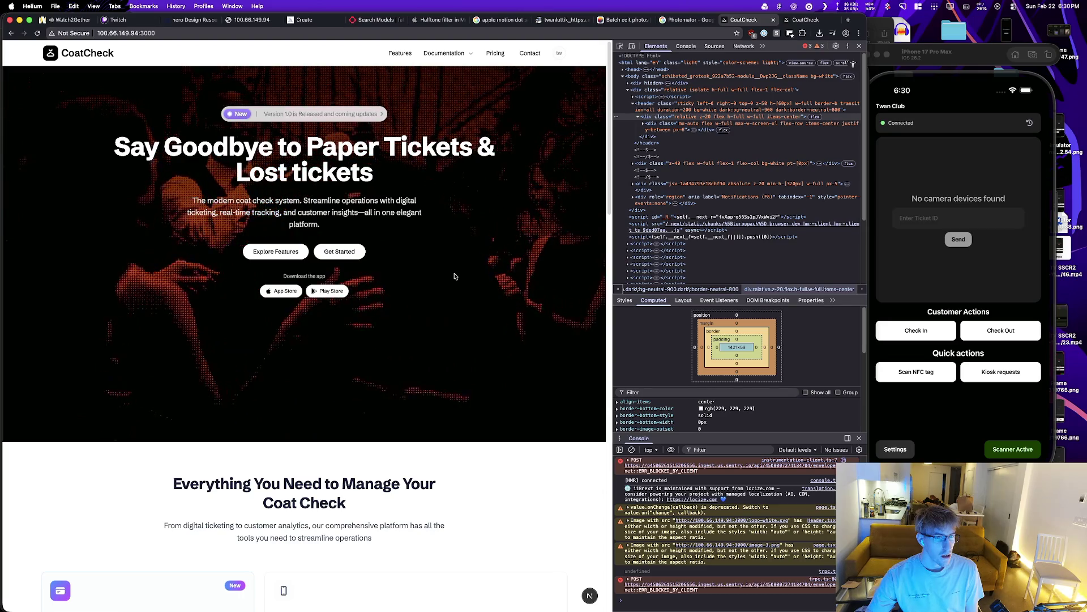
left_click(620, 46)
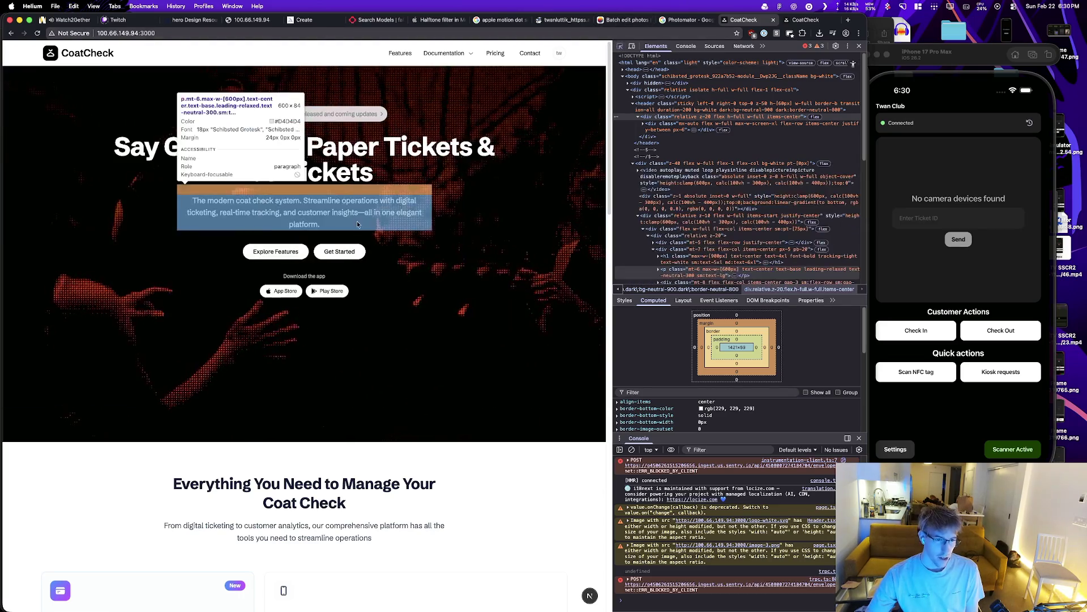
left_click(357, 221)
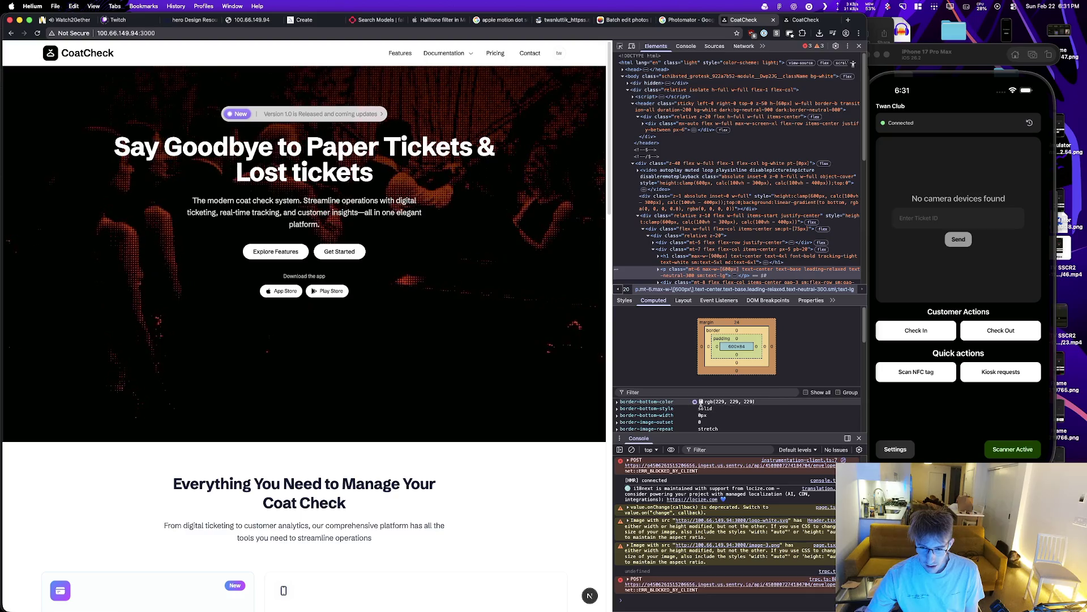
left_click(625, 300)
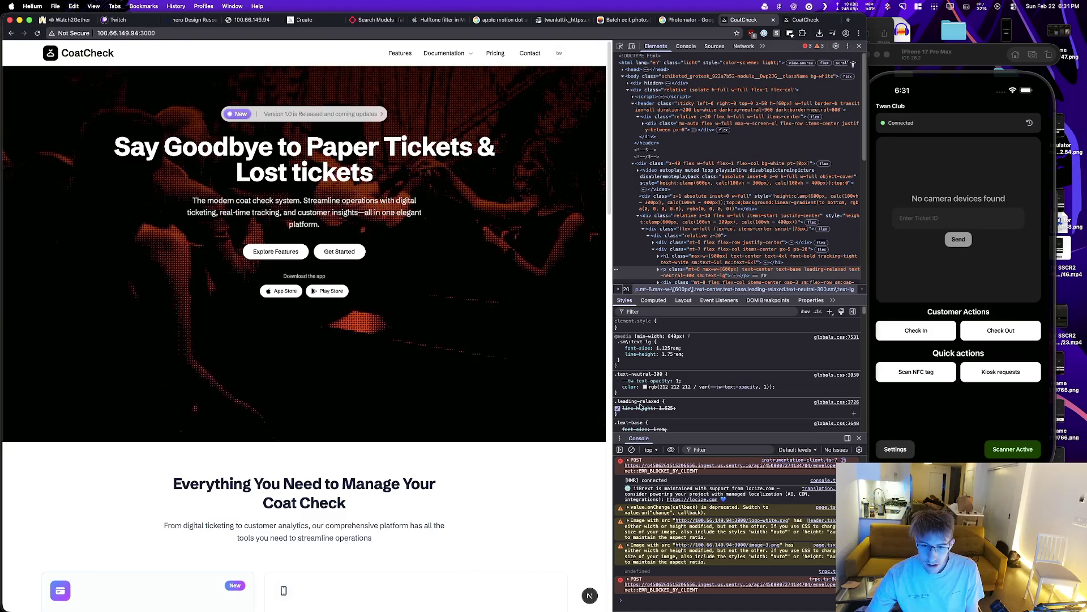
left_click(659, 329)
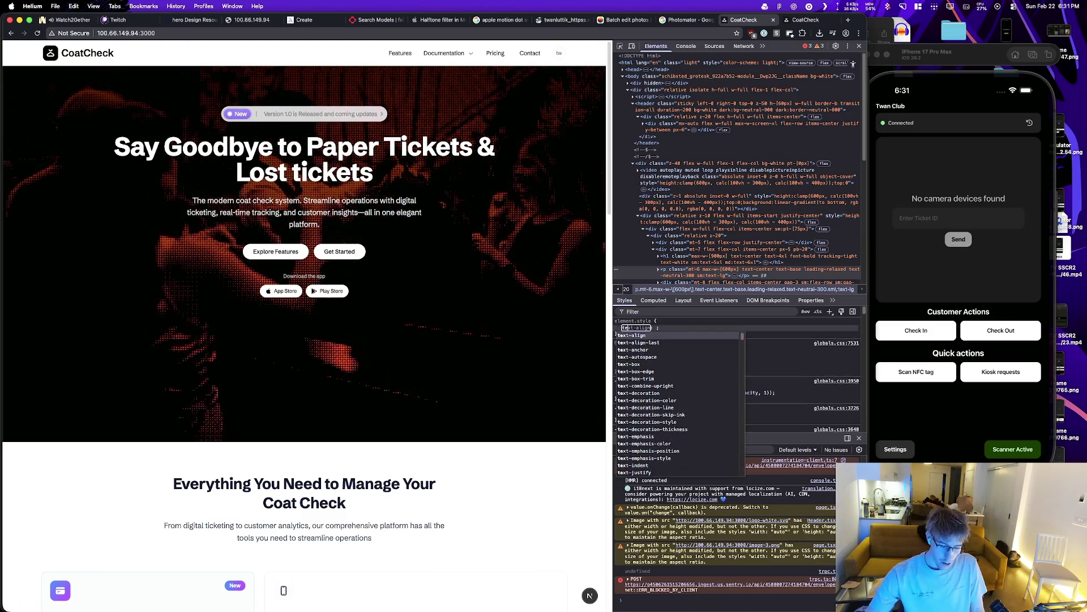
type("color: white")
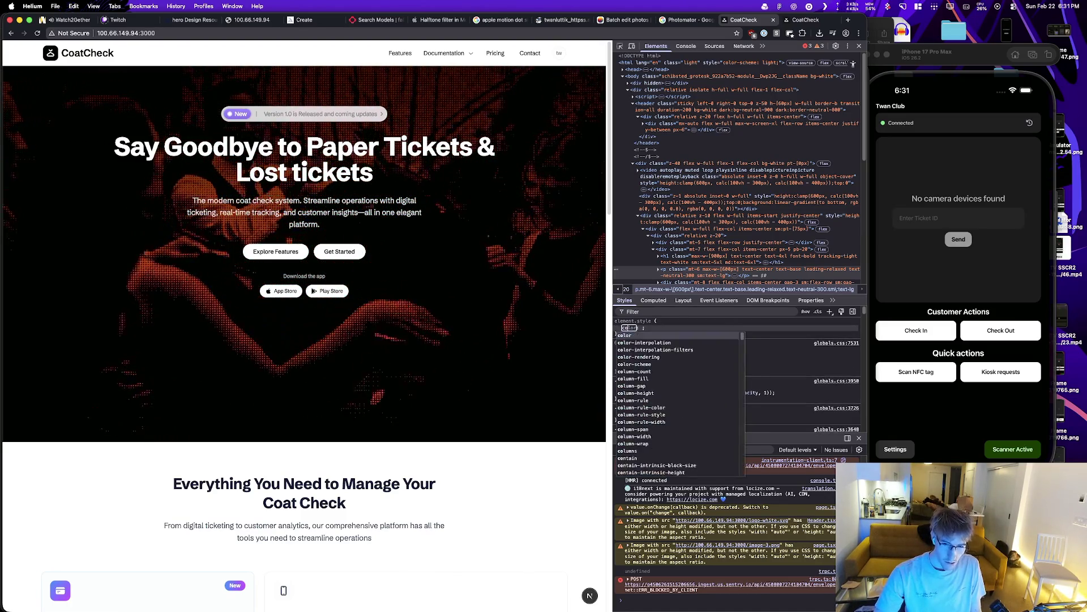
key("Return")
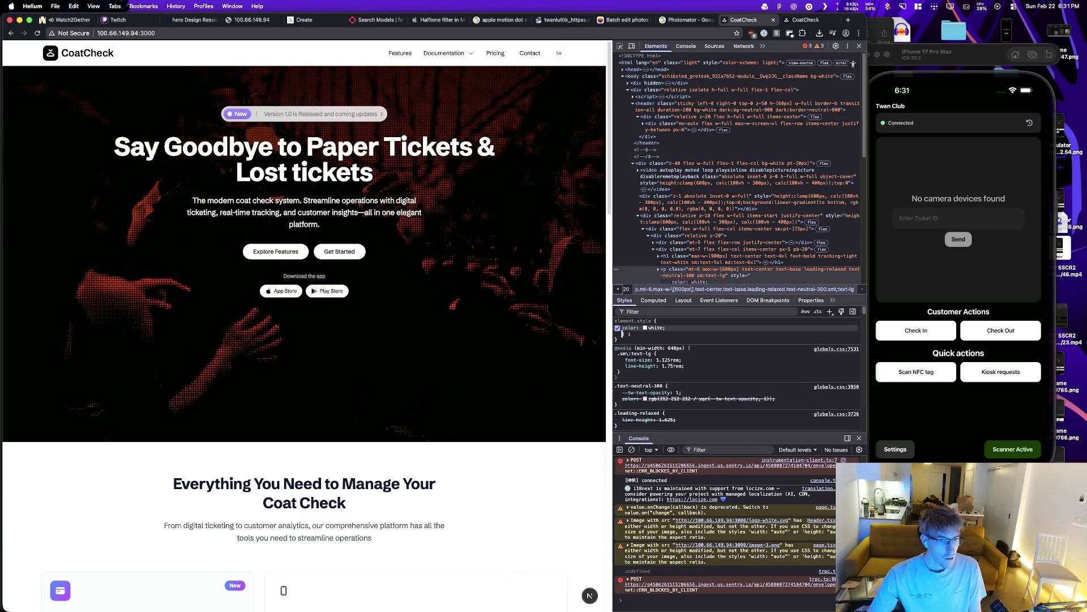
key("Escape")
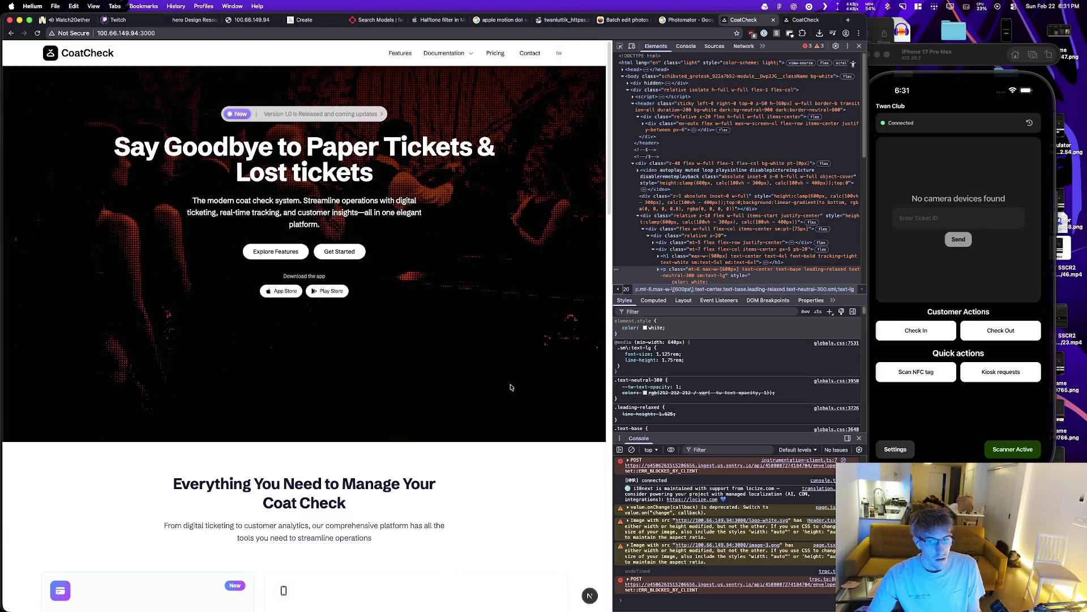
left_click(618, 327)
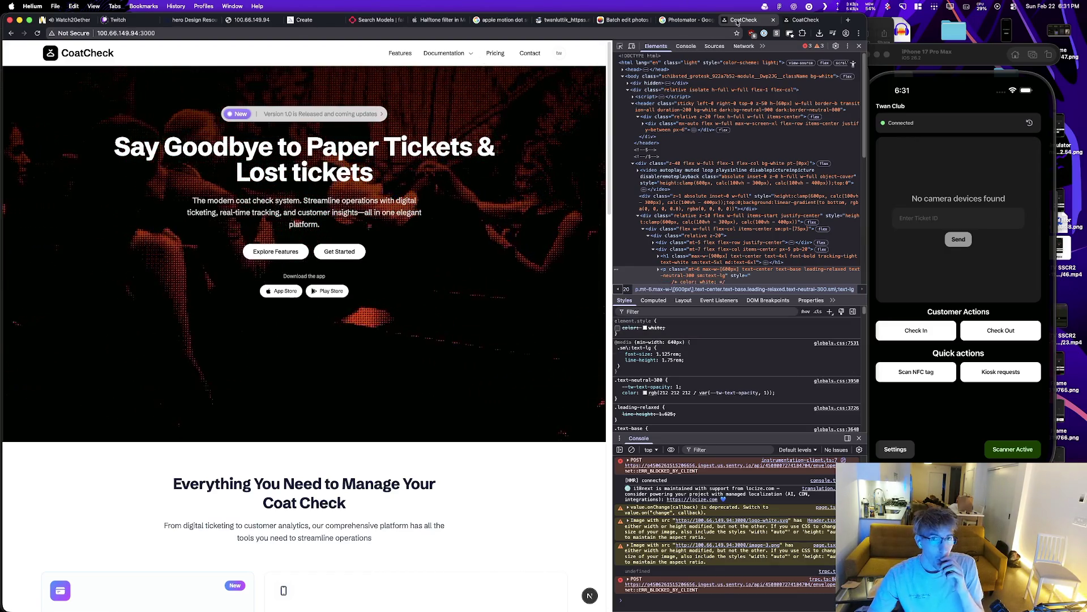
Step: Compare the local hero with live coatcheck.app, then narrow the page to phone width
left_click(801, 21)
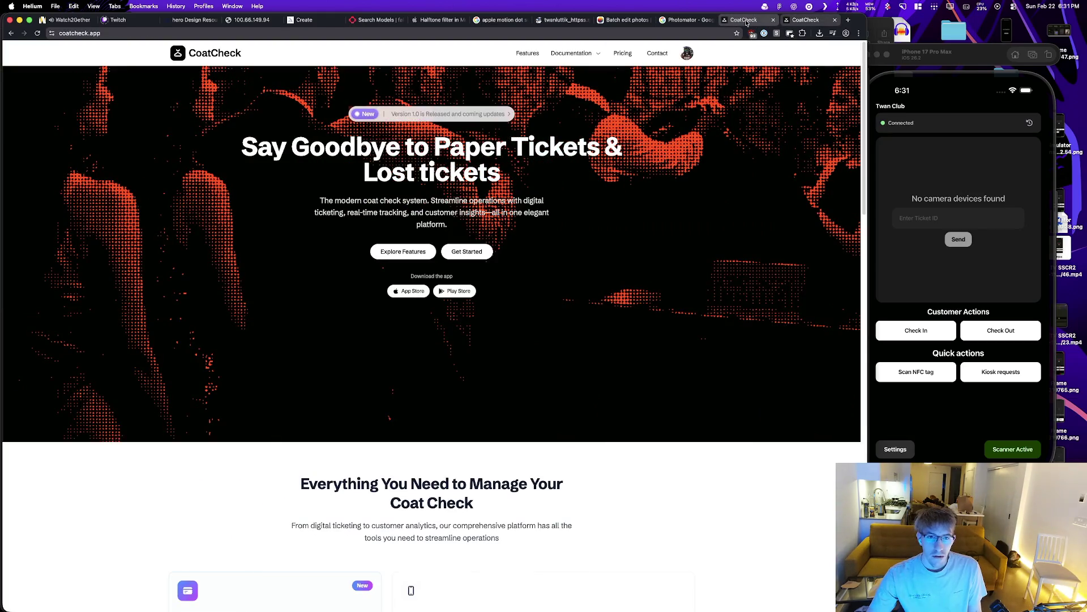
key("ctrl+shift+Tab")
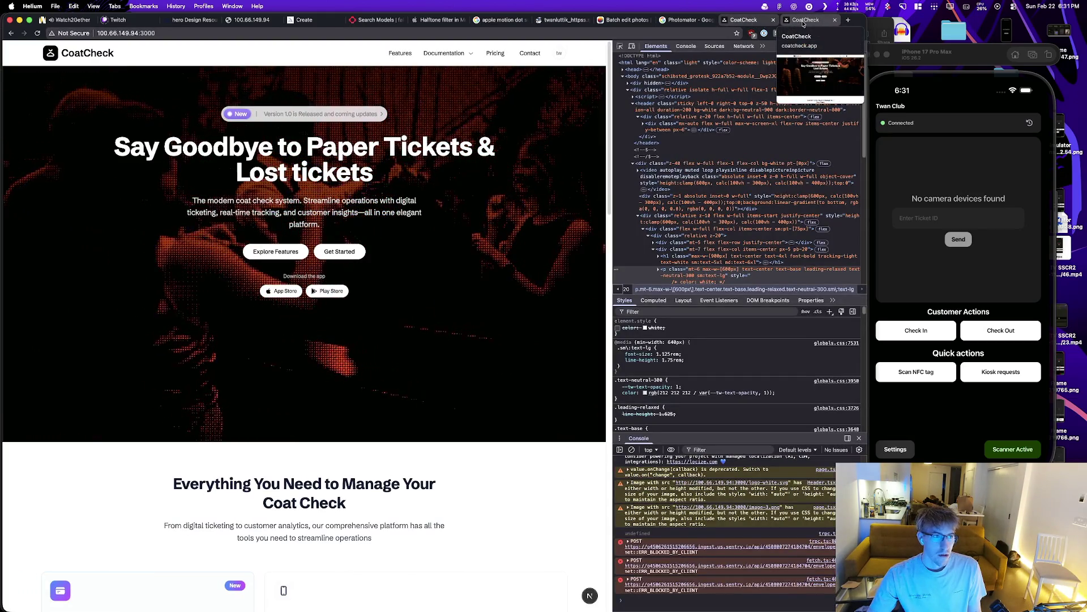
left_click(802, 23)
left_click(804, 21)
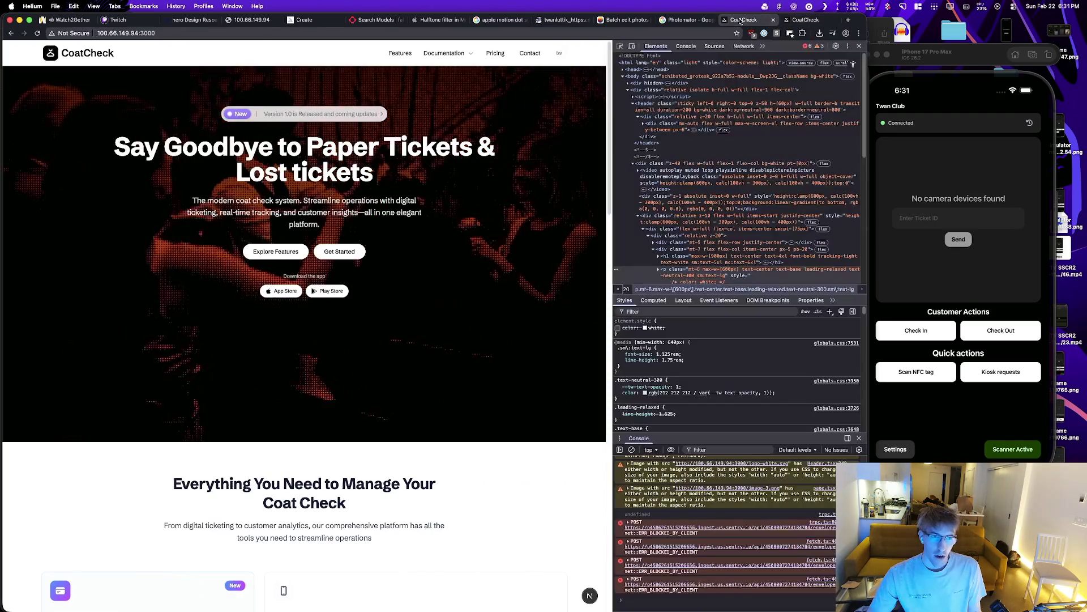
left_click(757, 21)
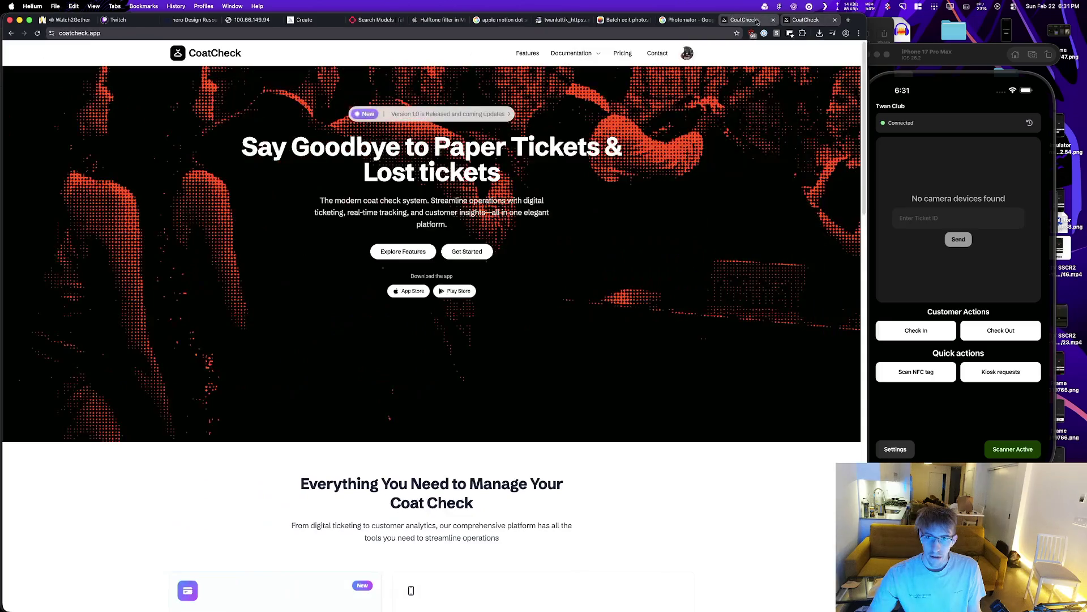
left_click(755, 22)
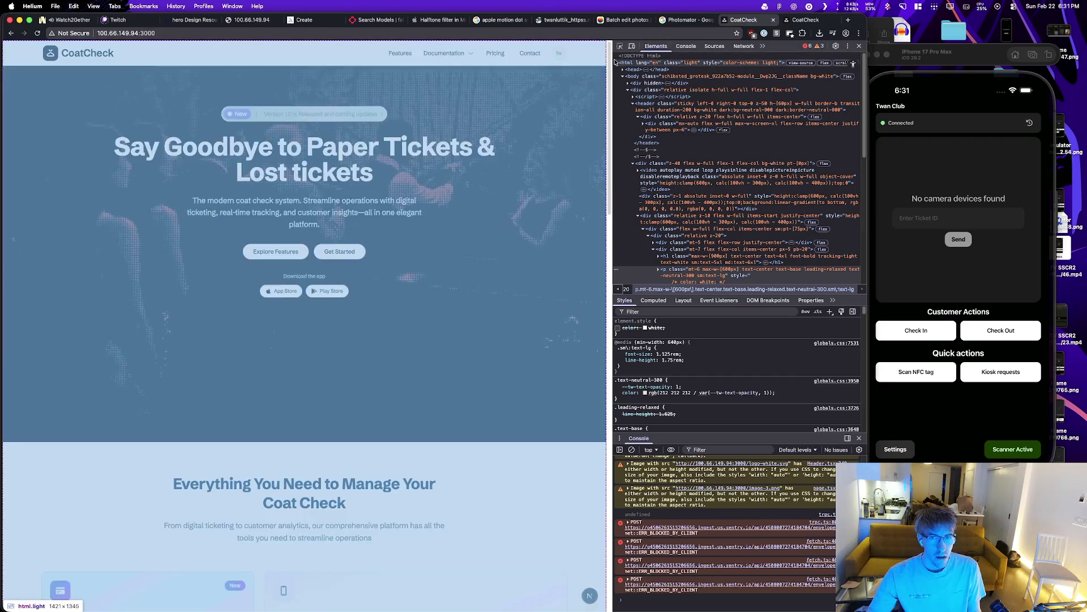
mouse_move(612, 61)
left_mouse_down()
mouse_move(158, 107)
mouse_move(213, 121)
mouse_move(651, 141)
left_mouse_up()
key("super+Tab")
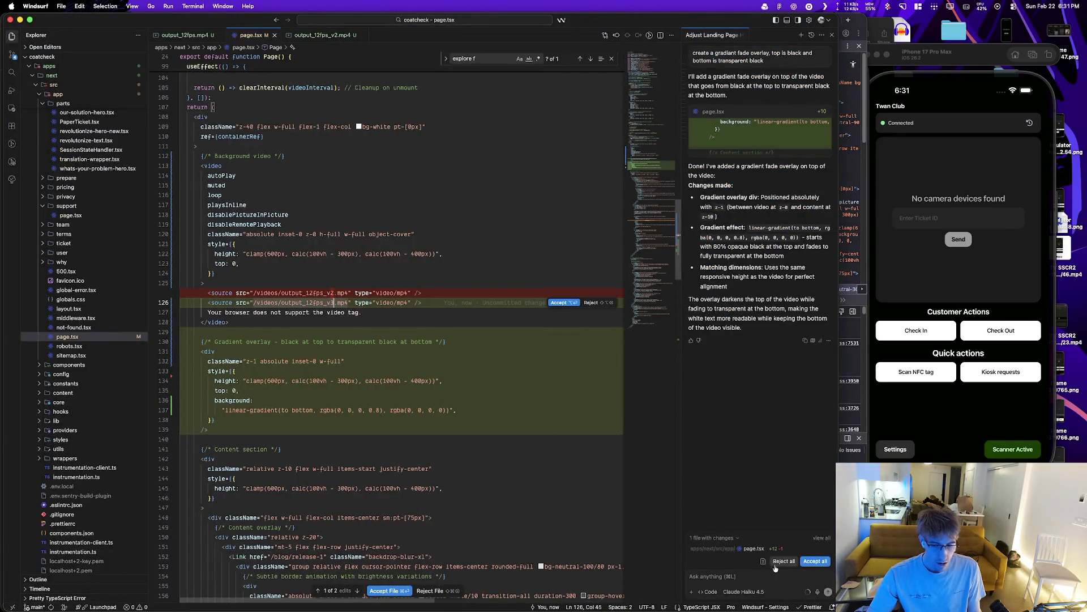
Step: Accept the inline diff and delete output_12fps_v2.mp4 and output_12fps.mp4
left_click(815, 561)
scroll(77, 245, "up", 5)
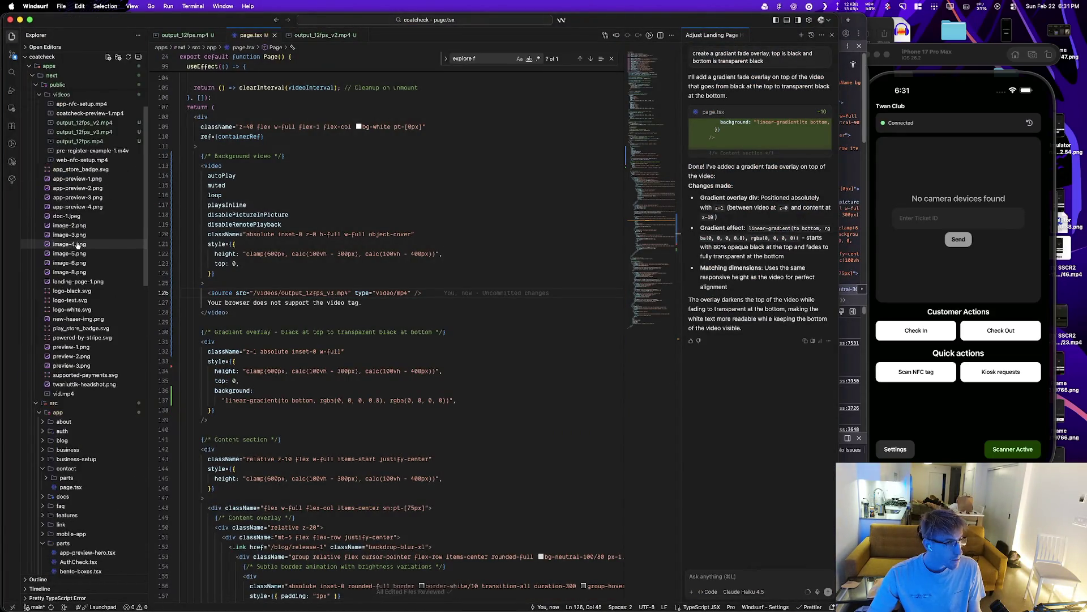
scroll(78, 245, "up", 1)
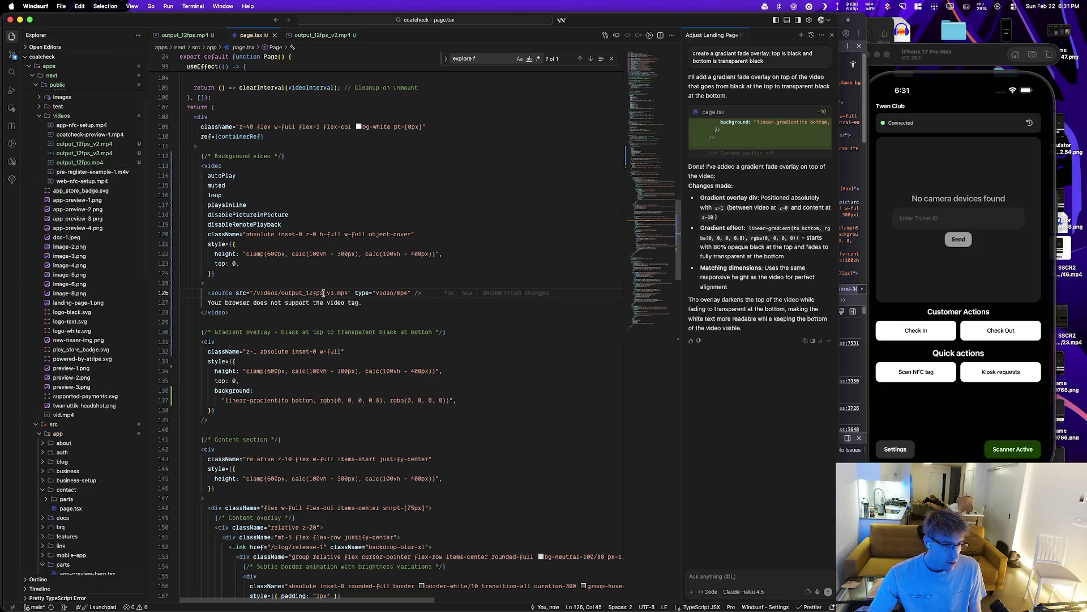
left_click(101, 144)
left_click(101, 163, "super")
right_click(102, 162)
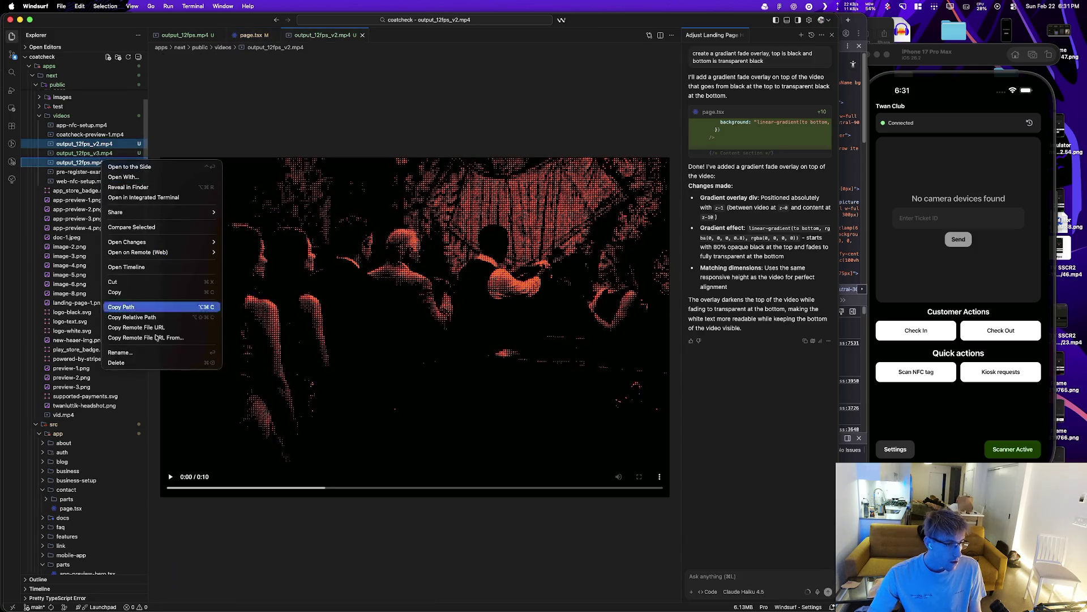
left_click(197, 367)
left_click(447, 341)
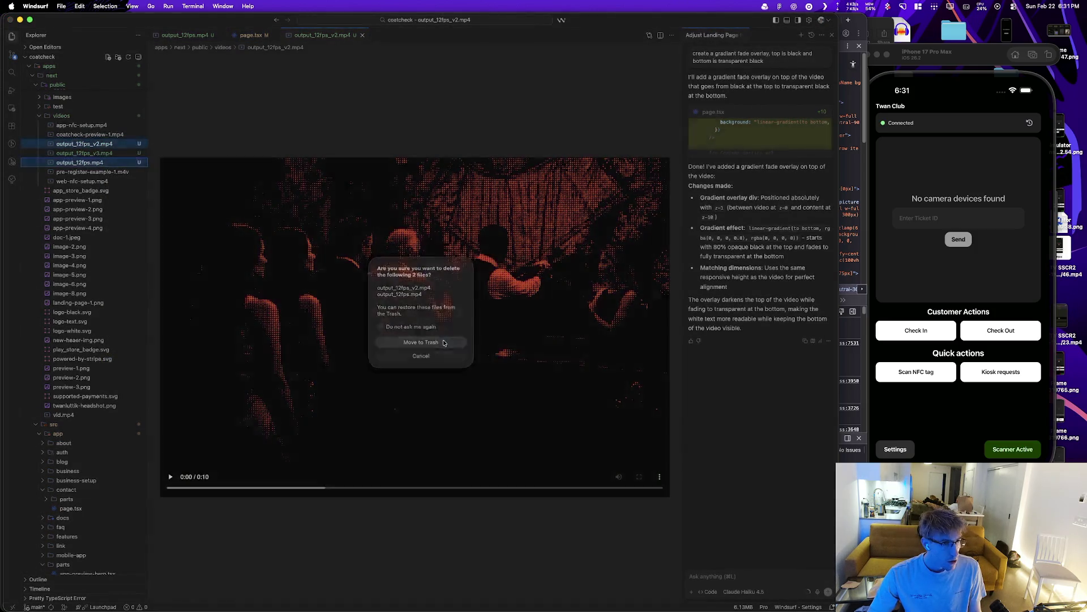
Step: Commit the changes with the message 'replaced image to video animation'
key("ctrl+shift+g")
type("replaced image to video animation")
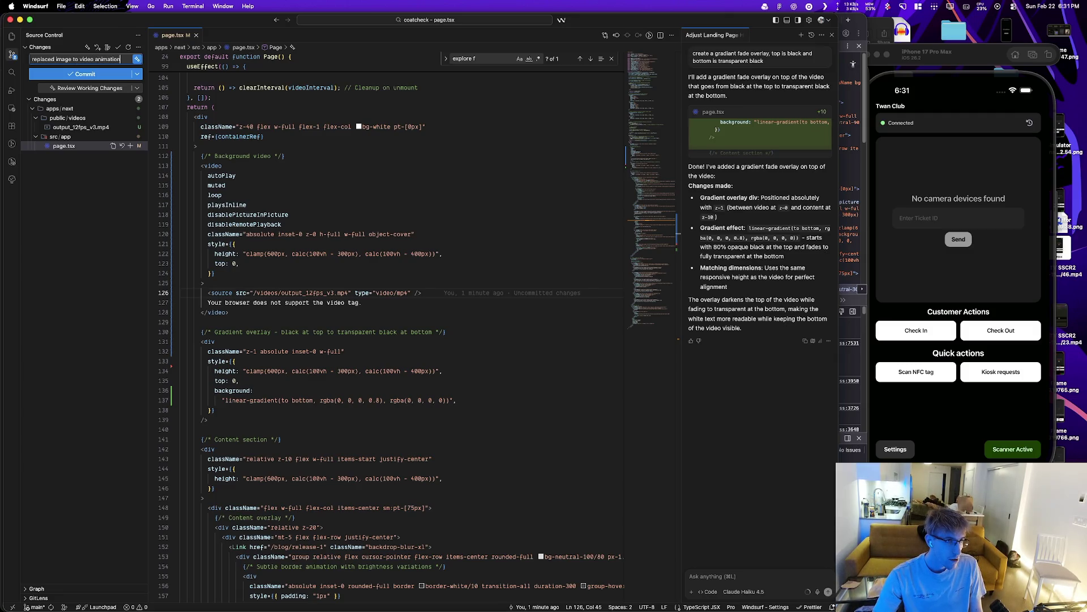
key("super+Return")
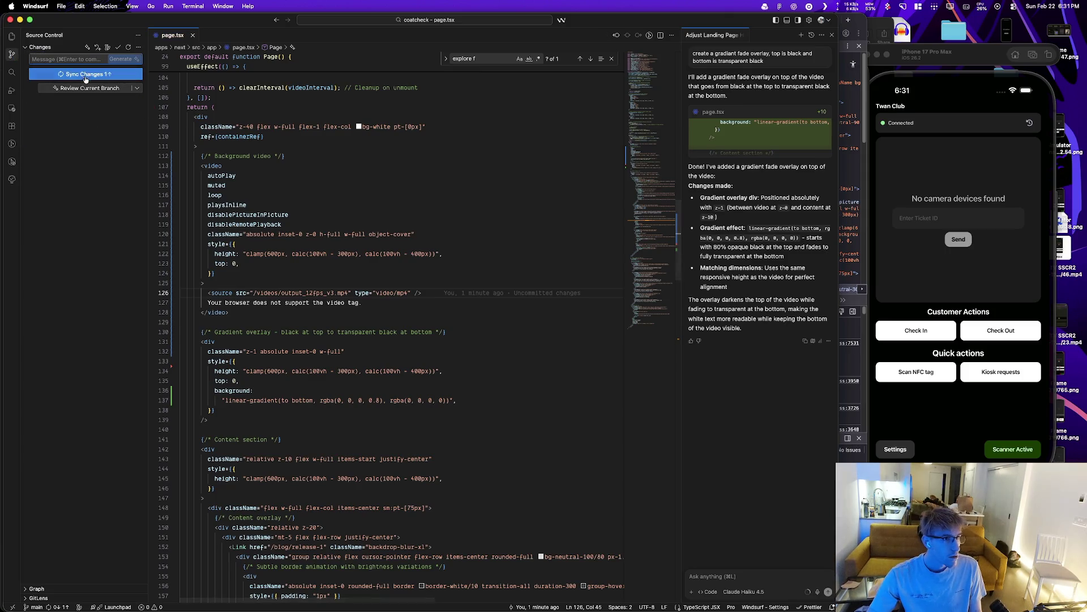
key("super+Tab")
left_click(295, 306)
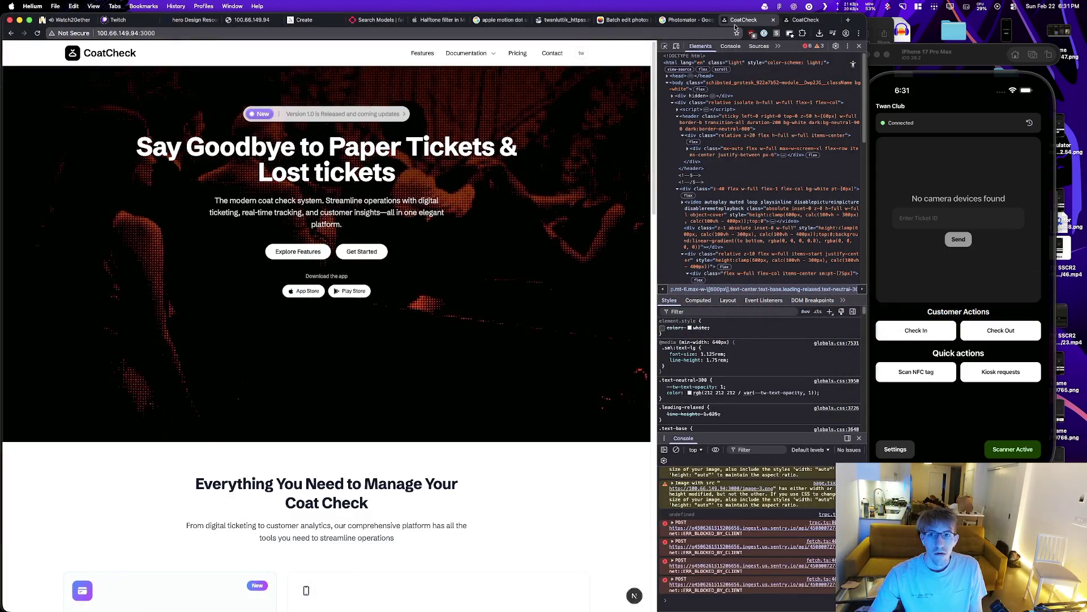
Step: Load the coatcheck team dashboard on vercel.com and open the coatcheck project overview
key("cmd+t")
type("vercel.com")
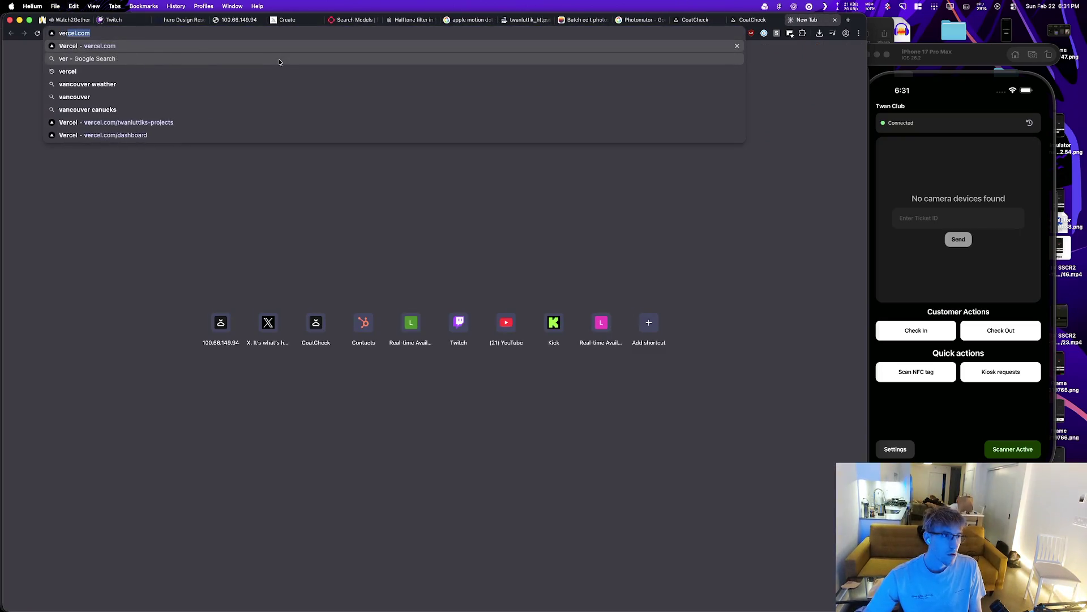
key("Down")
key("Down")
key("Down")
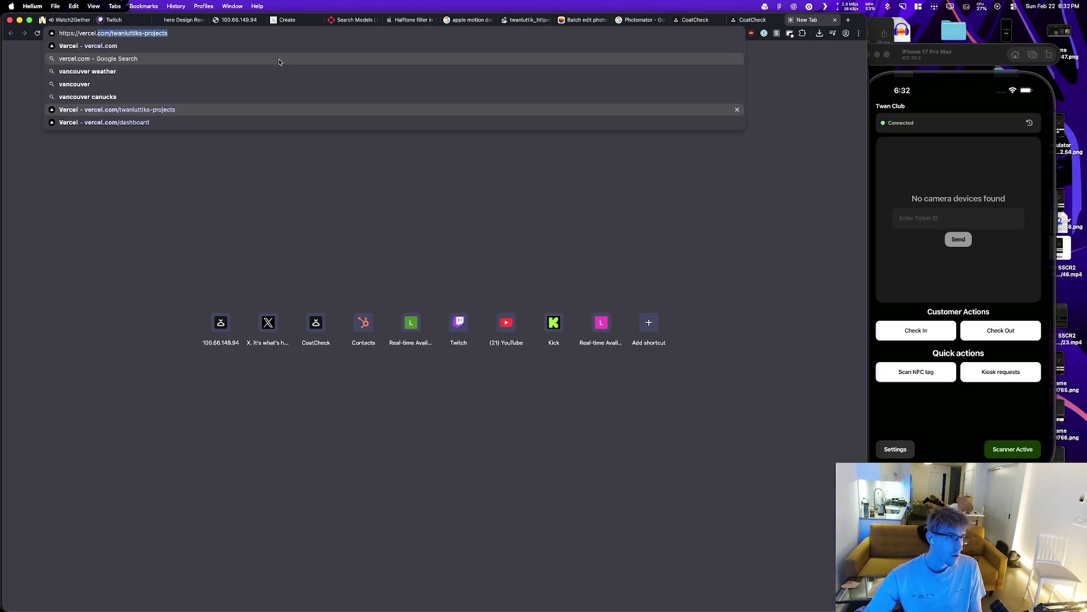
key("BackSpace")
type("com/c")
key("Return")
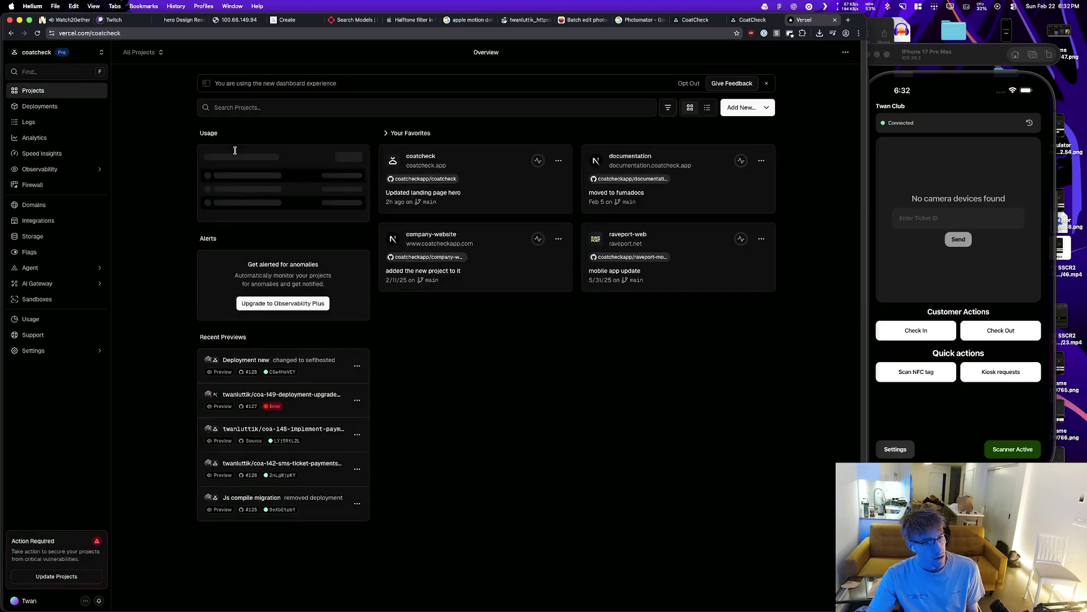
left_click(470, 164)
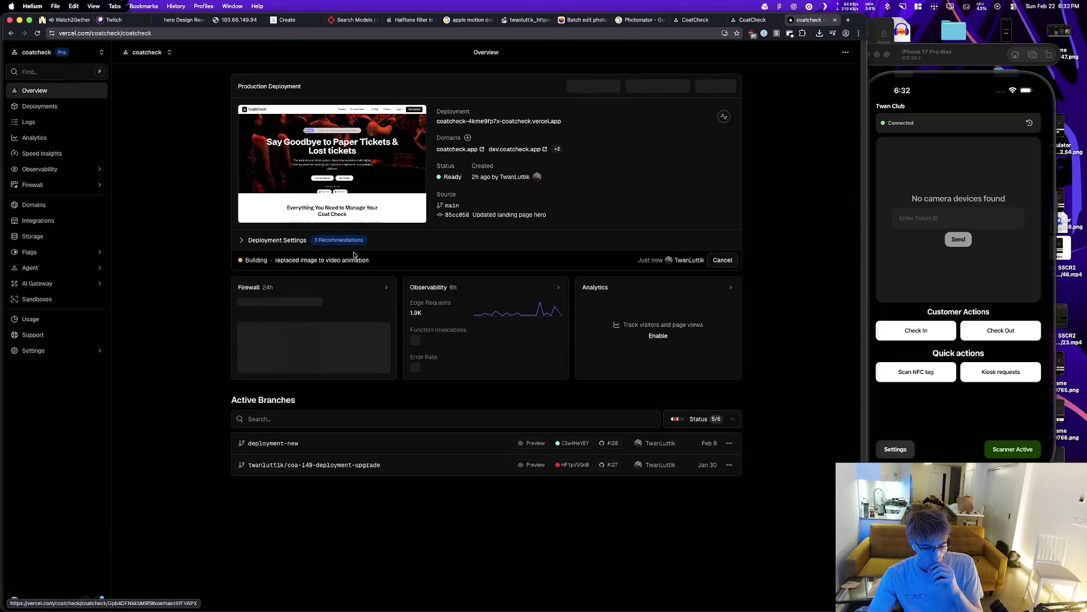
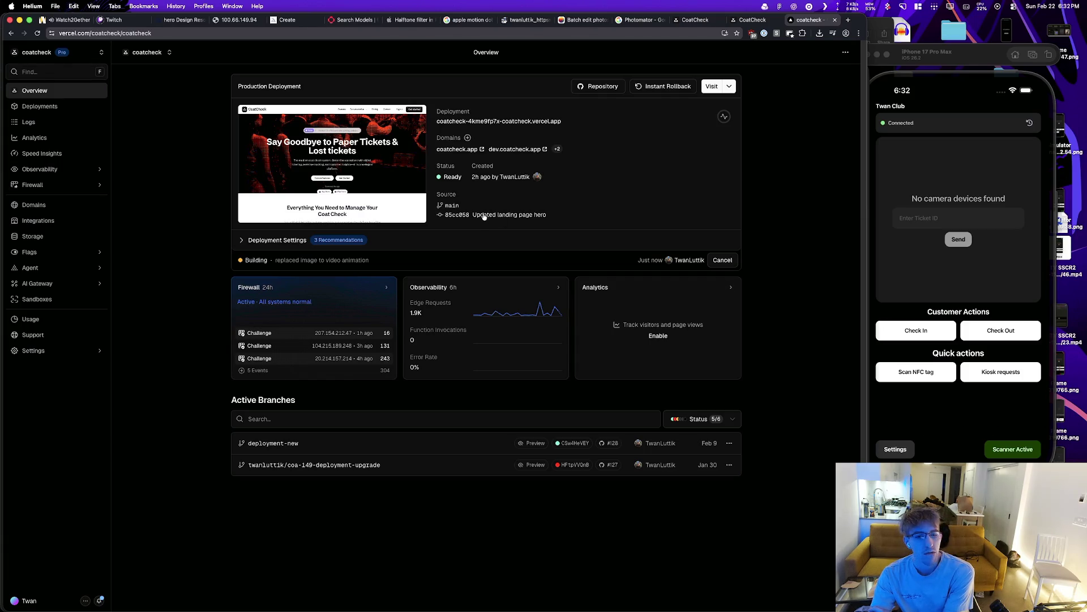
Step: Check the building deployment's details, then load the Lime Scooter Tracker (llmemap) in a new tab
left_click(312, 261)
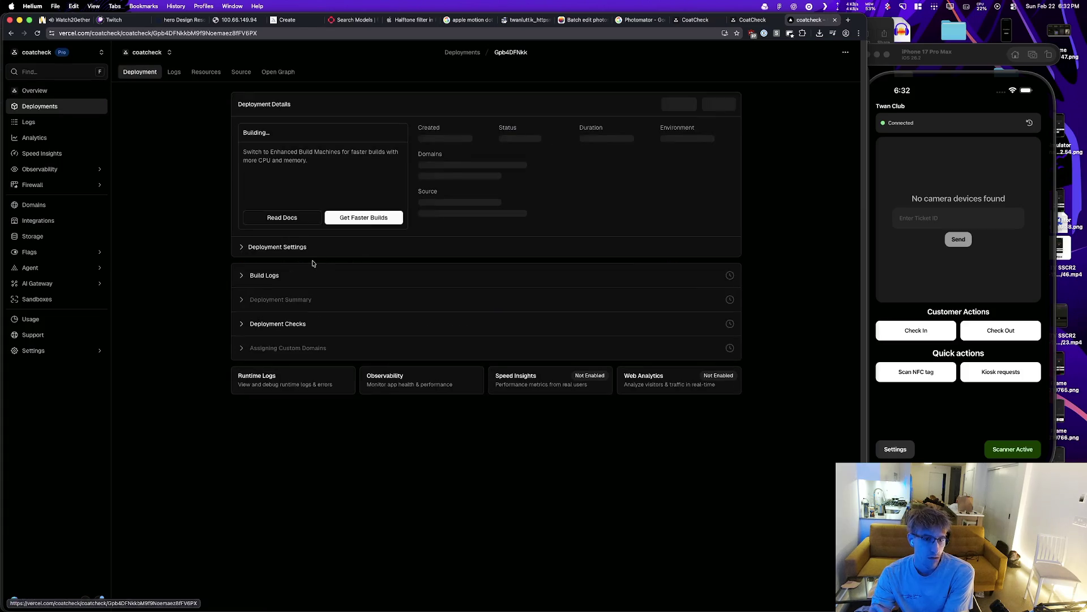
key("super+bracketleft")
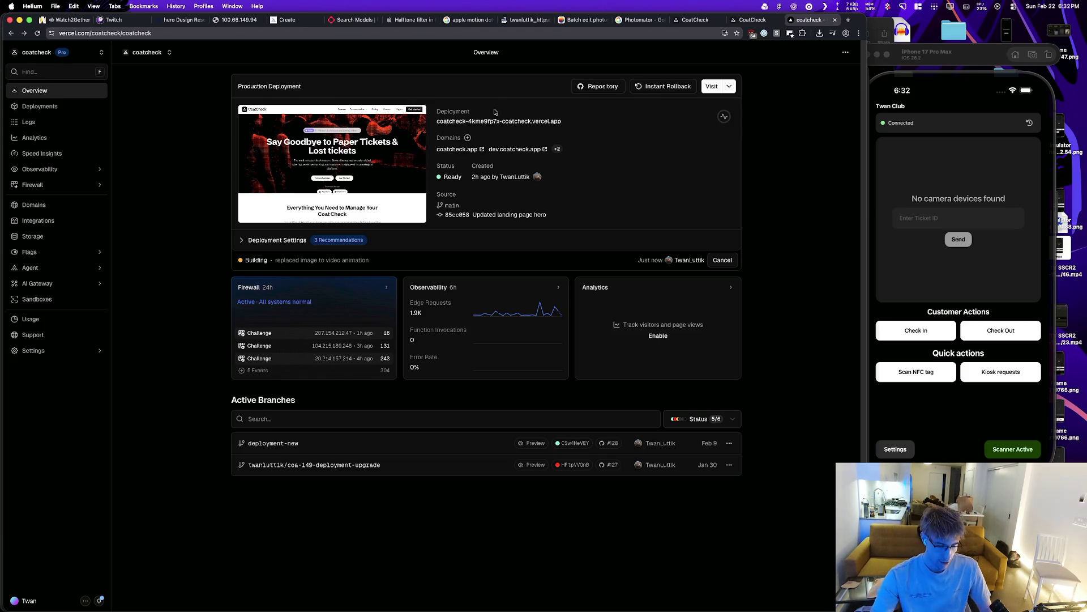
key("super+t")
type("llmemap")
key("Return")
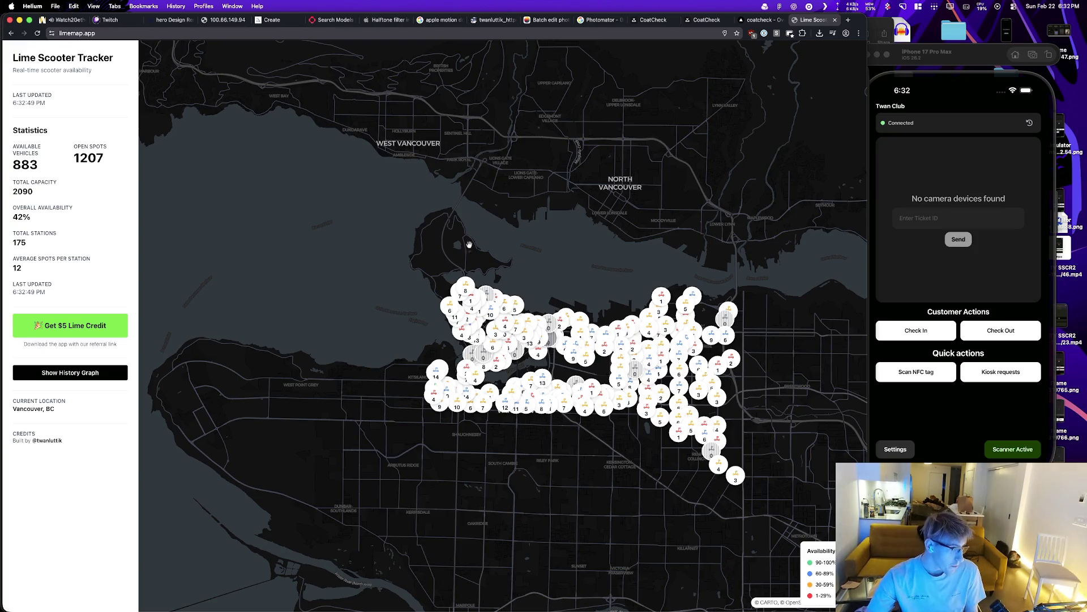
Step: Show the 24h availability history graph, zoom around the Vancouver scooter map, then close the tracker tab
left_click(111, 379)
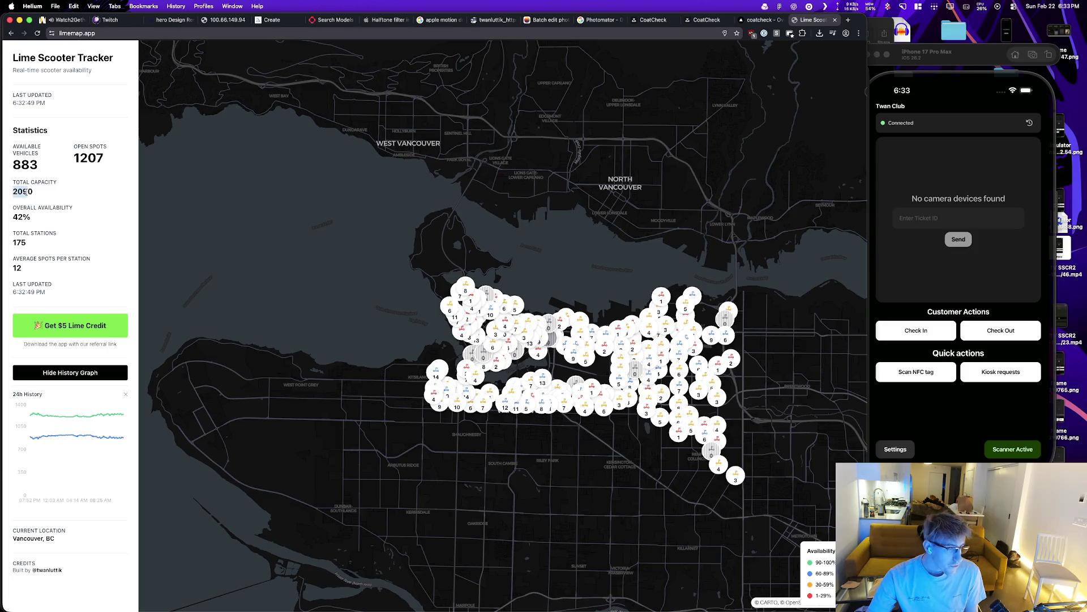
scroll(376, 393, "up", 5)
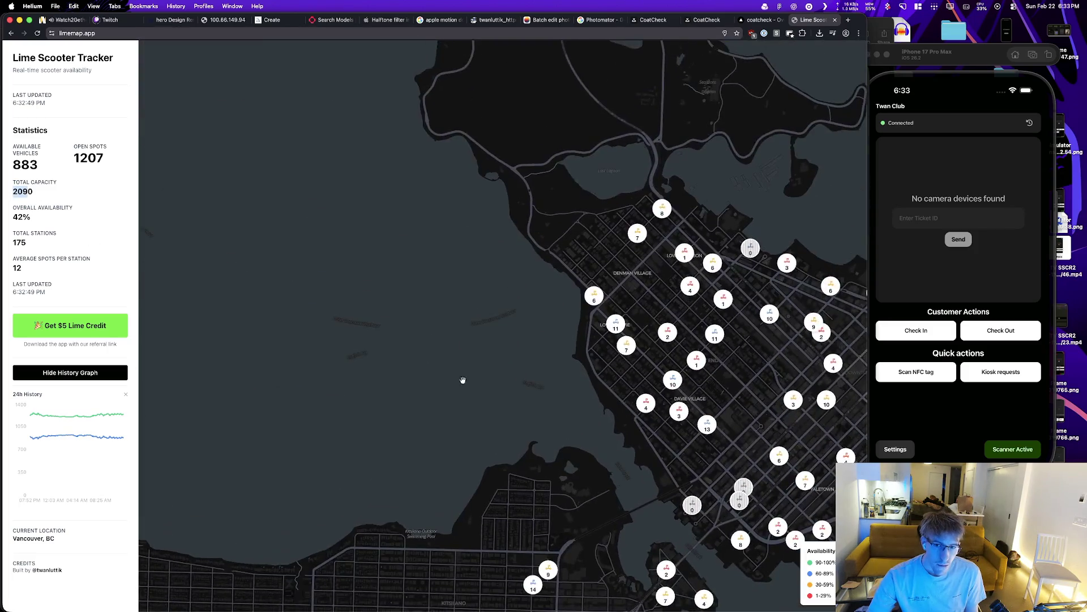
scroll(422, 331, "down", 3)
scroll(526, 488, "up", 10)
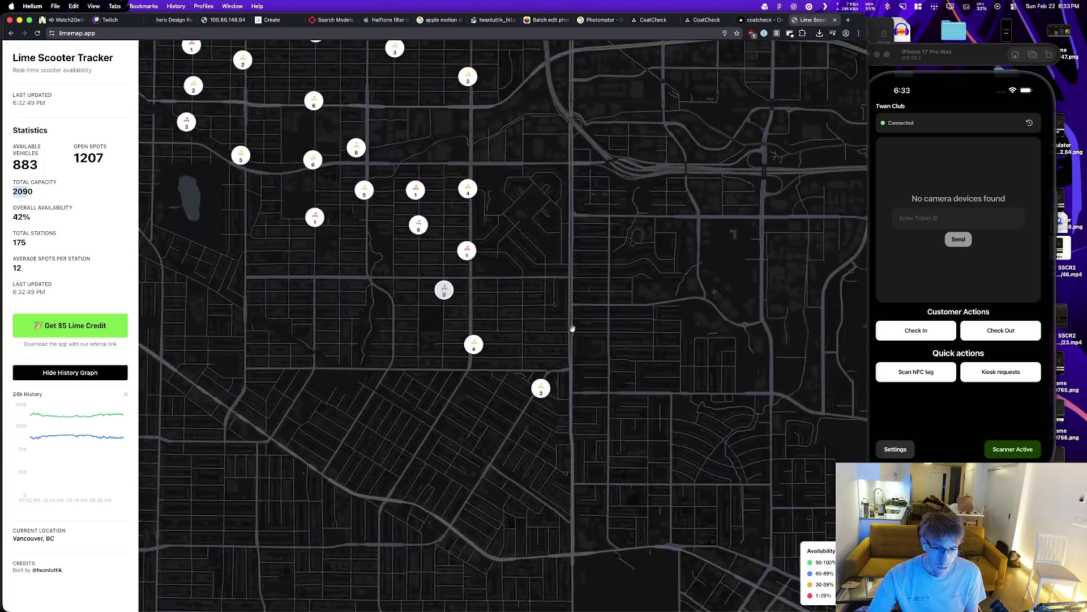
scroll(527, 488, "down", 10)
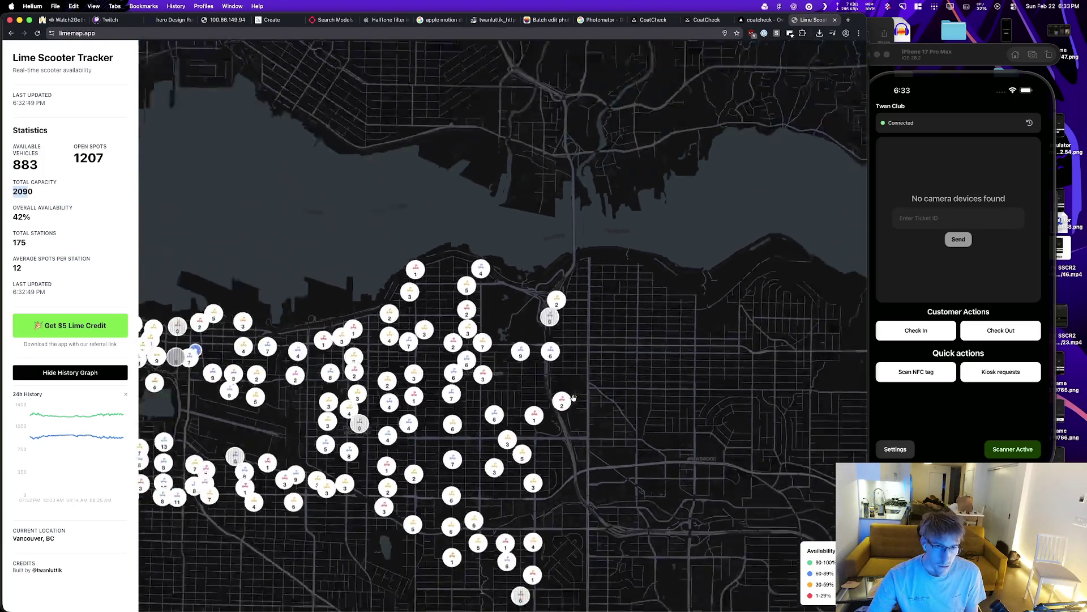
key("super+w")
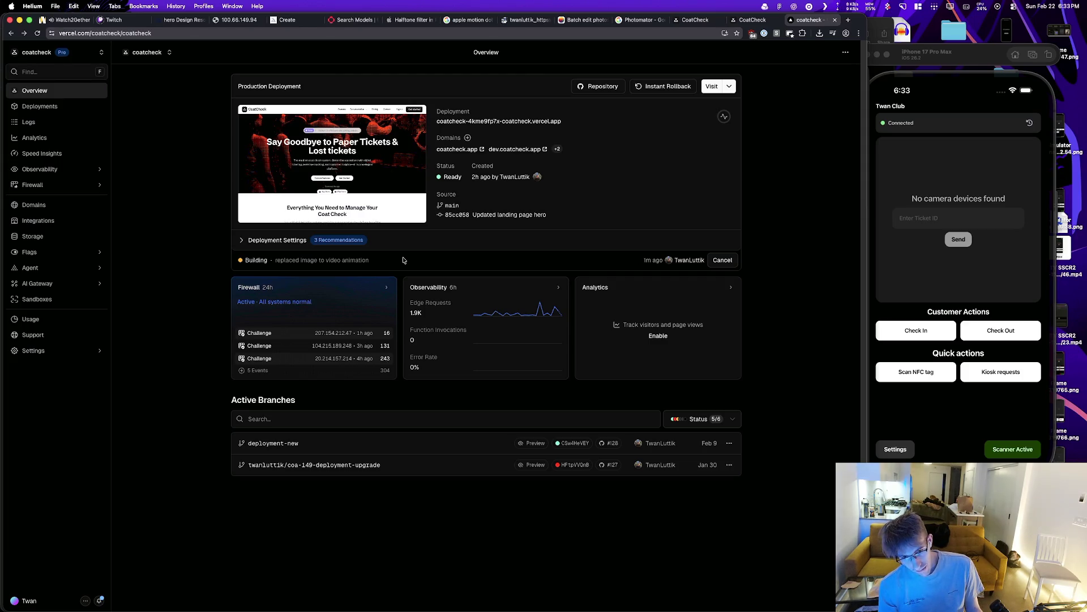
Step: Compare the live coatcheck.app hero with the local 100.66.149.94:3000 version, then switch to Pixelmator Pro
key("super+Tab")
key("super+Tab")
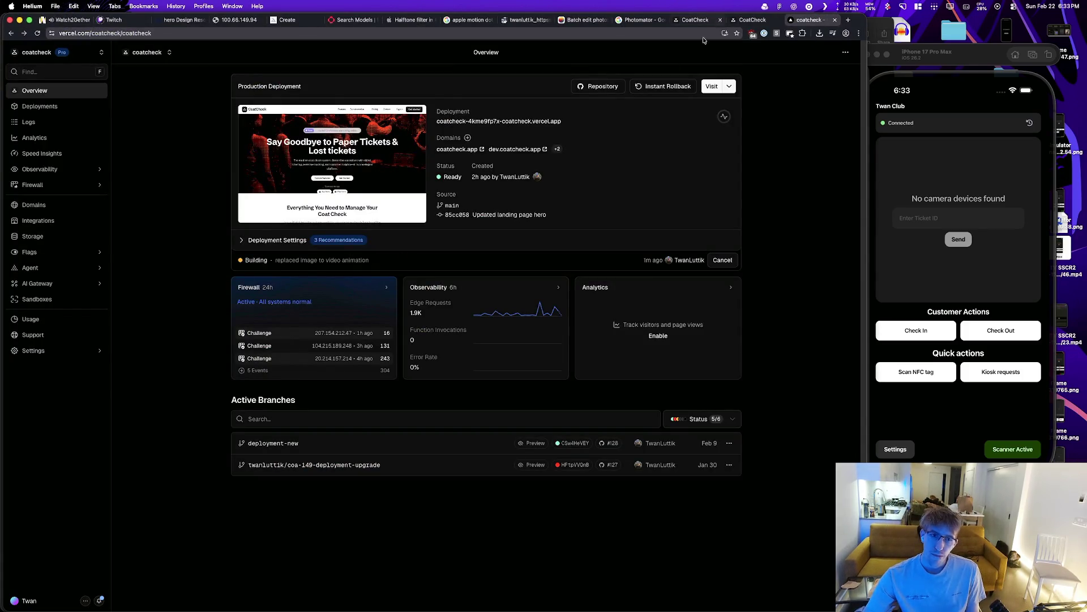
left_click(701, 21)
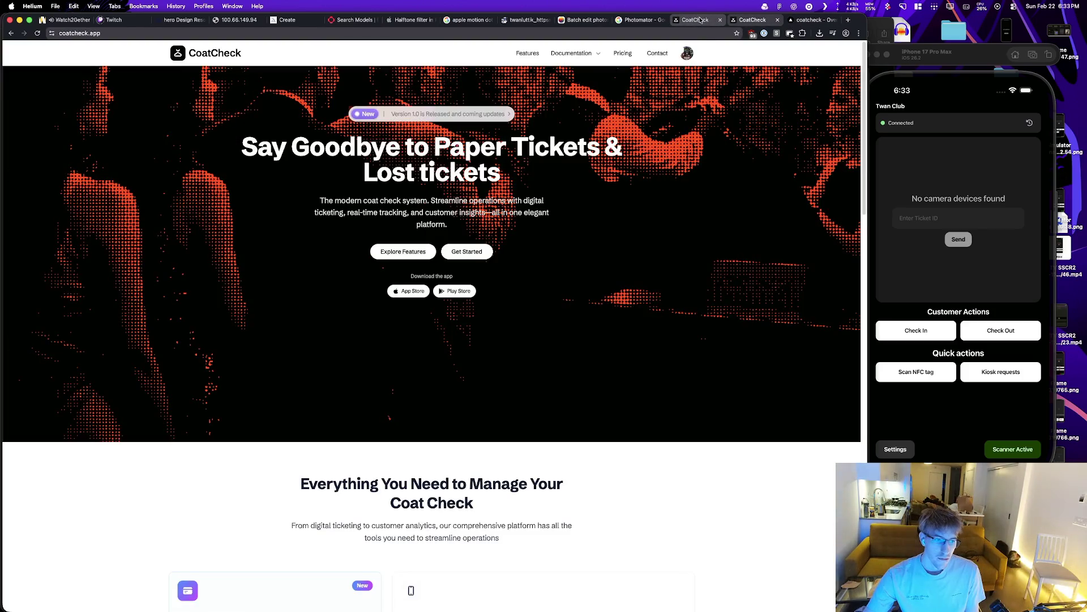
left_click(696, 21)
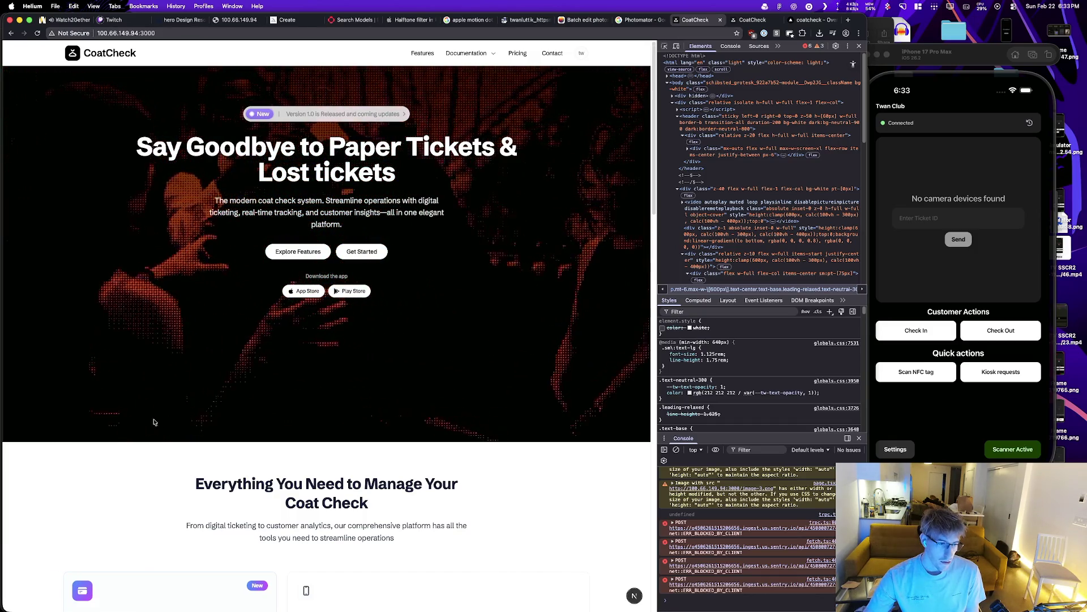
key("super+Tab")
key("super+Tab")
key("super+Tab")
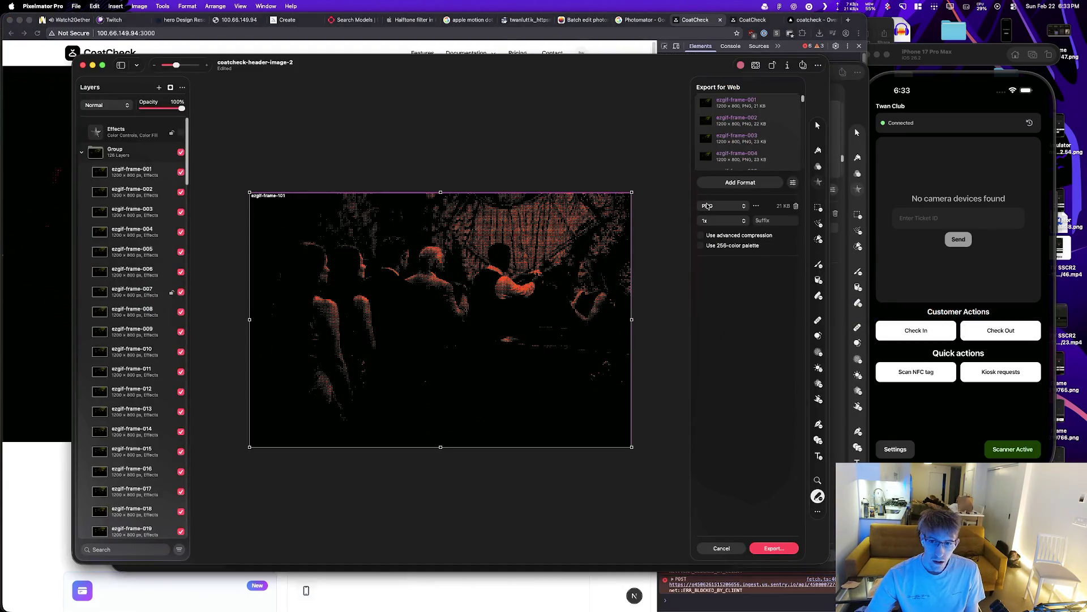
Step: Cancel Export for Web, bring the other header image document forward and hide the halftone frame layer group
left_click(722, 548)
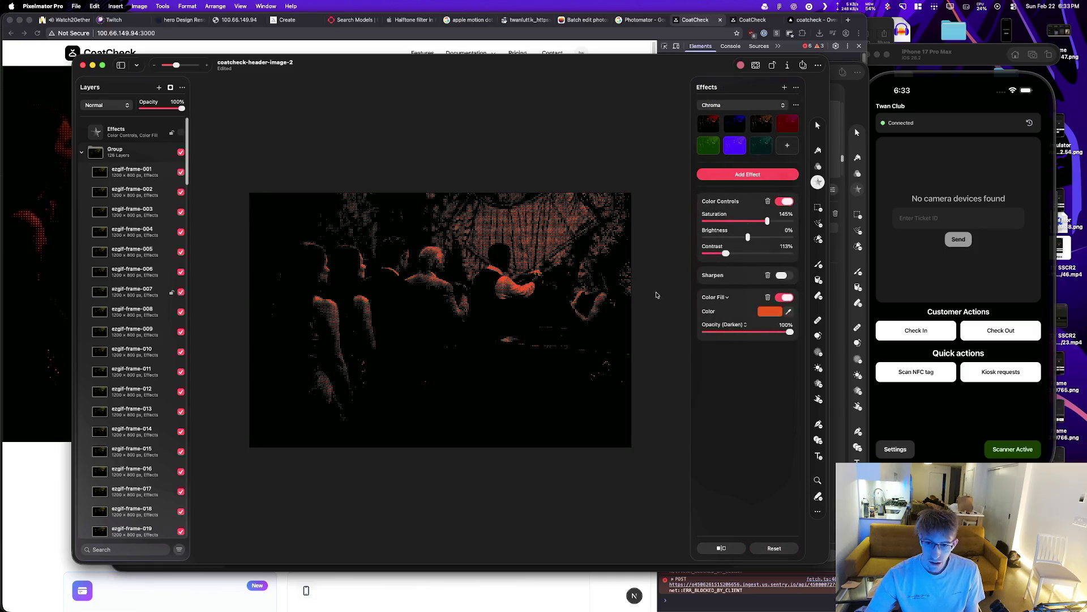
left_click(119, 131)
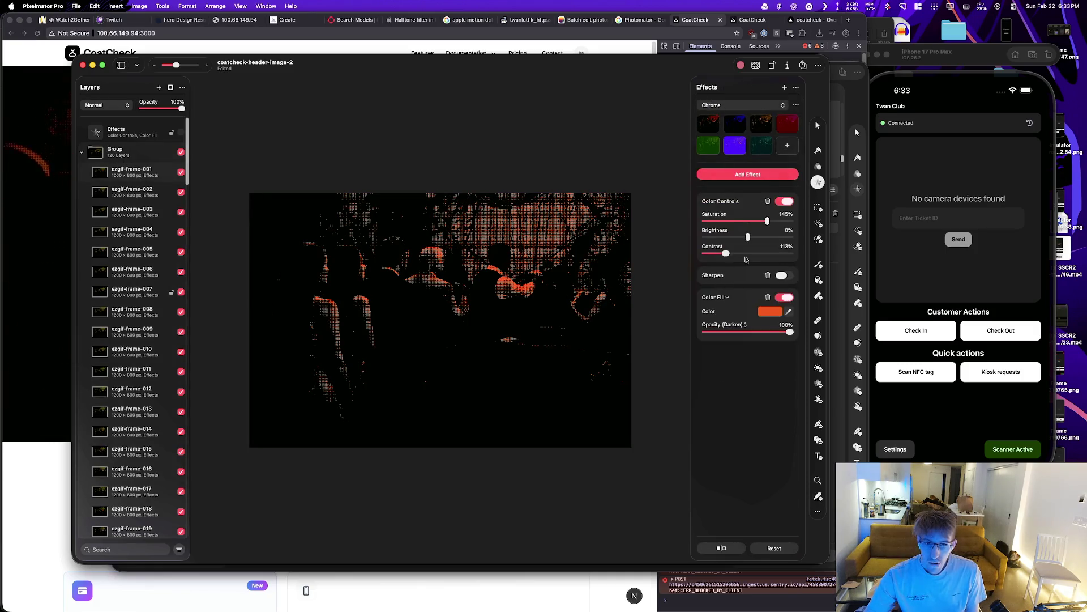
key("super+grave")
scroll(176, 282, "up", 10)
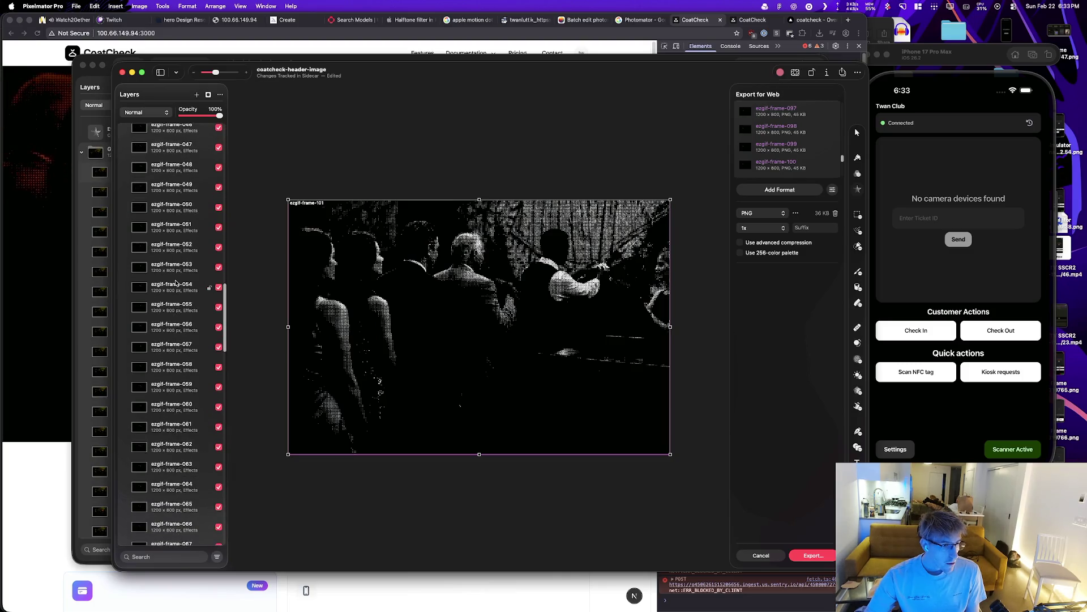
scroll(222, 173, "up", 15)
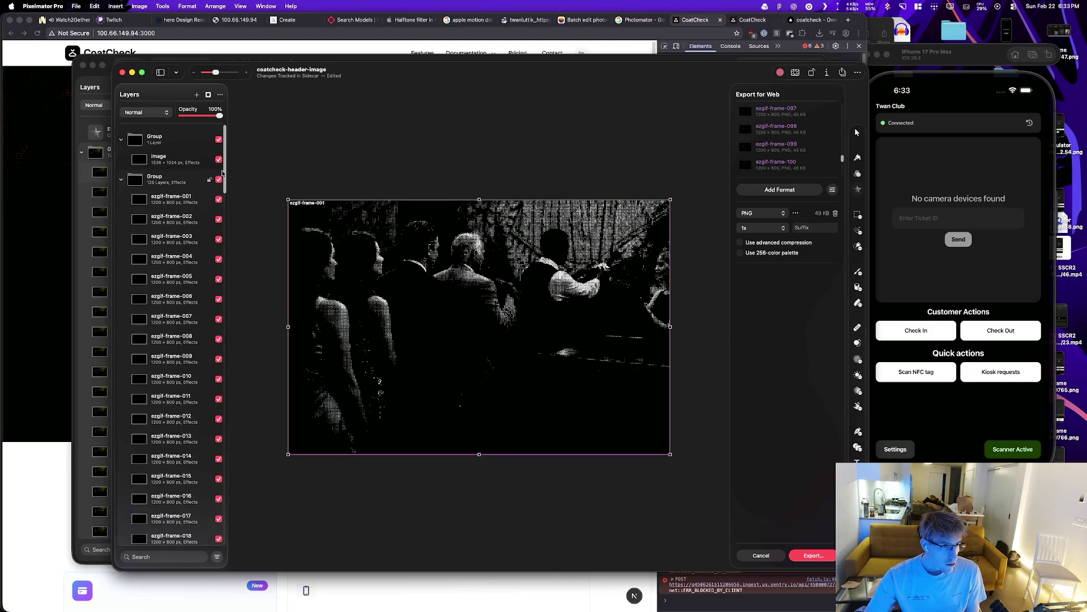
left_click(219, 180)
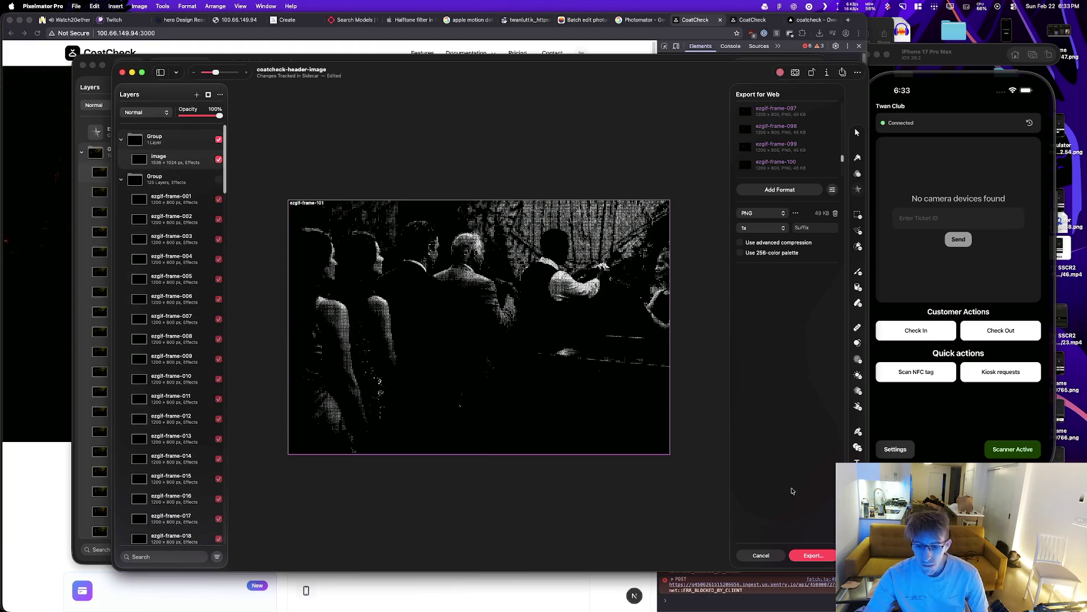
left_click(755, 558)
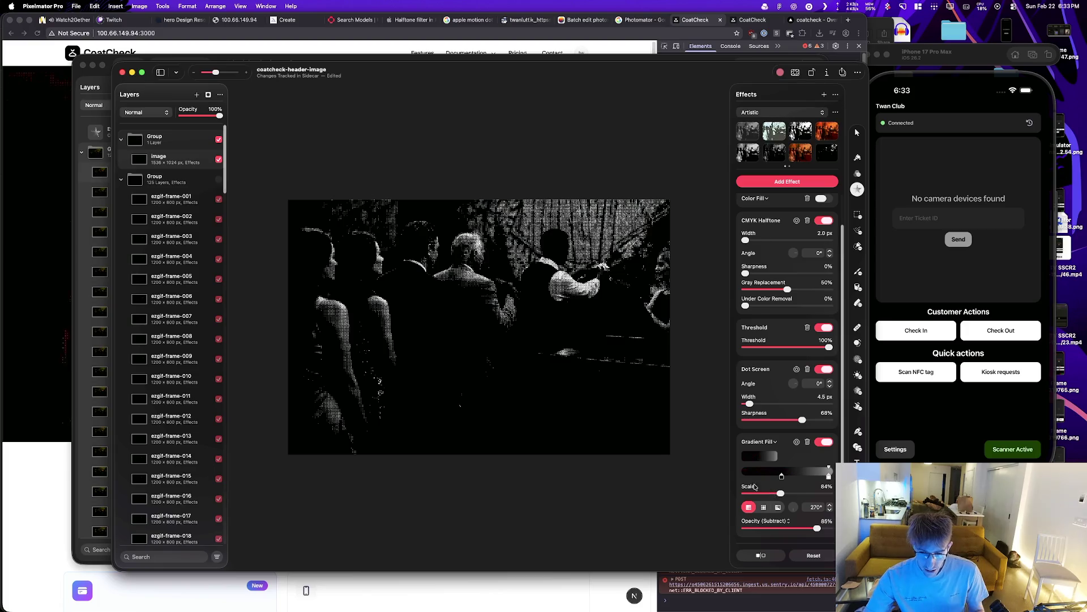
Step: Try a Gradient Fill scale of 29% and opacity of 72%, undoing each change
left_click_drag(781, 493, 757, 494)
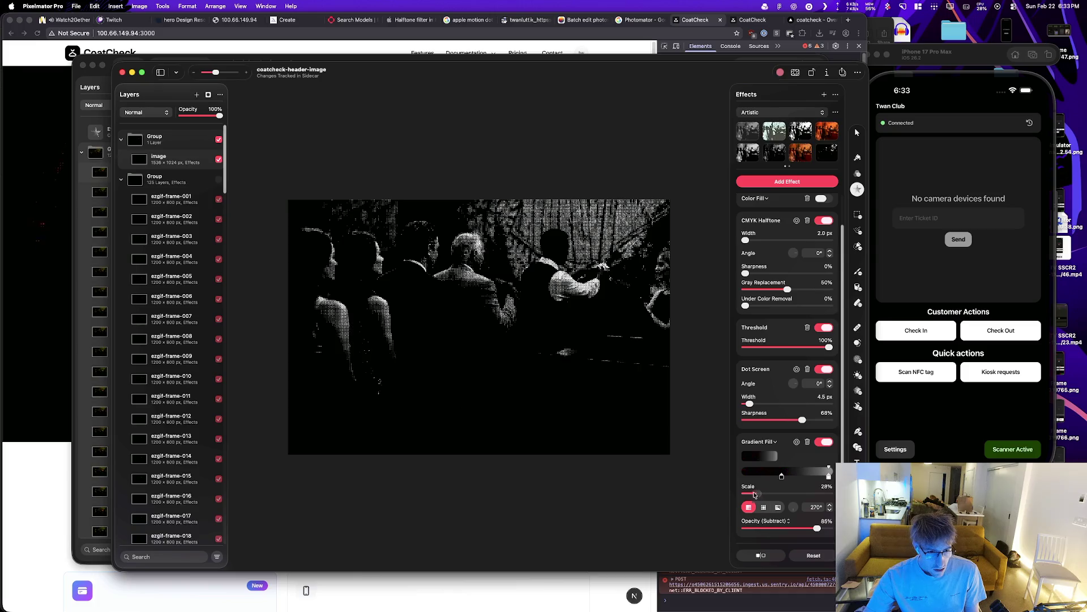
key("super+z")
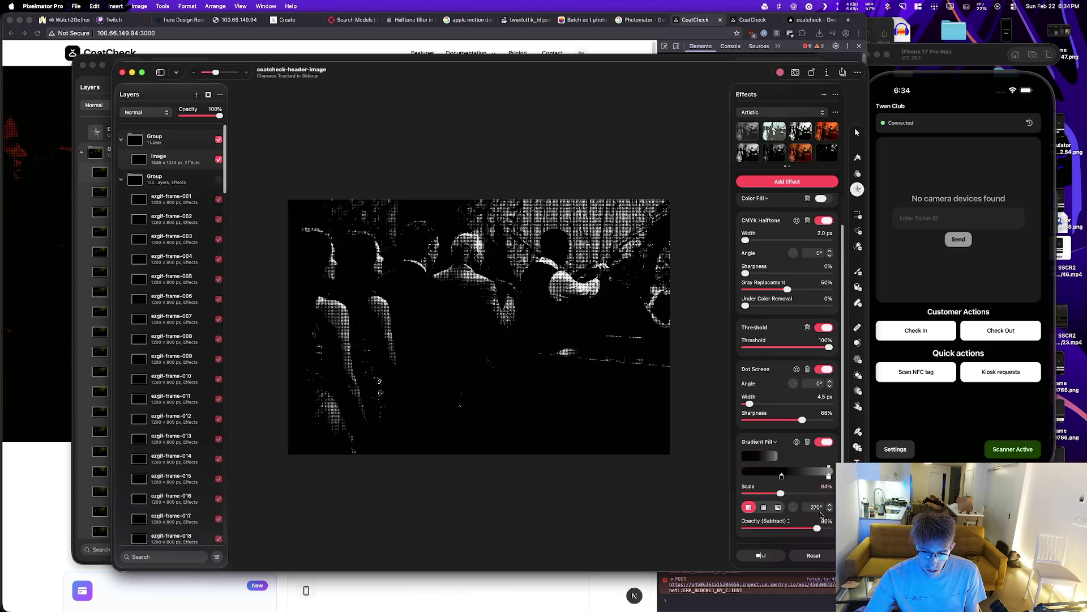
left_click_drag(816, 529, 797, 530)
key("super+z")
Step: Try Gradient Fill scale 71% and opacity 86%, undo those edits, and return to the browser
left_click(781, 494)
left_click_drag(790, 494, 776, 495)
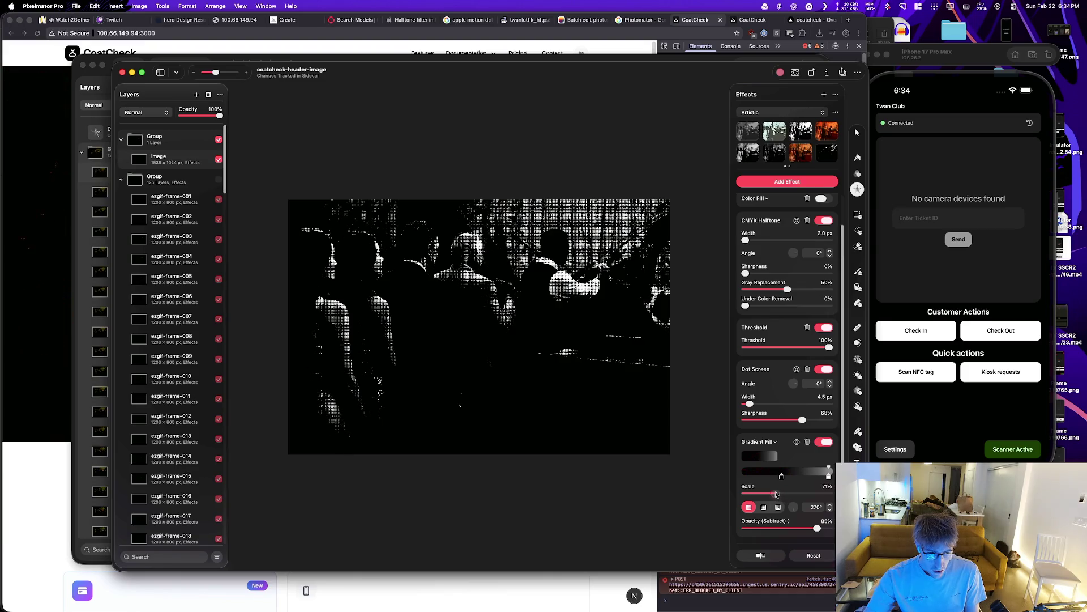
scroll(212, 344, "down", 20)
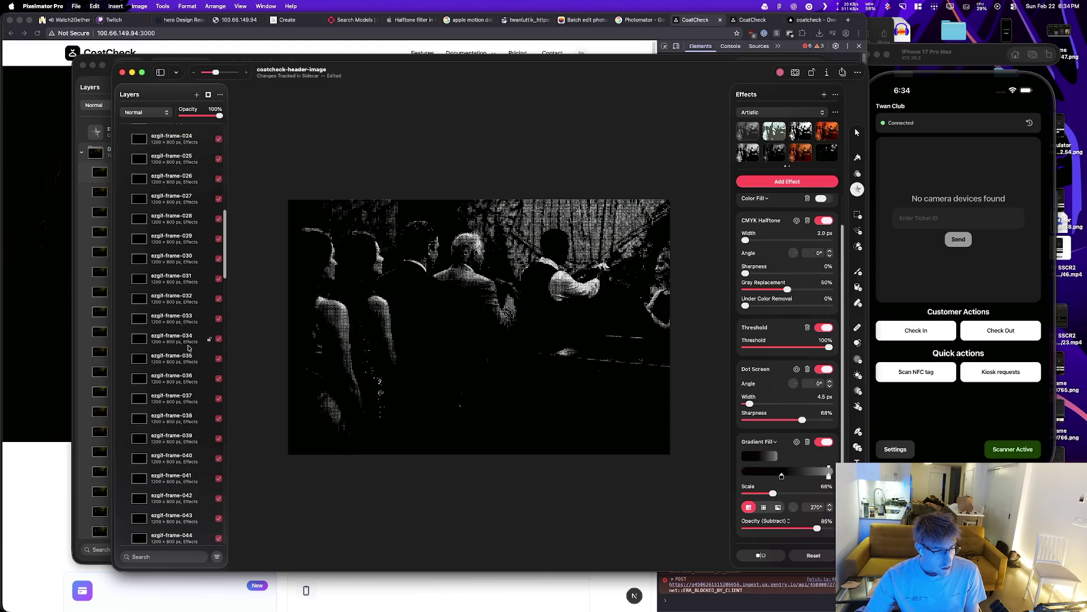
left_click(818, 532)
key("super+z")
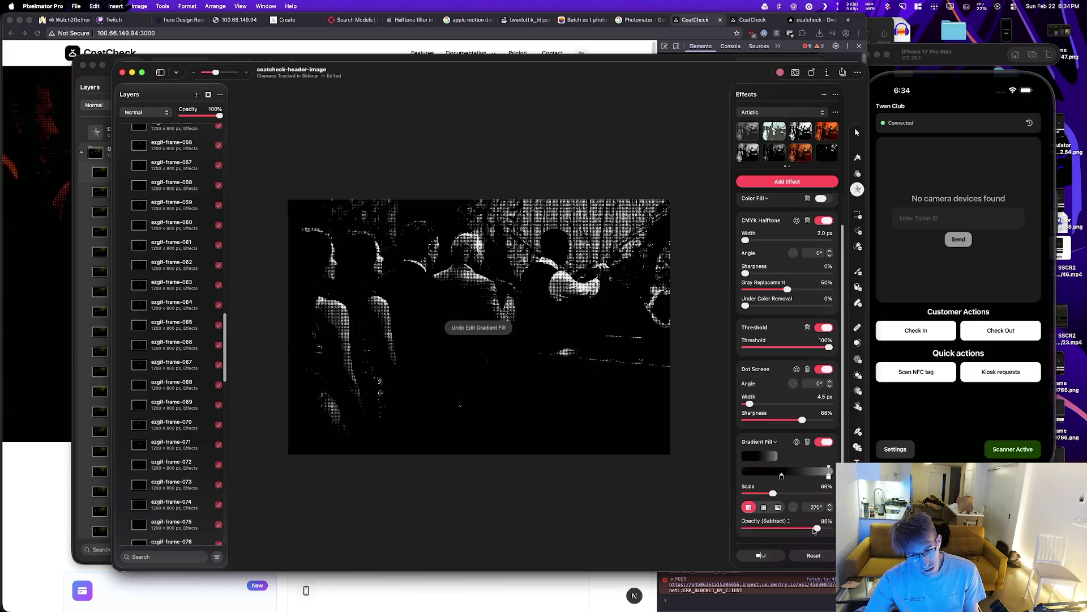
key("super+z")
key("super+Tab")
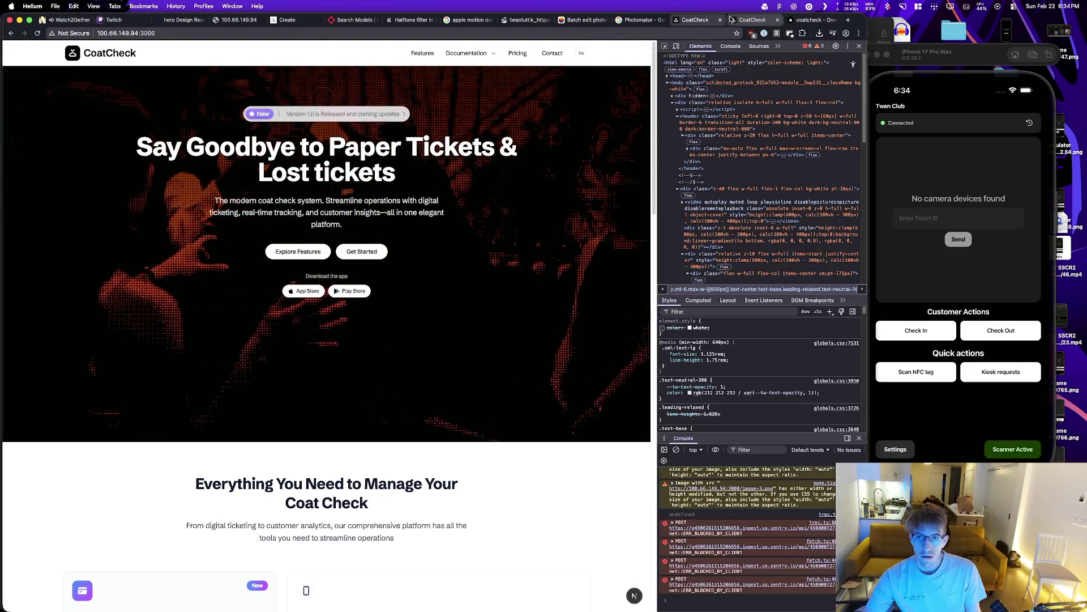
Step: Reload the live coatcheck.app page, then Google 'coatcheck qr' and open the qcheck.ca result
left_click(744, 22)
left_click(482, 253)
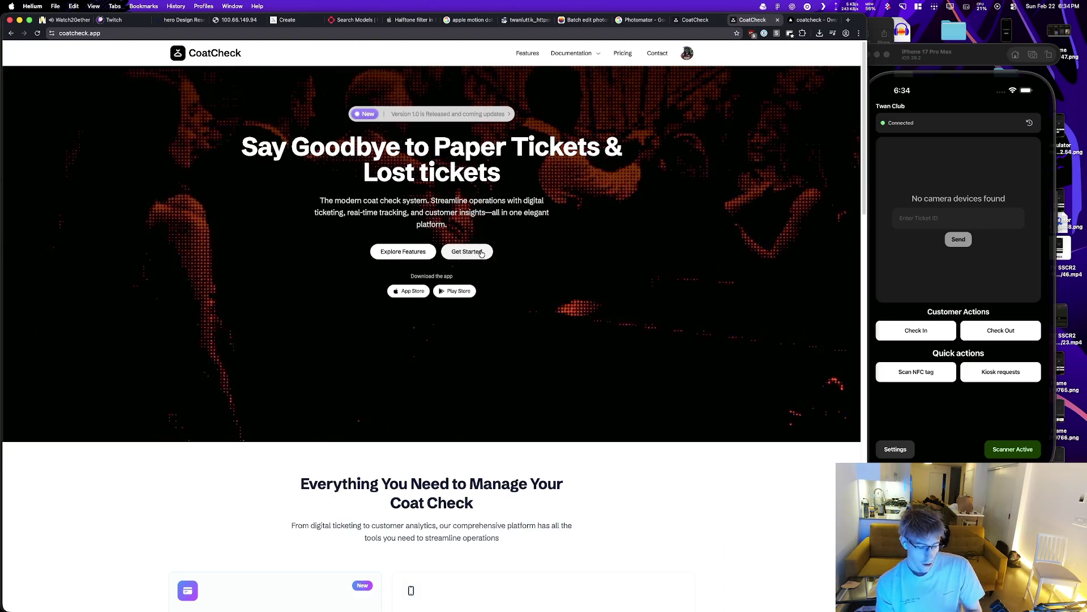
key("super+t")
type("coatcheck qr")
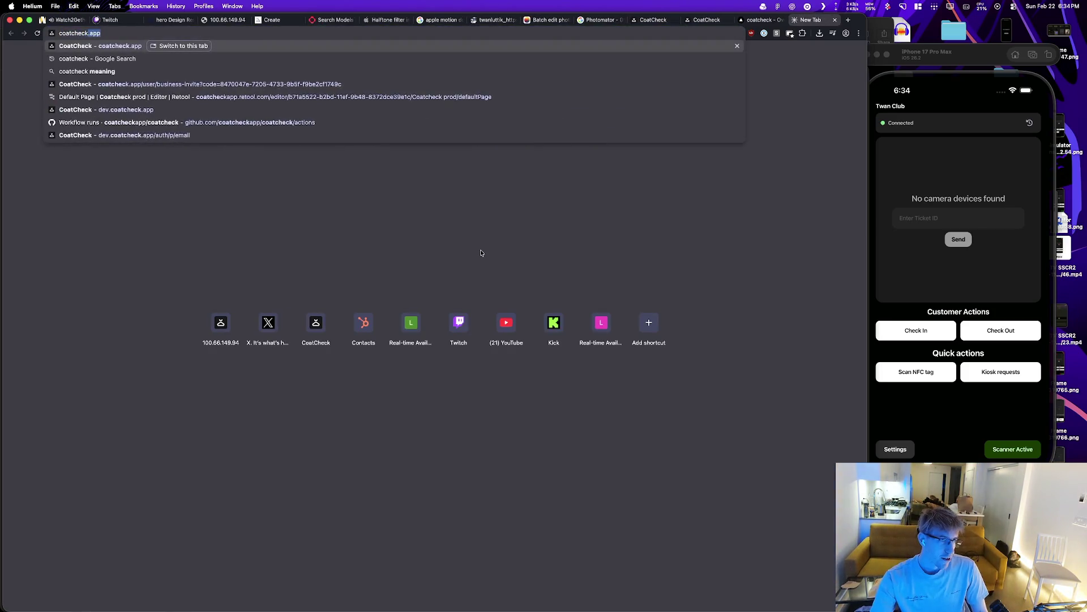
key("Return")
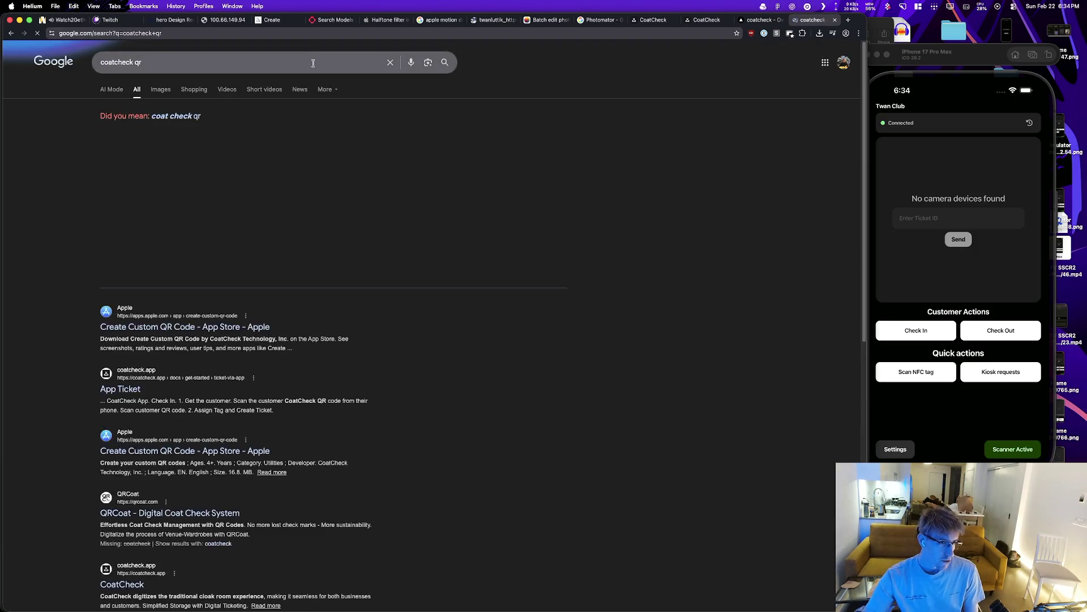
scroll(119, 314, "down", 10)
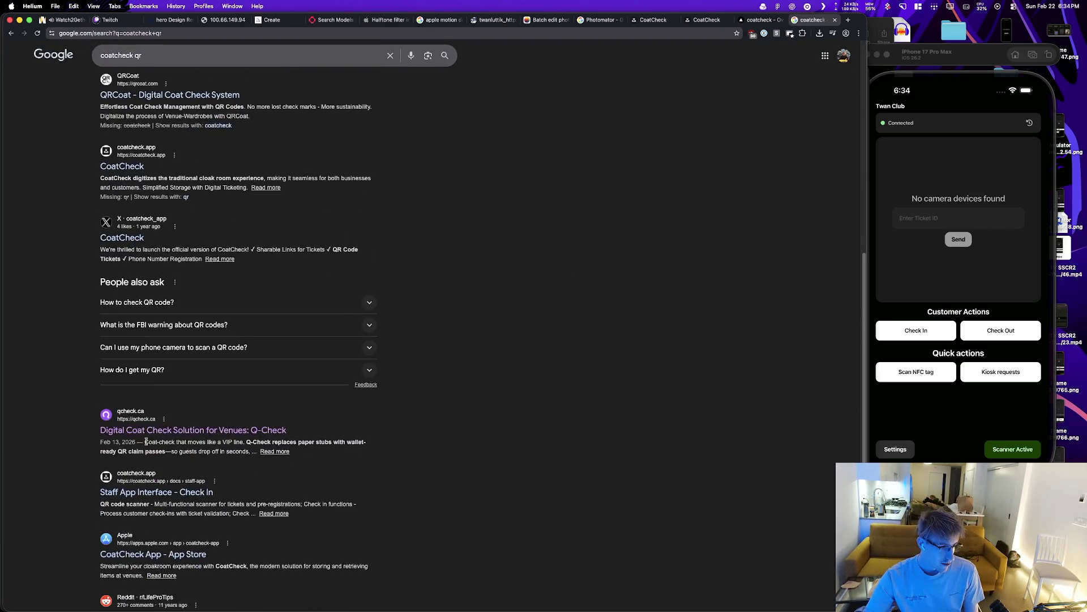
left_click(258, 428)
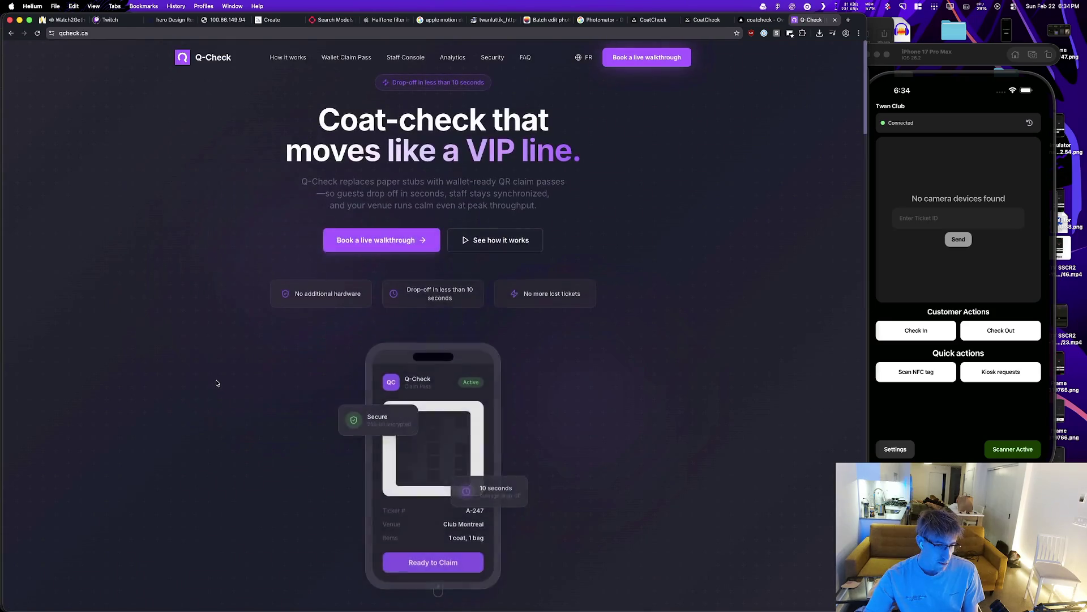
Step: Scroll through the qcheck.ca landing page down to its Frequently Asked Questions section
scroll(216, 383, "down", 8)
scroll(216, 383, "down", 15)
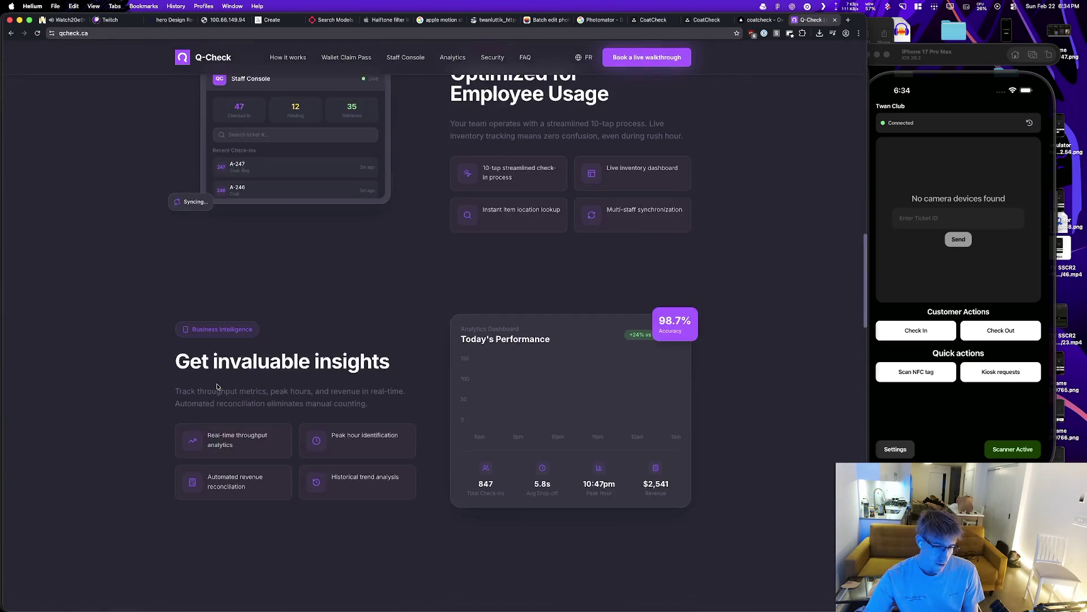
scroll(217, 386, "up", 3)
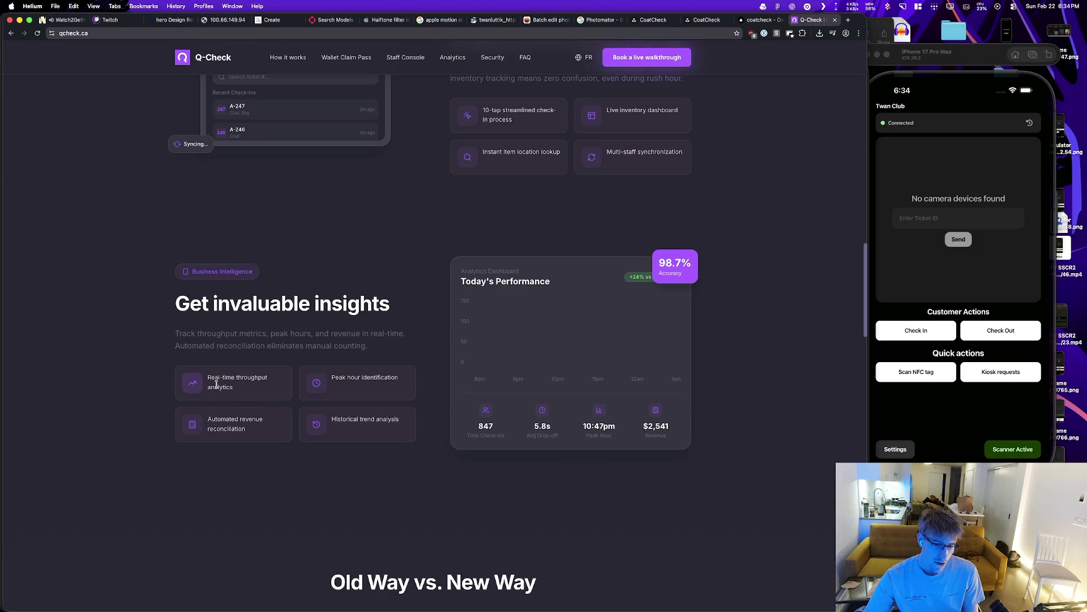
scroll(216, 383, "down", 19)
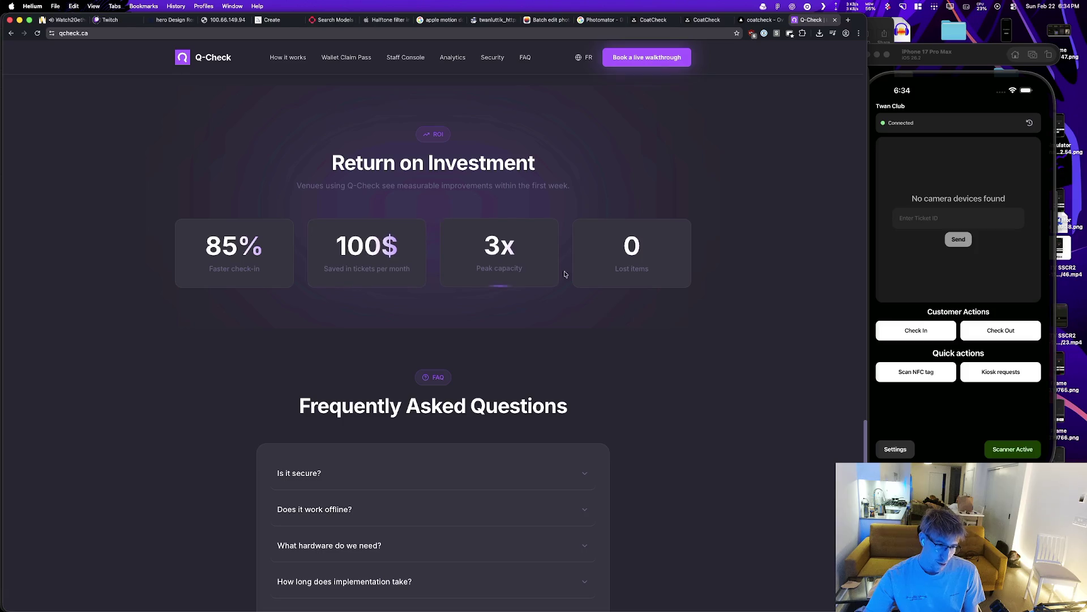
scroll(504, 363, "down", 3)
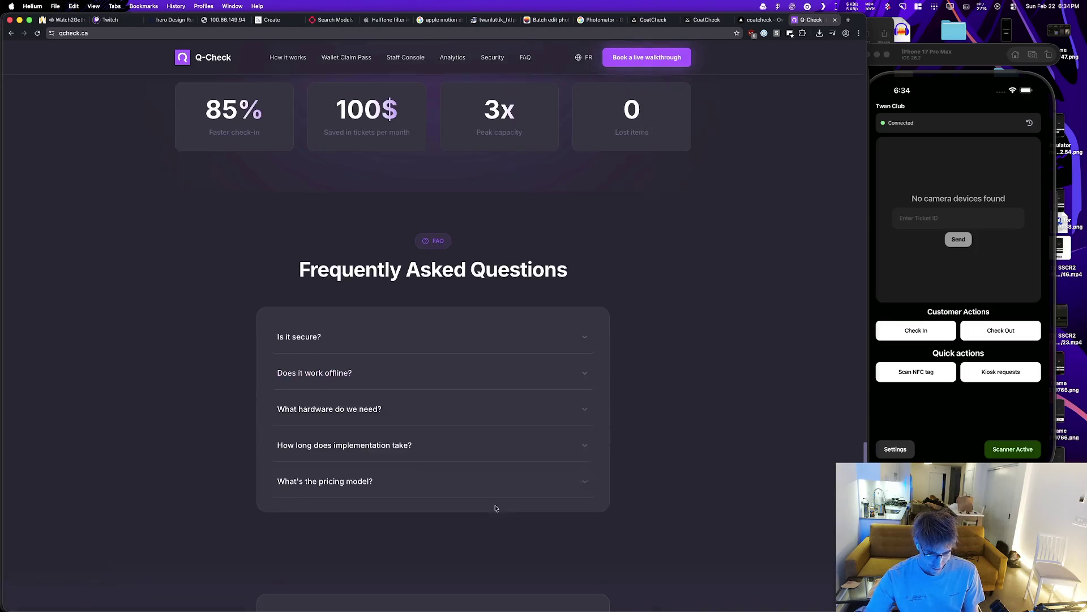
scroll(425, 403, "down", 5)
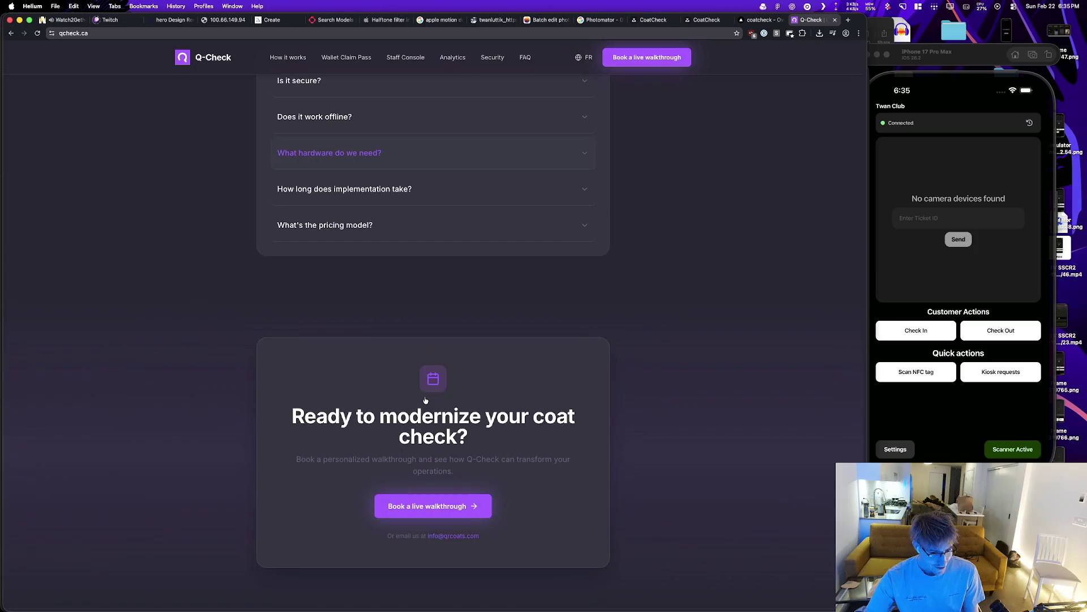
scroll(483, 393, "up", 7)
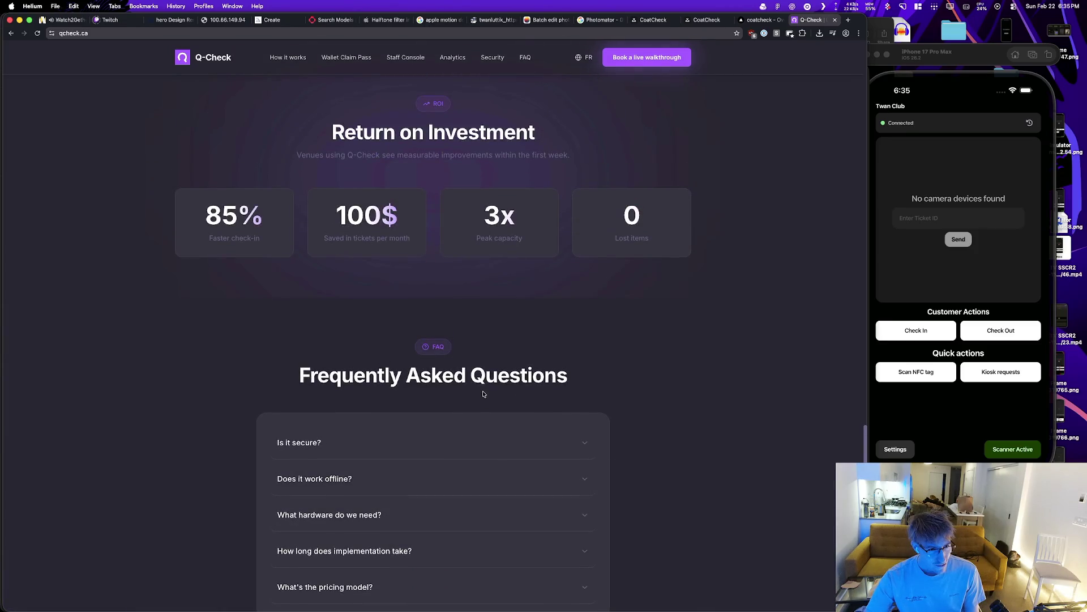
scroll(413, 400, "down", 2)
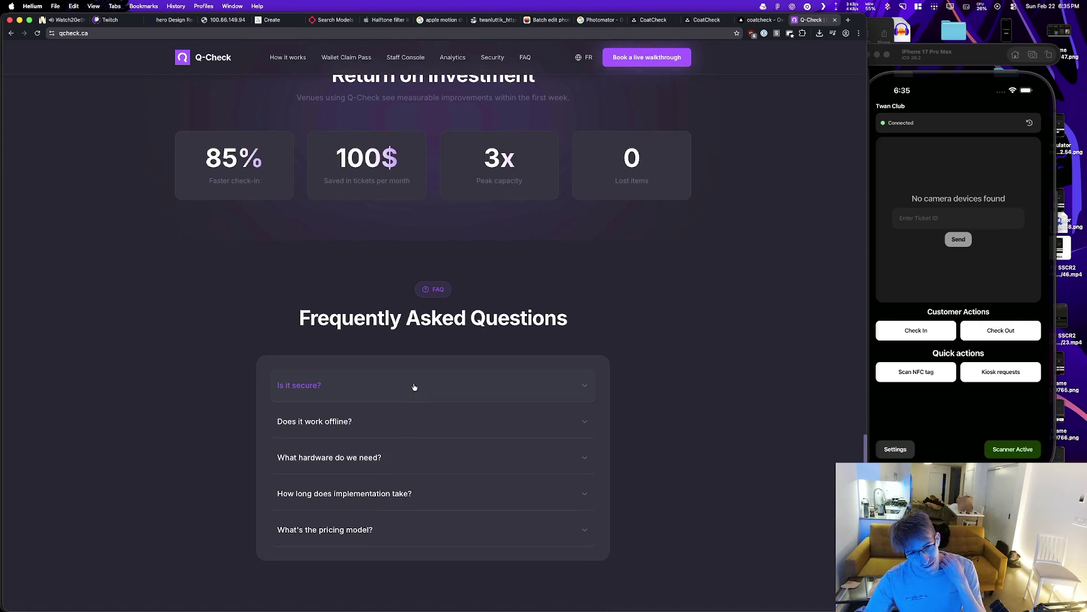
scroll(414, 386, "up", 10)
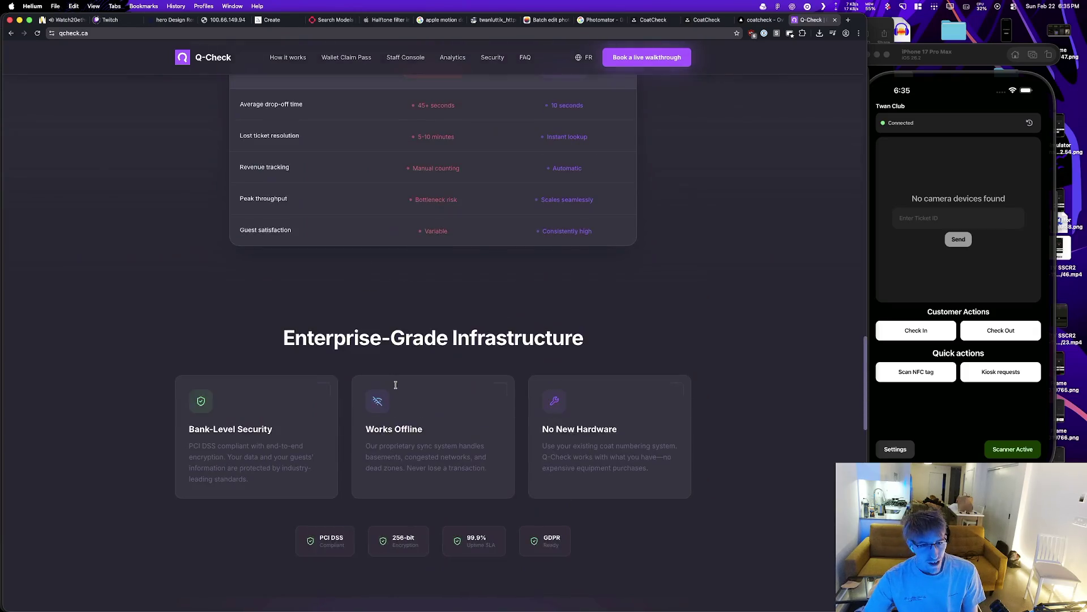
scroll(353, 390, "down", 10)
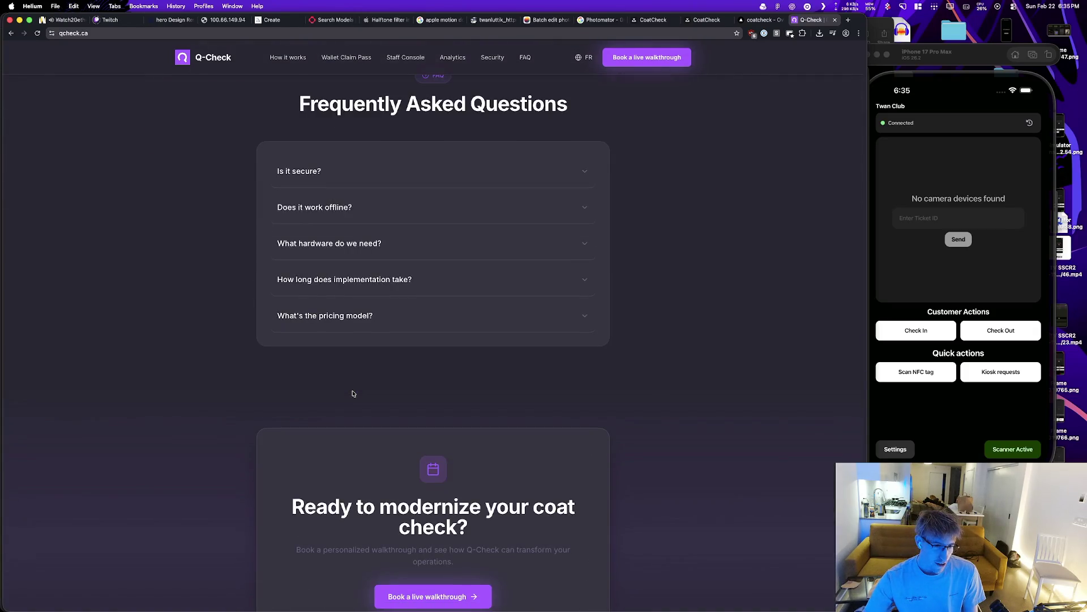
Step: Expand the hardware, implementation-time and pricing FAQ answers, highlighting the staff training sentence along the way
left_click(572, 255)
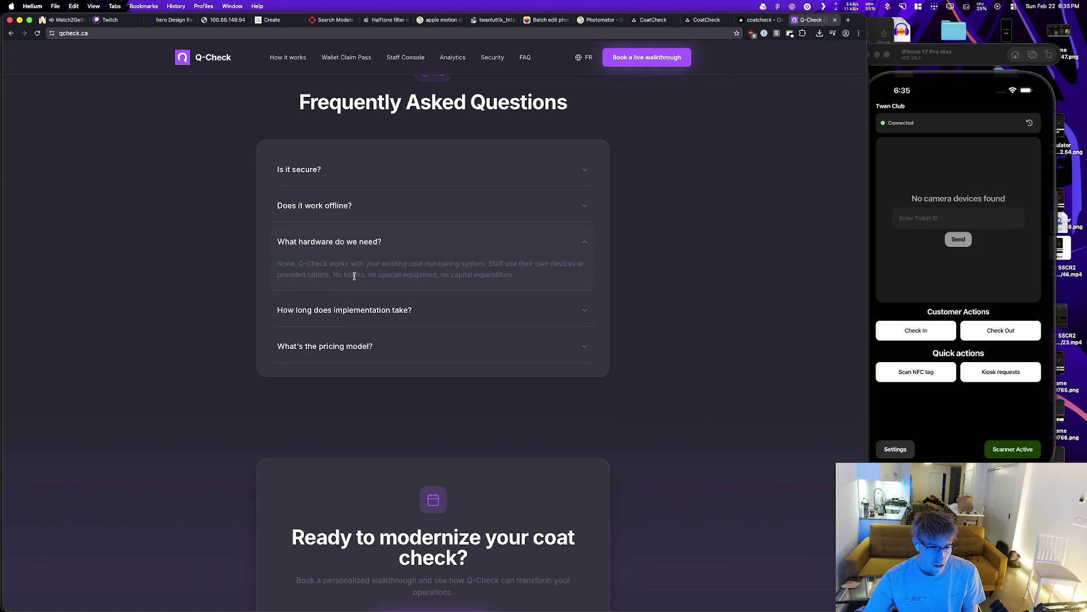
left_click(427, 313)
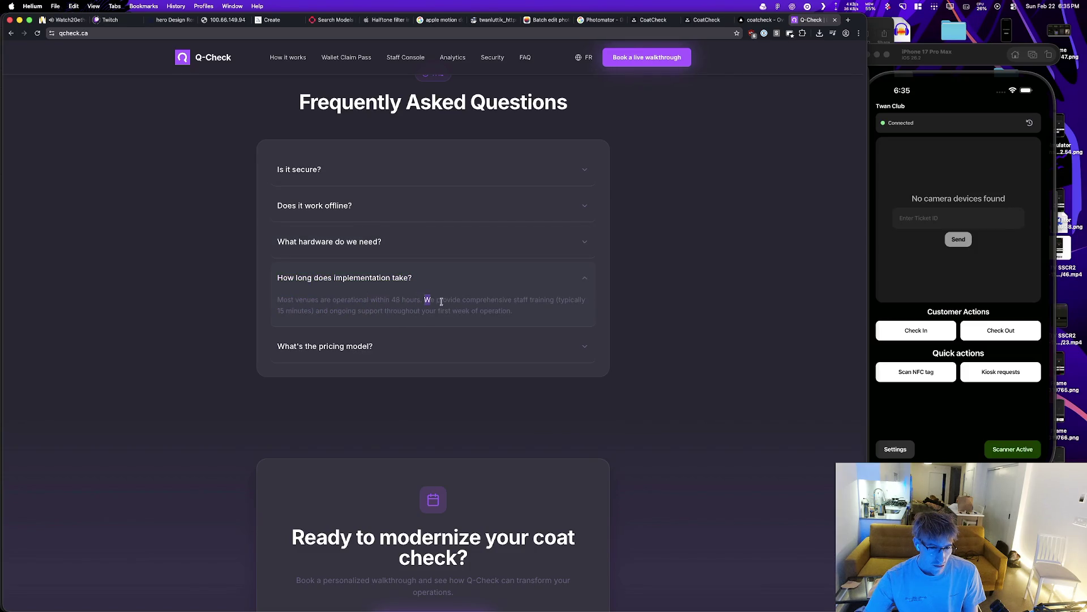
left_click_drag(425, 300, 583, 300)
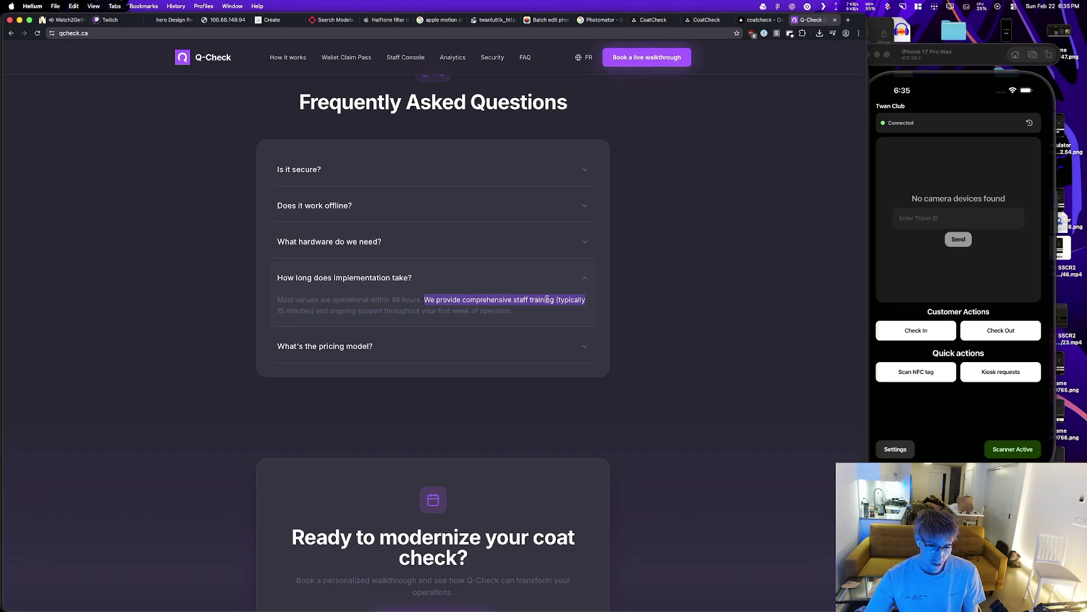
left_click(287, 326)
left_click_drag(573, 300, 457, 302)
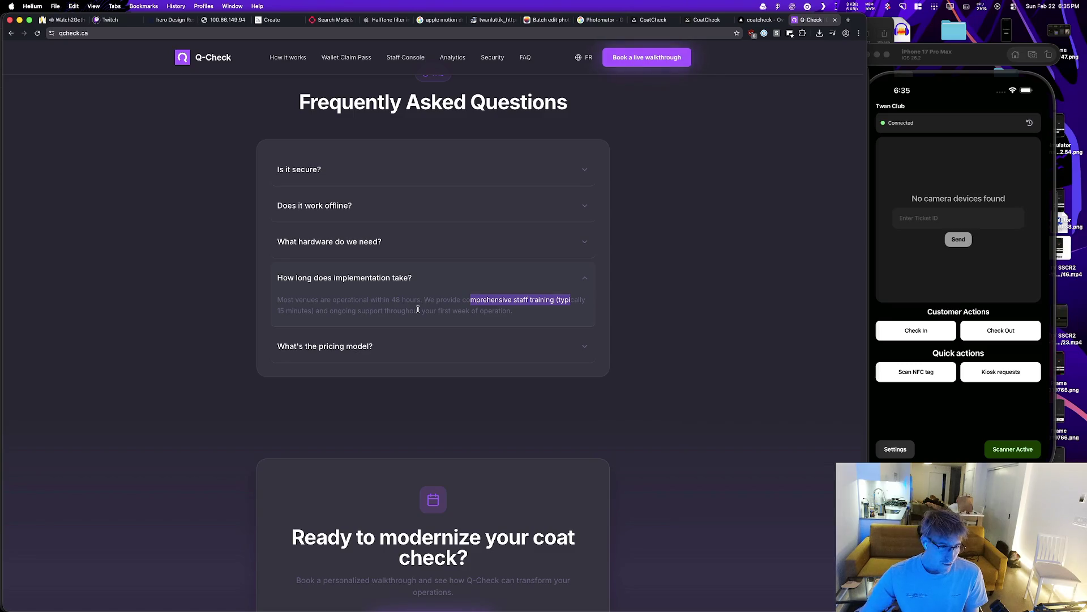
left_click(387, 348)
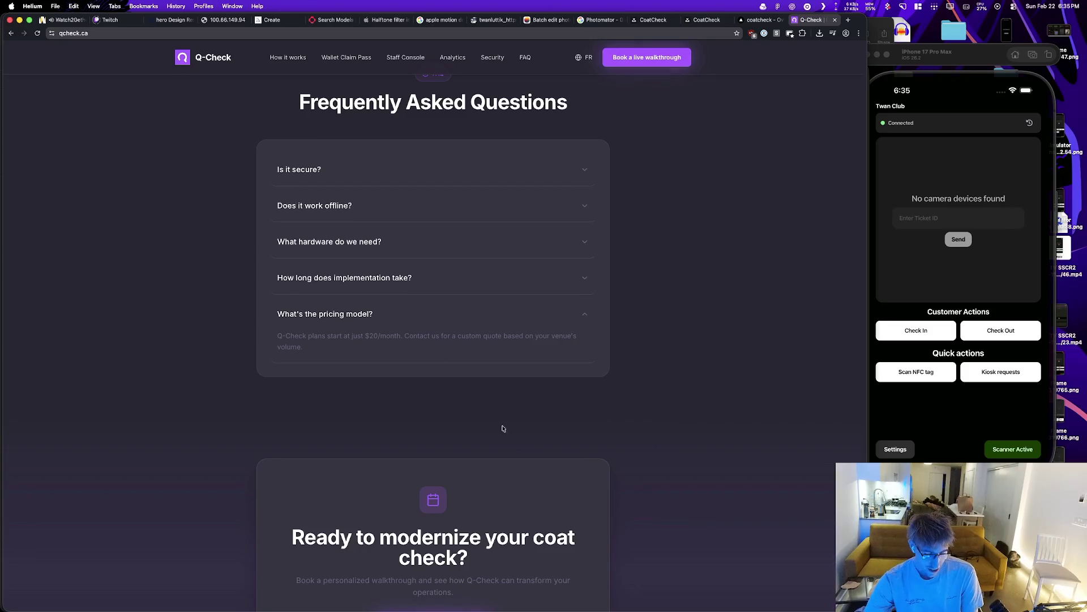
scroll(516, 420, "down", 5)
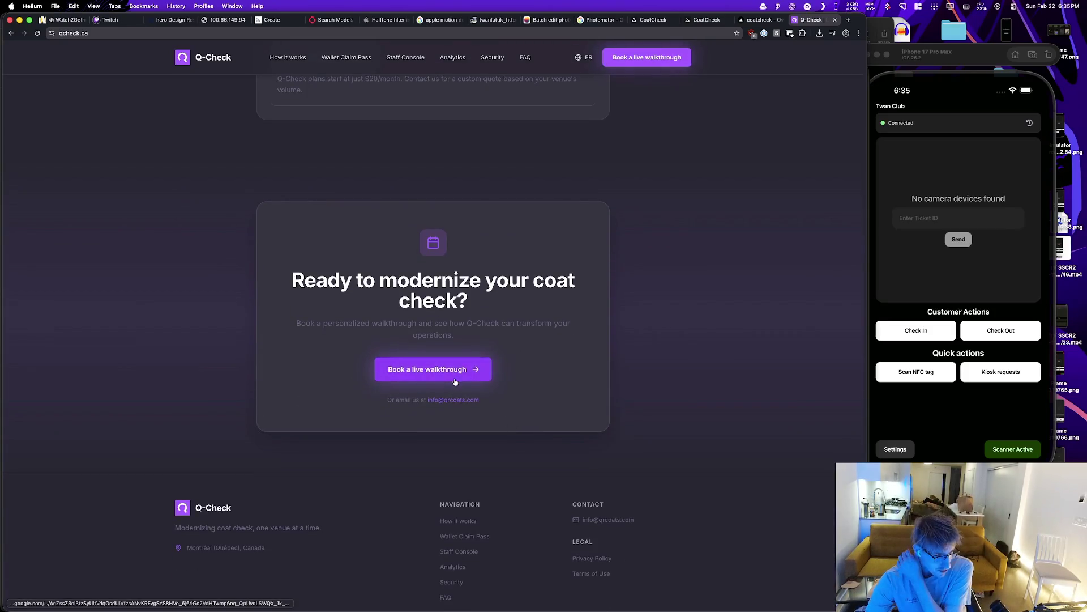
Step: Jump to the Analytics section, scroll up to the staff features and select the 10-tap check-in text
left_click(455, 564)
scroll(455, 563, "up", 3)
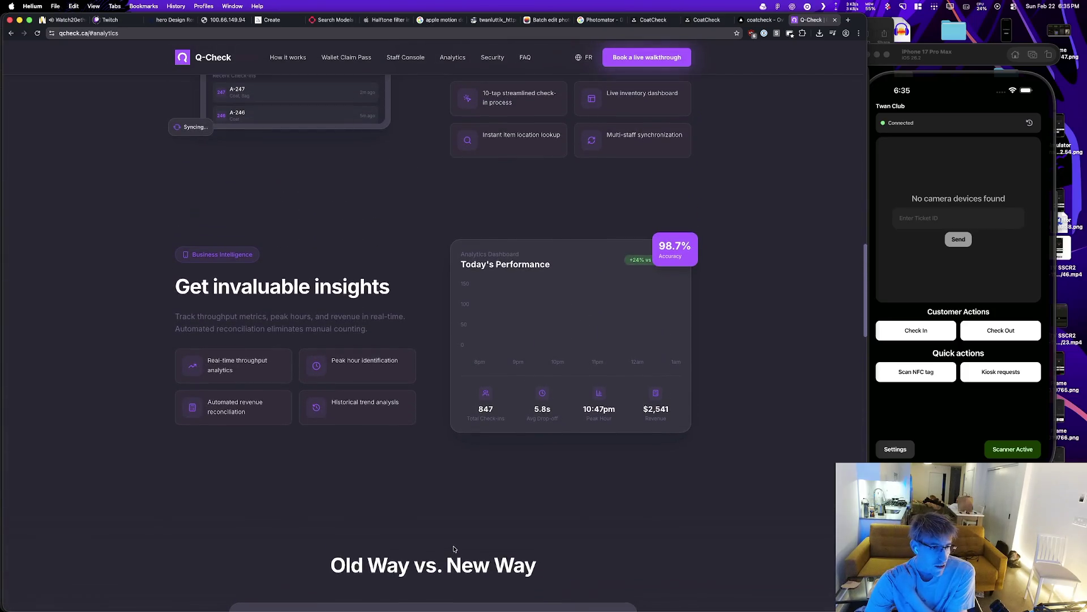
scroll(447, 545, "up", 5)
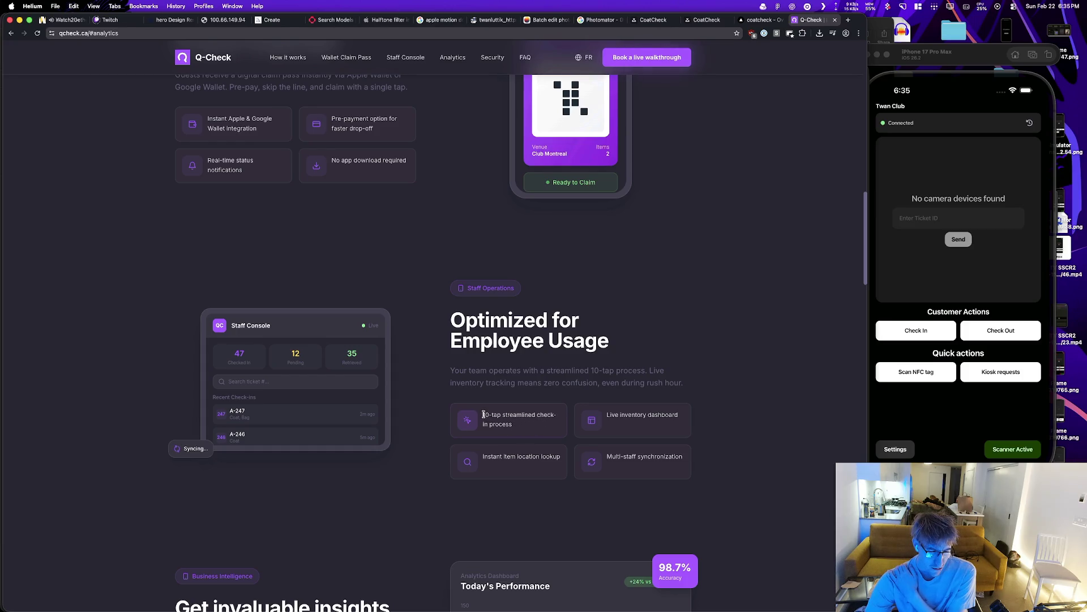
left_click_drag(484, 415, 512, 424)
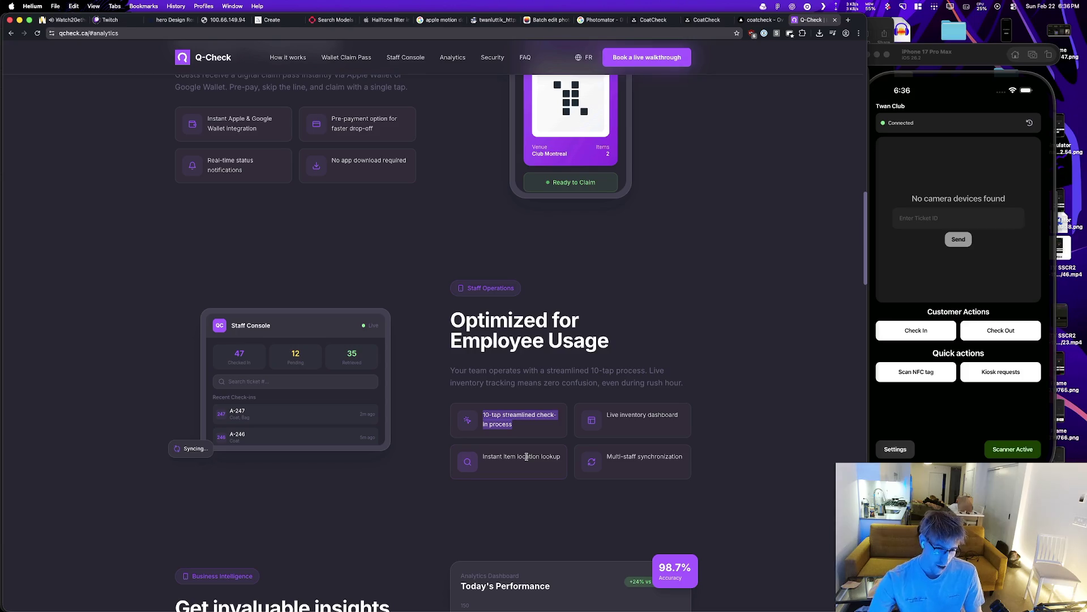
Step: Select the 5.8s Avg Drop-off and $2,541 Revenue stats, then scroll down to the Old Way vs. New Way table
scroll(666, 481, "down", 3)
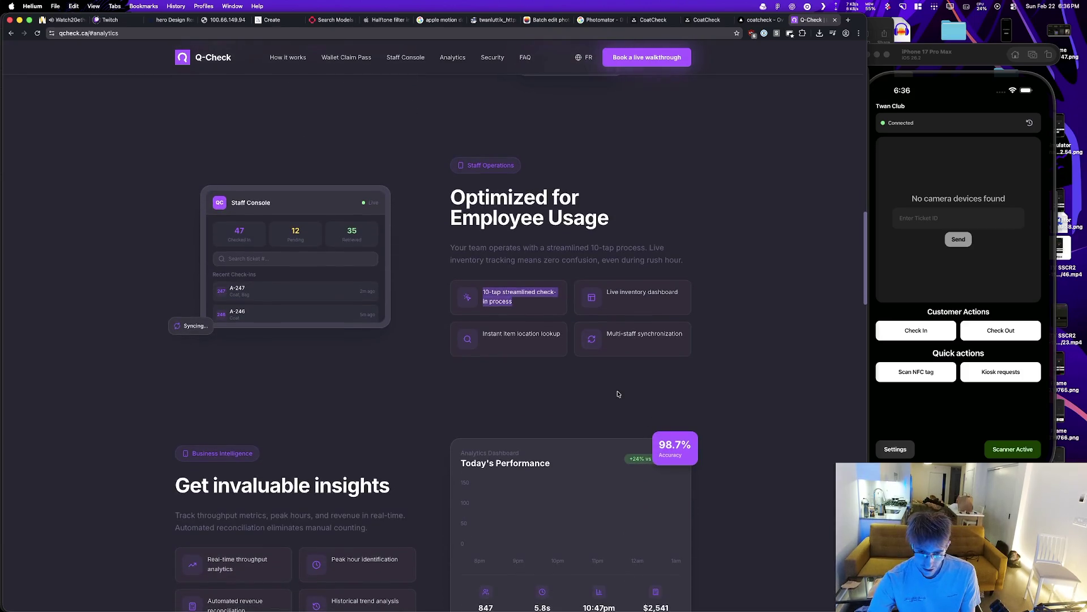
scroll(546, 358, "down", 2)
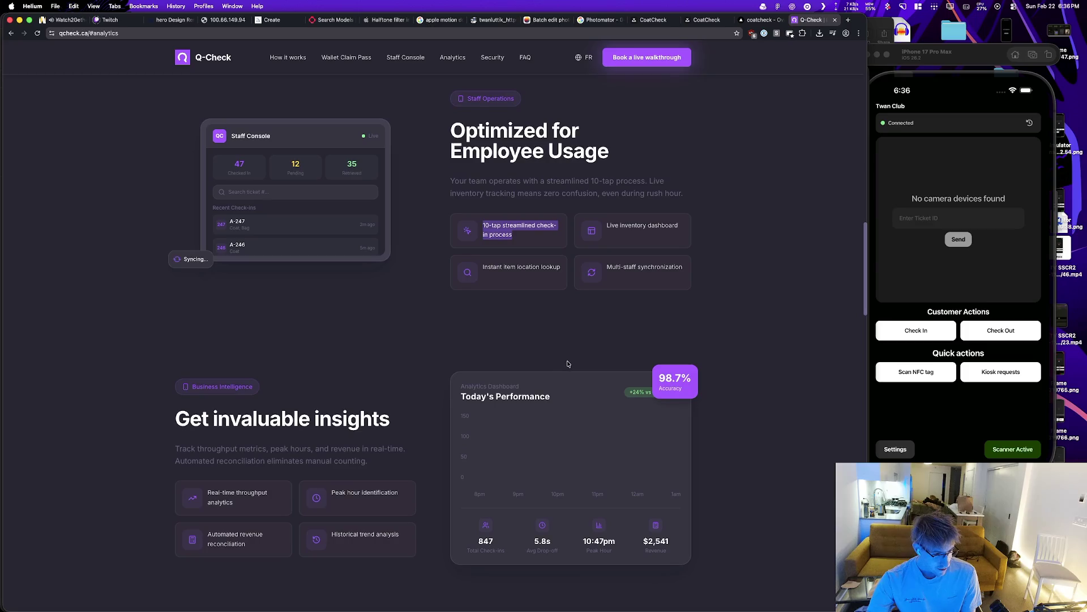
scroll(568, 363, "up", 1)
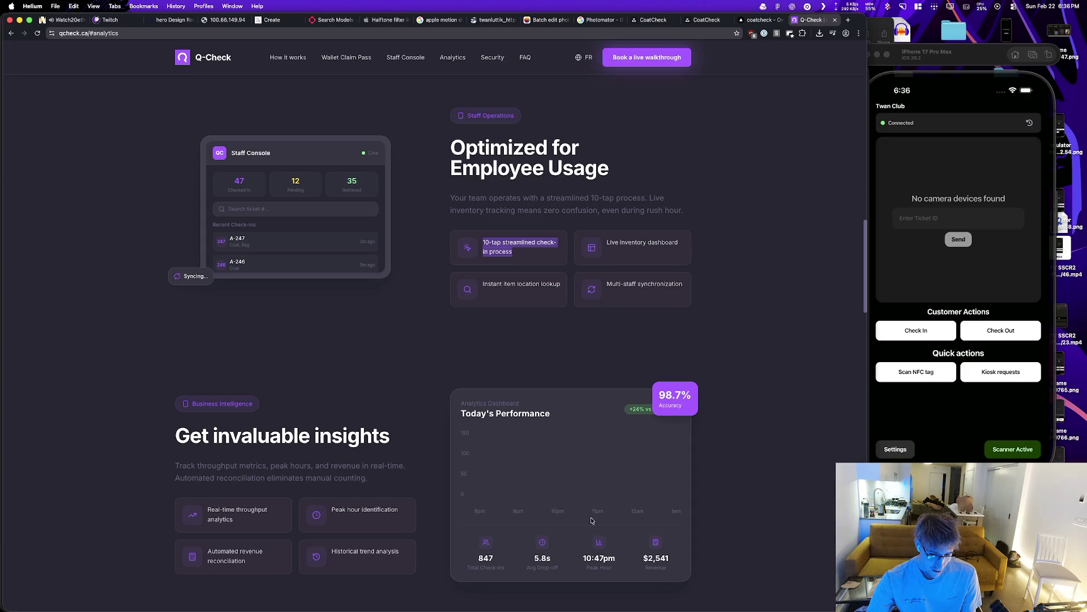
left_click_drag(560, 568, 527, 566)
double_click(542, 559)
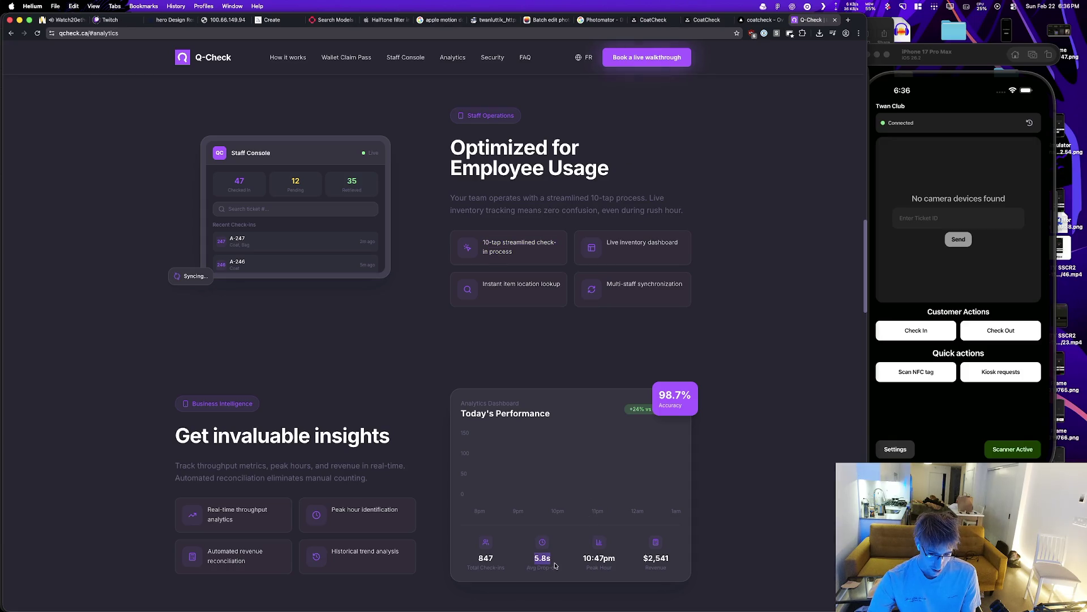
left_click_drag(555, 570, 524, 566)
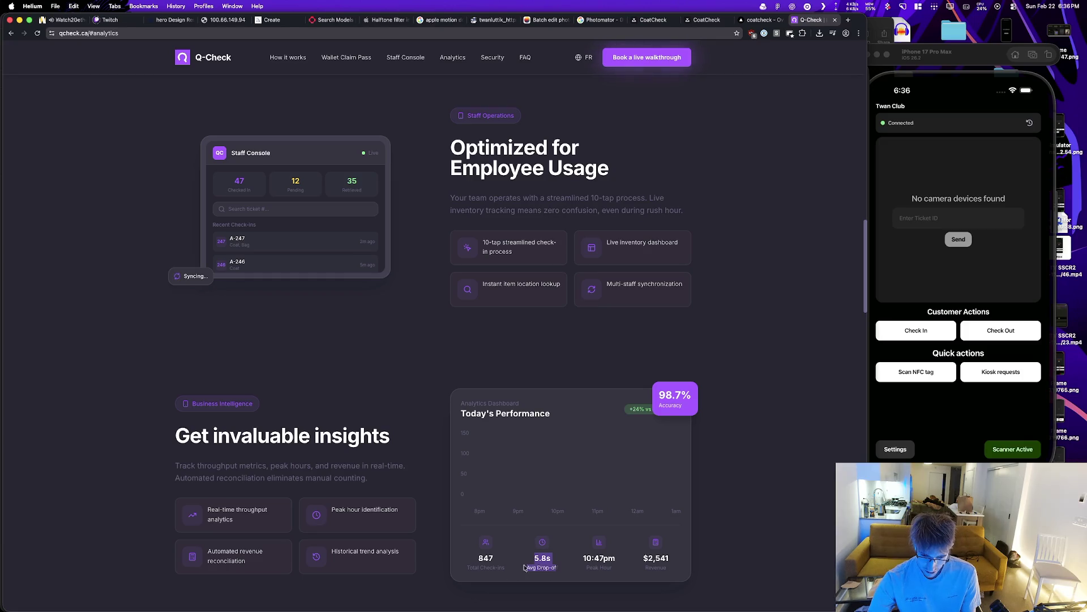
left_click(600, 567)
left_click_drag(639, 569, 681, 568)
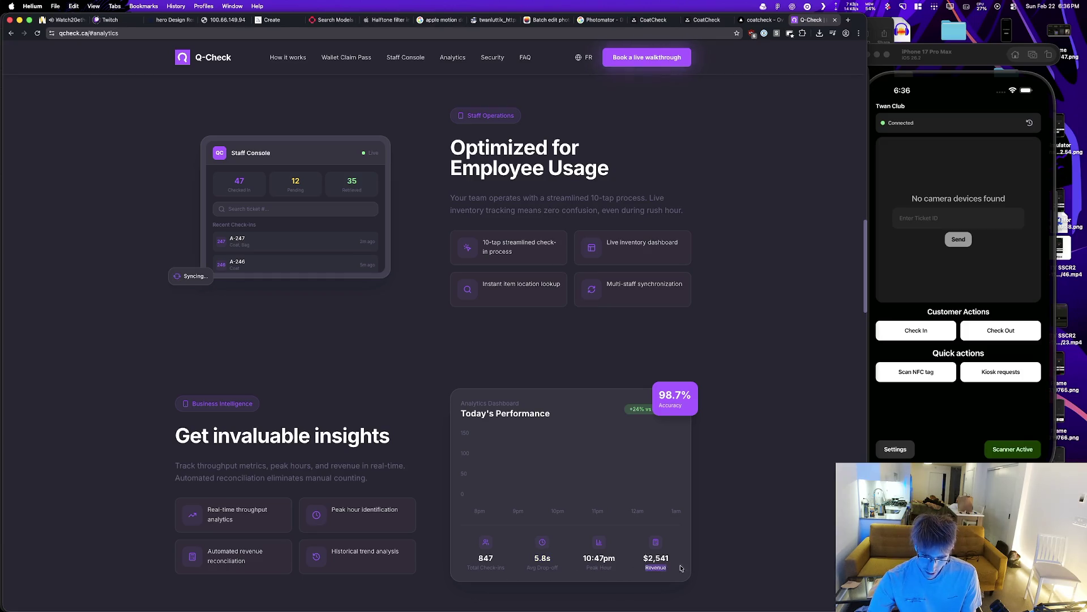
scroll(601, 395, "down", 10)
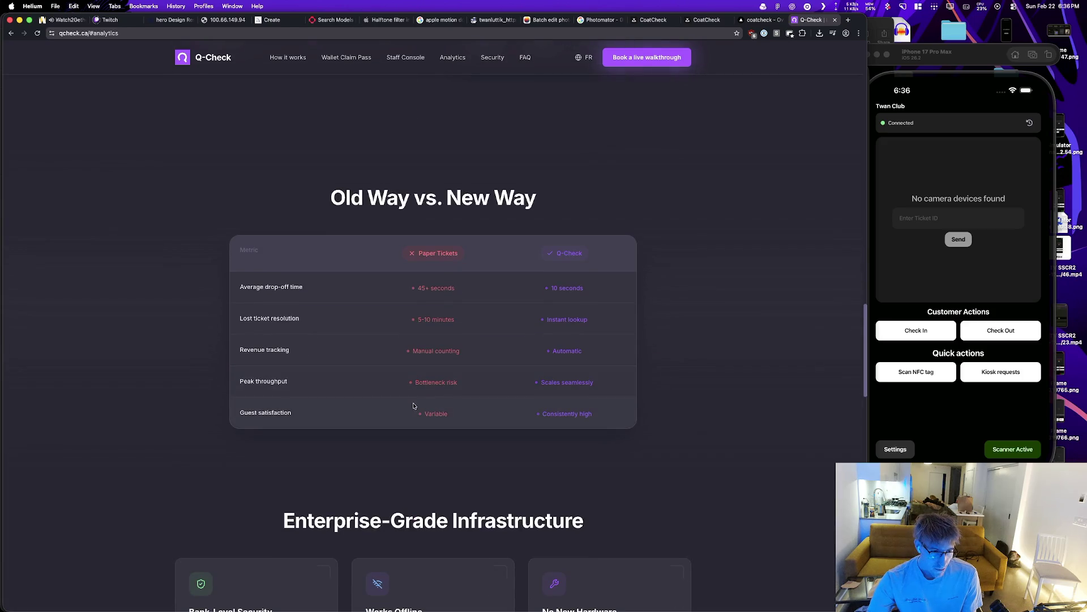